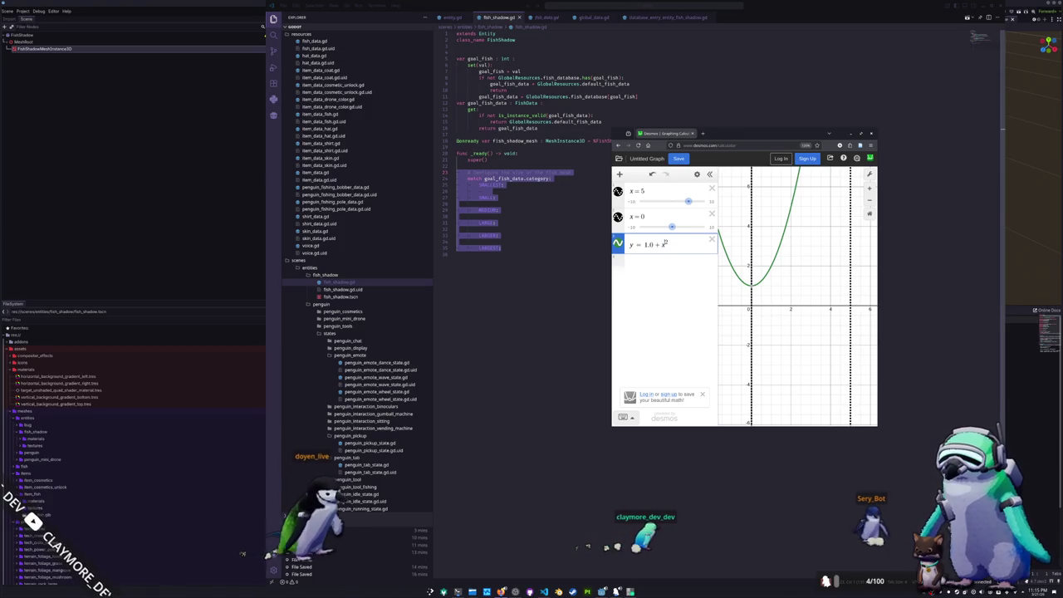
Edit the Desmos curve to y = 1.0 + 0.1x² and trace its values rightward from the vertex (0, 1)
type("0.1")
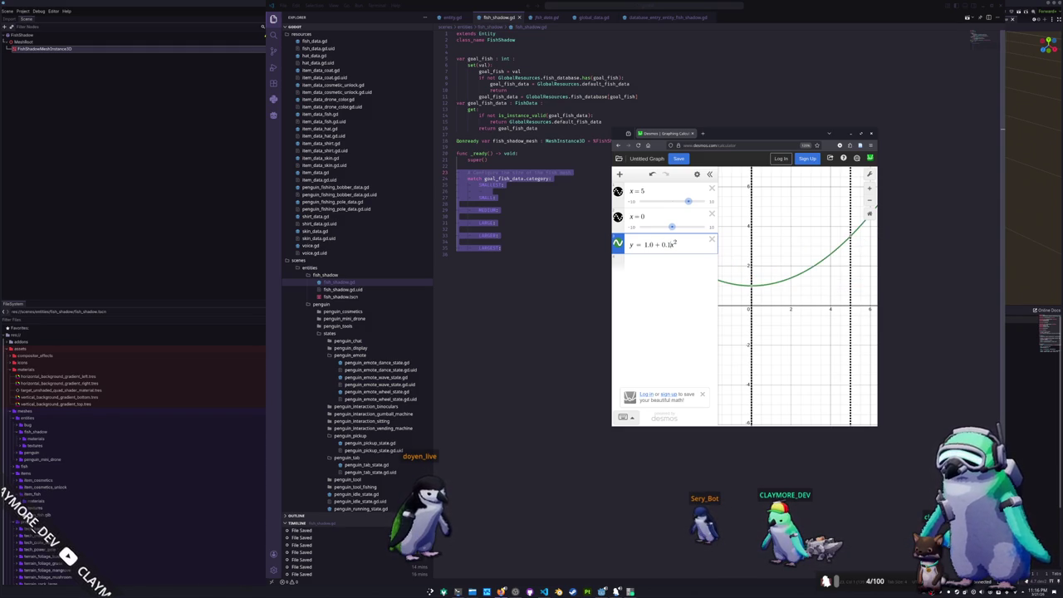
left_click(759, 289)
left_click(772, 288)
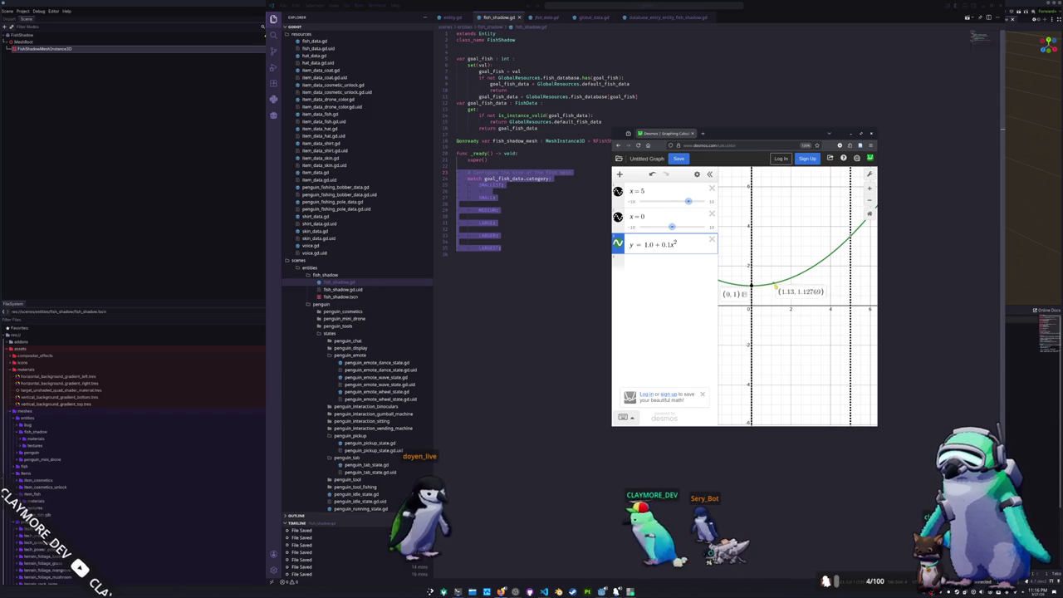
left_click_drag(772, 287, 797, 275)
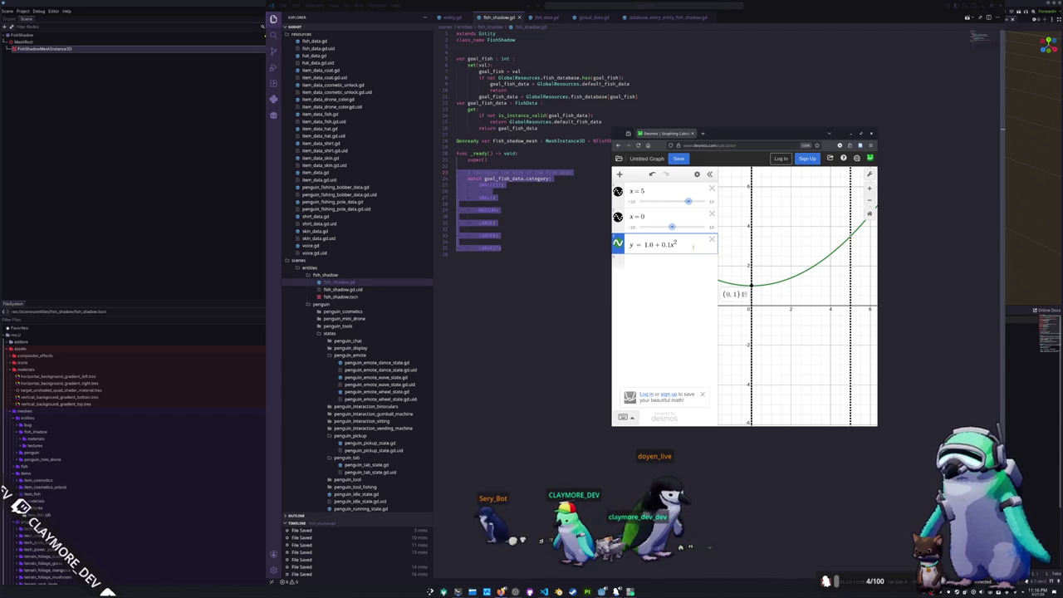
left_click(601, 288)
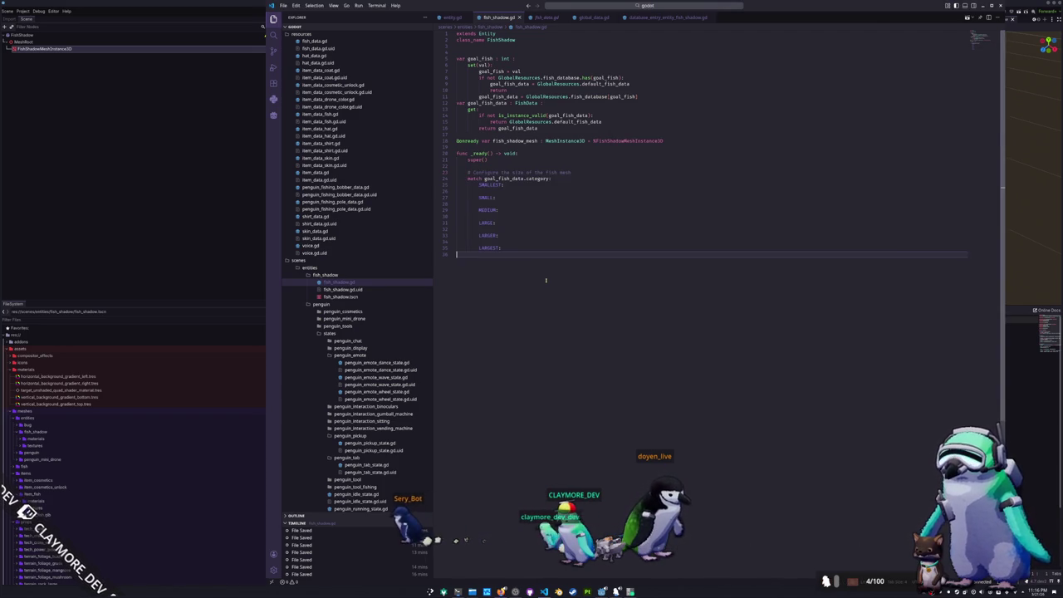
Replace the fish-size match block with the copied equation and begin the scale_mult float declaration
key("shift+Up")
key("shift+Up")
key("shift+Up")
key("ctrl+v")
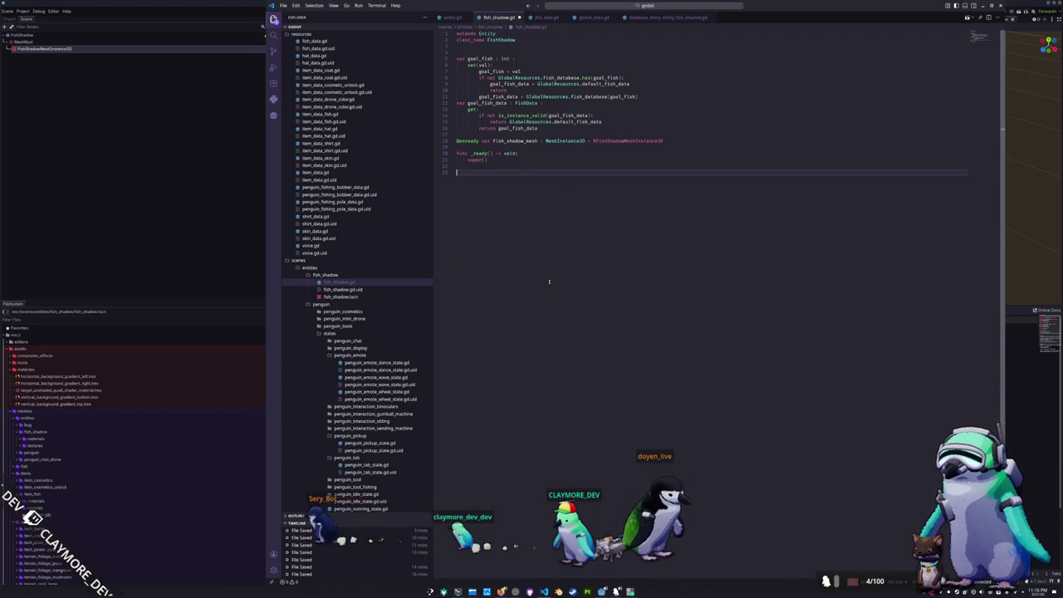
key("Return")
key("Return")
key("Up")
key("Up")
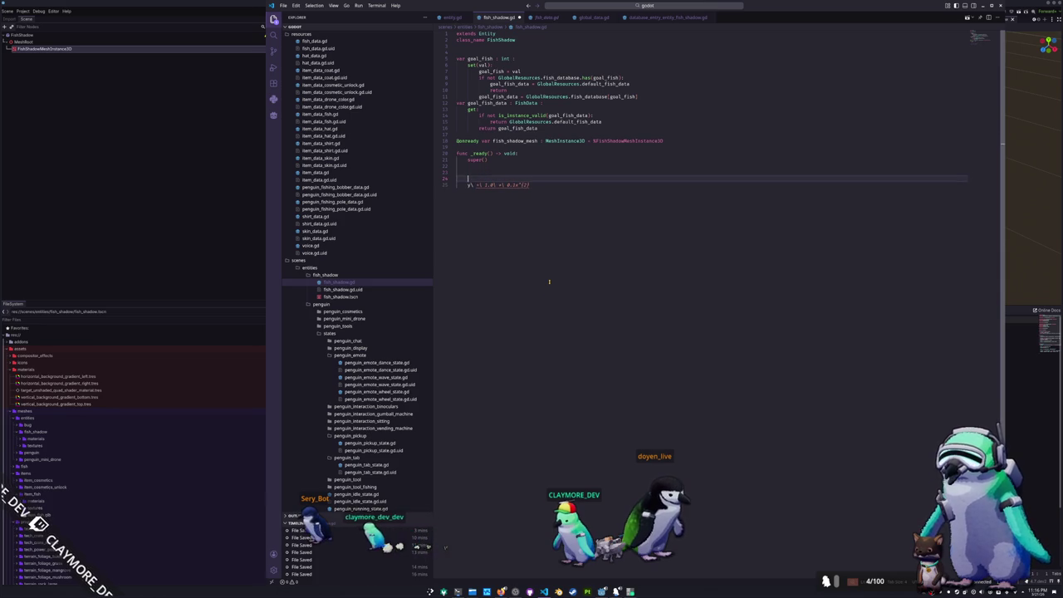
key("alt+Tab")
key("alt+Tab")
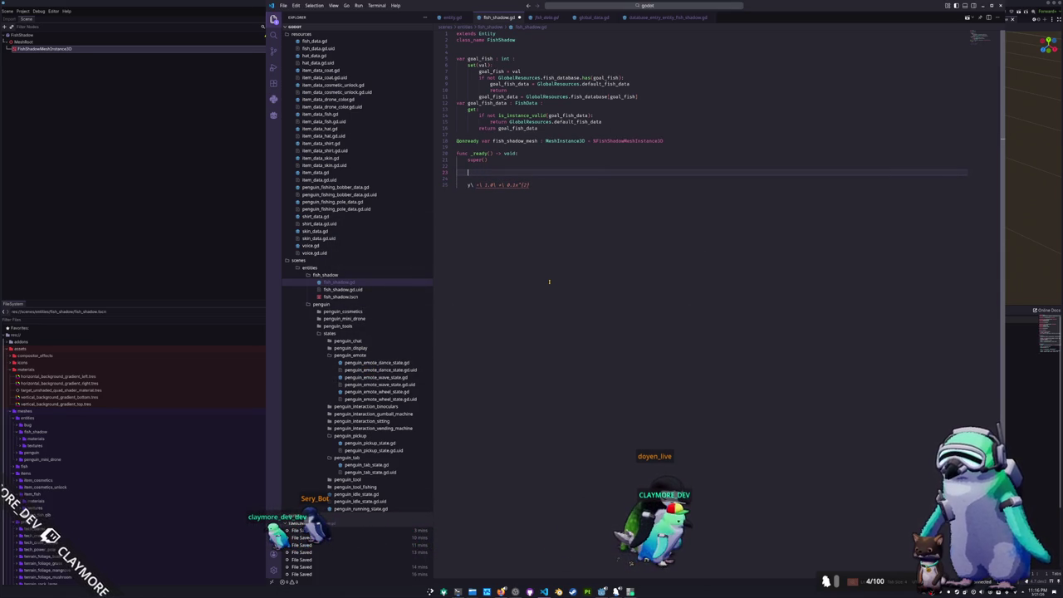
type("float scale_")
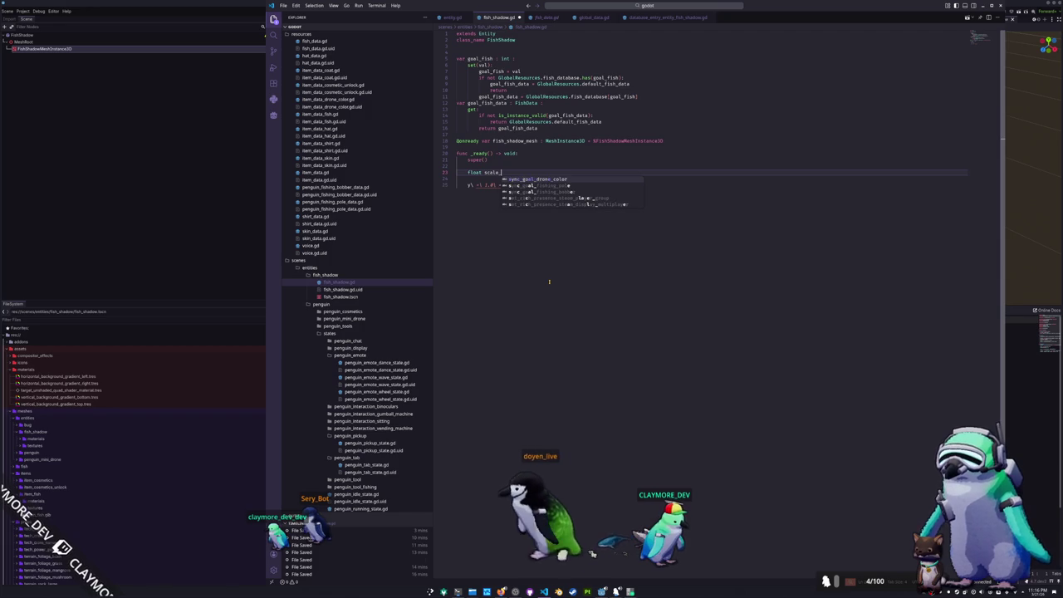
type("mu")
type("var")
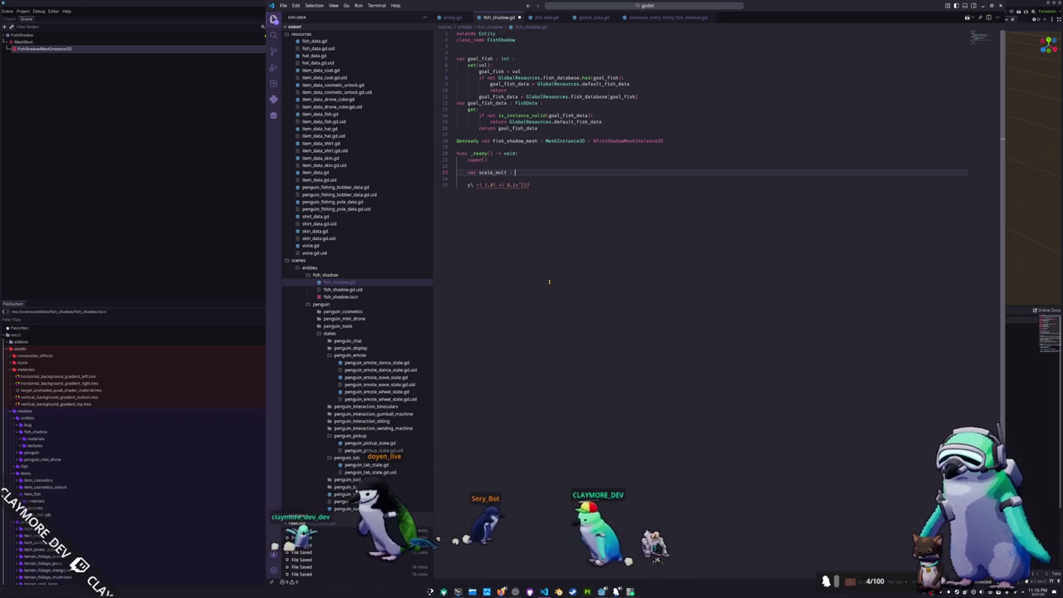
type("float = 1.")
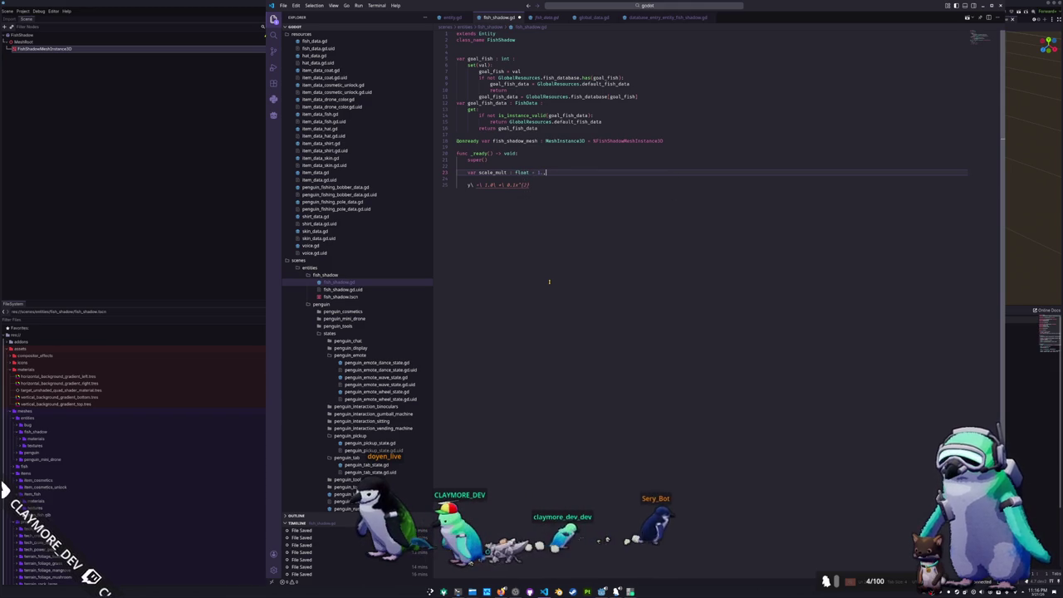
type(" 0.1")
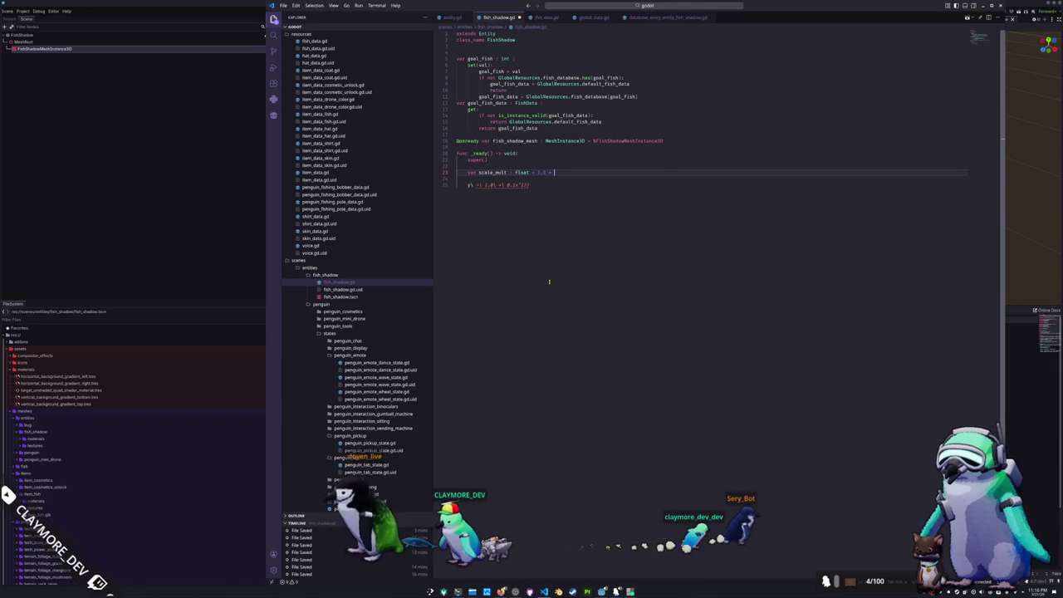
type(" *")
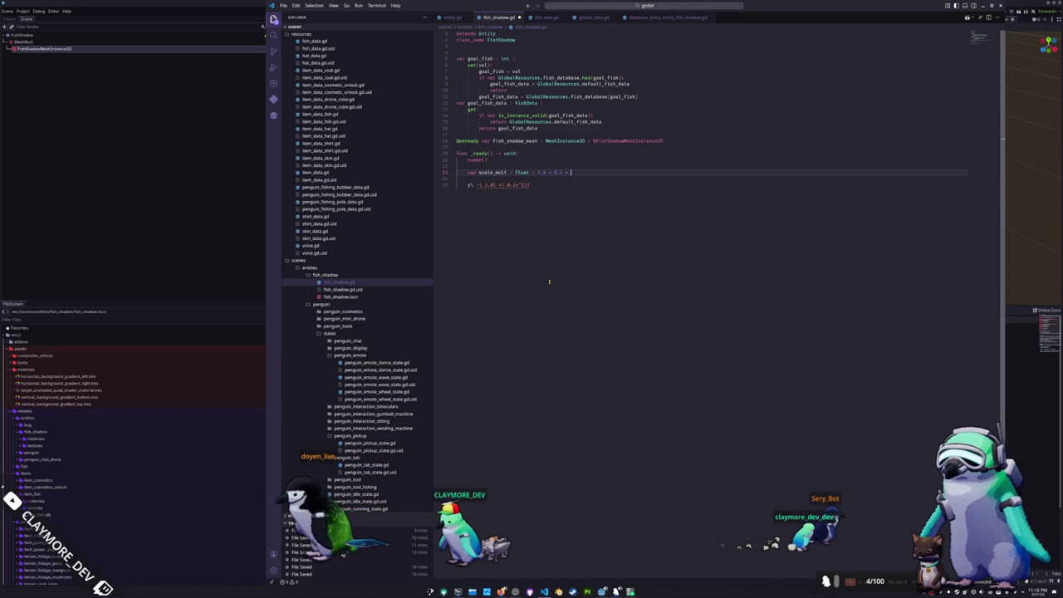
type(" pow(")
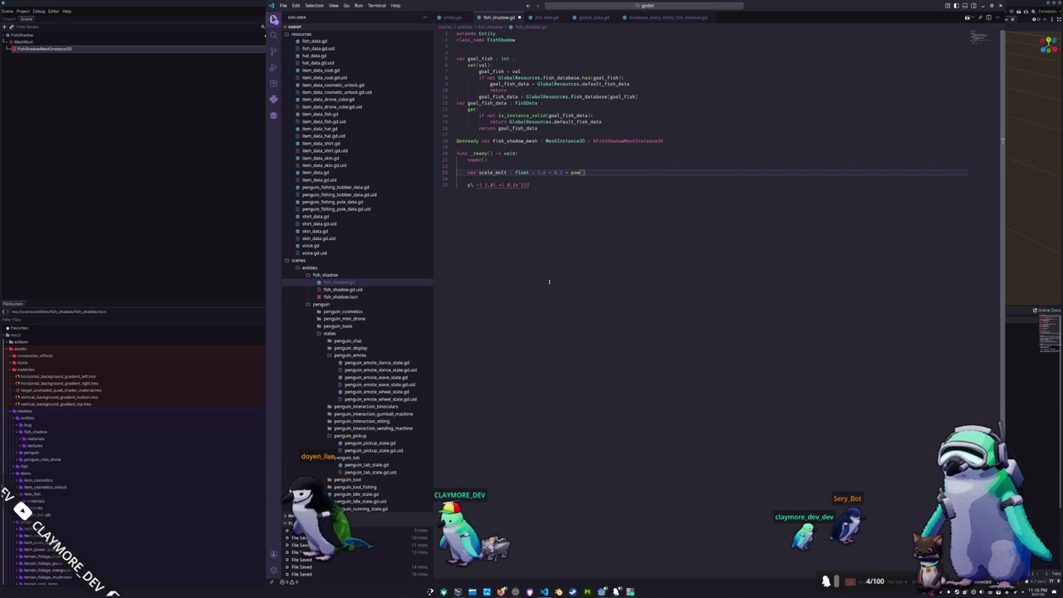
Reload the Visual Studio Code window from the command palette
key("ctrl+p")
type(">re")
key("Return")
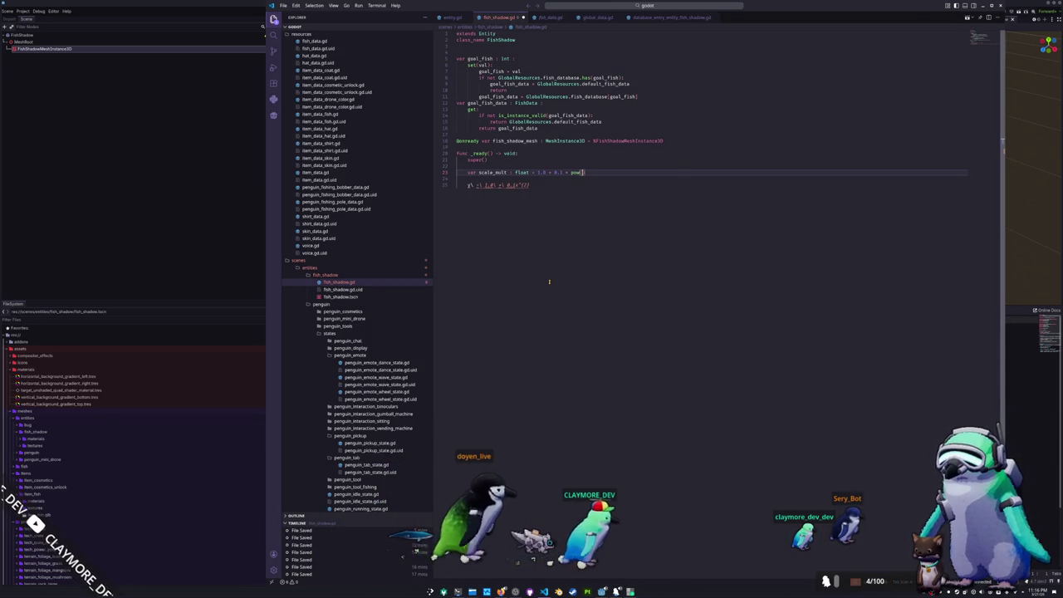
Finish scale_mult as 1.0 + 0.1 * pow(float(goal_fish_data.category), 2.0) and remove the leftover equation line
type("float(")
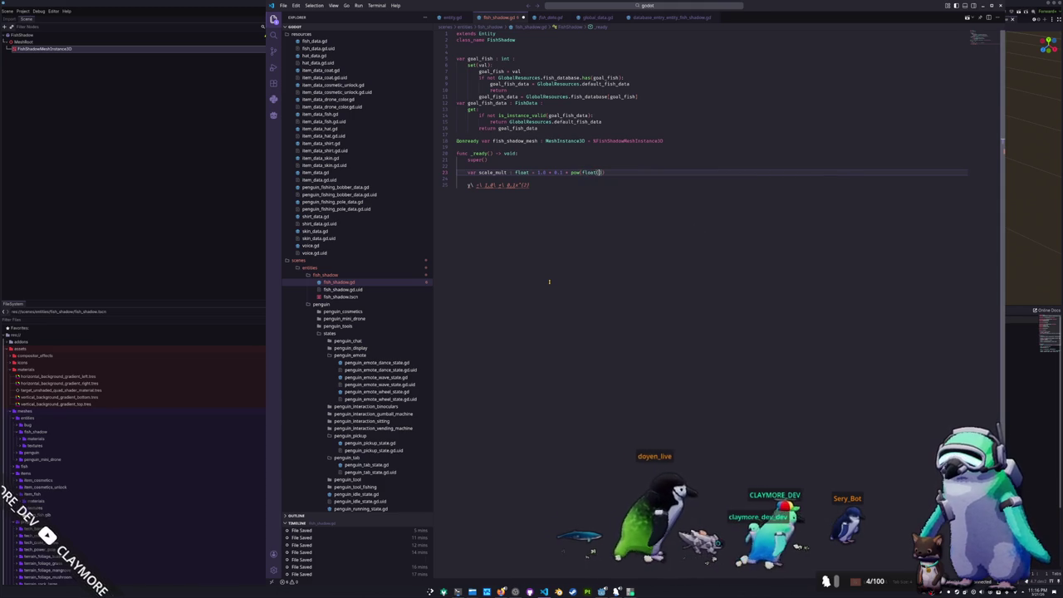
type("fish_data")
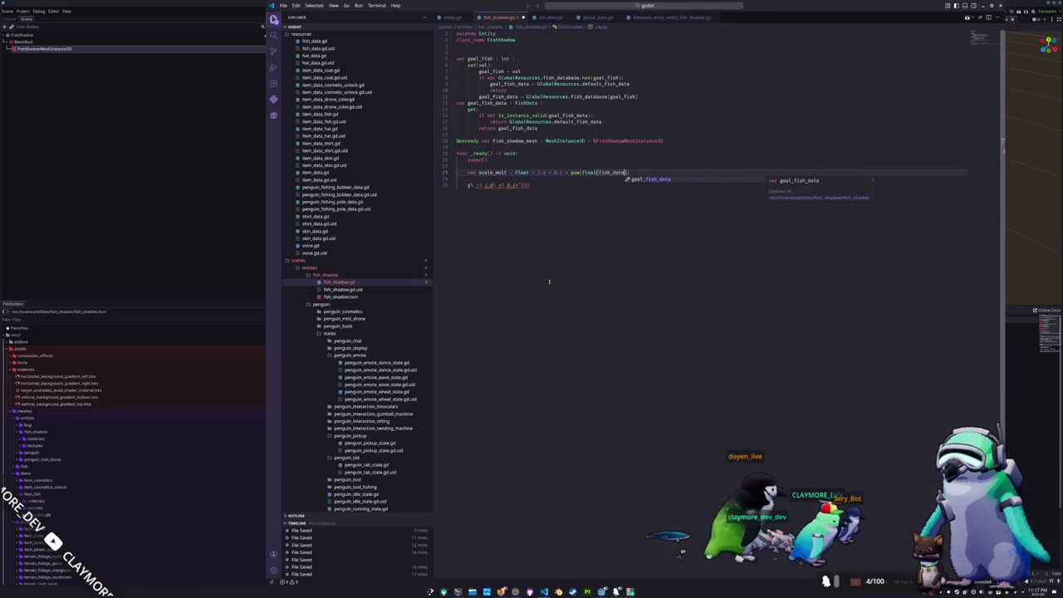
key("Return")
type(".cate")
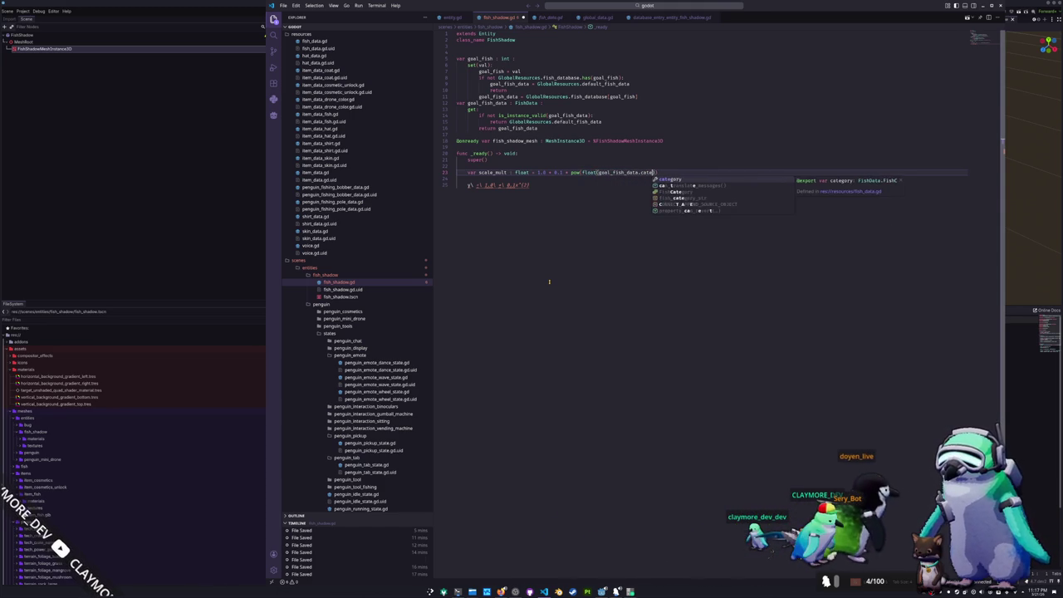
key("Return")
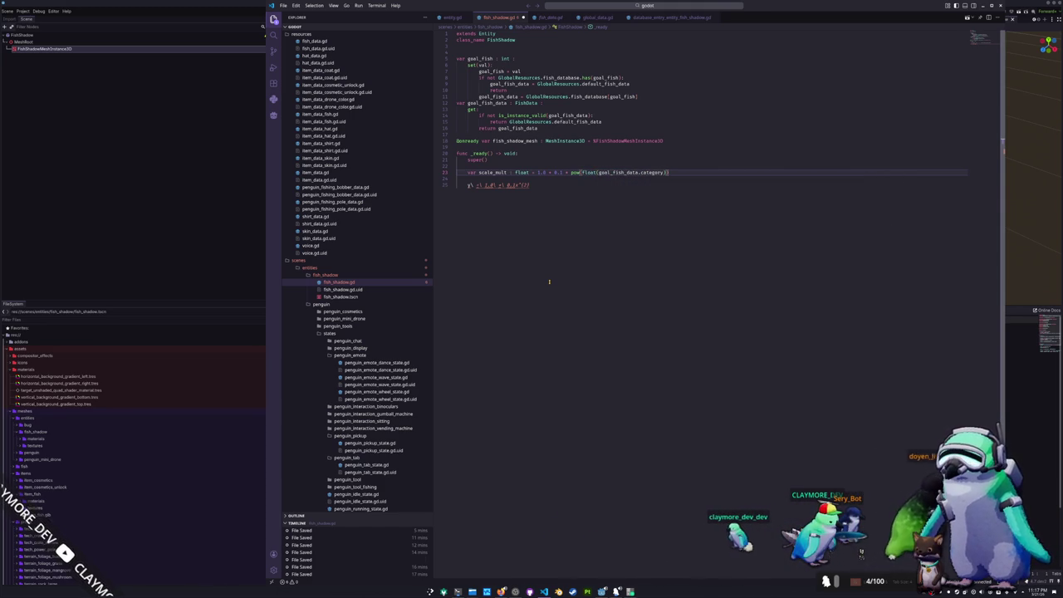
type("), 2.0")
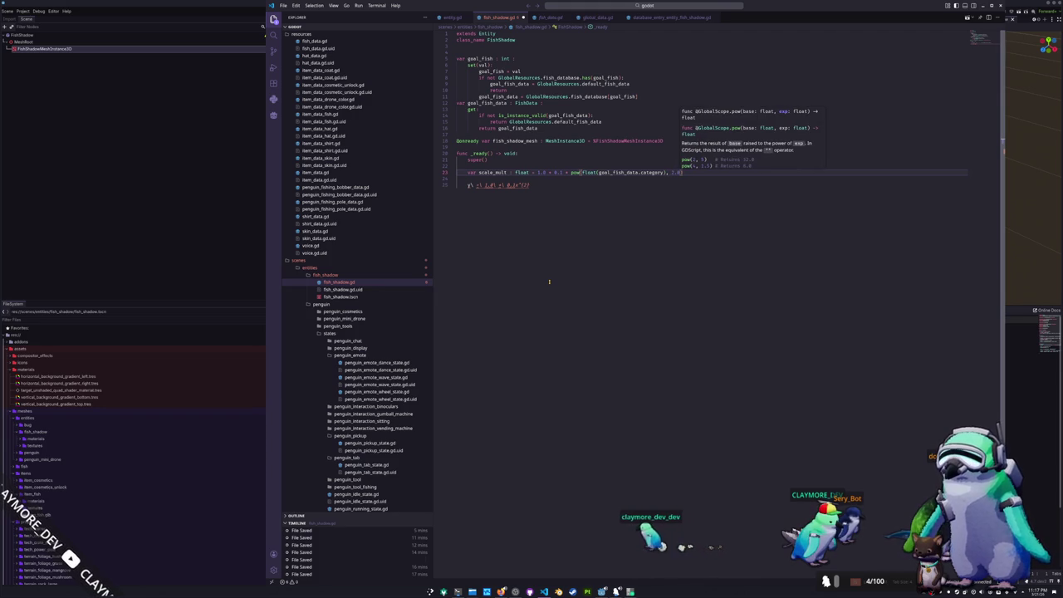
key("Return")
key("BackSpace")
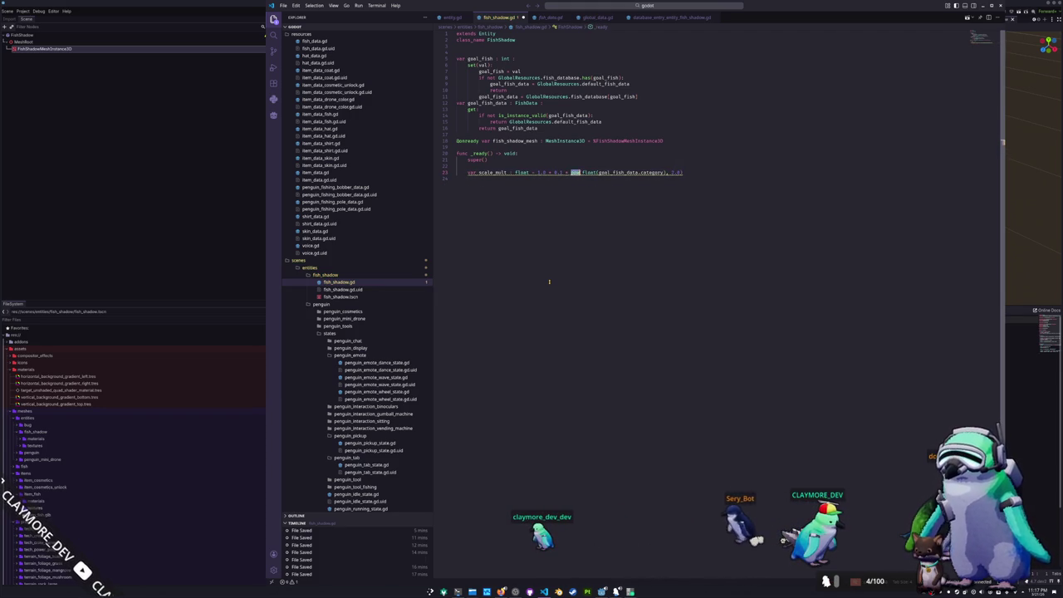
type("sq")
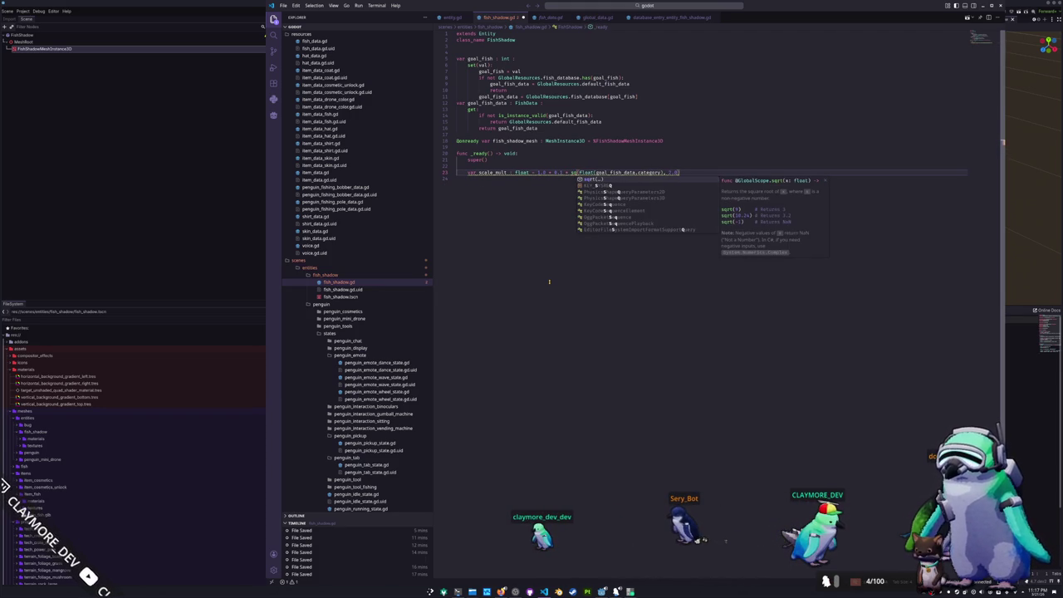
key("BackSpace")
key("Escape")
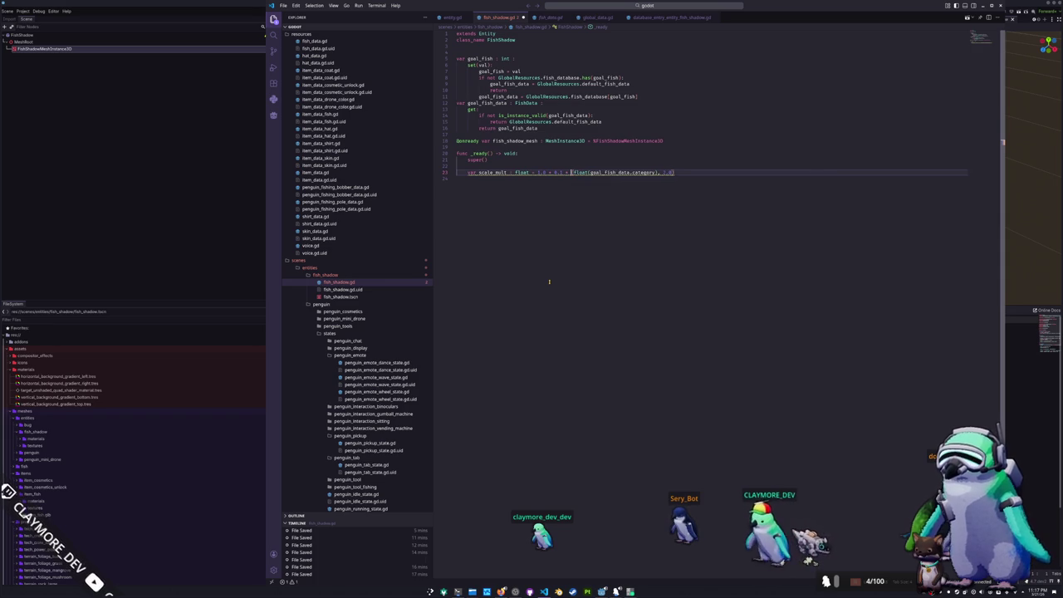
key("ctrl+z")
key("ctrl+z")
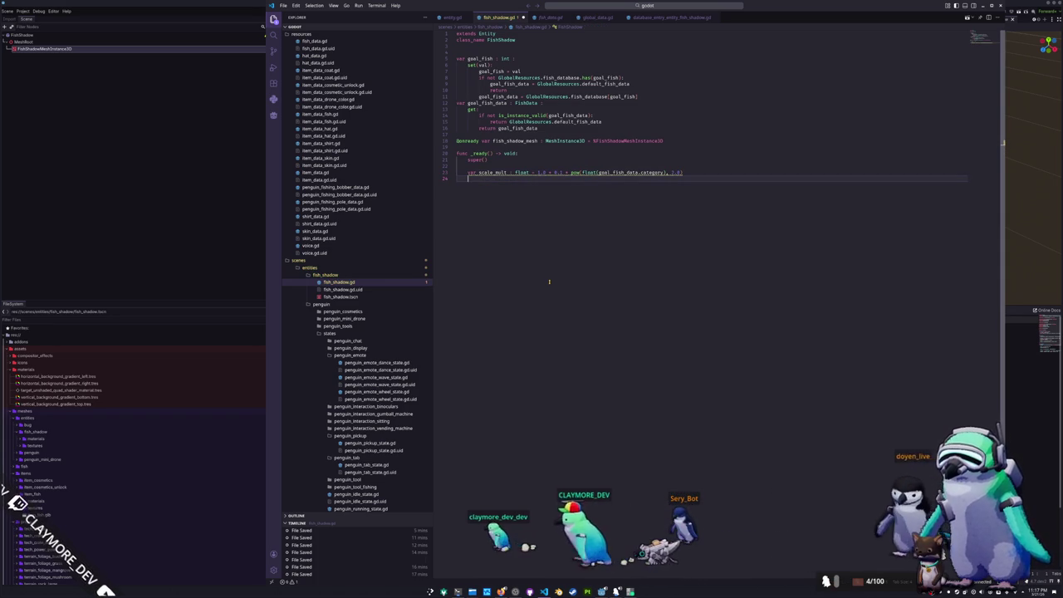
Set fish_shadow_mesh.scale = Vector3.ONE * scale_mult in _ready
type("fish_s")
key("Tab")
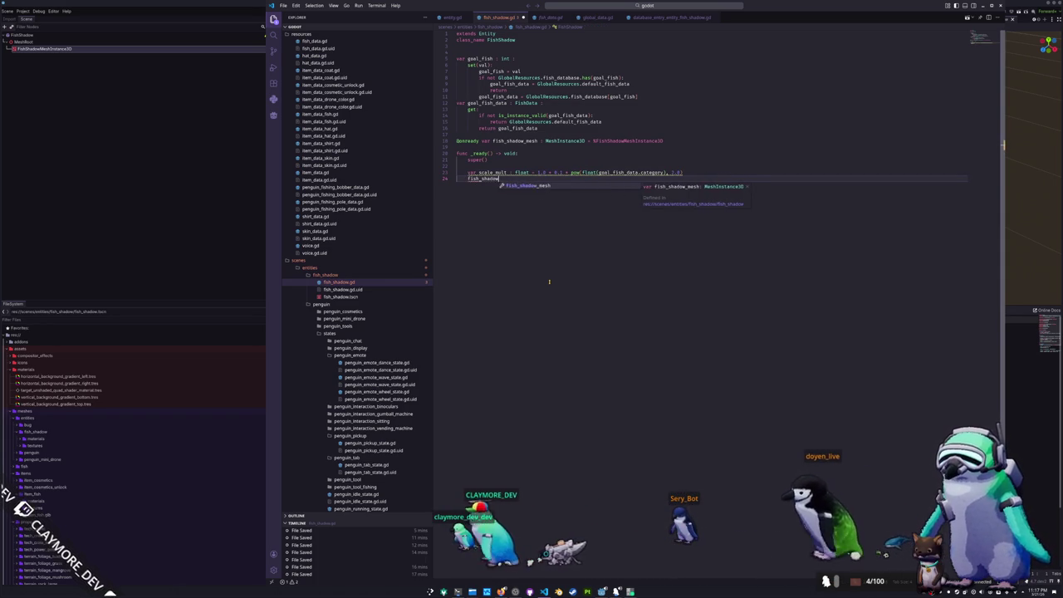
type("_mesh.")
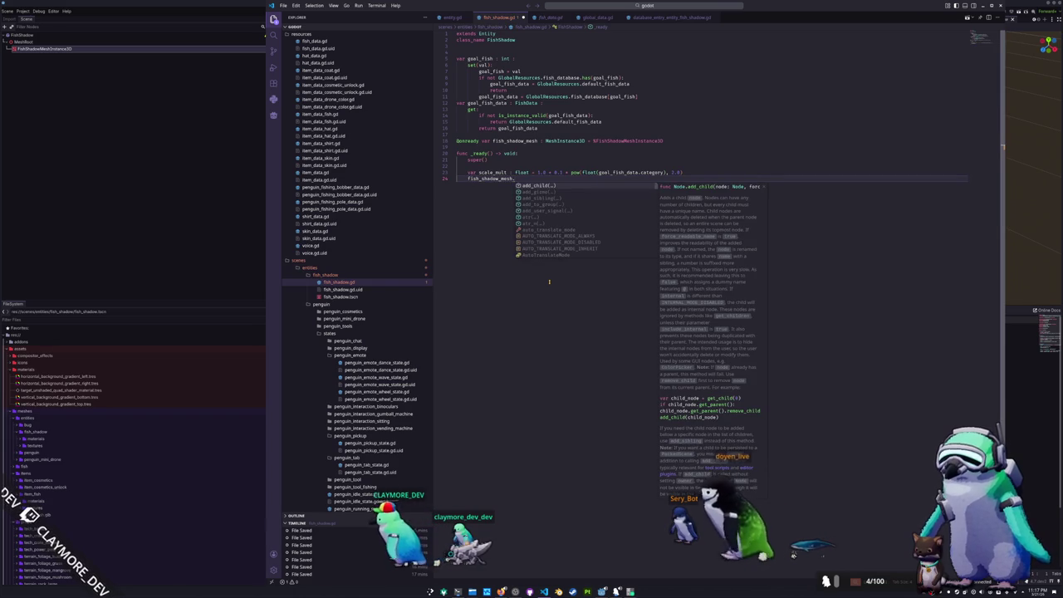
type("scale = Vector3")
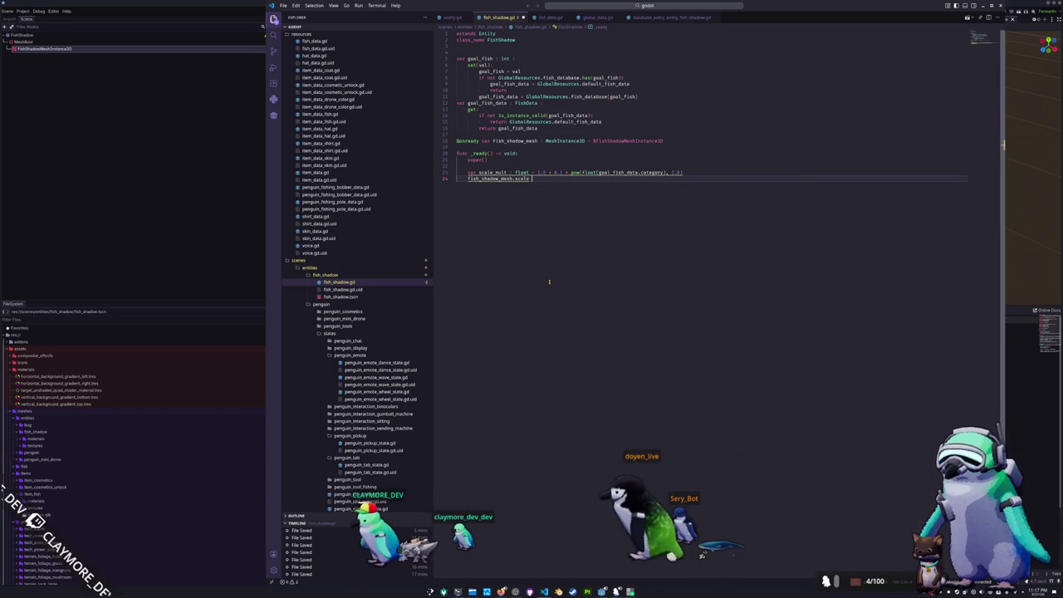
type(".")
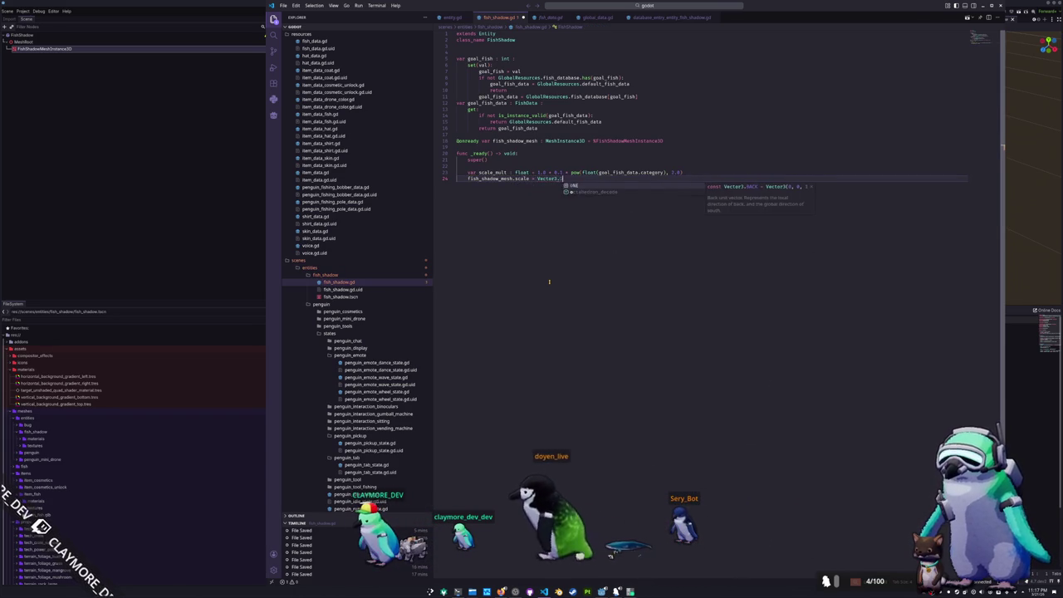
type("ONE * scale_m")
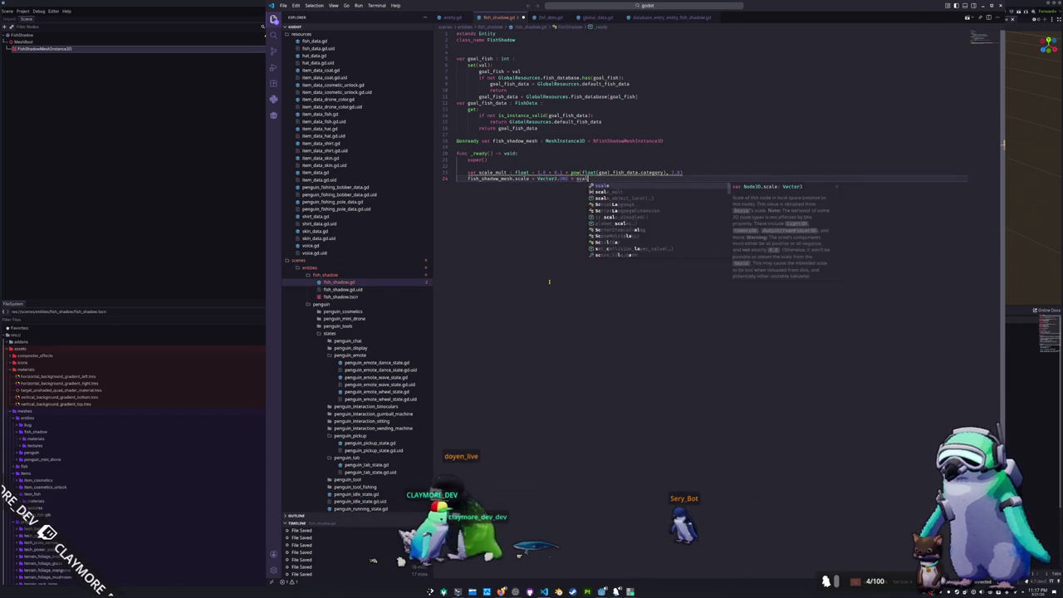
key("Return")
key("Return")
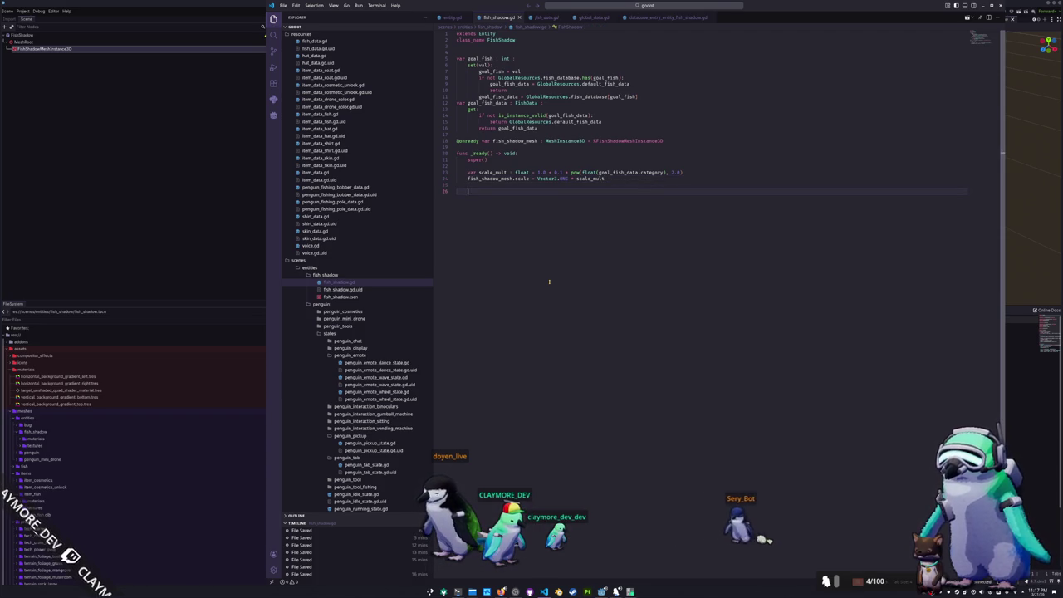
Close the Desmos graph page and place the cursor just above the _ready function
key("alt+Tab")
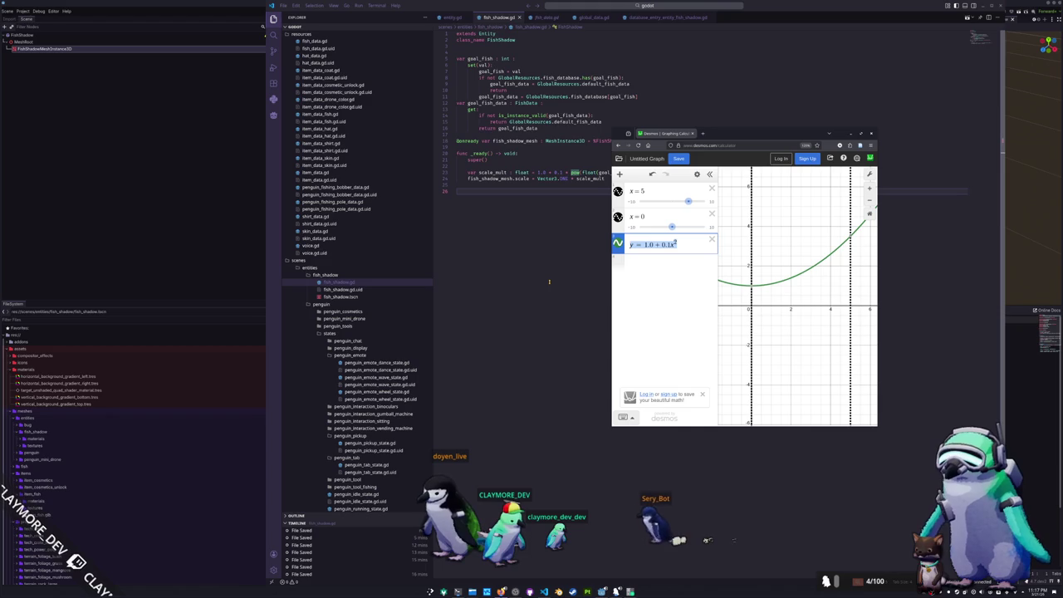
key("ctrl+w")
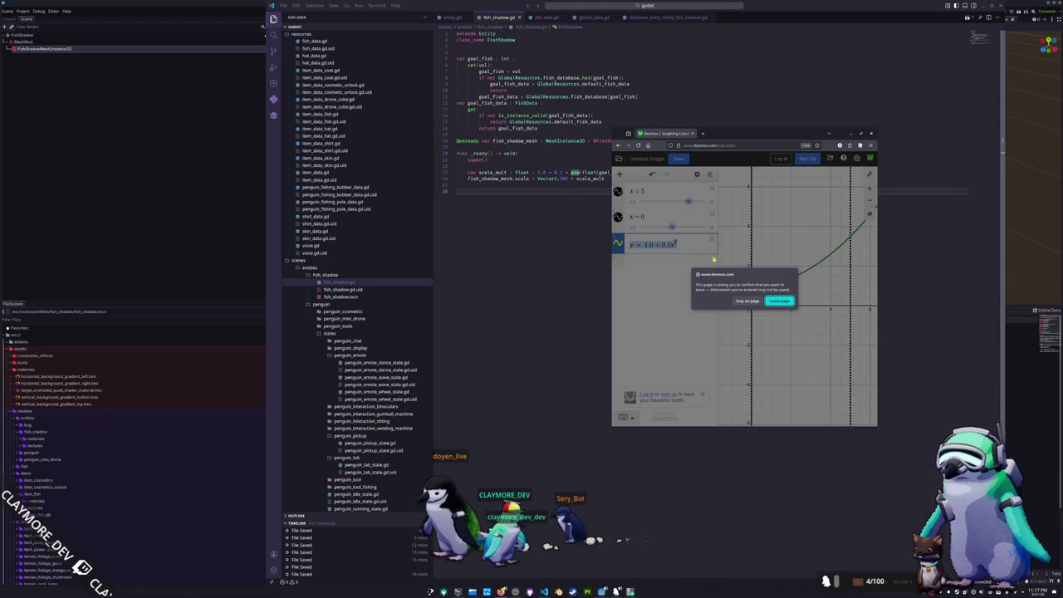
left_click(780, 301)
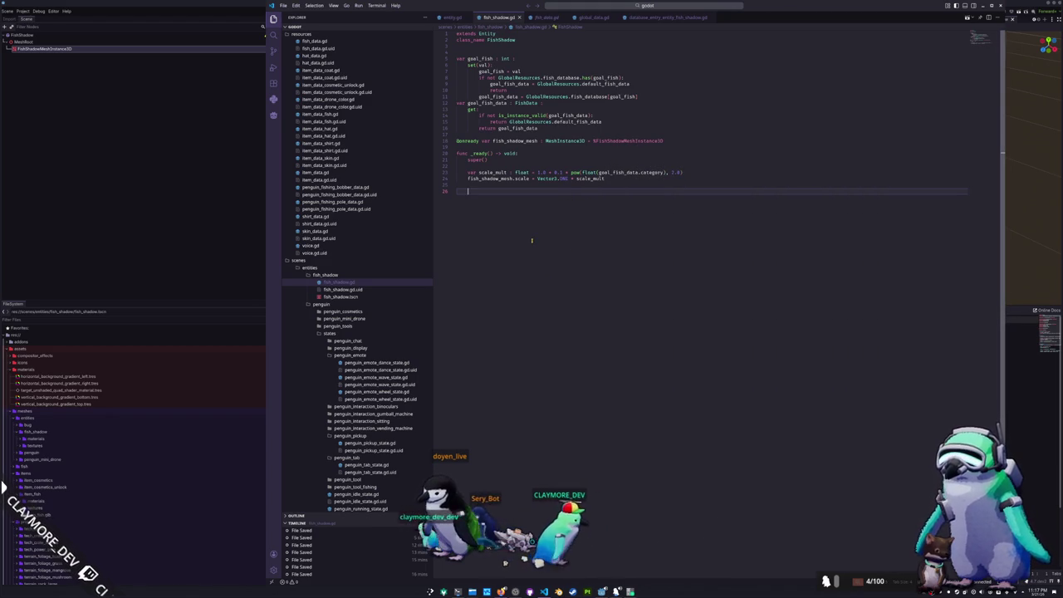
left_click(476, 147)
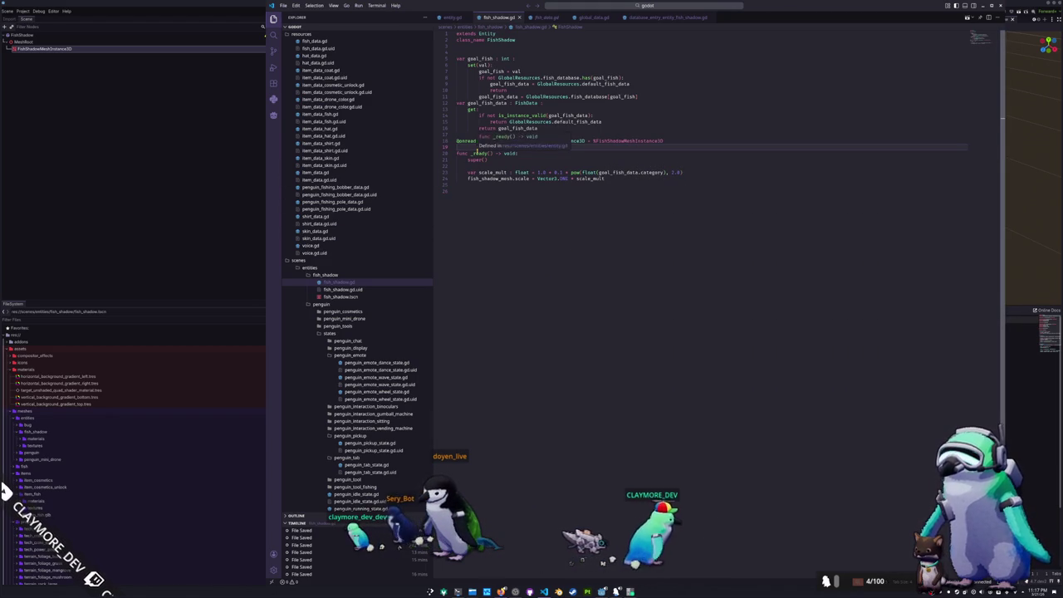
Declare var time : float = 0.0 above _ready
key("Return")
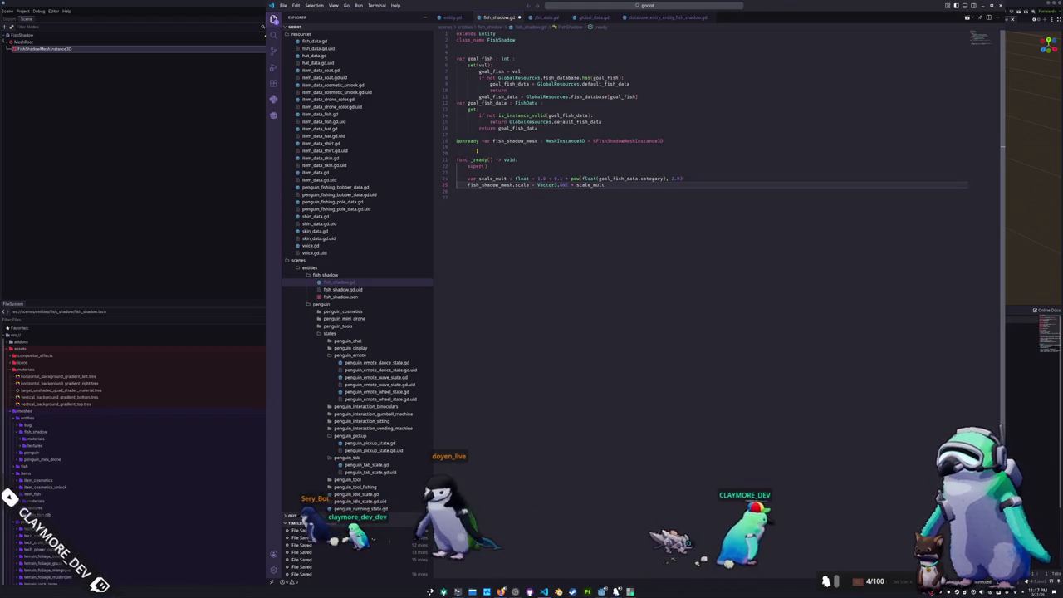
key("Return")
type("var time : float = 0")
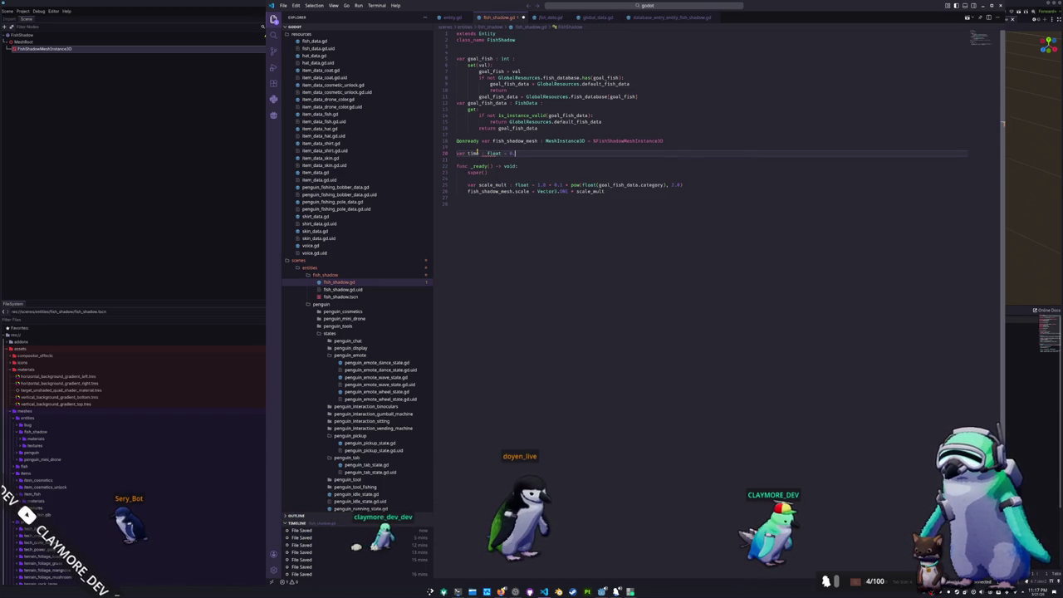
key("Down")
key("Down")
key("Home")
Add a _process function at the script's end that advances time by delta * time_scale
key("ctrl+End")
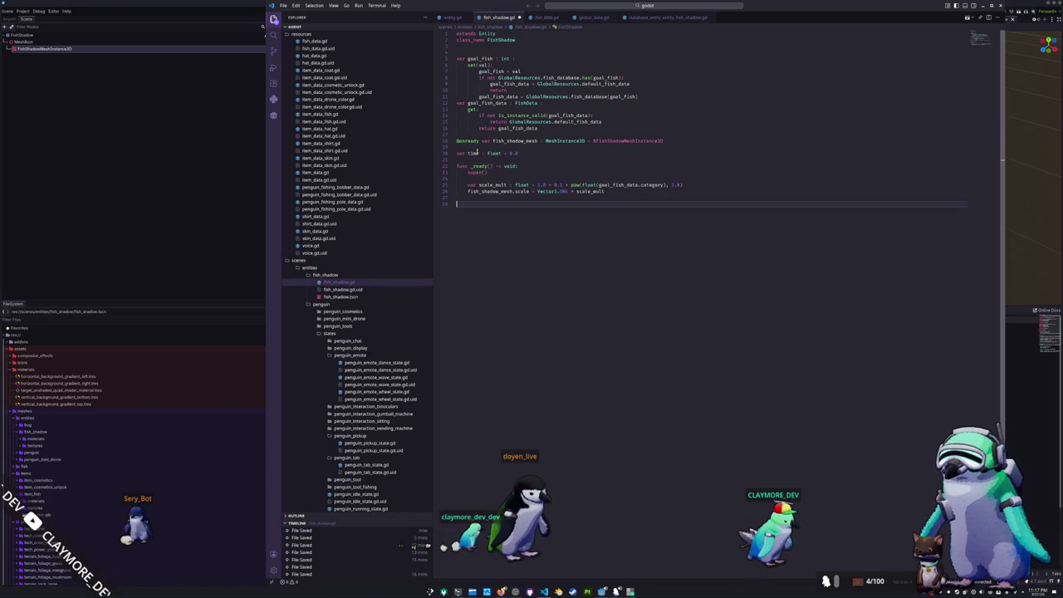
key("Return")
type("func ")
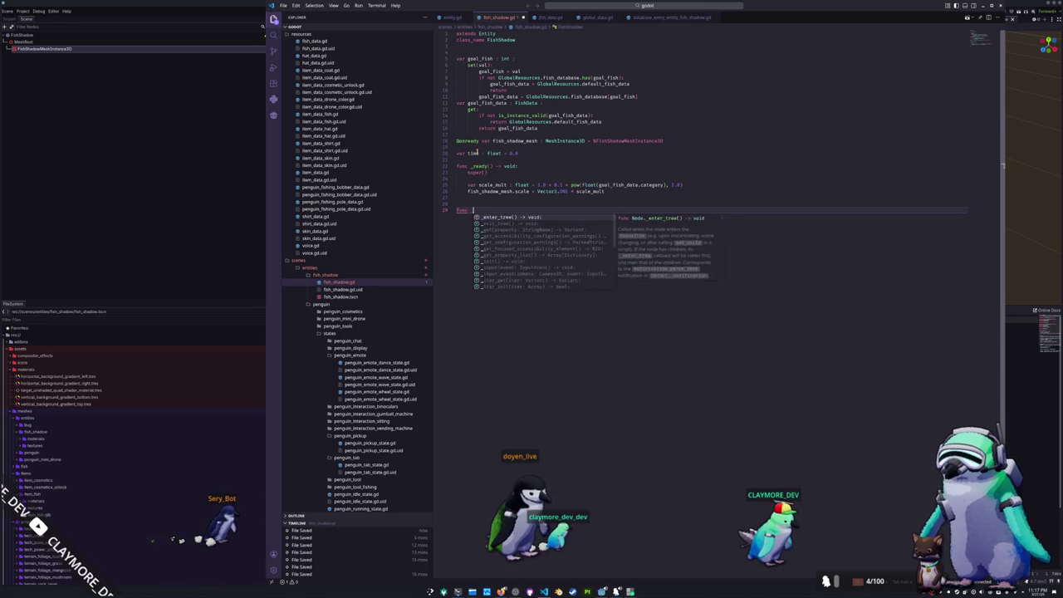
type("_process")
key("Return")
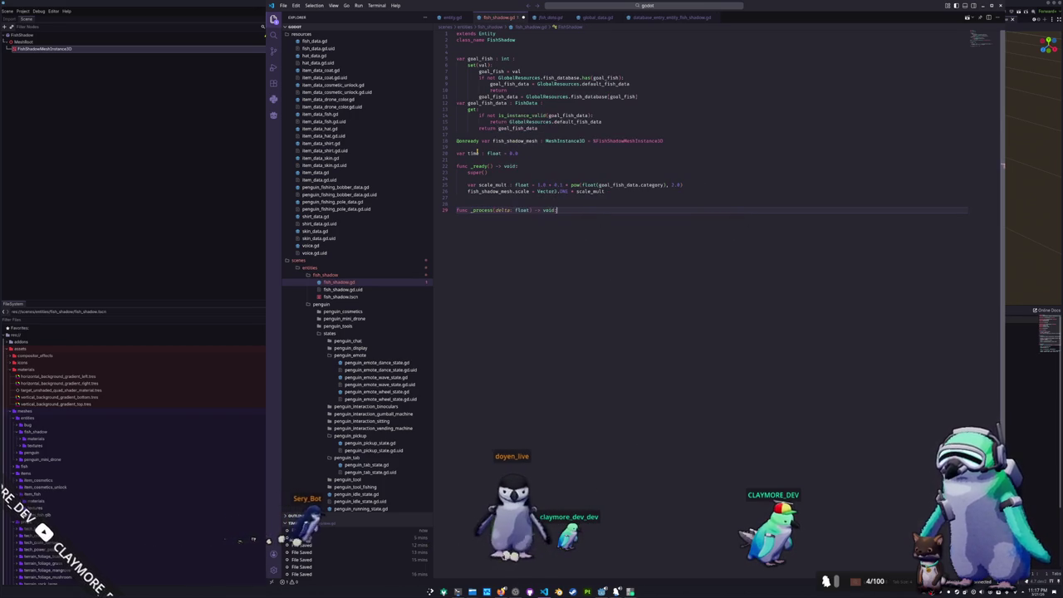
key("Return")
key("Return")
key("Return")
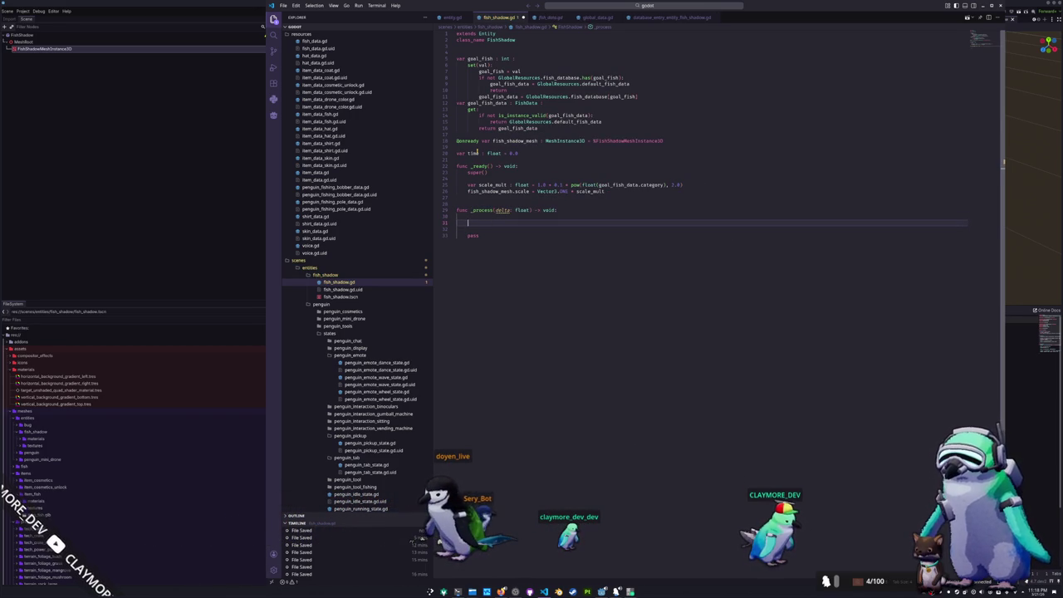
type("time +=")
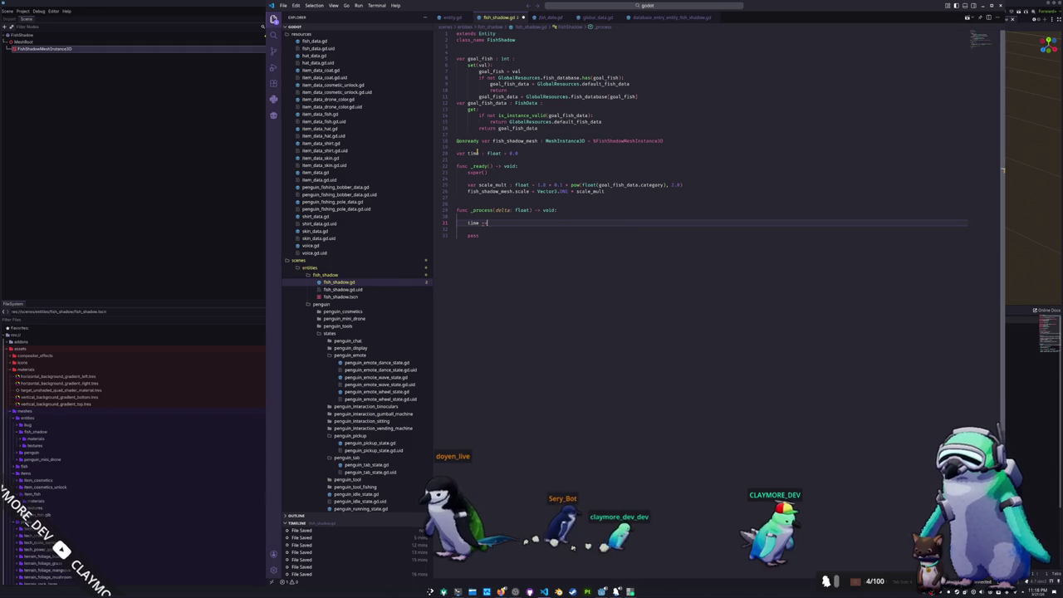
type(" delta + ")
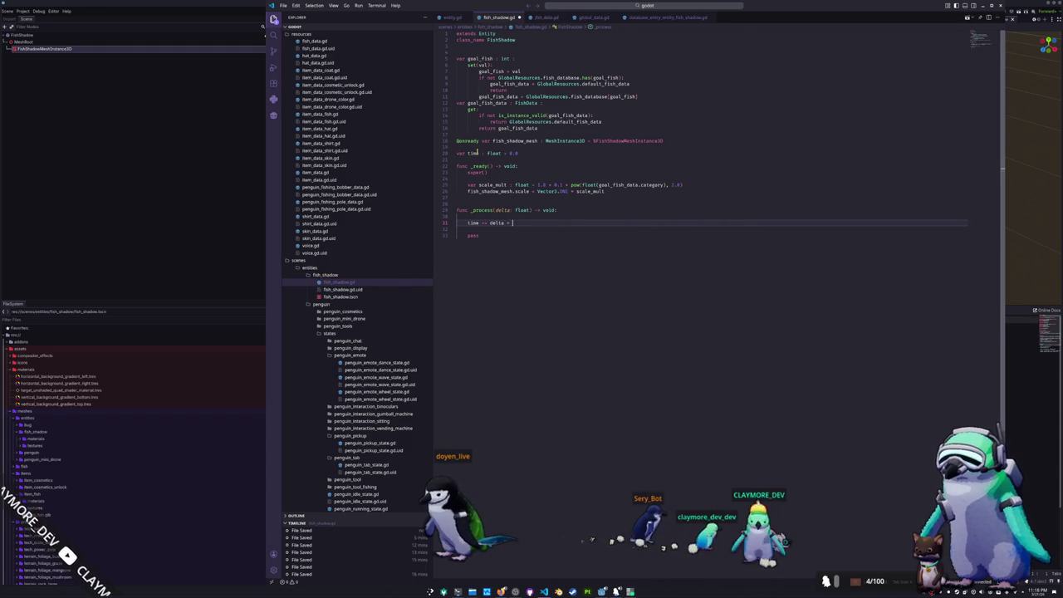
type("time_scale")
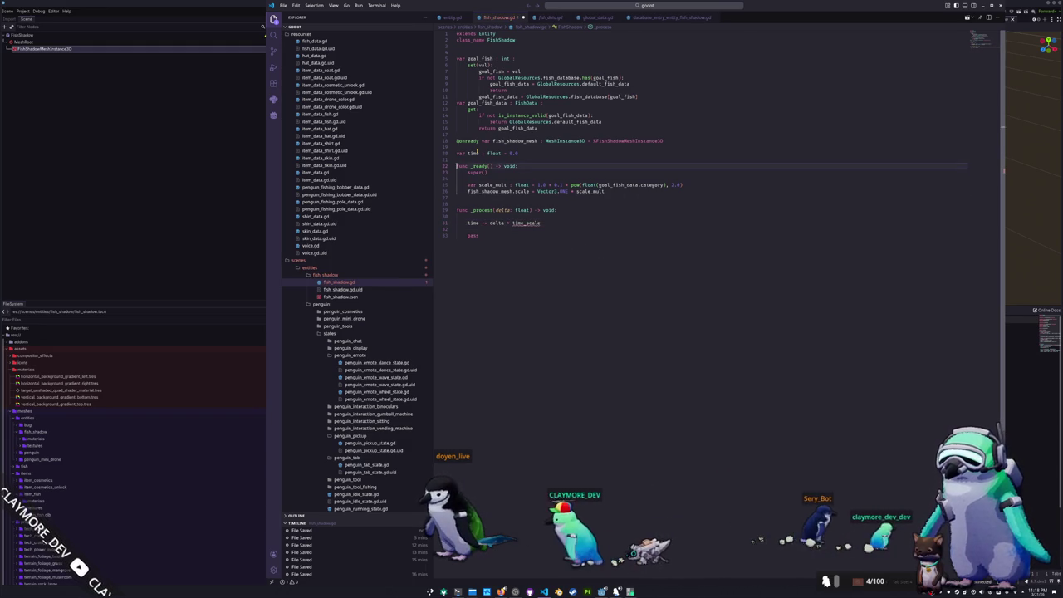
Declare var time_scale : float = 1.0 and remove the placeholder pass from _process
left_click(477, 160)
key("Return")
type("var time_scal")
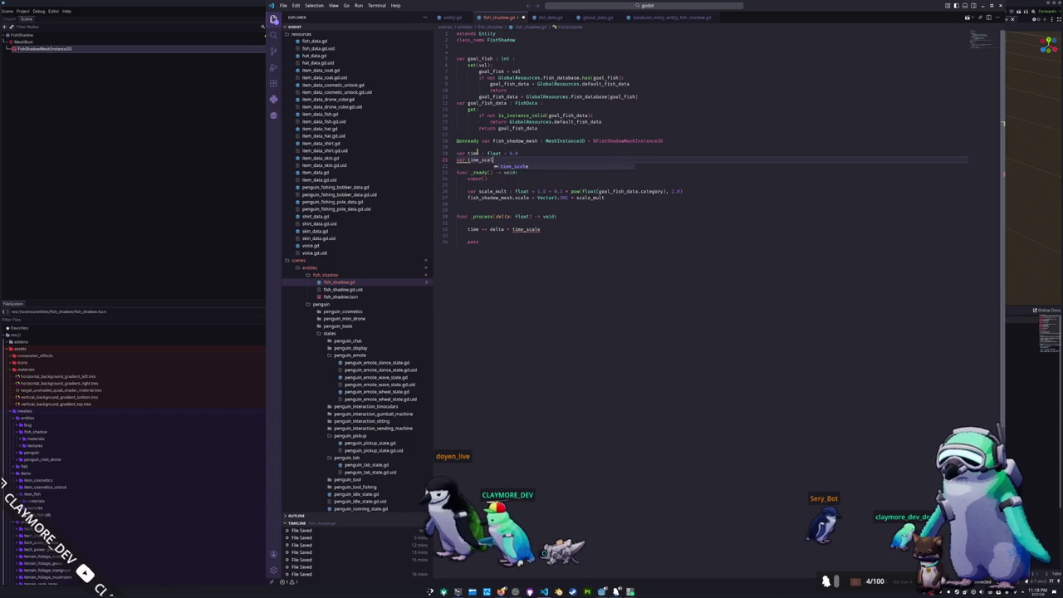
type("e : float = 1.0")
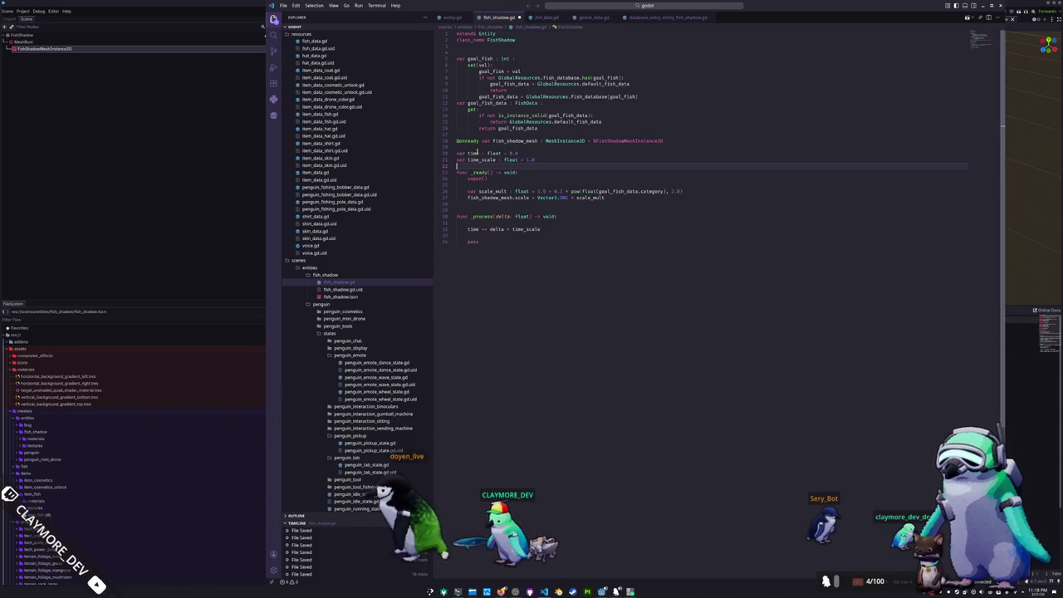
key("Down")
key("Down")
key("Down")
key("Down")
key("Down")
key("Down")
key("End")
key("BackSpace")
key("BackSpace")
key("BackSpace")
key("BackSpace")
key("BackSpace")
key("Home")
key("BackSpace")
key("End")
key("Return")
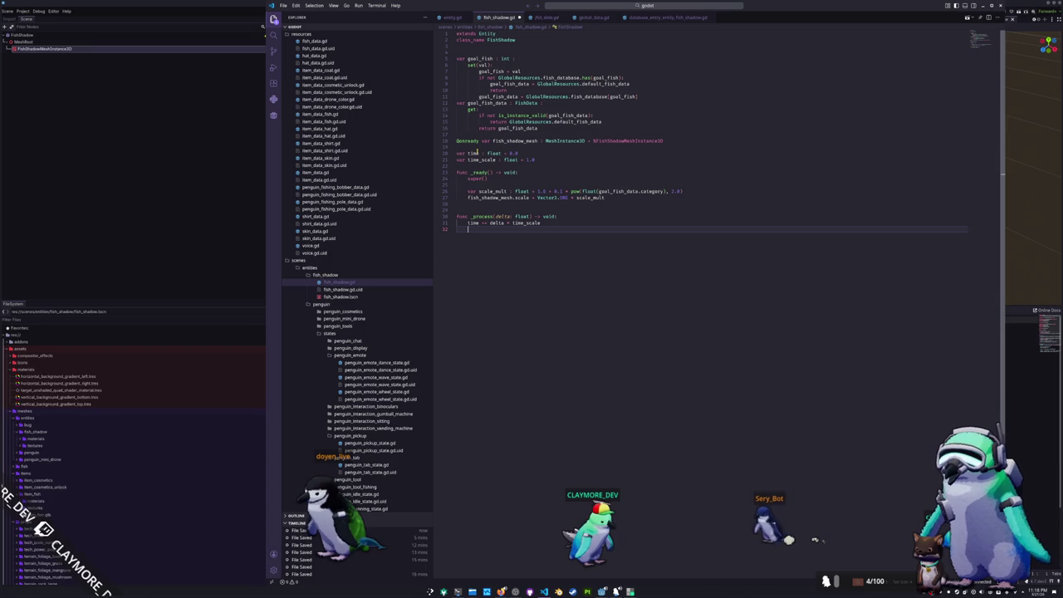
Start a fish_shadow_mesh.set_instance_shader_parameter call inside _process
type("fish_shadow_mesh.set")
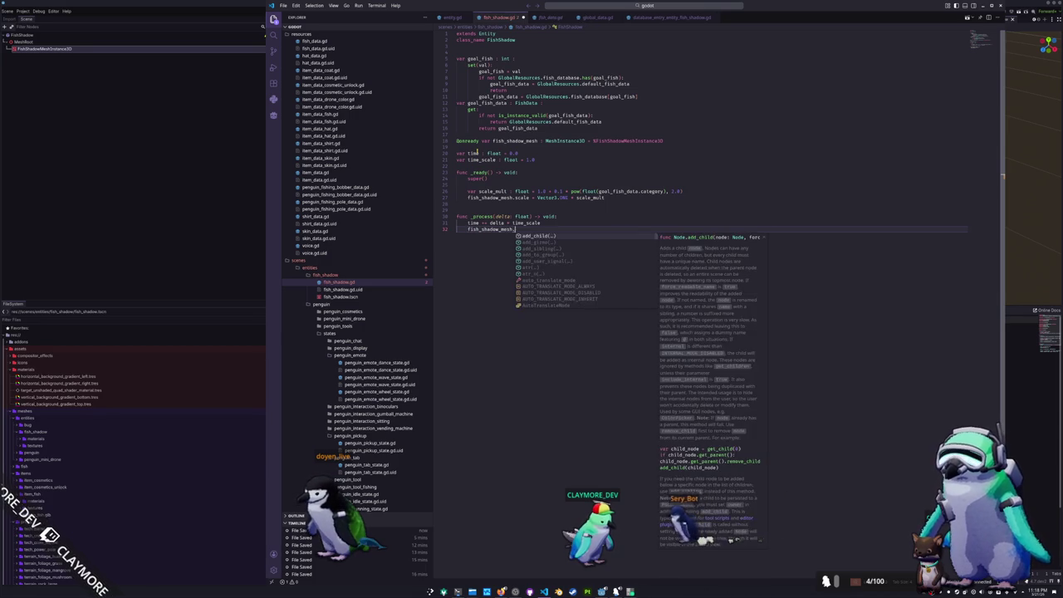
key("BackSpace")
key("BackSpace")
key("BackSpace")
type("g")
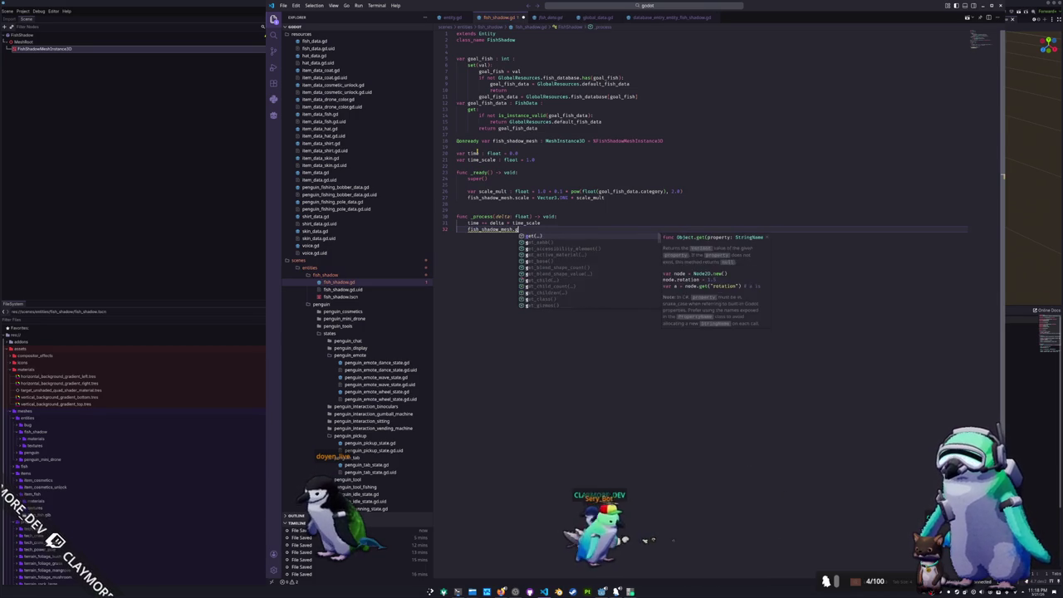
type("et_material")
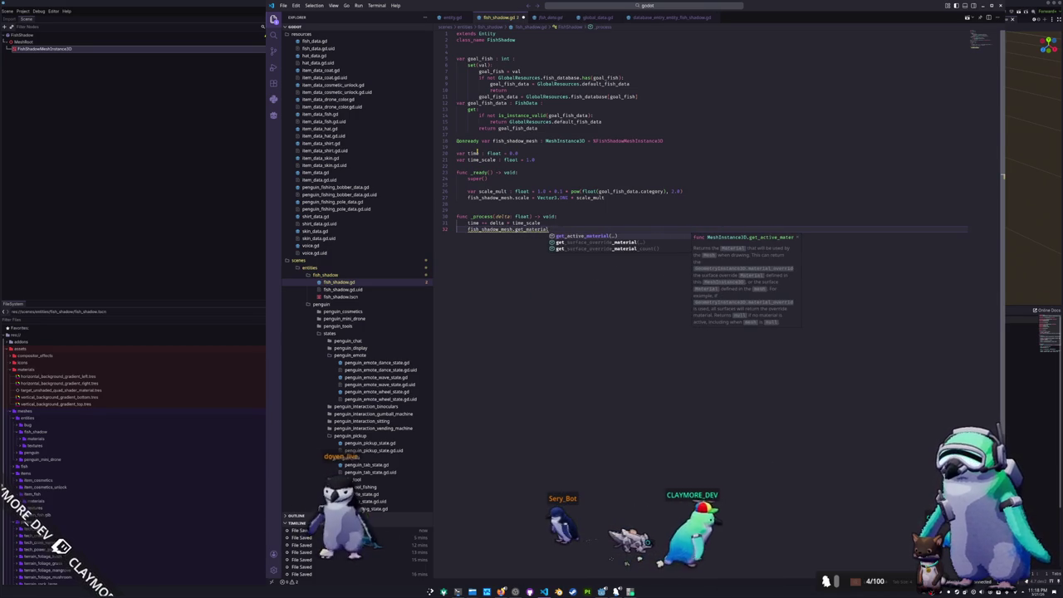
key("Escape")
type("material_ov")
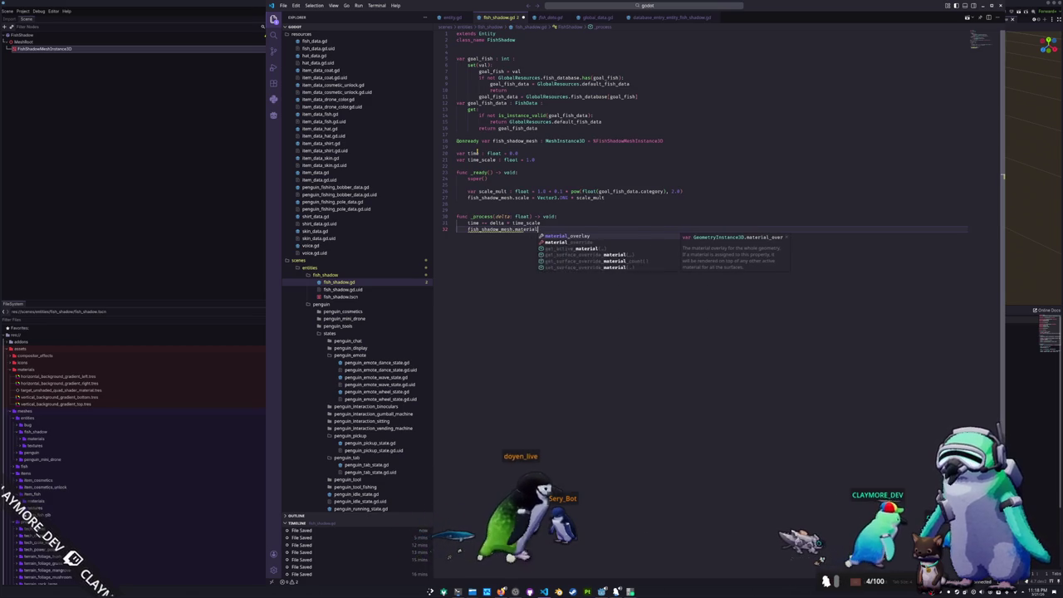
type("err")
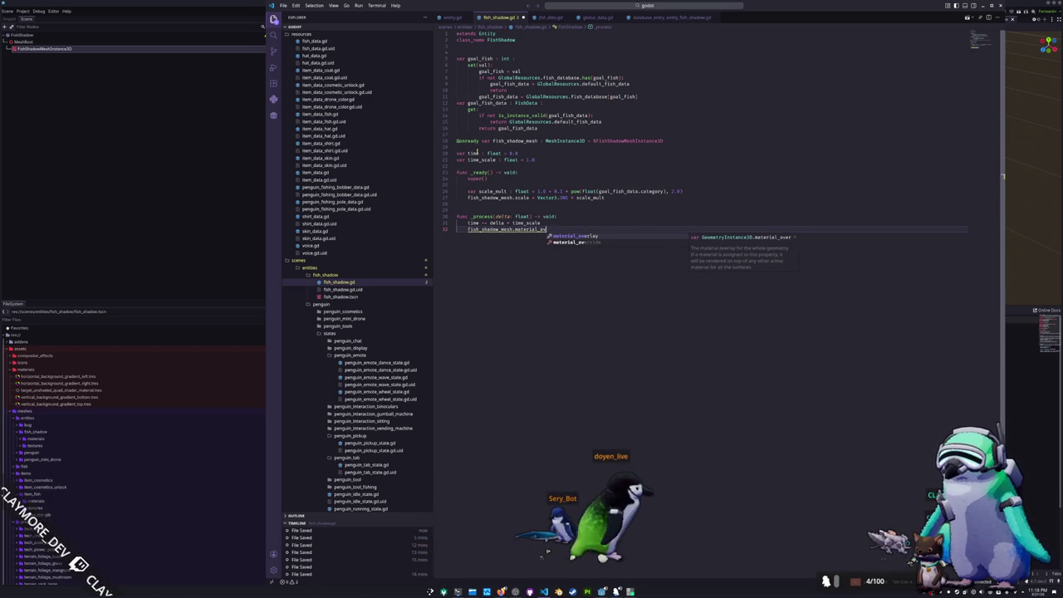
key("BackSpace")
key("BackSpace")
key("BackSpace")
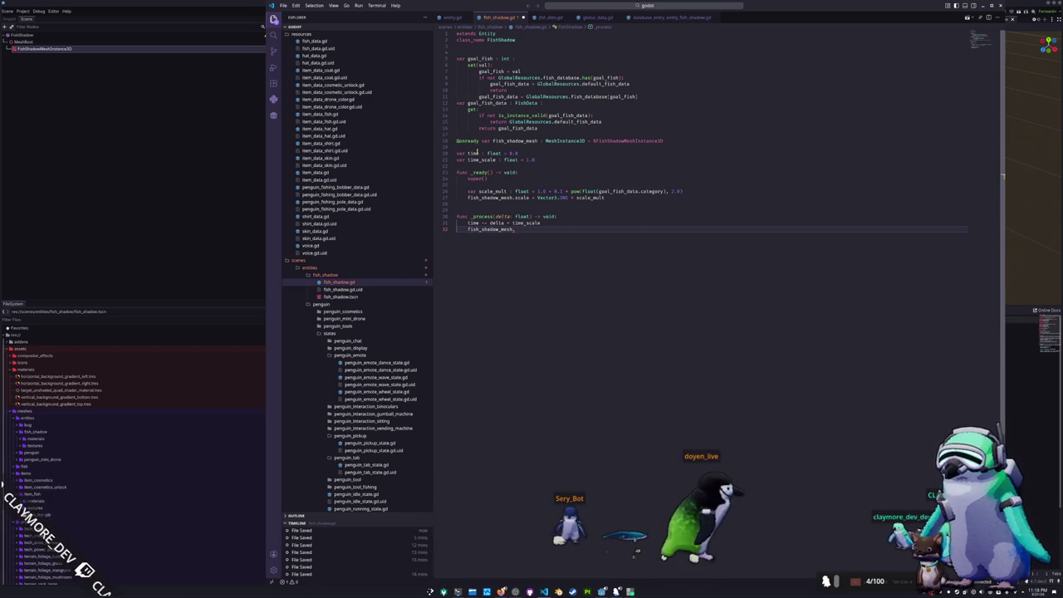
type("instance")
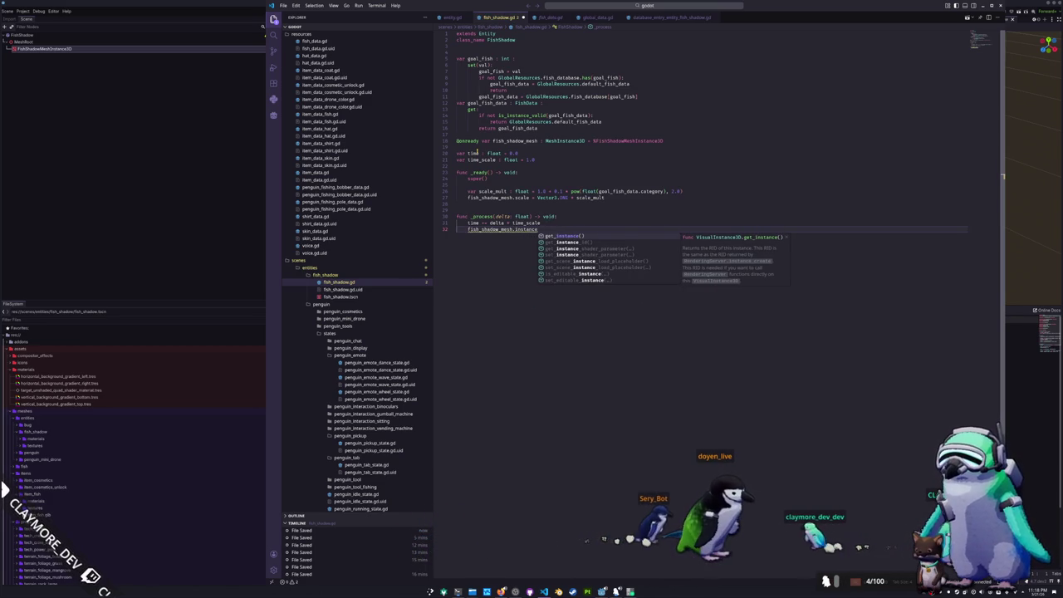
key("Down")
key("Down")
key("Down")
key("Return")
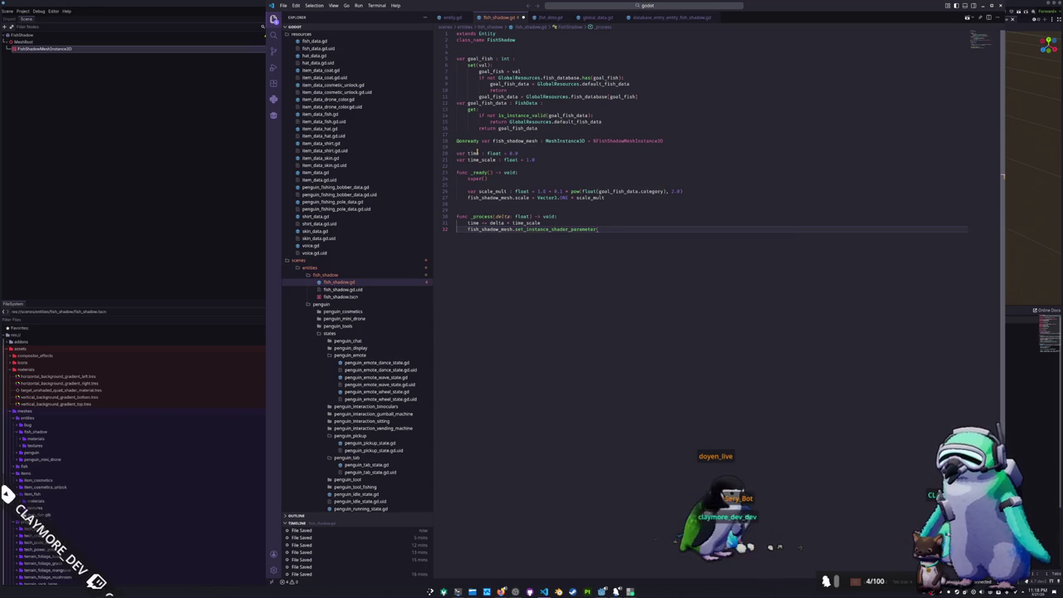
In Godot, expand the mesh's Instance Shader Parameters and copy the Time parameter's path
key("alt+Tab")
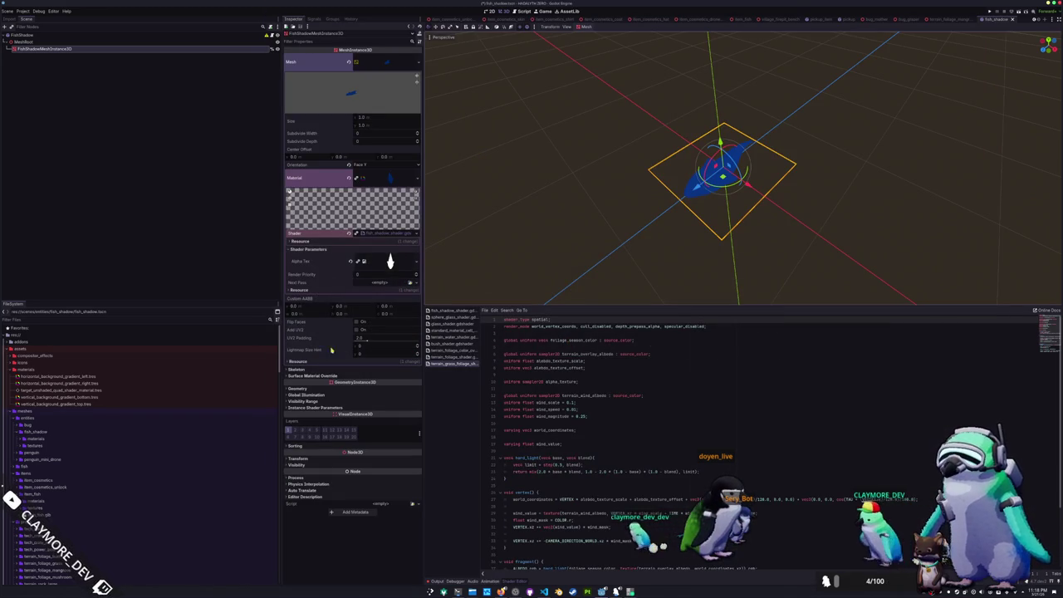
left_click(314, 408)
right_click(316, 414)
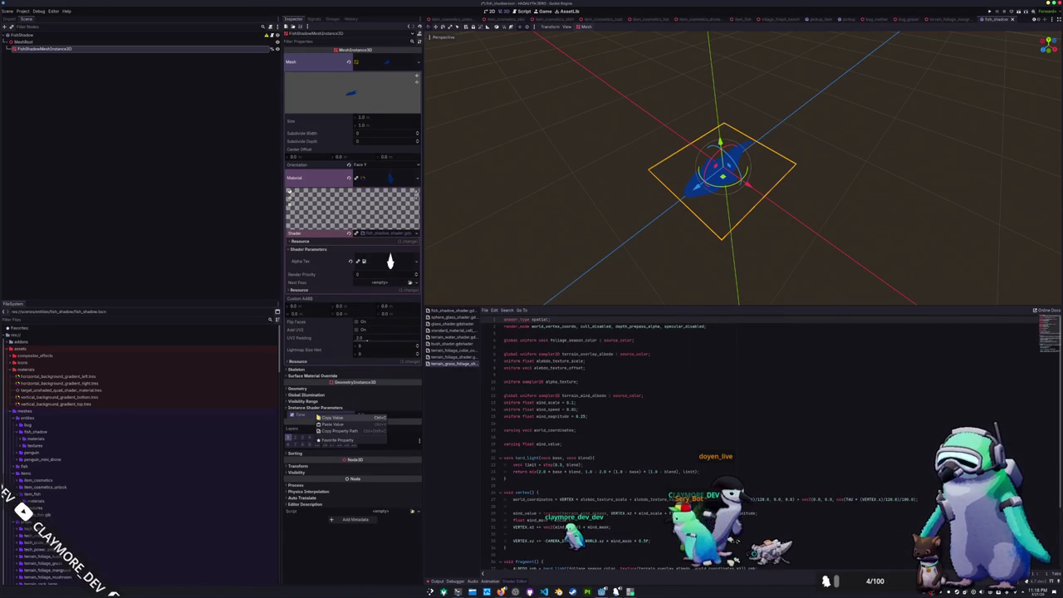
key("alt+Tab")
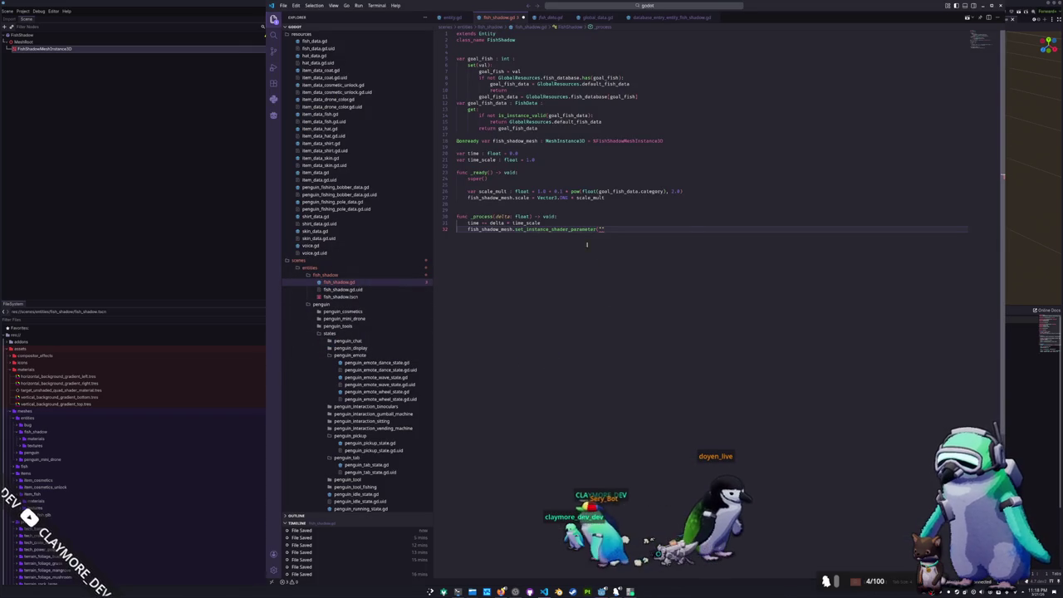
Trim the pasted path to "time", pass time as the value, and save fish_shadow.gd
mouse_move(585, 229)
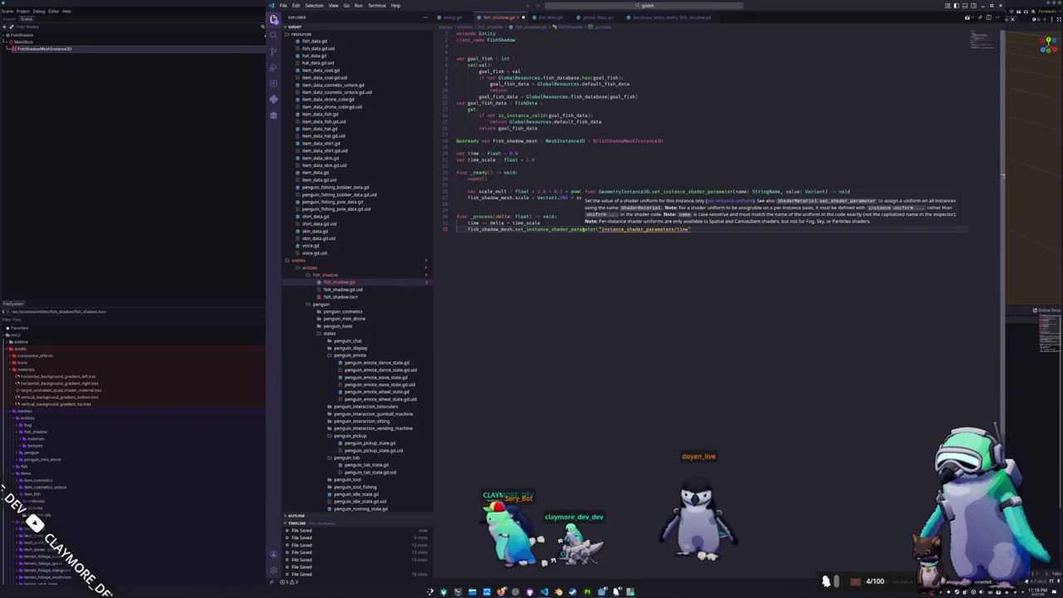
key("ctrl+Left")
key("ctrl+shift+Left")
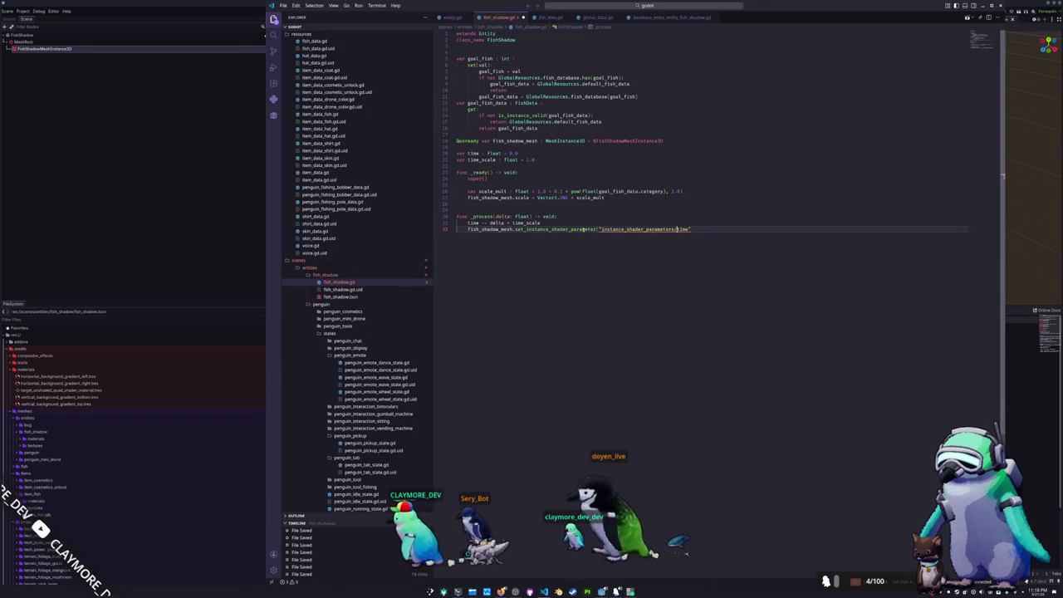
key("BackSpace")
key("End")
type(", time")
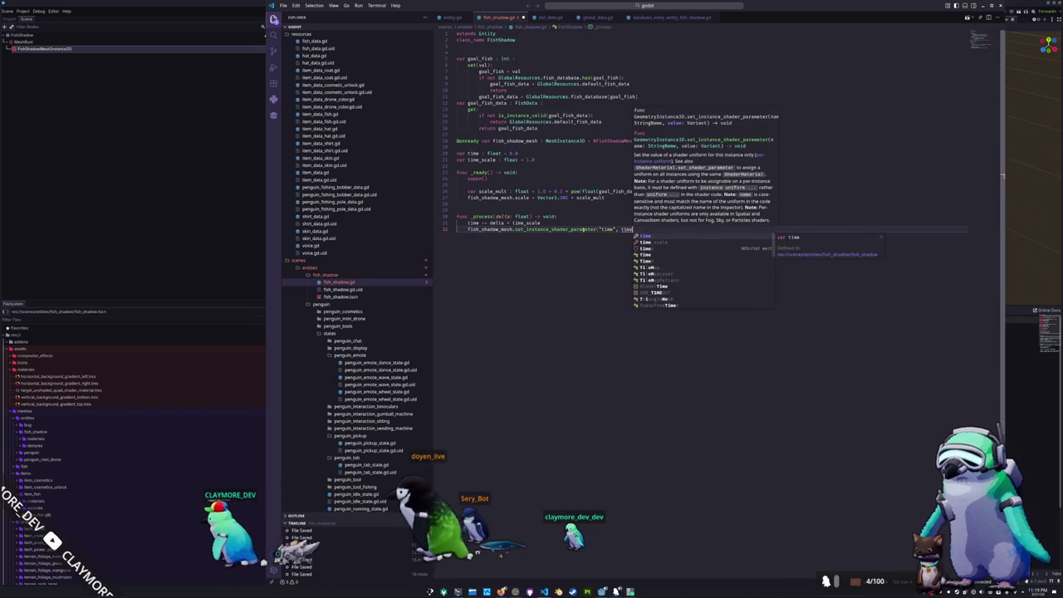
key("Escape")
key("End")
key("Return")
key("alt+Tab")
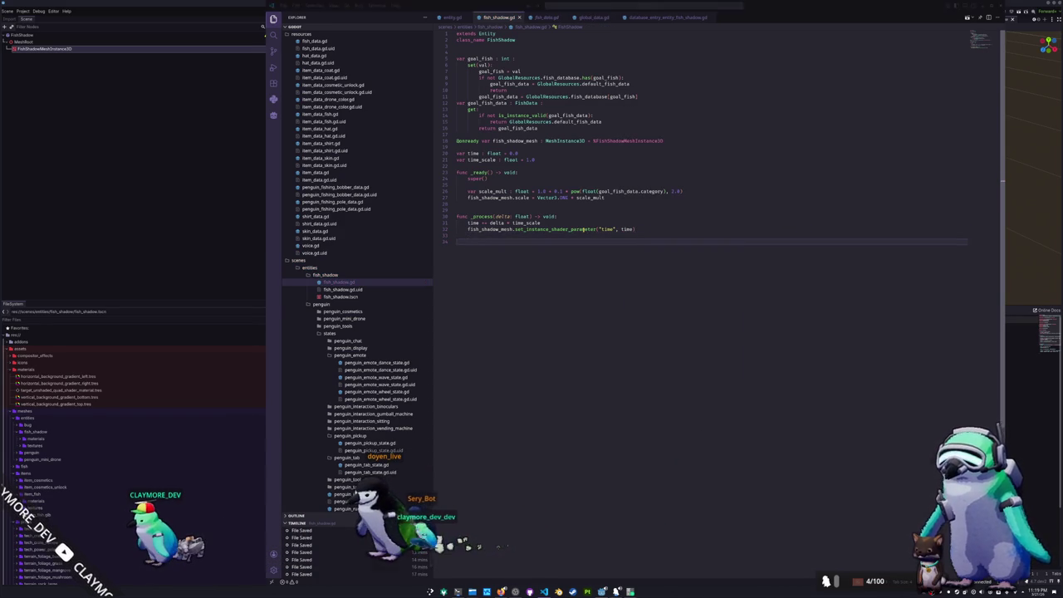
key("ctrl+s")
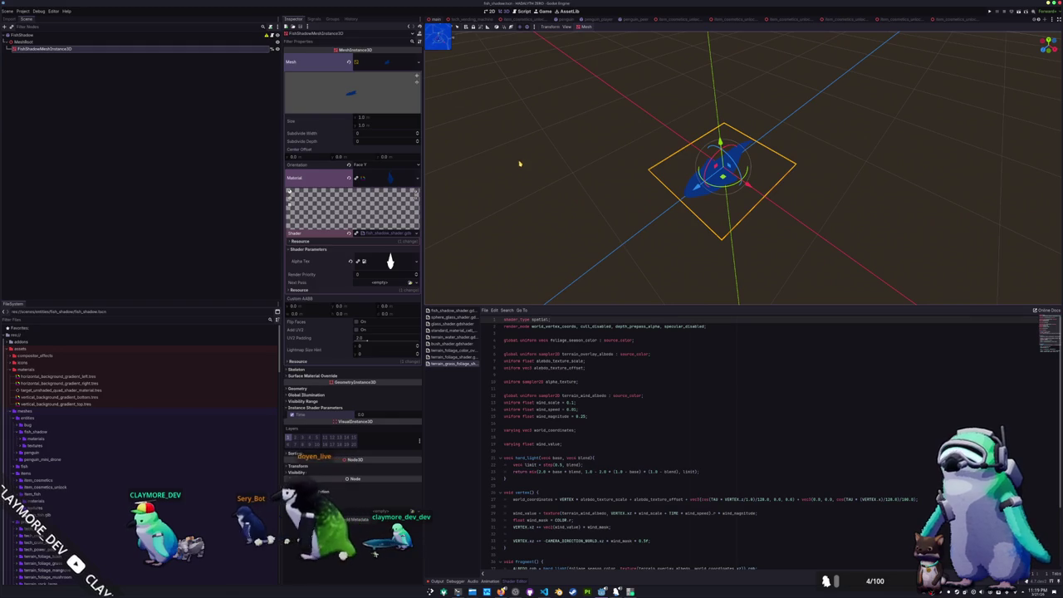
Open the main scene, select and frame the FishShadow node, then run the project with F5
key("ctrl+w")
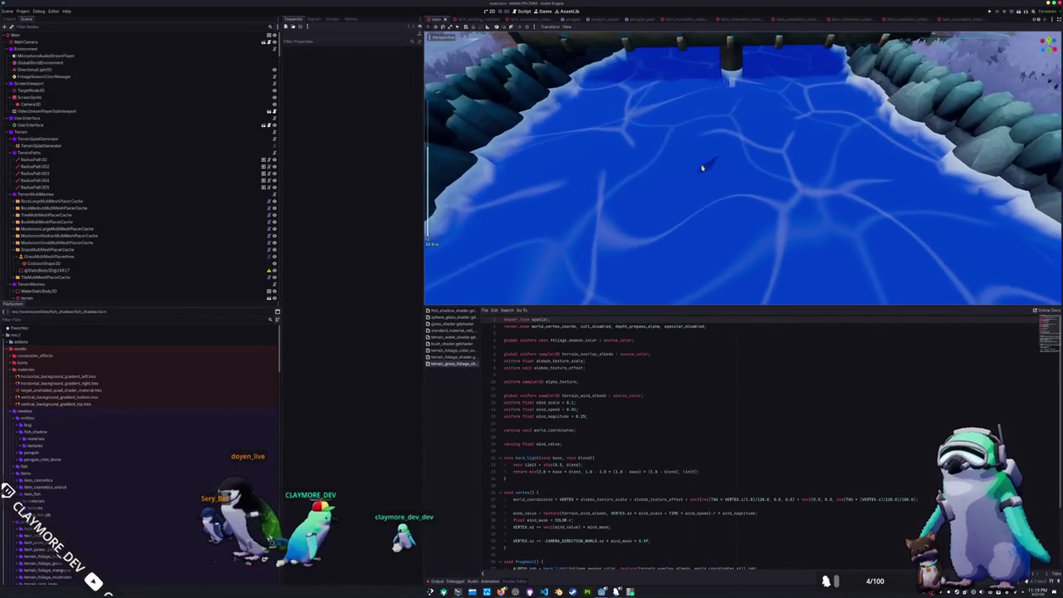
left_click(704, 168)
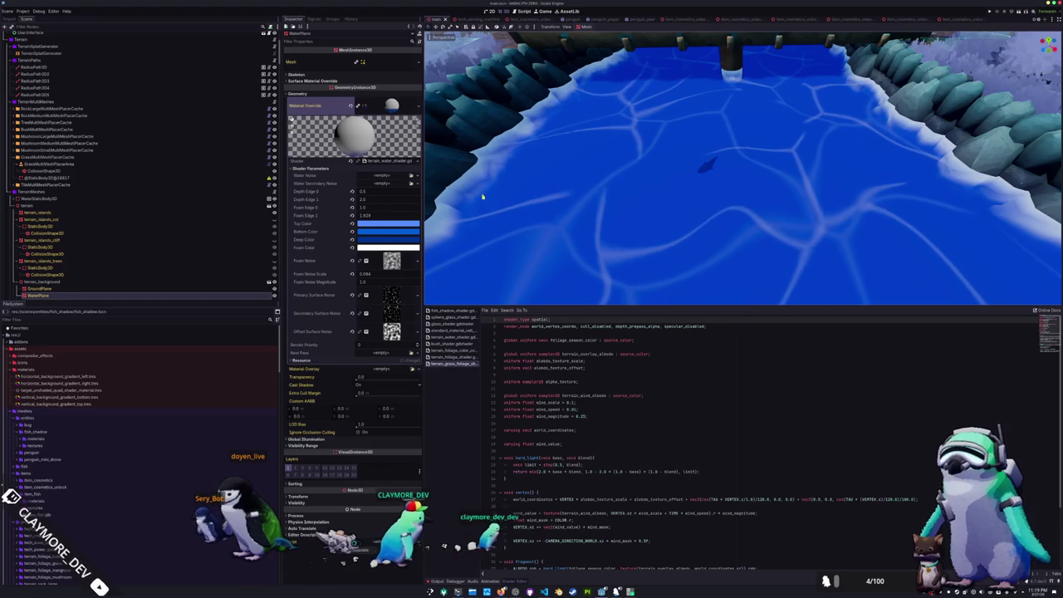
scroll(142, 261, "down", 3)
left_click(50, 235)
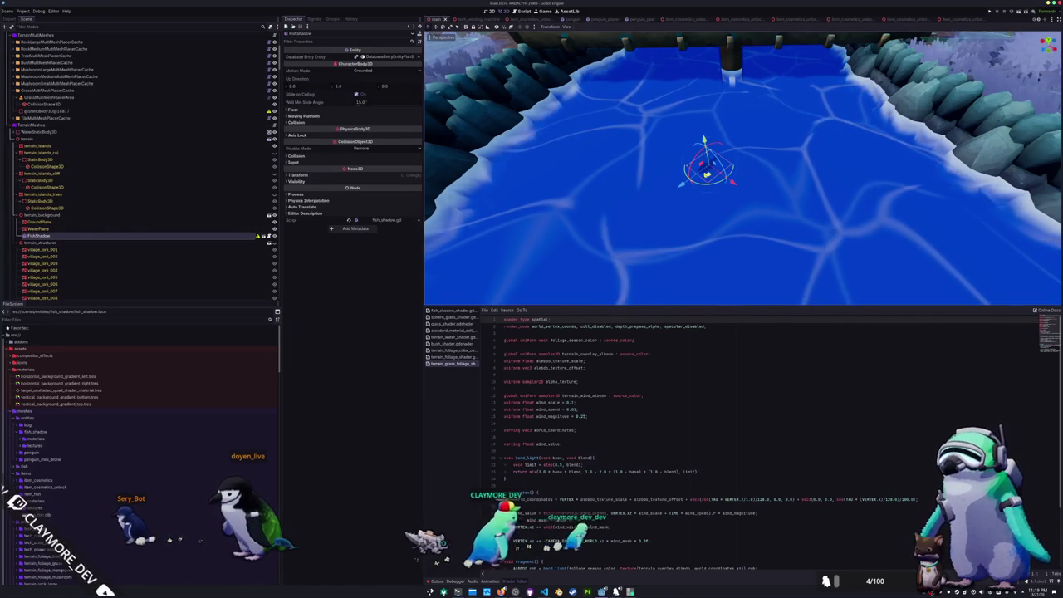
key("f")
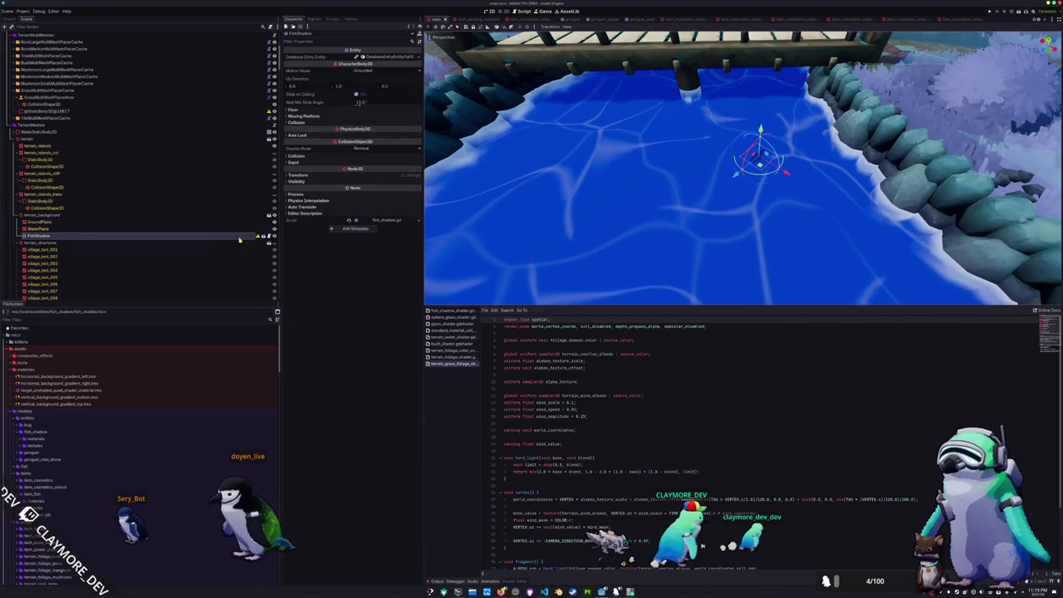
key("F5")
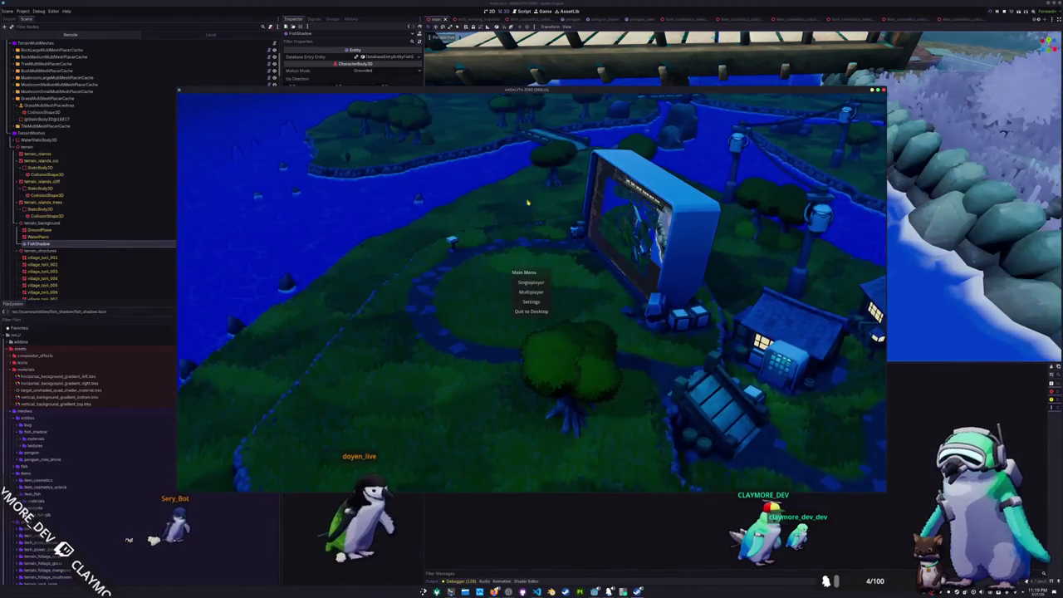
Start a singleplayer game, walk onto the bridge, and cast the fishing line into the water
left_click(527, 282)
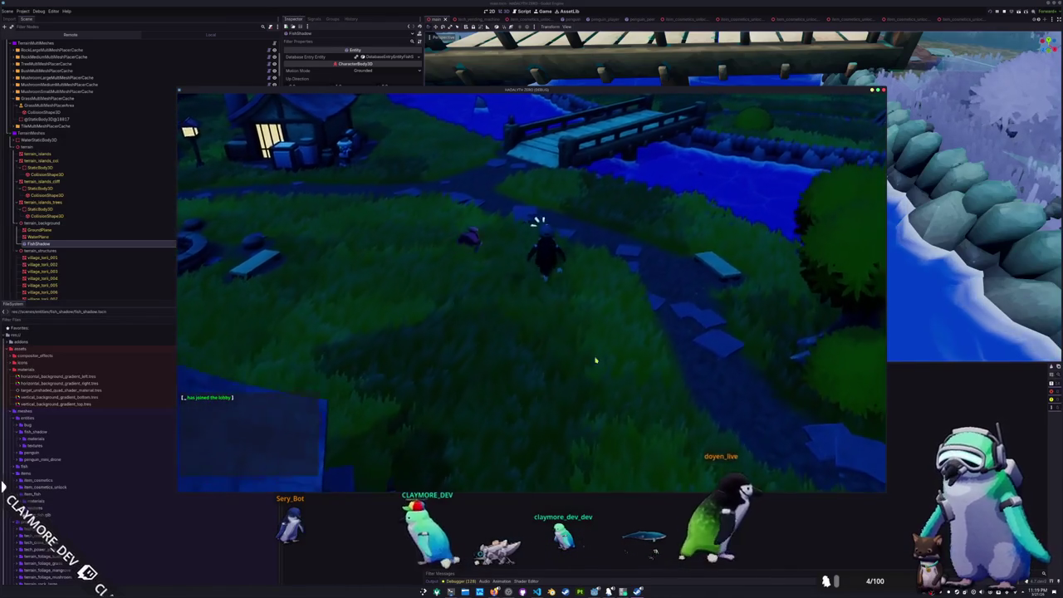
key("w")
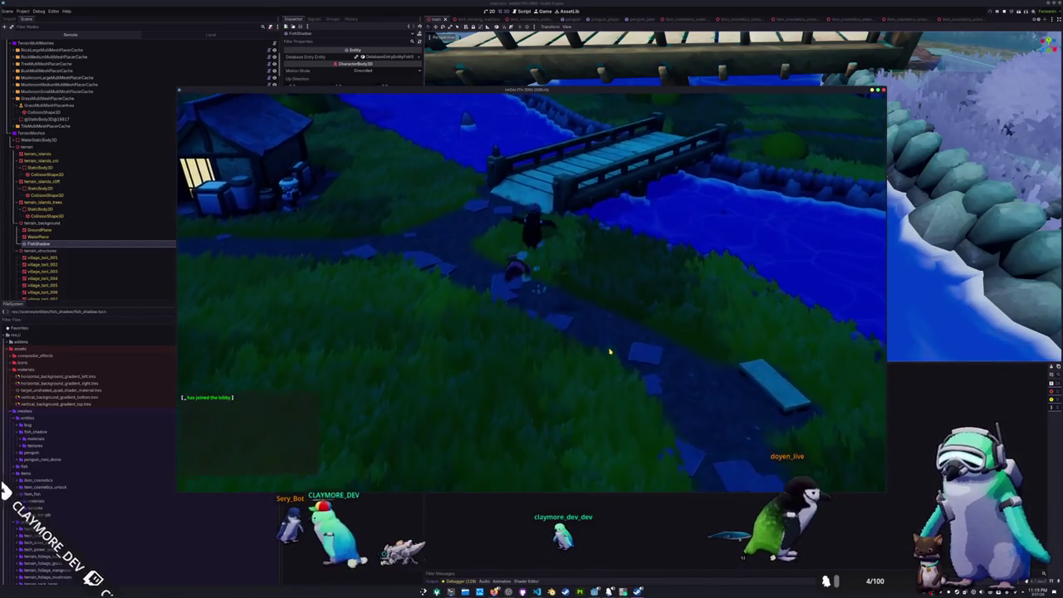
key("w")
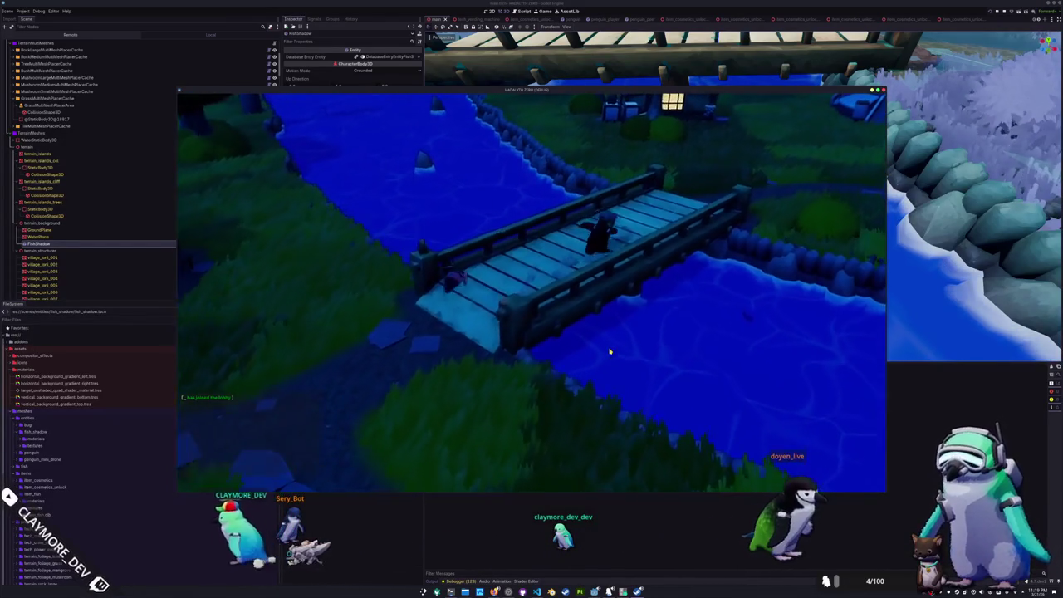
key("w")
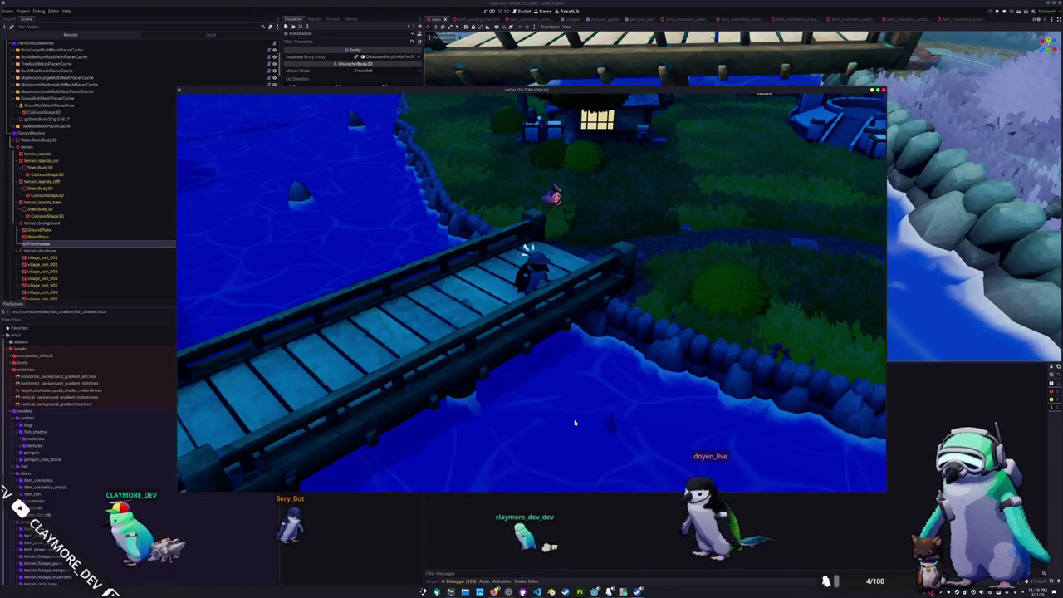
left_click(575, 424)
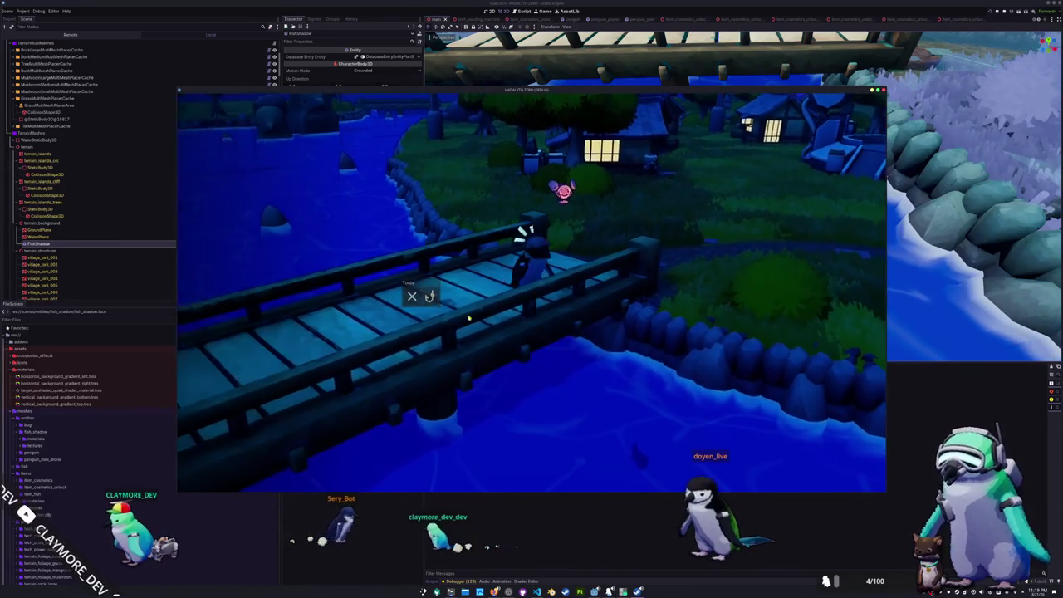
left_click(589, 374)
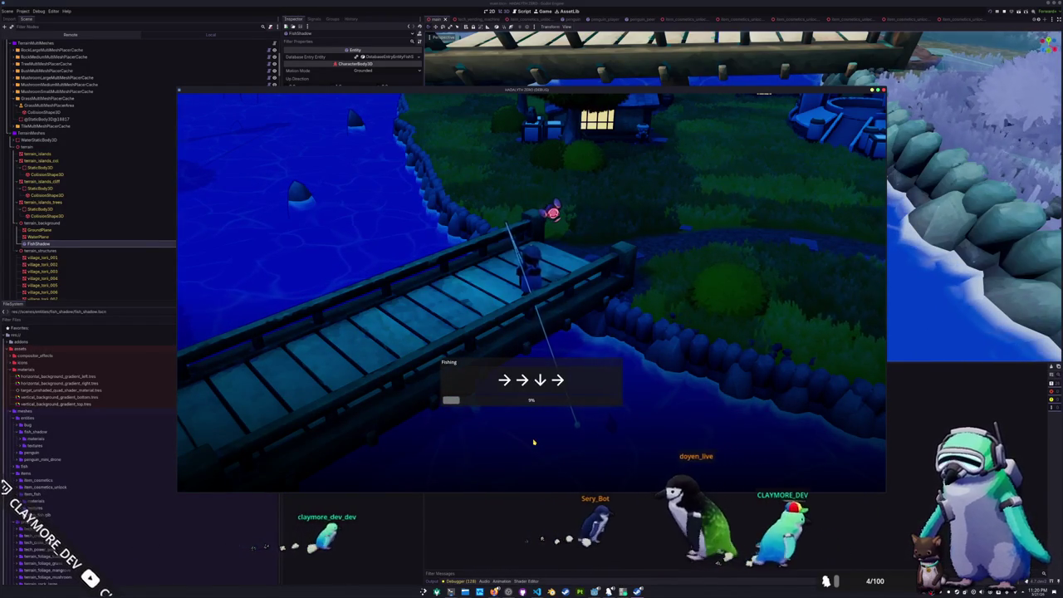
Complete the fishing arrow prompt to reel in the fish, then quit the game to desktop
key("Right")
key("Right")
key("Down")
key("Right")
key("Down")
key("Left")
key("Down")
key("Up")
key("Up")
key("Right")
key("Up")
key("Right")
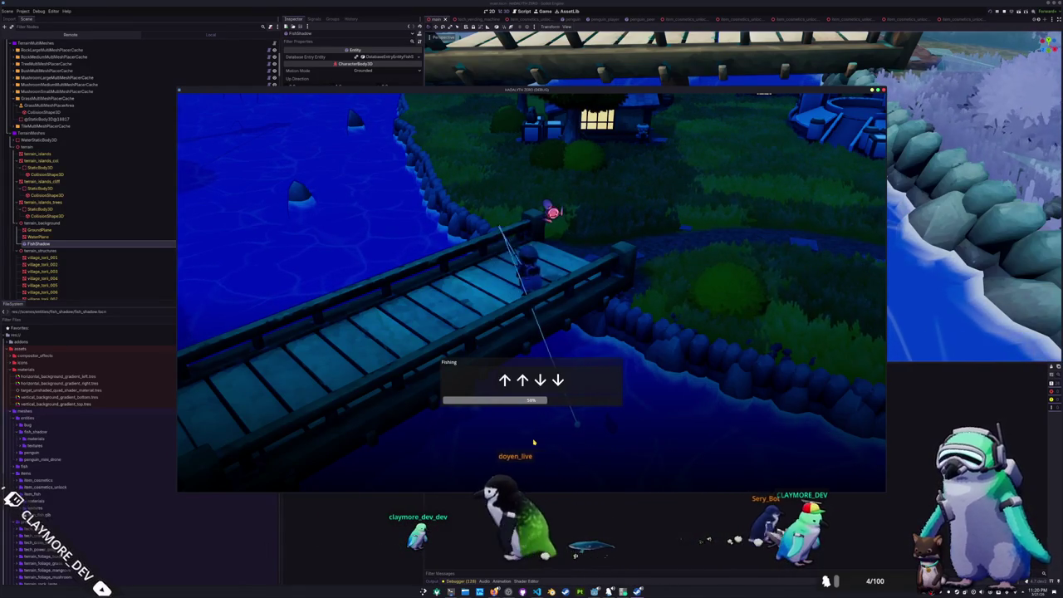
key("Up")
key("Down")
key("Down")
key("Down")
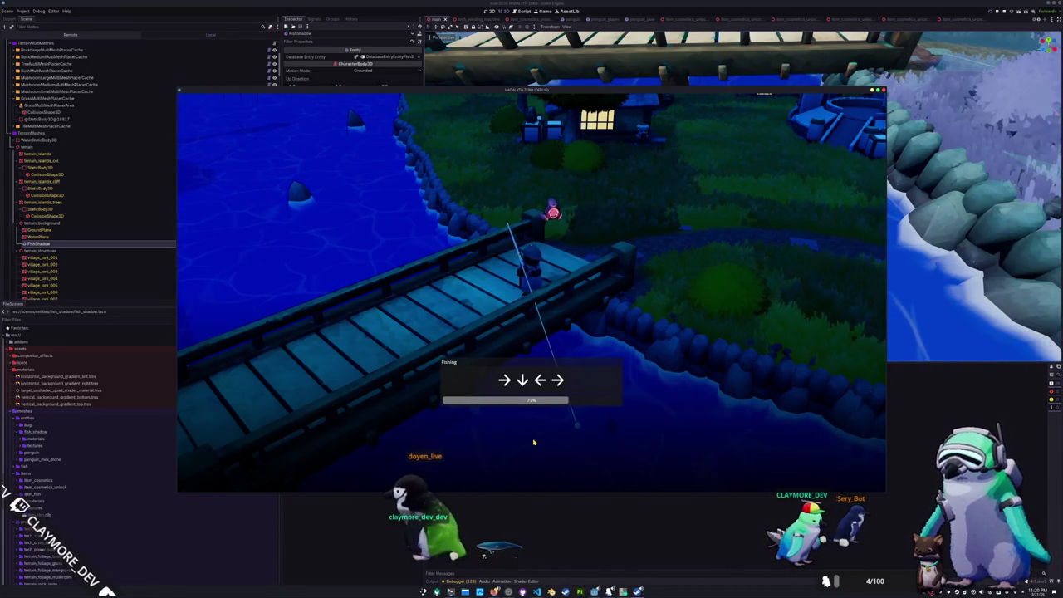
key("Right")
key("Down")
key("Left")
key("Right")
key("Up")
key("Up")
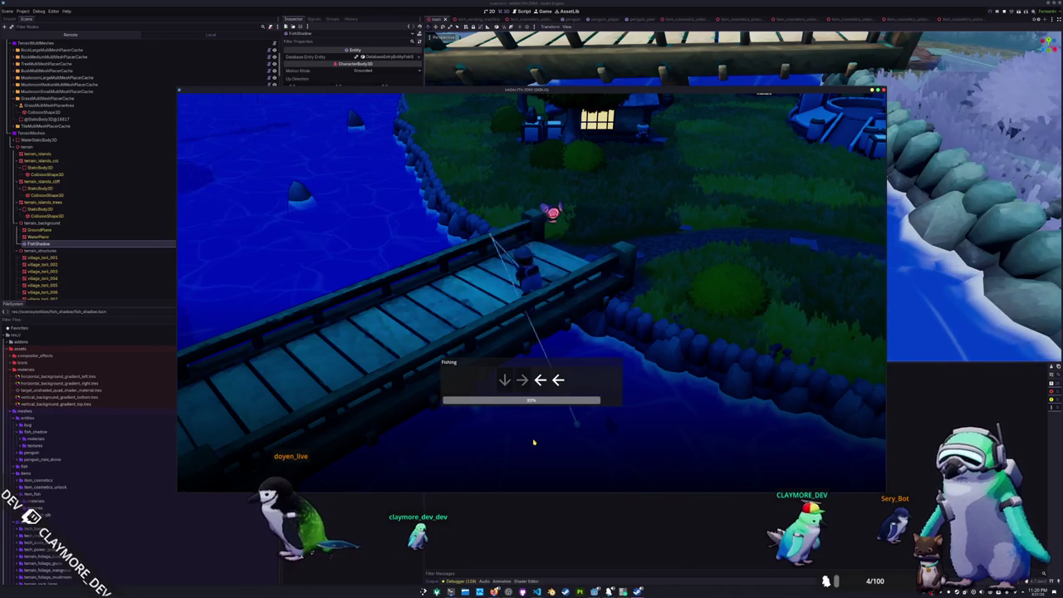
key("Left")
key("Left")
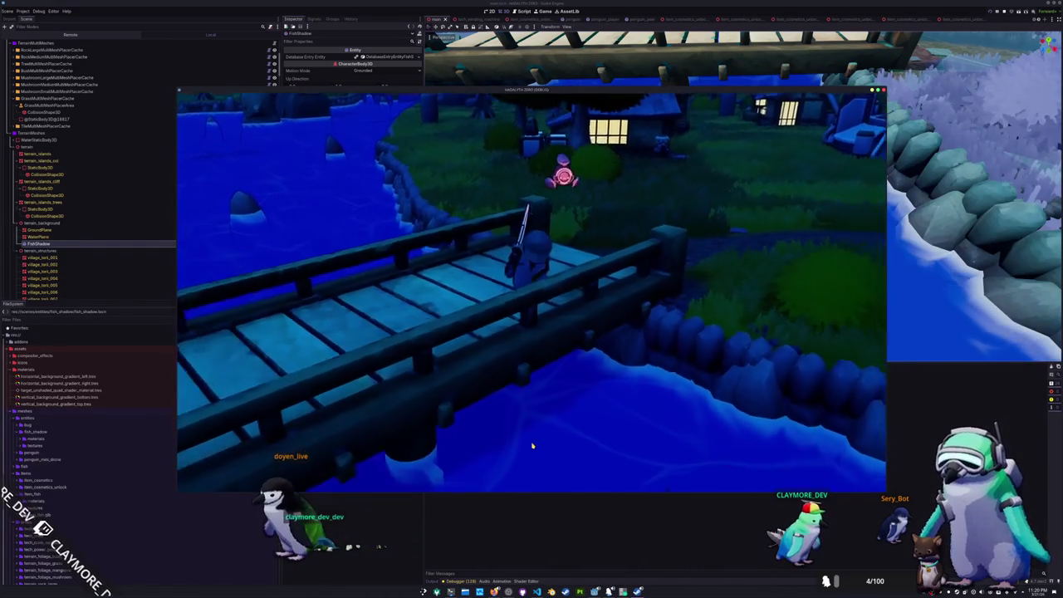
key("Escape")
left_click(536, 307)
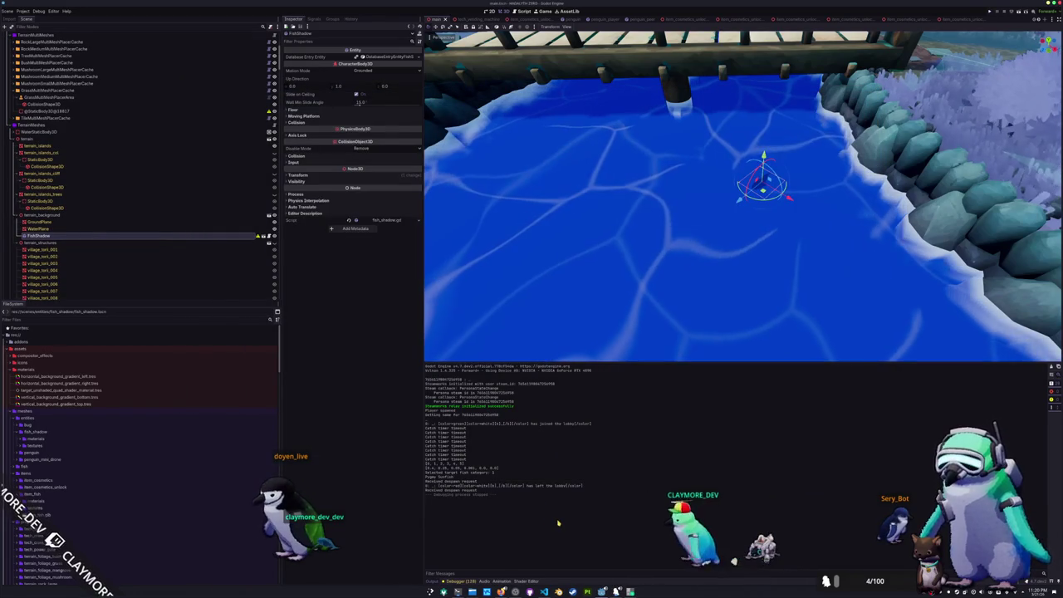
Open the fish task checklist in nano from the VS Code terminal
key("alt+Tab")
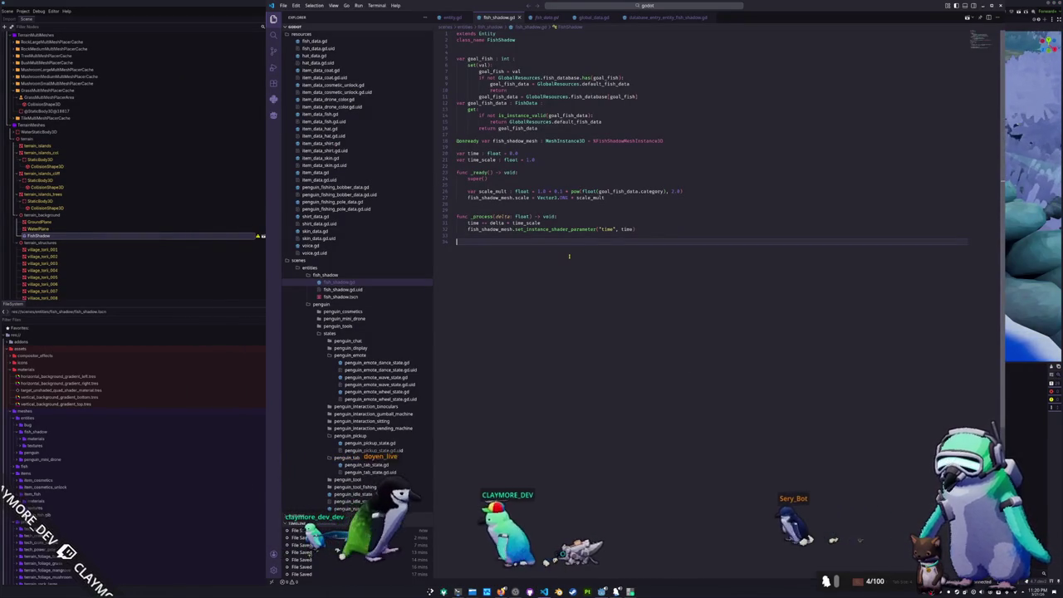
key("Up")
key("Up")
key("Up")
key("Down")
key("Down")
key("Down")
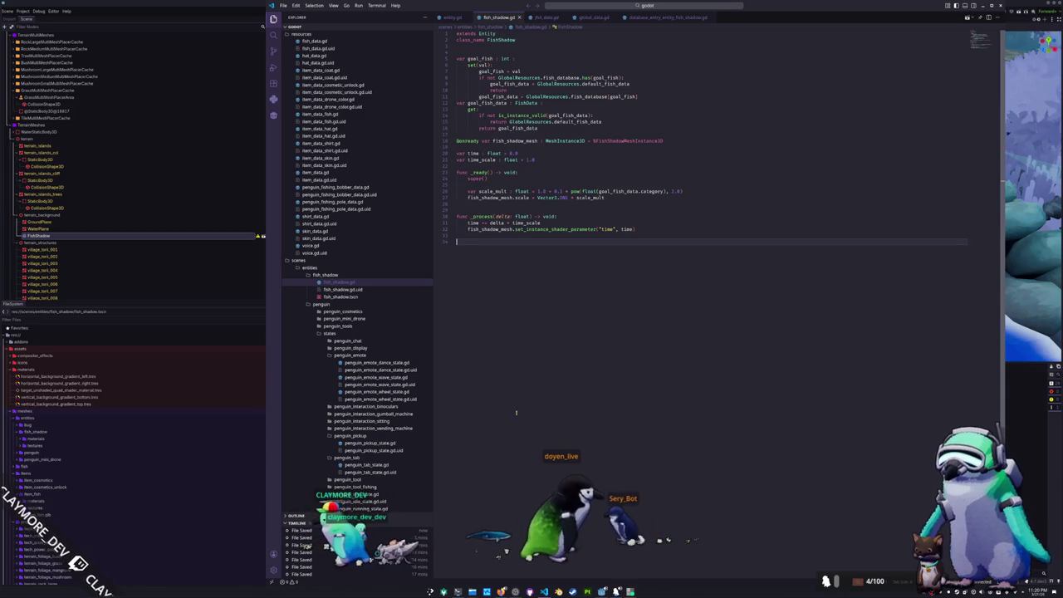
key("F12")
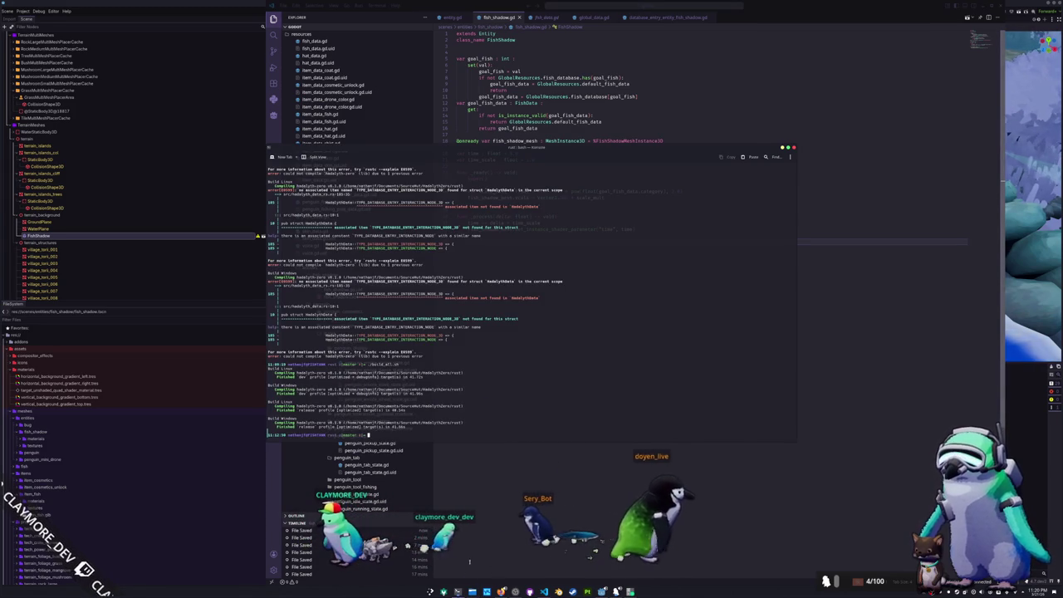
key("Return")
Tick the fish-size scaling item with an X and clear the shader-speed item's box
key("Delete")
type("X")
key("ctrl+Right")
key("ctrl+Right")
key("ctrl+Right")
left_click(329, 226)
key("Delete")
Tick the shader-speed item and add an unchecked "[ ] Fish navmesh :)" task above Fish state machine
type("X")
key("Down")
key("Down")
key("Down")
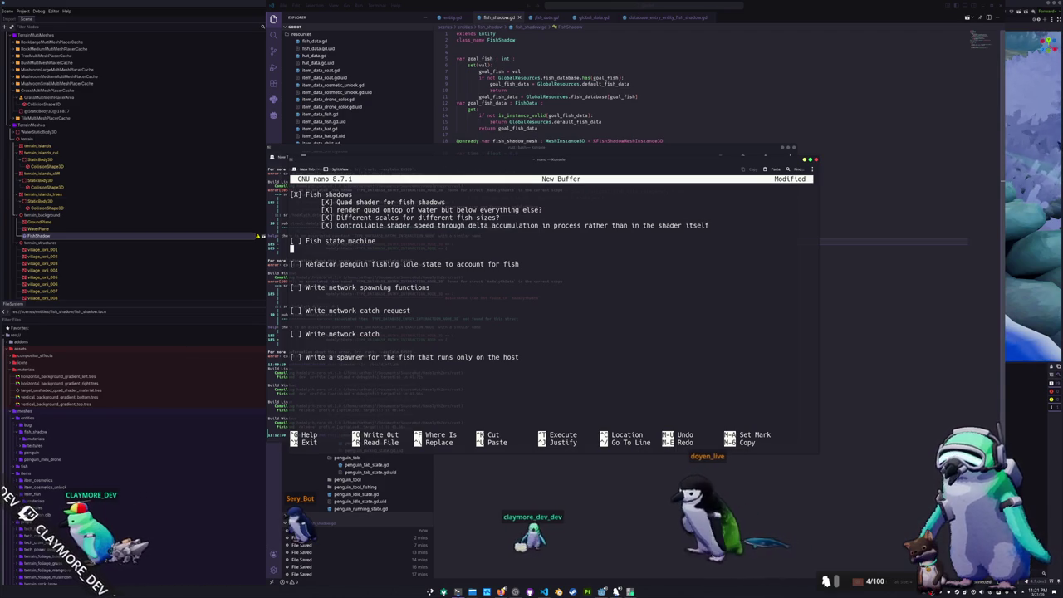
key("Return")
key("Return")
key("Up")
key("Up")
type("[ ]")
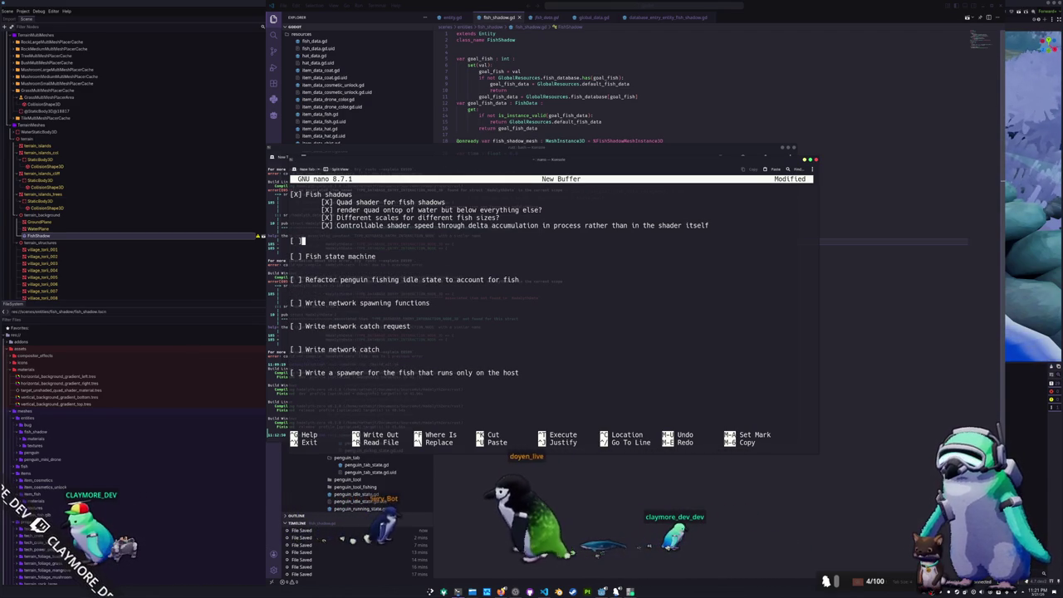
type(" Fish navmesh :)")
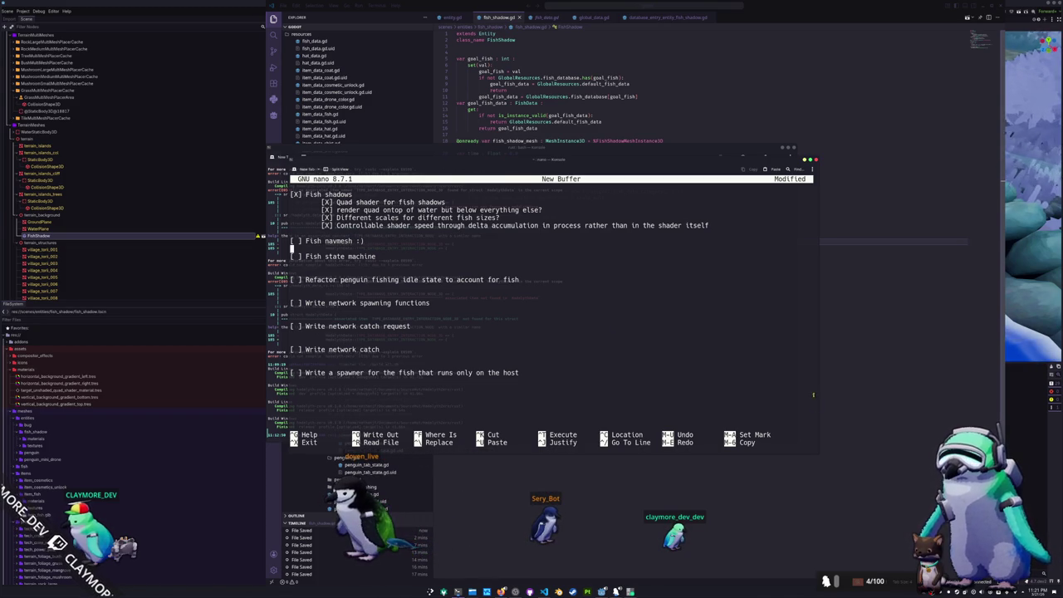
left_click(876, 258)
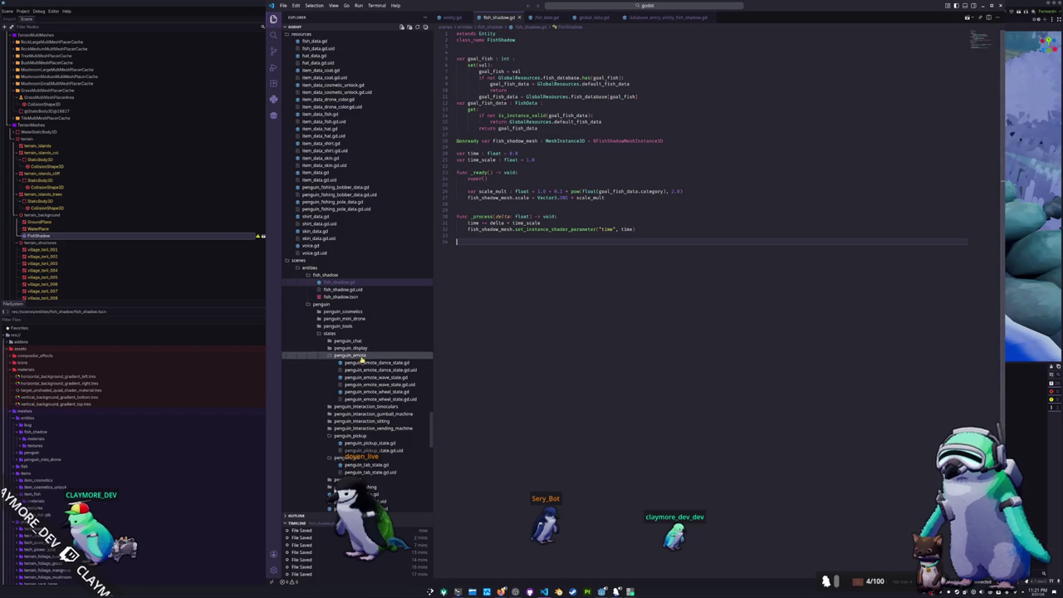
Look over the goal_state_updated signal in entity.gd
left_click(478, 211)
left_click(483, 184)
left_click(451, 17)
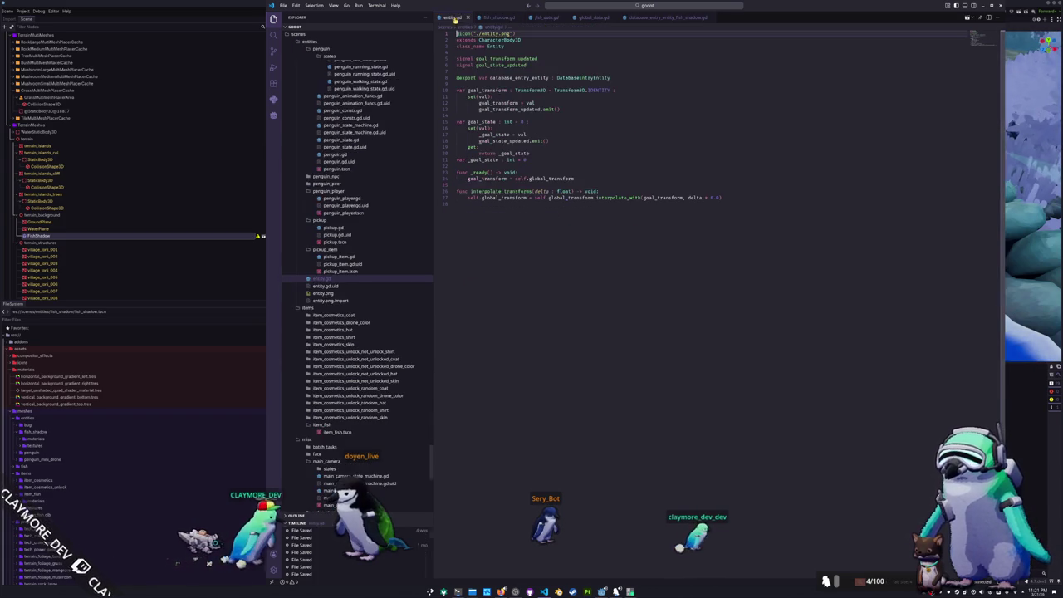
left_click(482, 165)
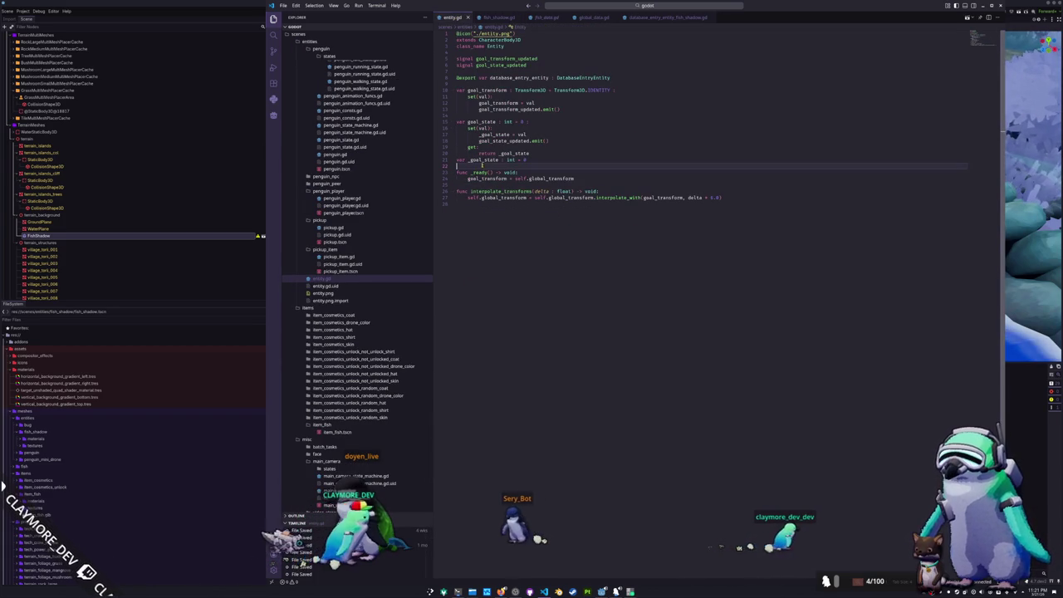
double_click(503, 141)
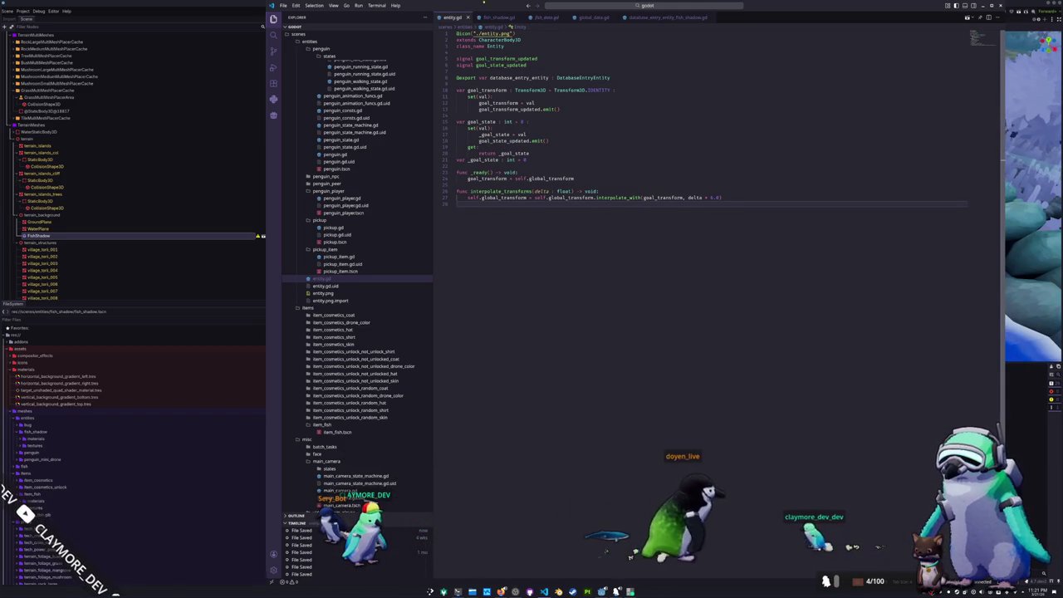
Review fish_shadow.gd again, then return to the Godot editor
left_click(498, 17)
left_click(489, 204)
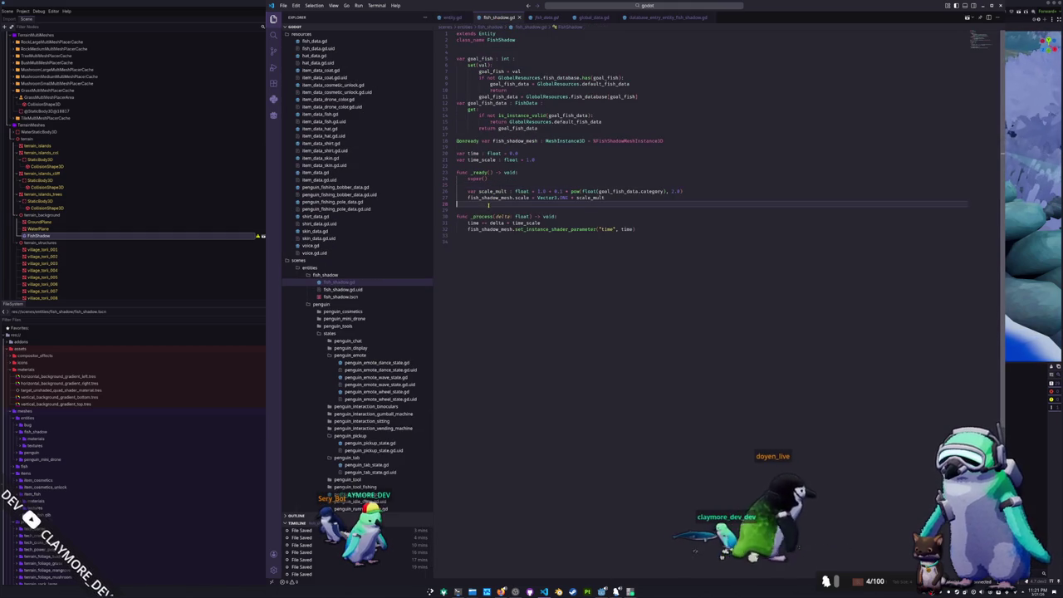
left_click(484, 241)
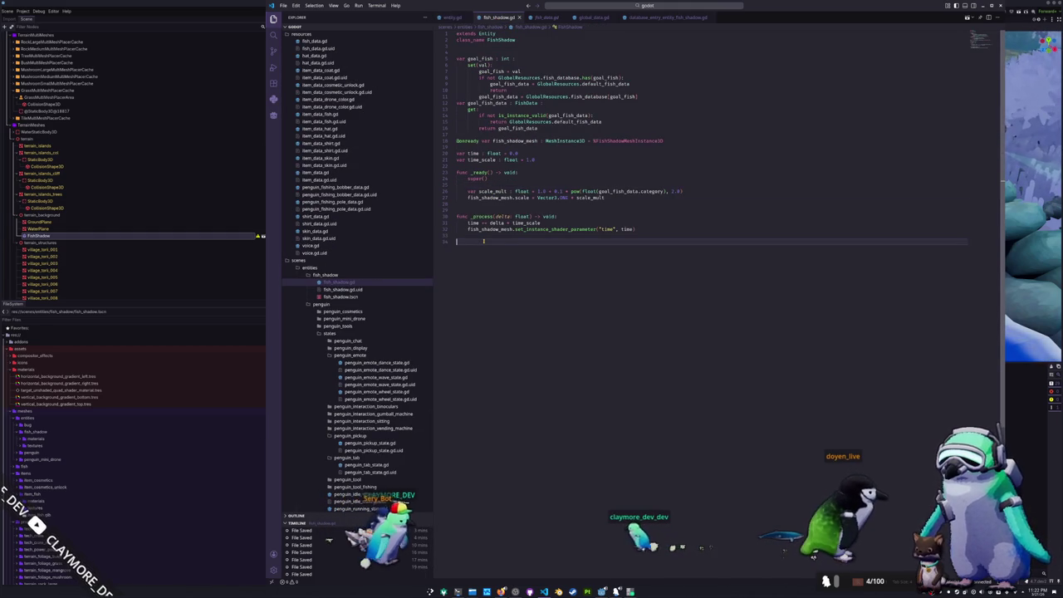
key("alt+Tab")
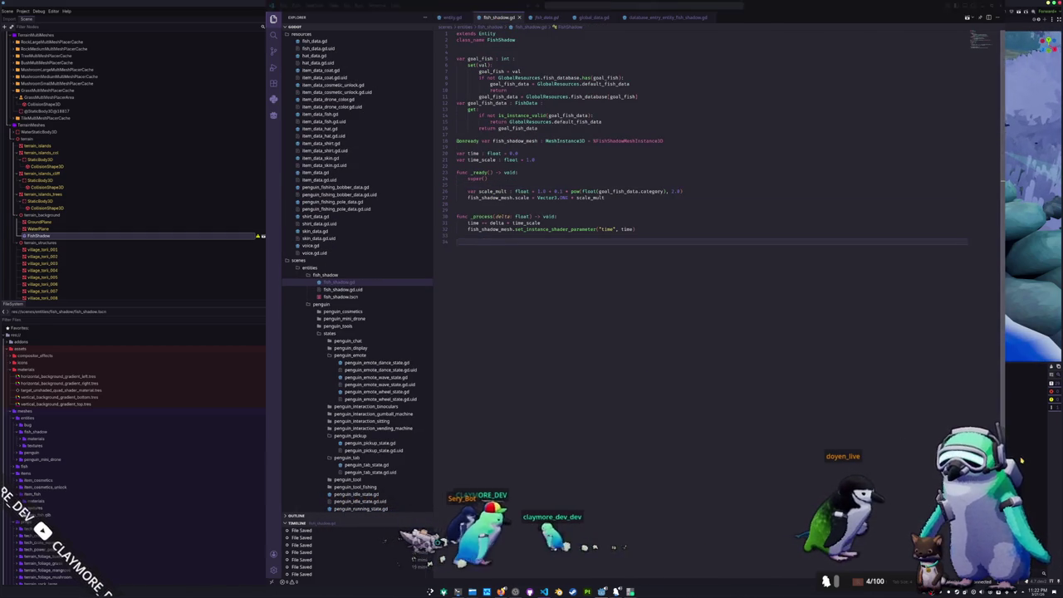
scroll(727, 338, "down", 5)
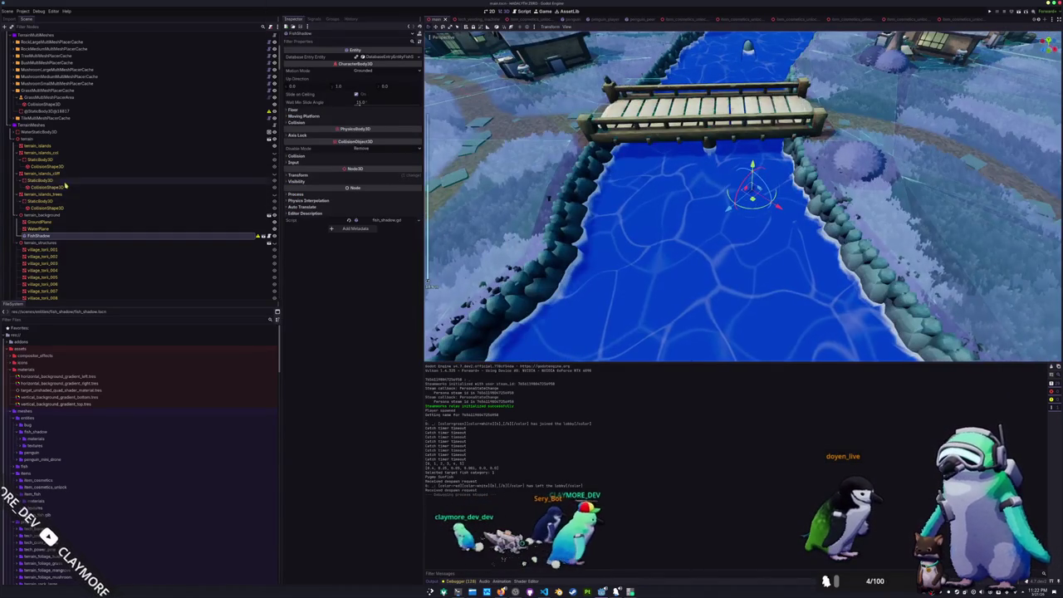
Inspect NavigationRegion3D's navmesh, then select the WaterPlane to show its water shader parameters
scroll(39, 162, "down", 5)
scroll(40, 162, "down", 10)
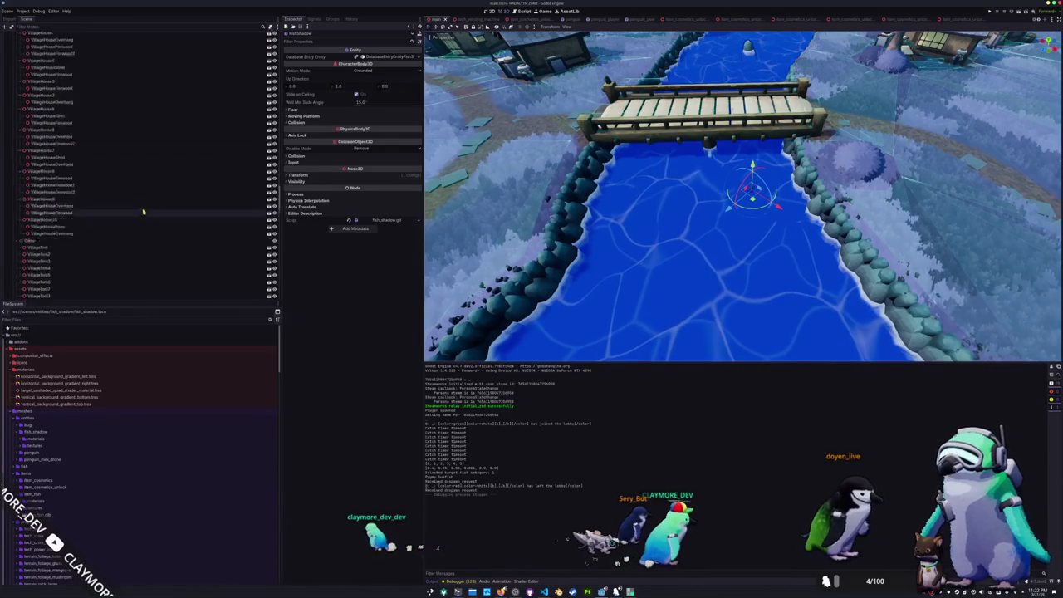
scroll(123, 214, "down", 10)
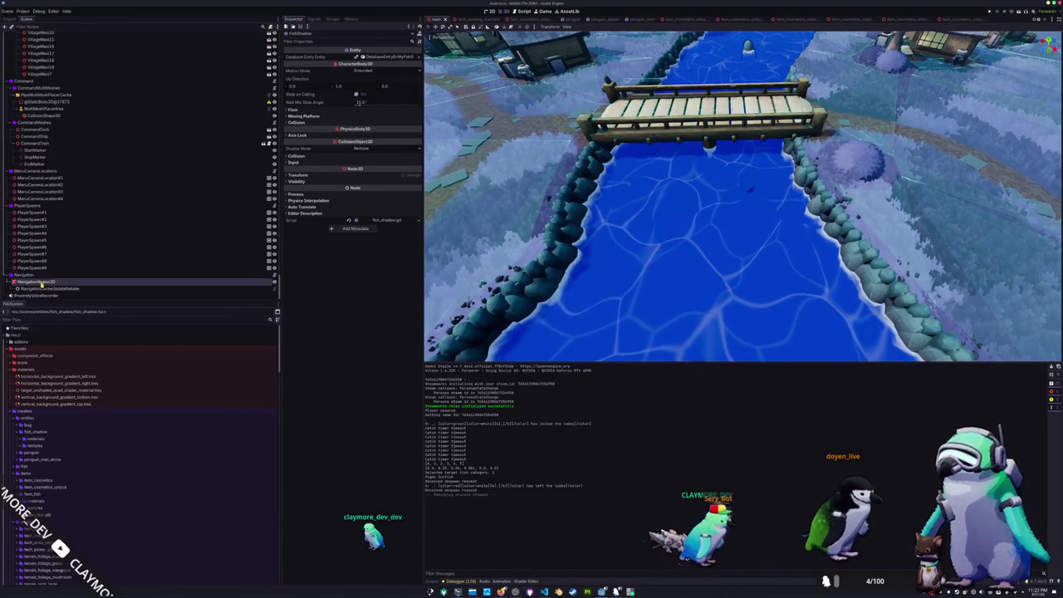
double_click(39, 284)
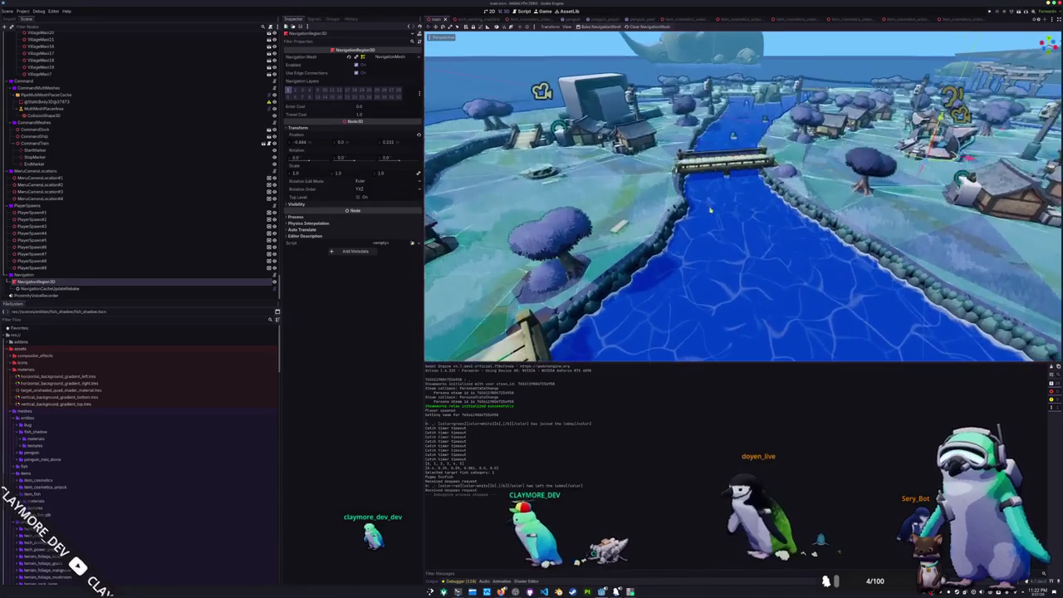
left_click(701, 258)
scroll(83, 158, "up", 5)
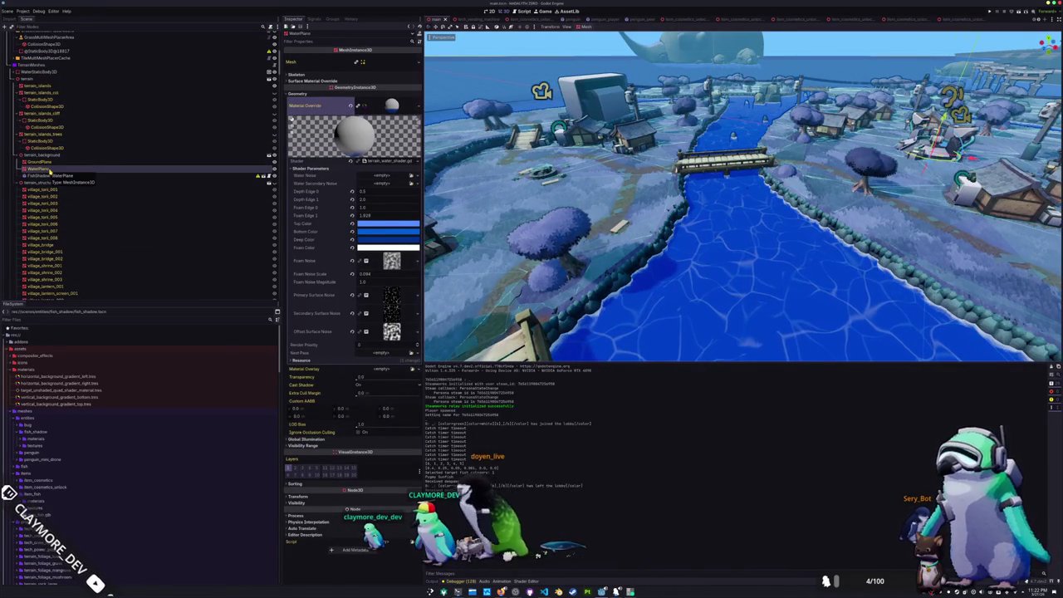
Compare the GroundPlane and WaterPlane nodes' properties and water material
left_click(52, 163)
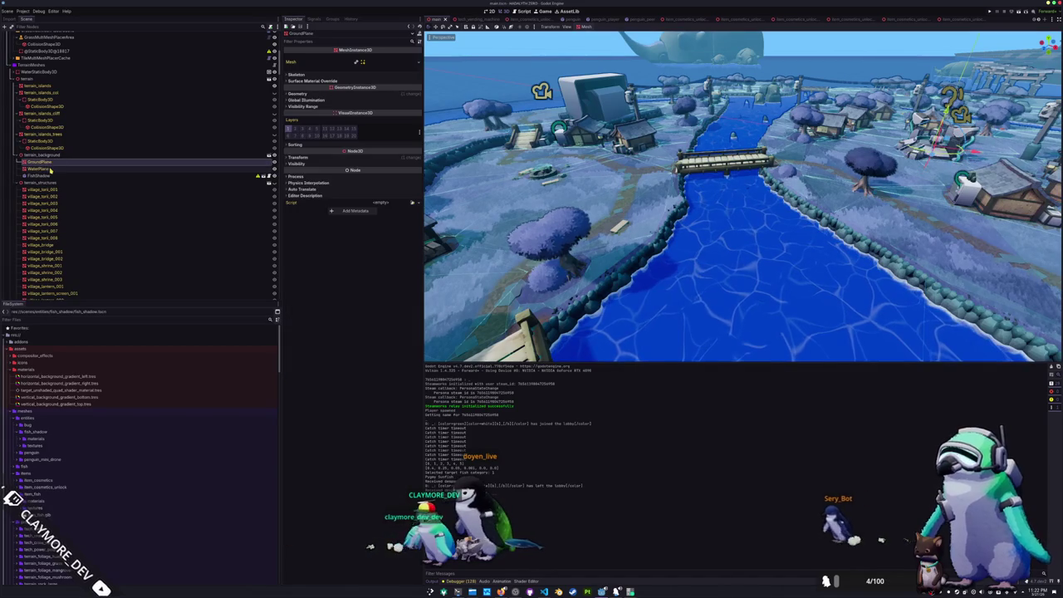
left_click(51, 169)
left_click(53, 163)
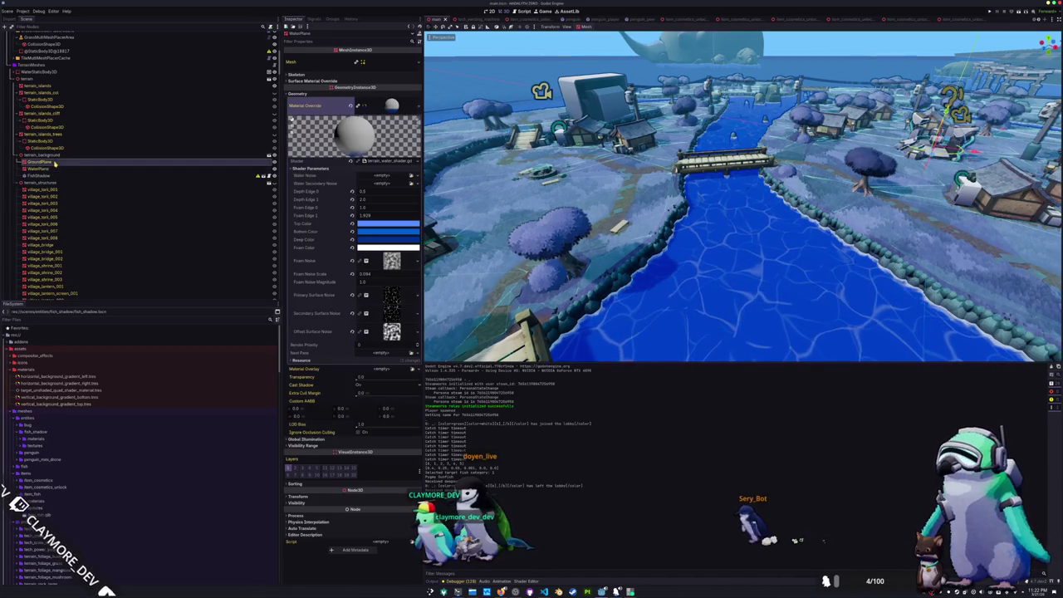
left_click(51, 170)
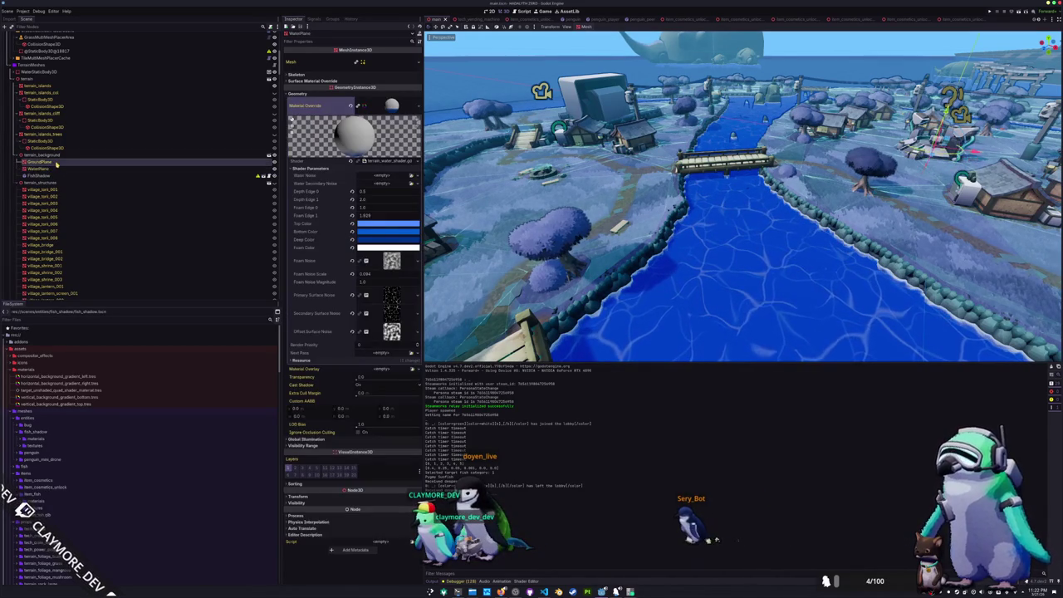
left_click(53, 163)
left_click(53, 169)
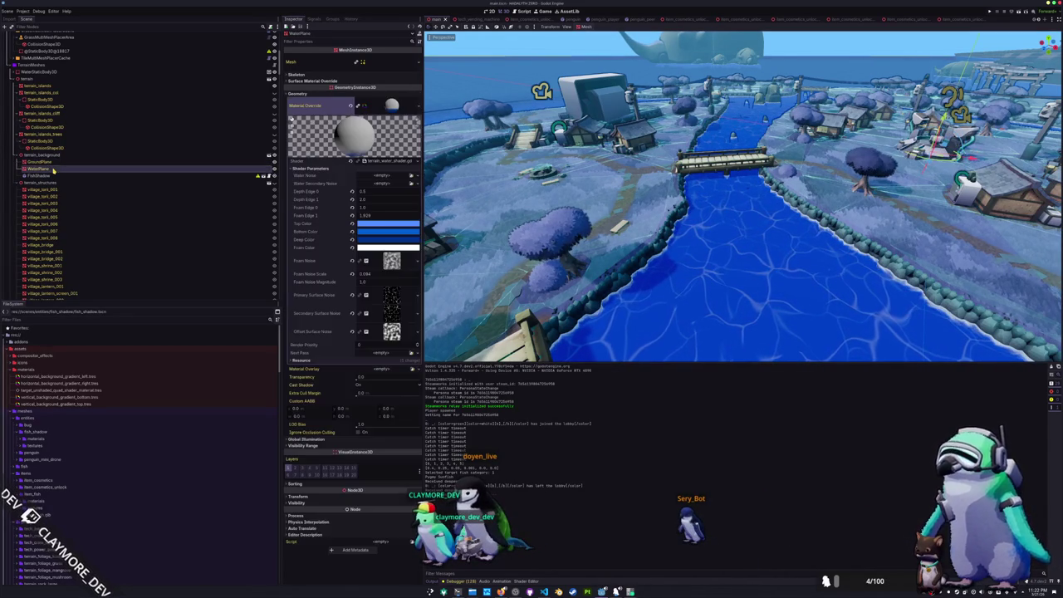
left_click(57, 163)
left_click(54, 169)
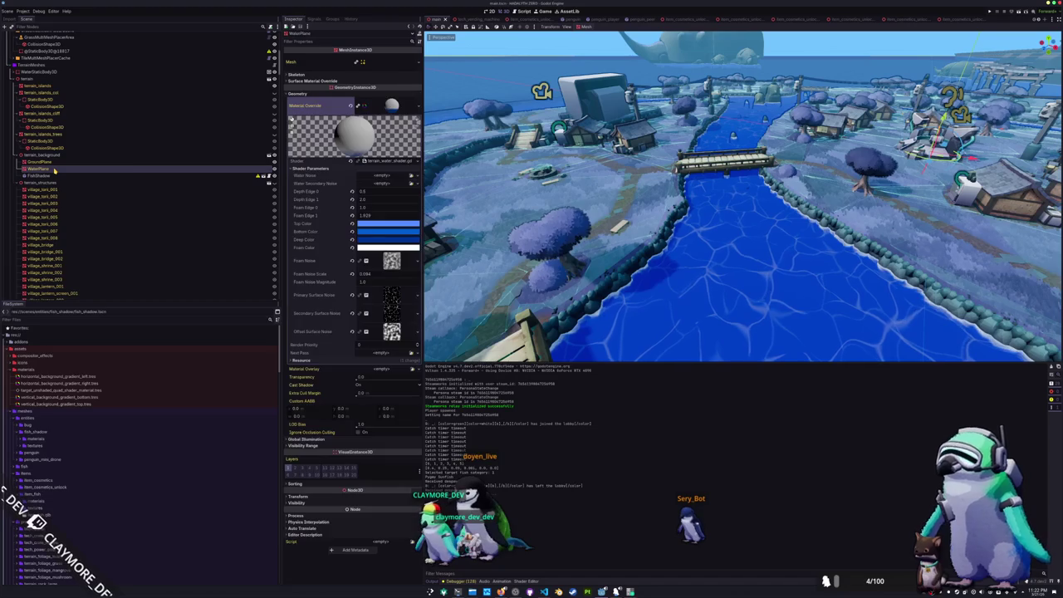
right_click(54, 169)
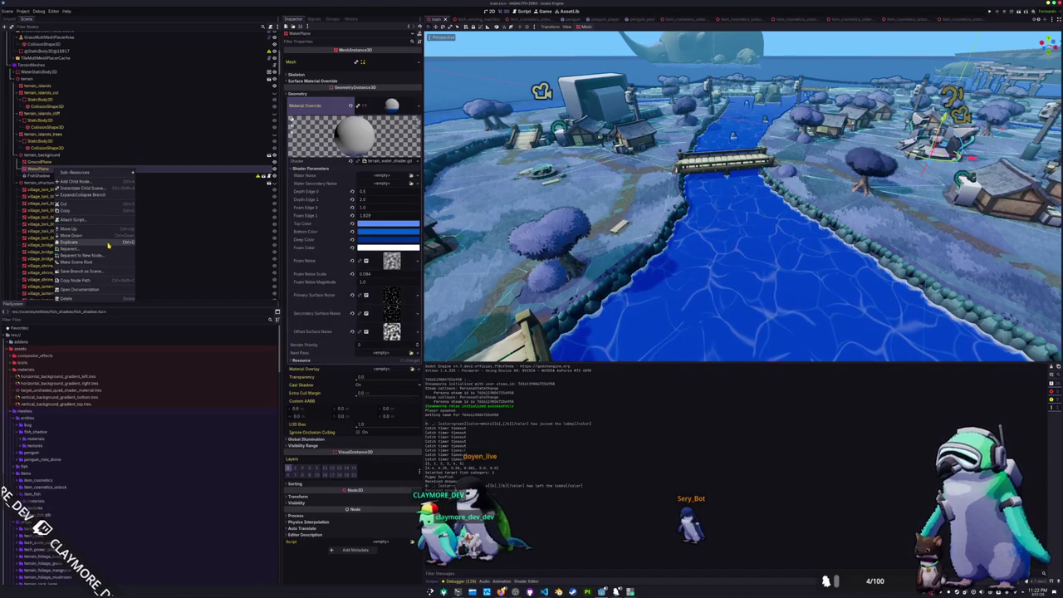
left_click(583, 27)
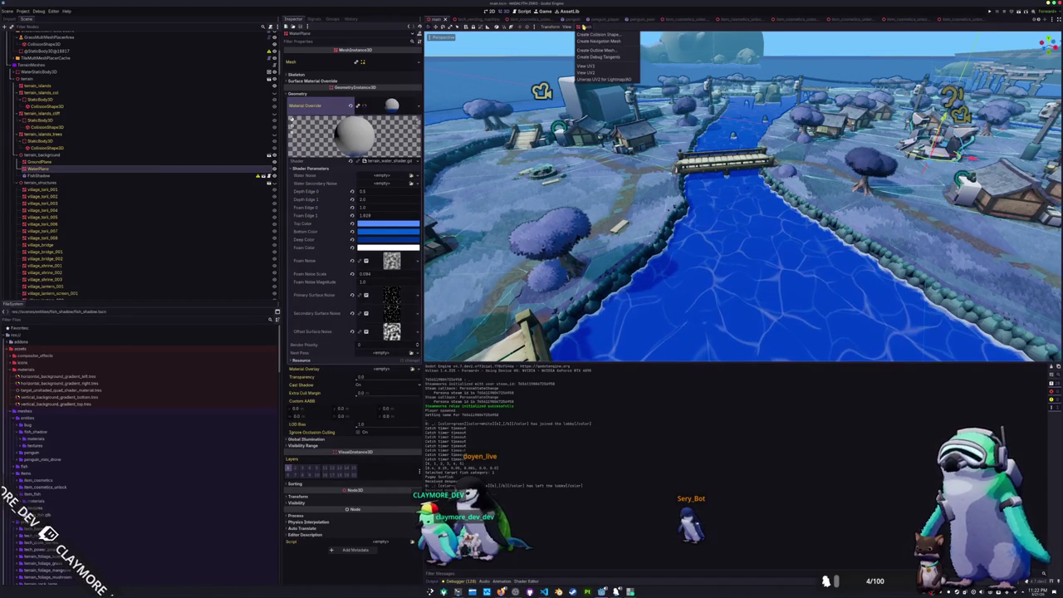
Select the terrain node, then the level's NavigationRegion3D
left_click(36, 78)
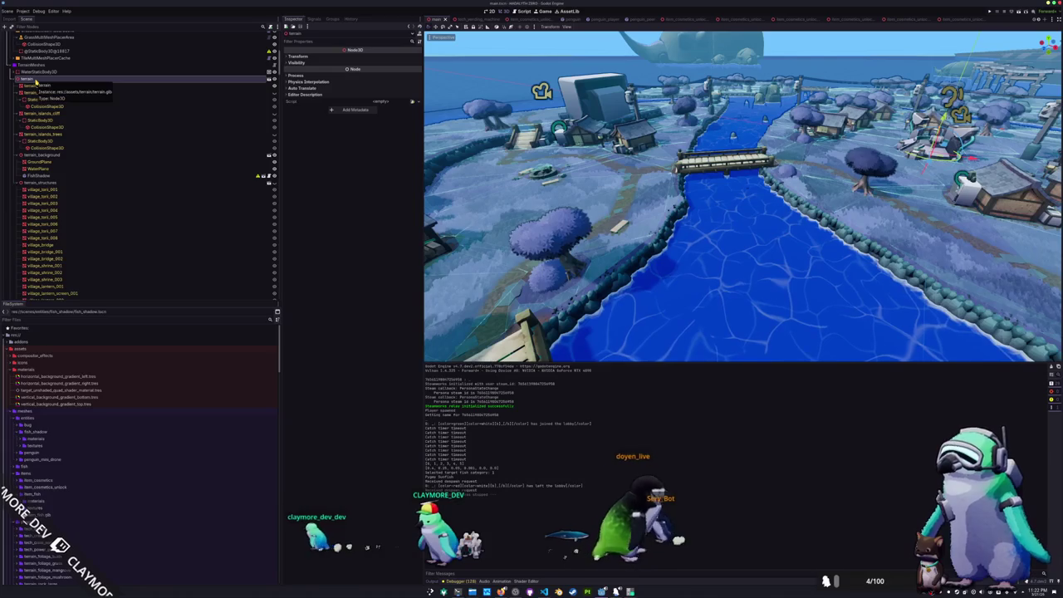
scroll(69, 249, "down", 15)
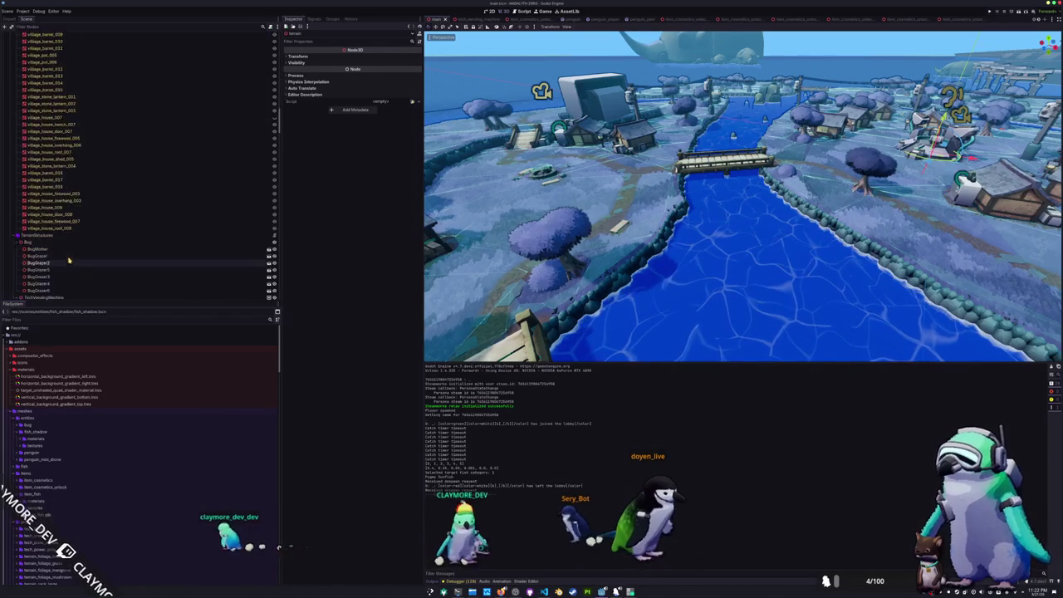
scroll(70, 262, "down", 20)
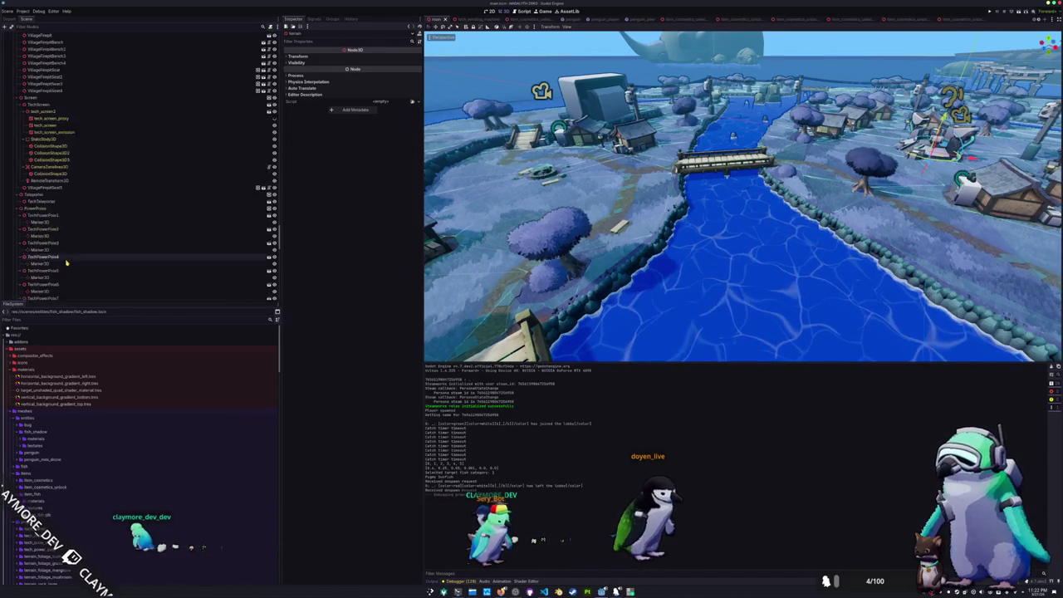
scroll(64, 264, "down", 10)
left_click(46, 281)
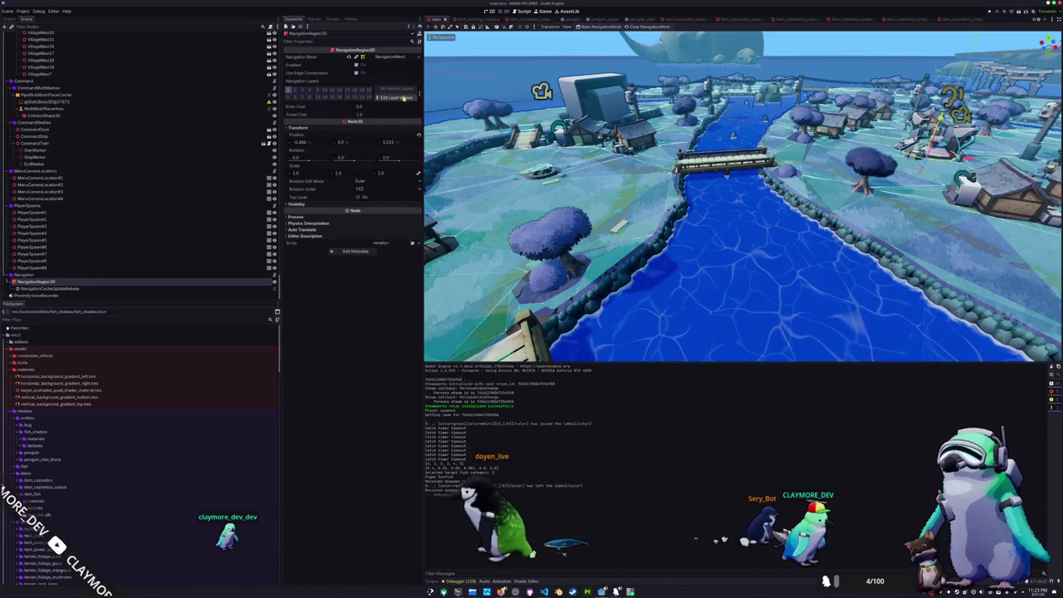
Name 3D navigation layers 1 'Ground' and 2 'Water', then duplicate NavigationRegion3D
left_click(403, 97)
left_click(520, 227)
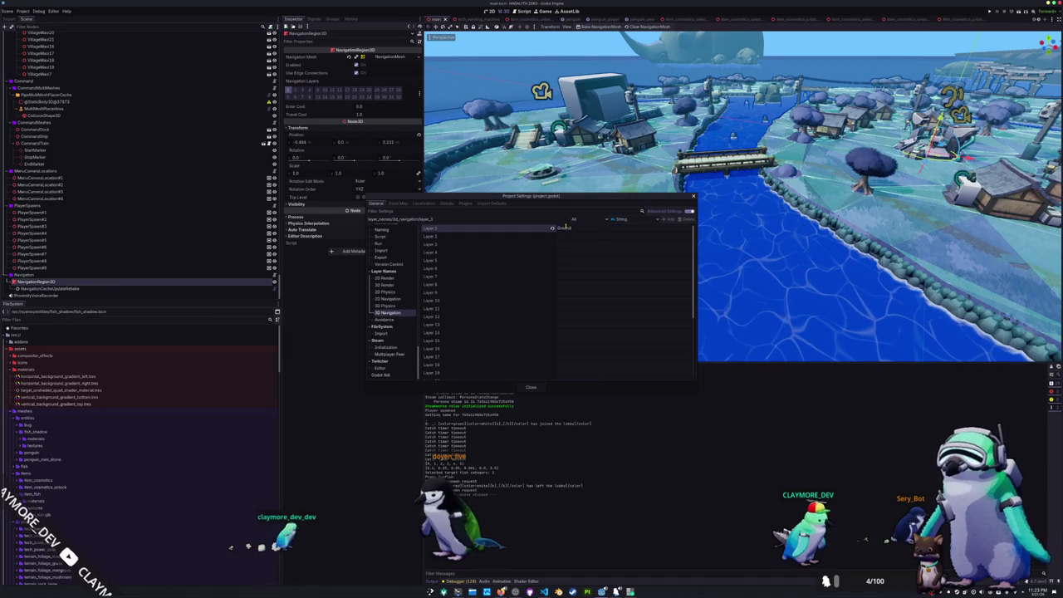
left_click(551, 240)
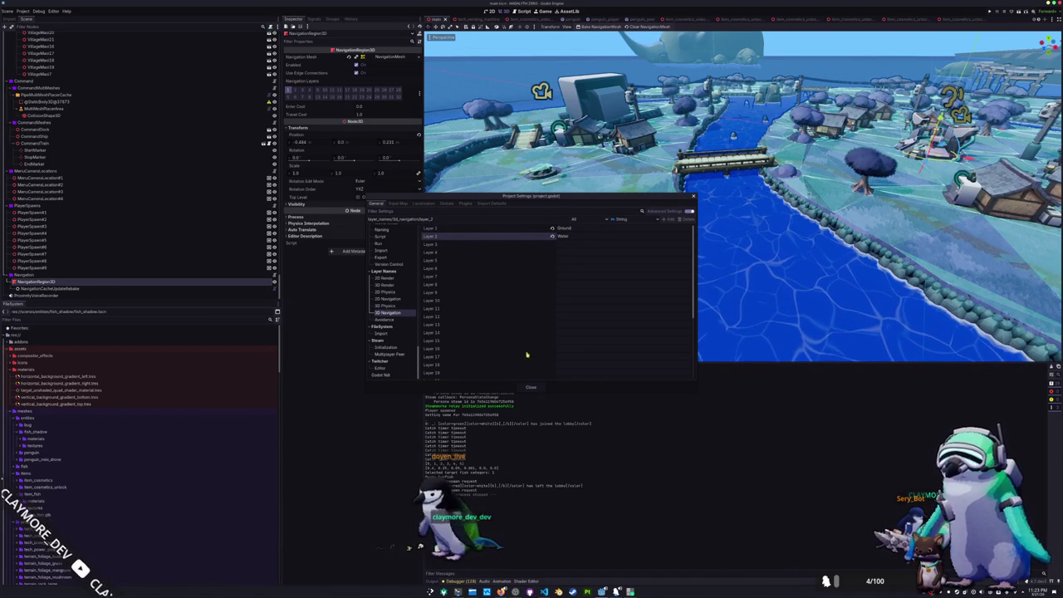
left_click(534, 388)
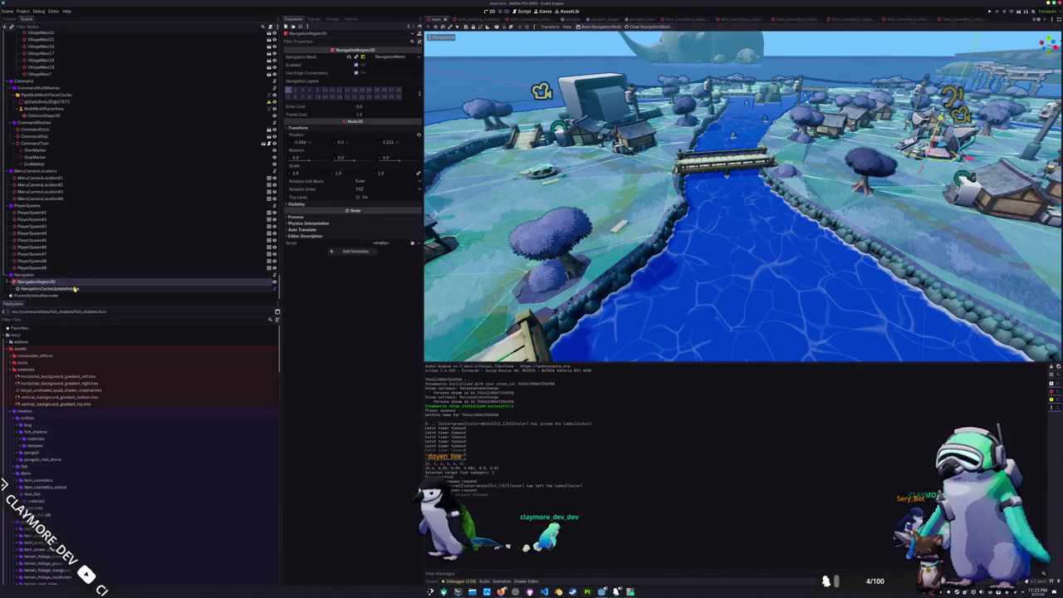
key("ctrl+d")
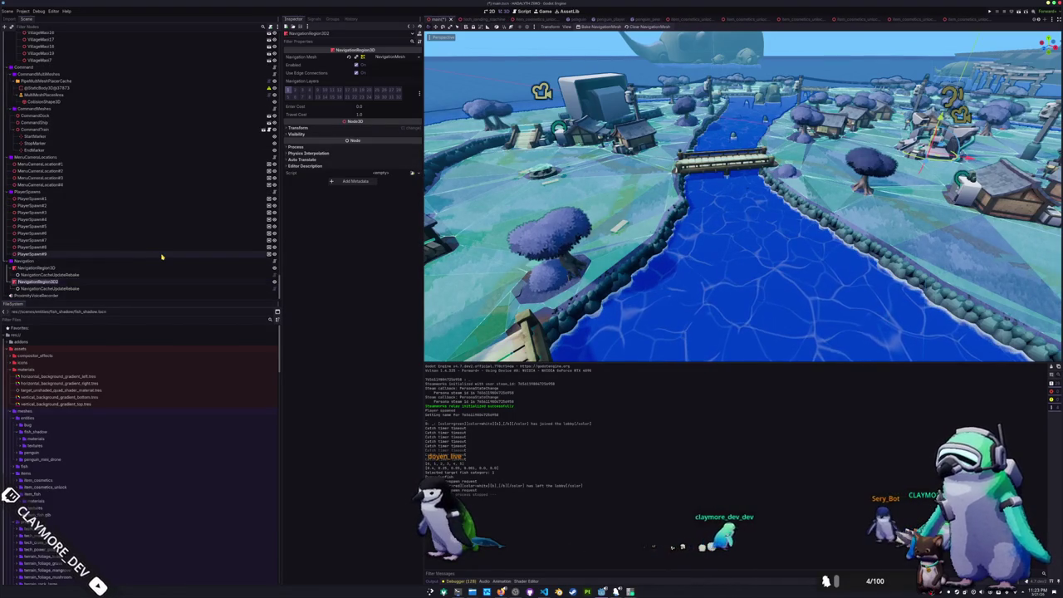
type("Water")
Rename the regions WaterNavigationRegion3D and GroundNavigationRegion3D
key("Return")
type("Ground")
key("Return")
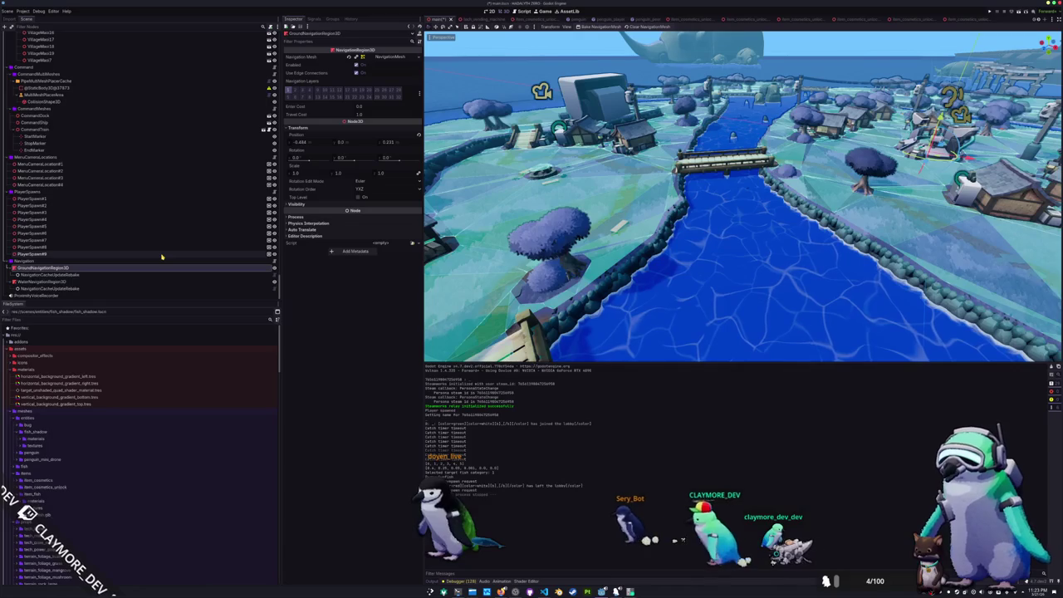
Toggle a Collision Mask bit on the water region's NavigationMesh, comparing with the ground navmesh
left_click(83, 282)
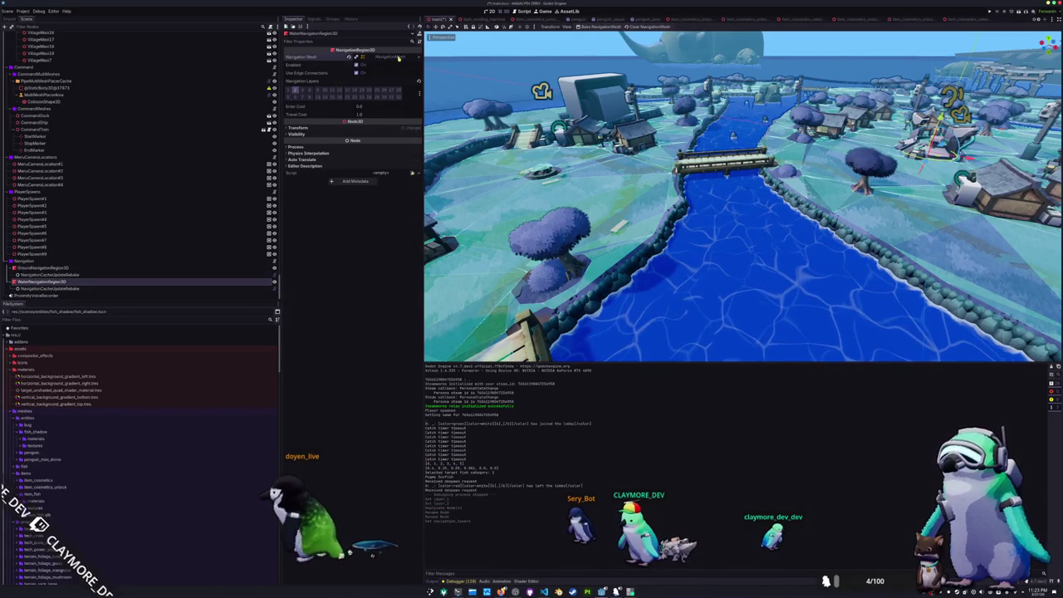
left_click(399, 57)
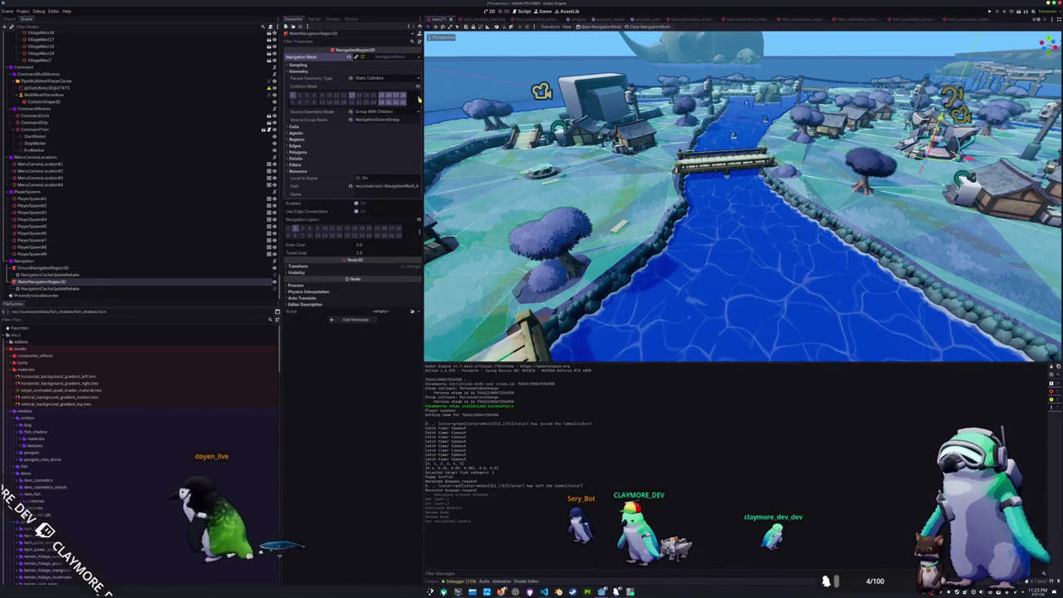
left_click(418, 97)
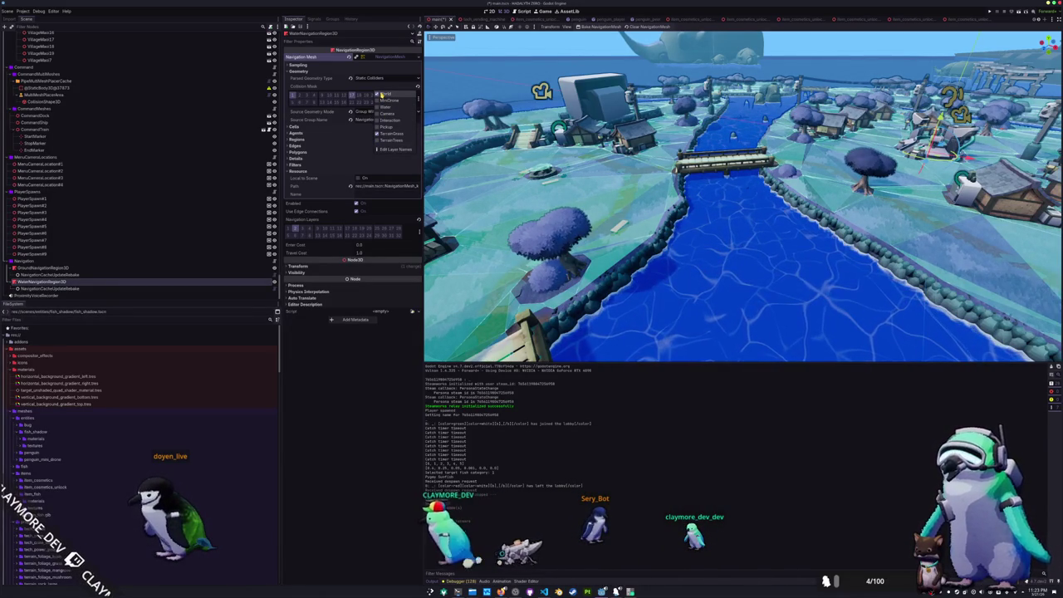
left_click(382, 111)
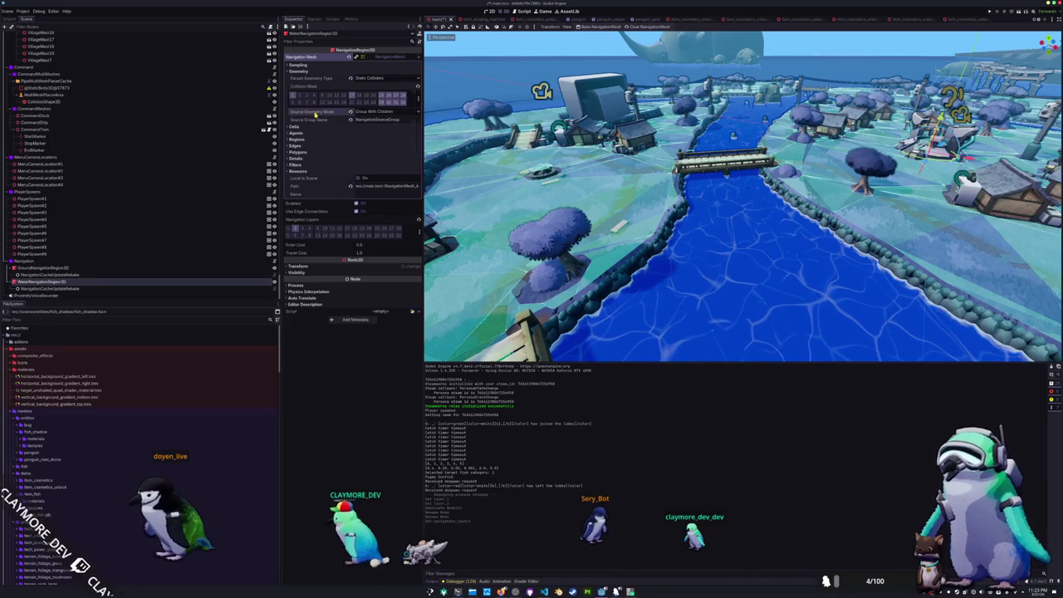
left_click(396, 97)
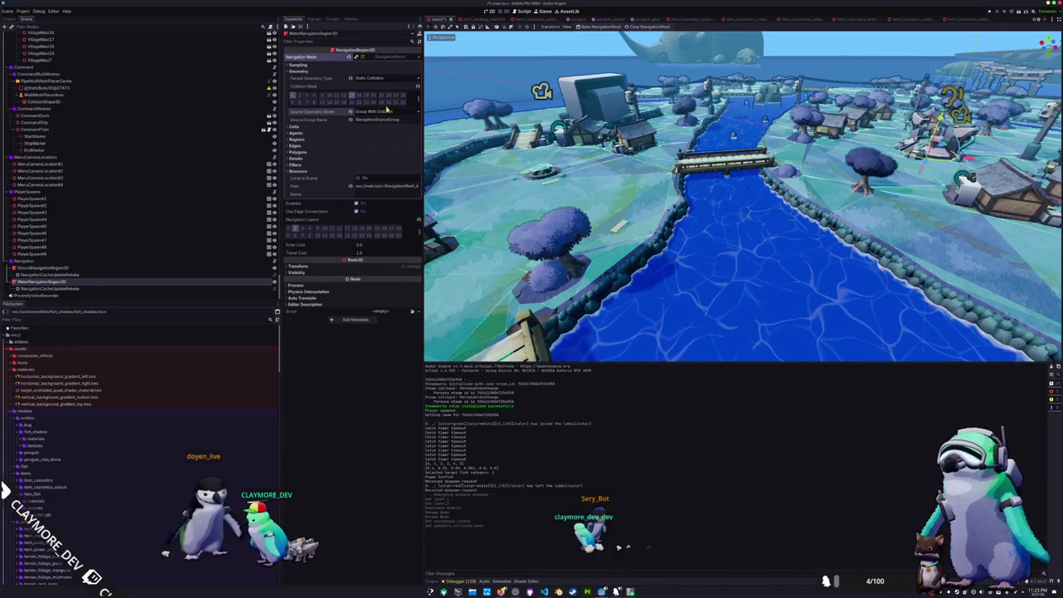
left_click(42, 268)
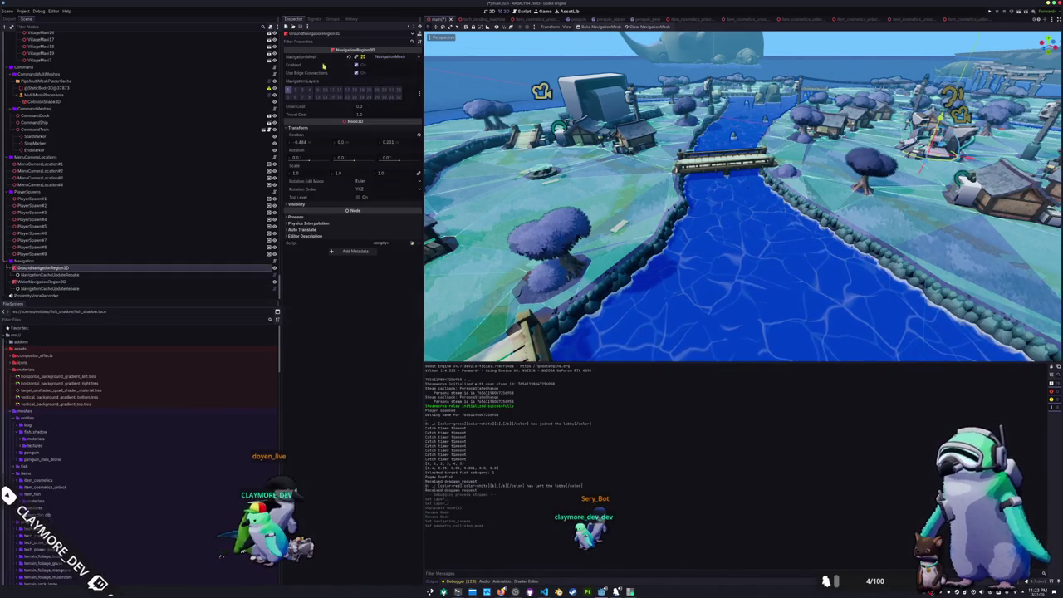
left_click(392, 56)
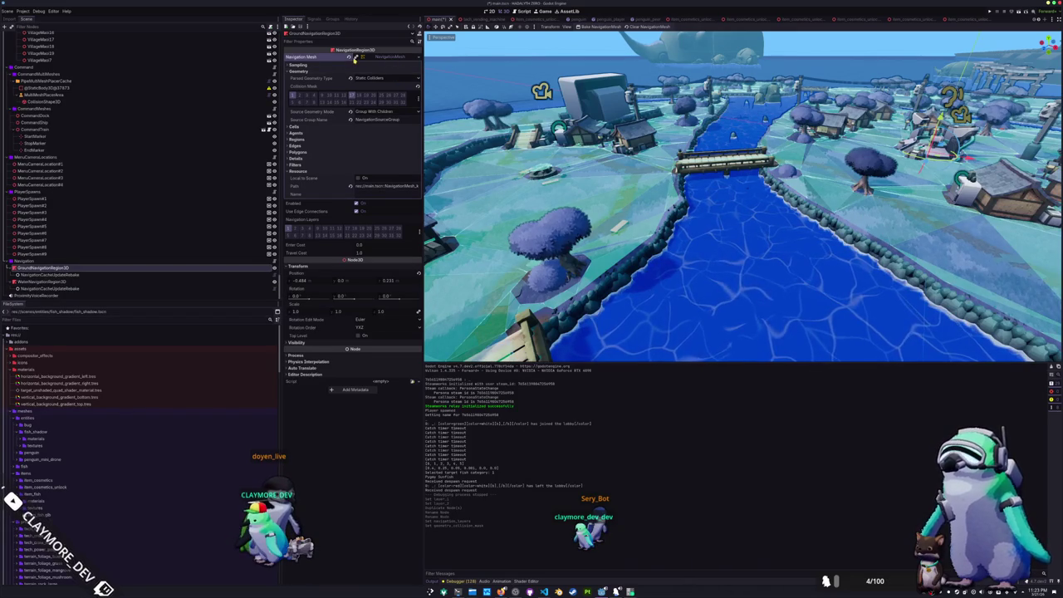
left_click(70, 282)
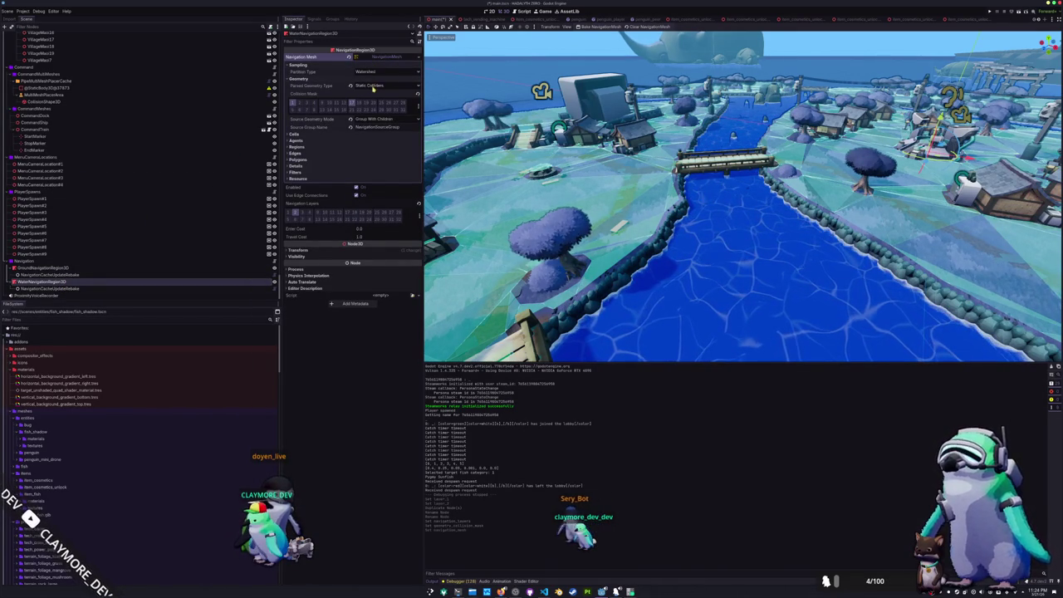
Review the water navmesh's Parsed Geometry Type, Source Geometry Mode, Polygons, Details and Filters unchanged
left_click(373, 86)
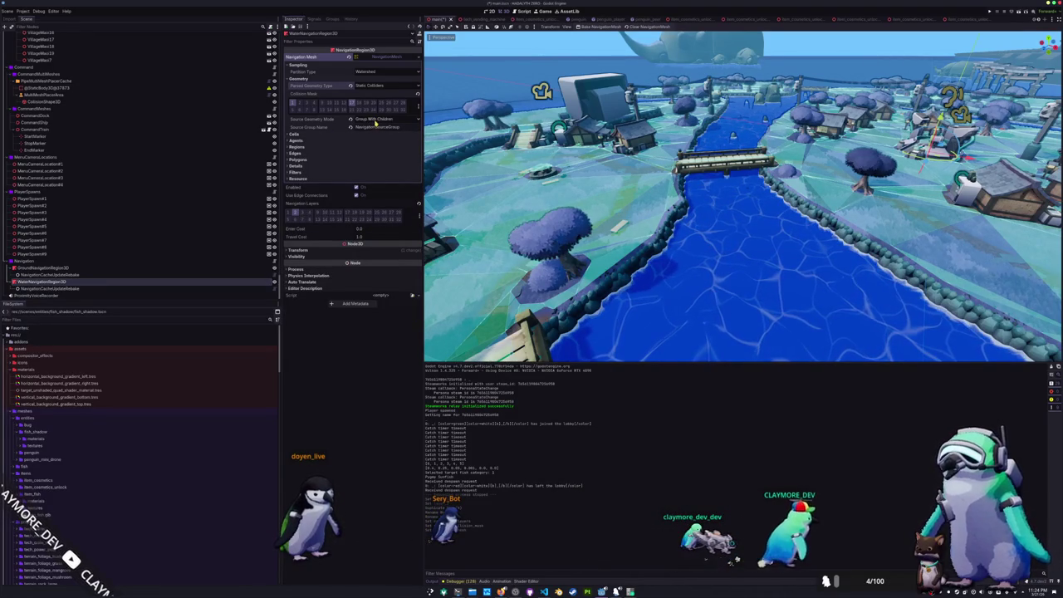
left_click(376, 120)
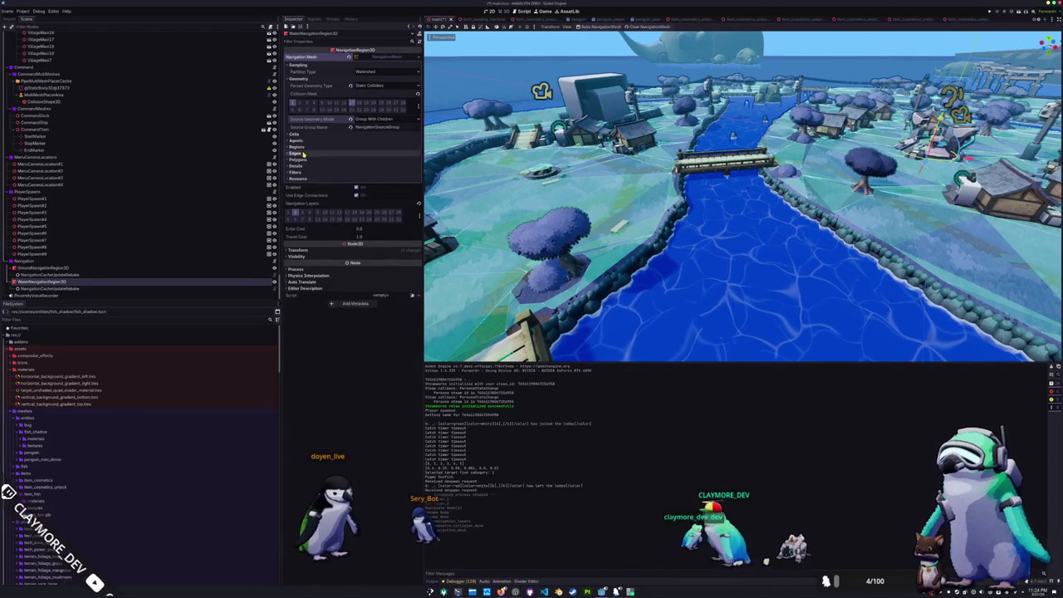
left_click(306, 161)
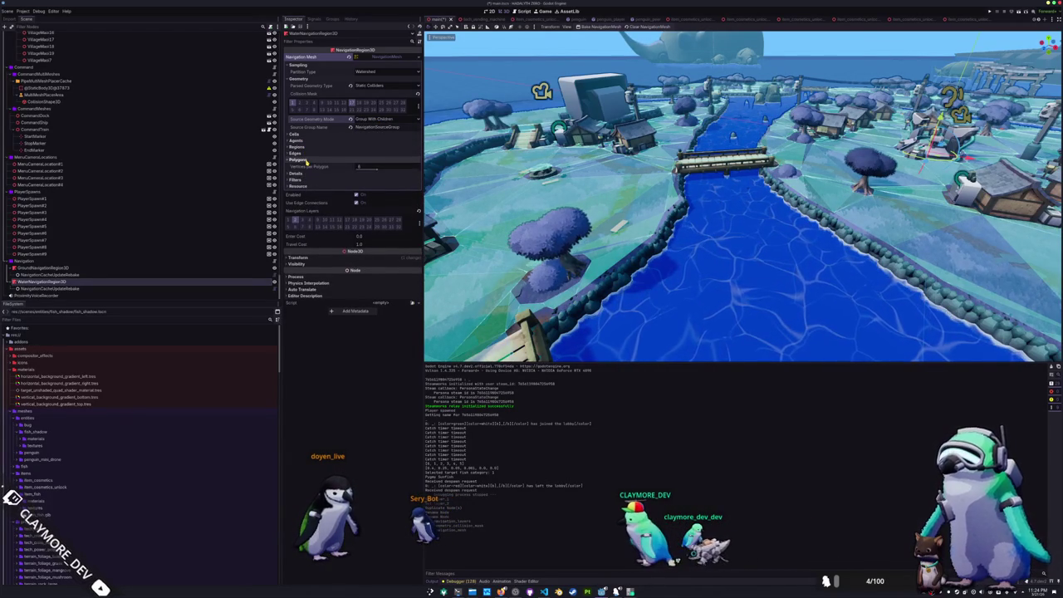
left_click(305, 161)
left_click(305, 166)
left_click(305, 166)
left_click(304, 173)
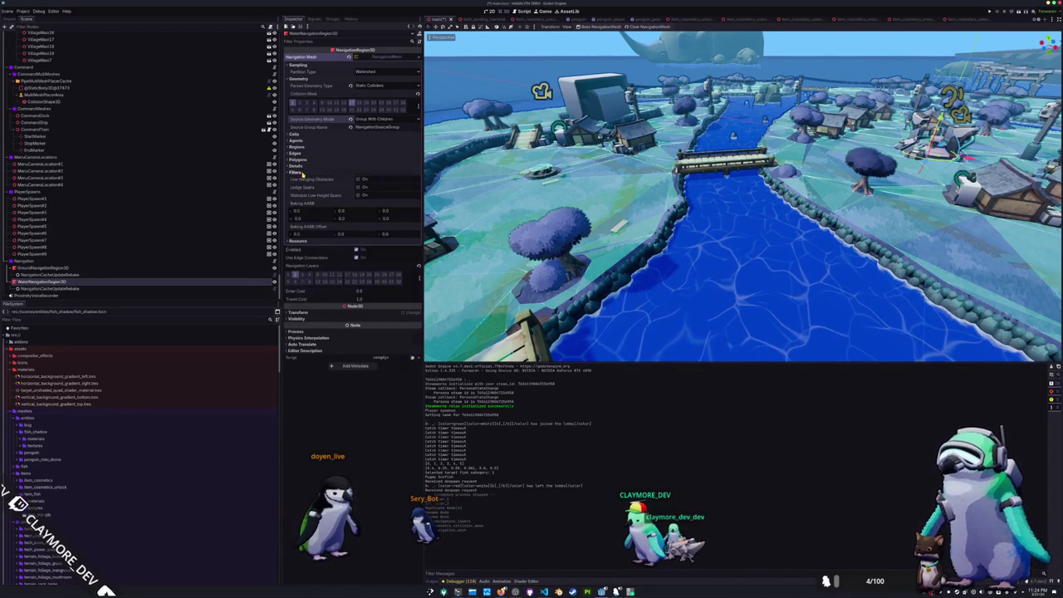
left_click(304, 173)
left_click(304, 172)
left_click(304, 172)
Select the terrain_islands mesh, then the terrain_islands_col node
scroll(743, 196, "down", 4)
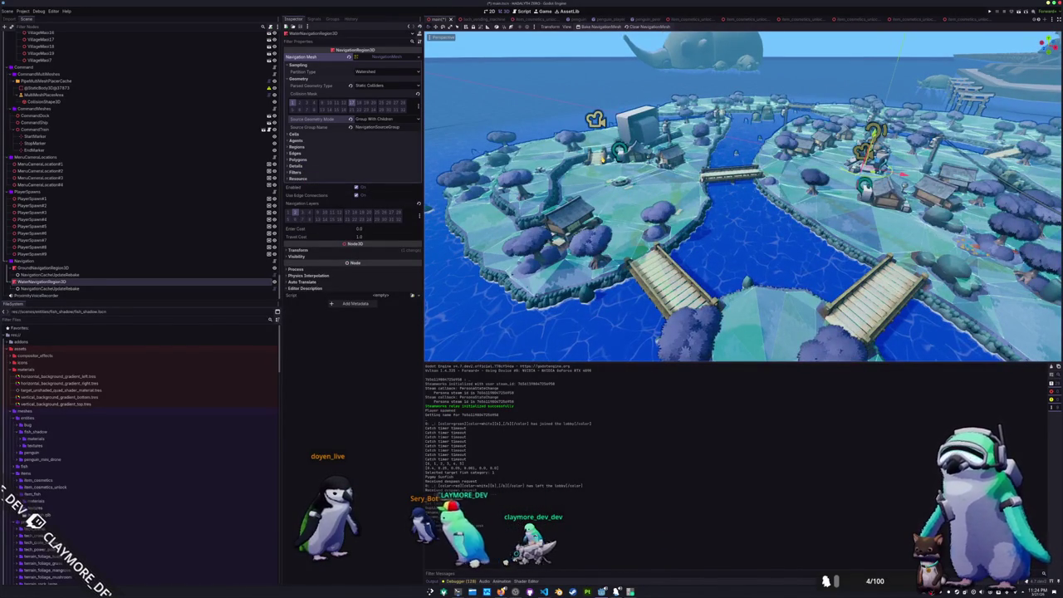
left_click(743, 196)
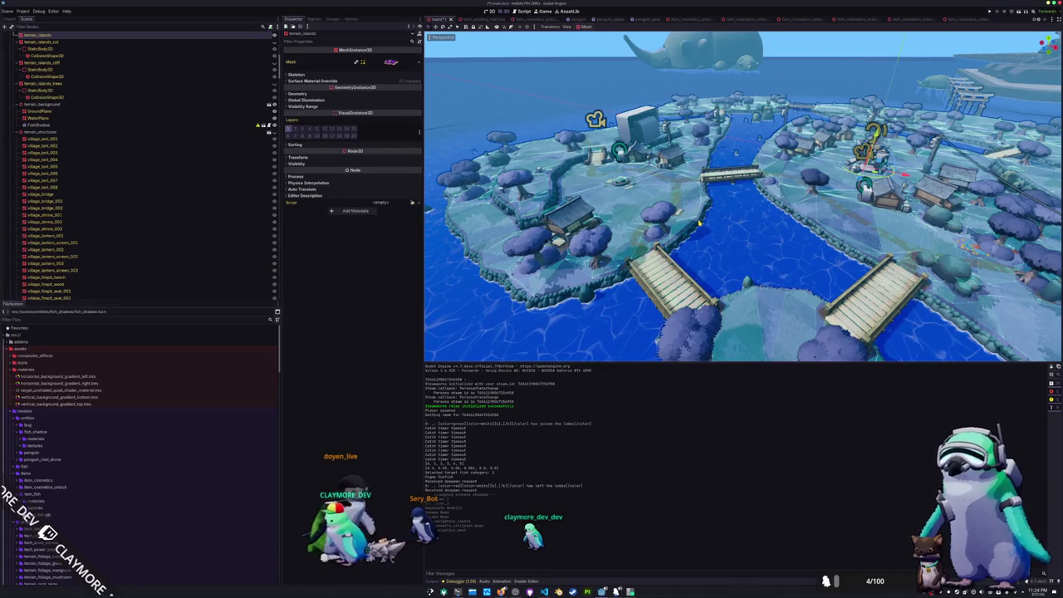
scroll(83, 167, "up", 3)
left_click(42, 142)
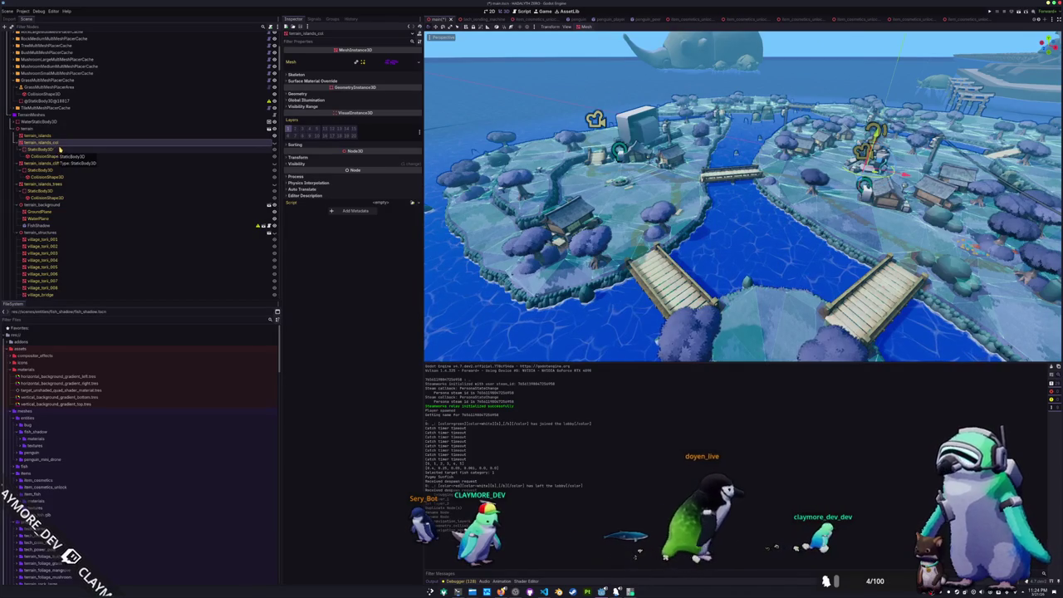
Create a new global group named NavigationSourceGroupWater
left_click(332, 18)
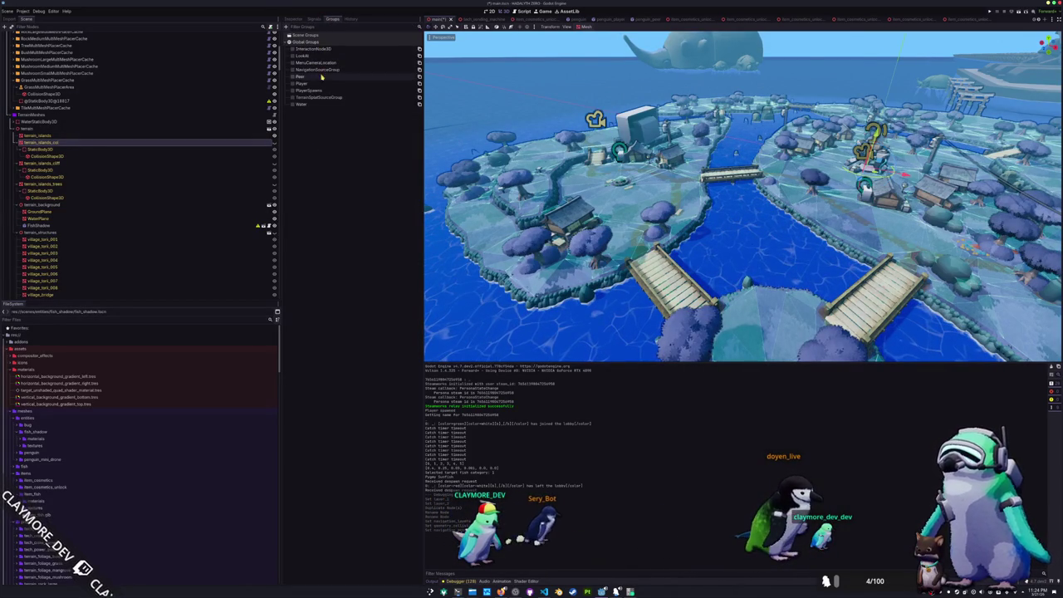
left_click(286, 28)
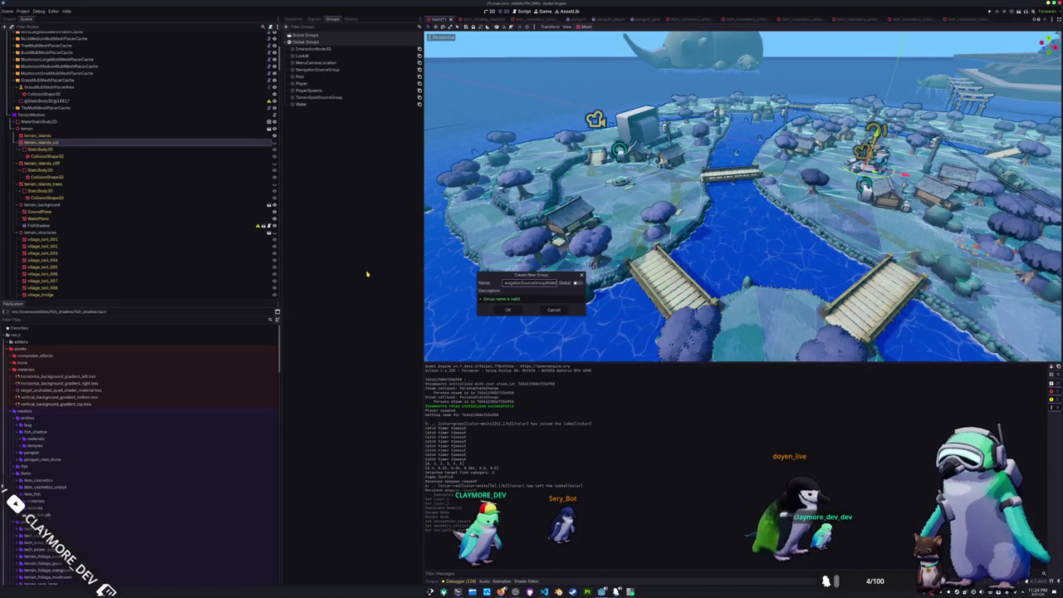
left_click(509, 310)
Rename NavigationSourceGroup to NavigationSourceGroupGround
right_click(348, 70)
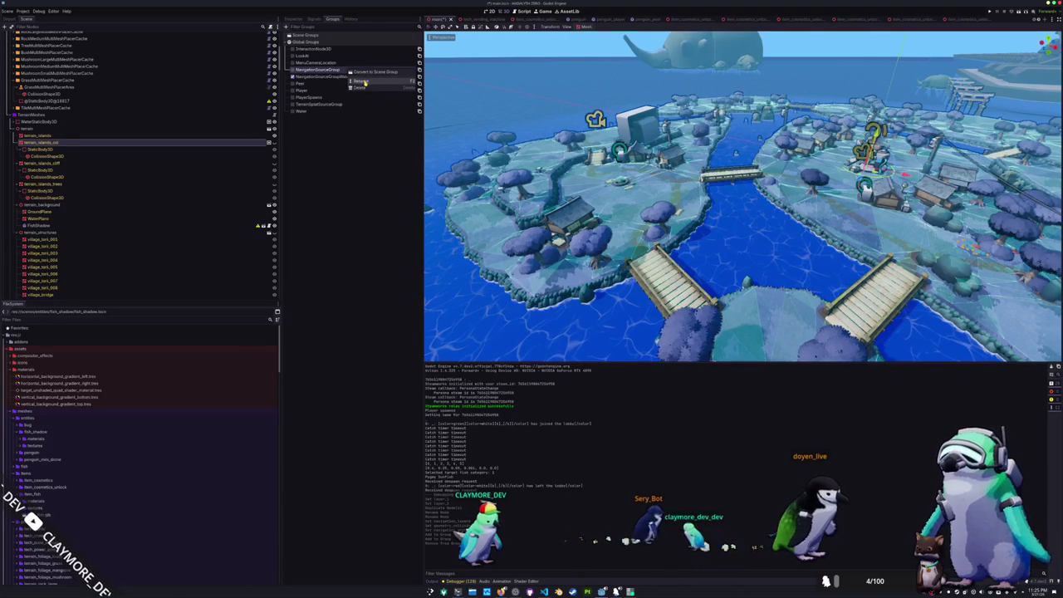
left_click(363, 82)
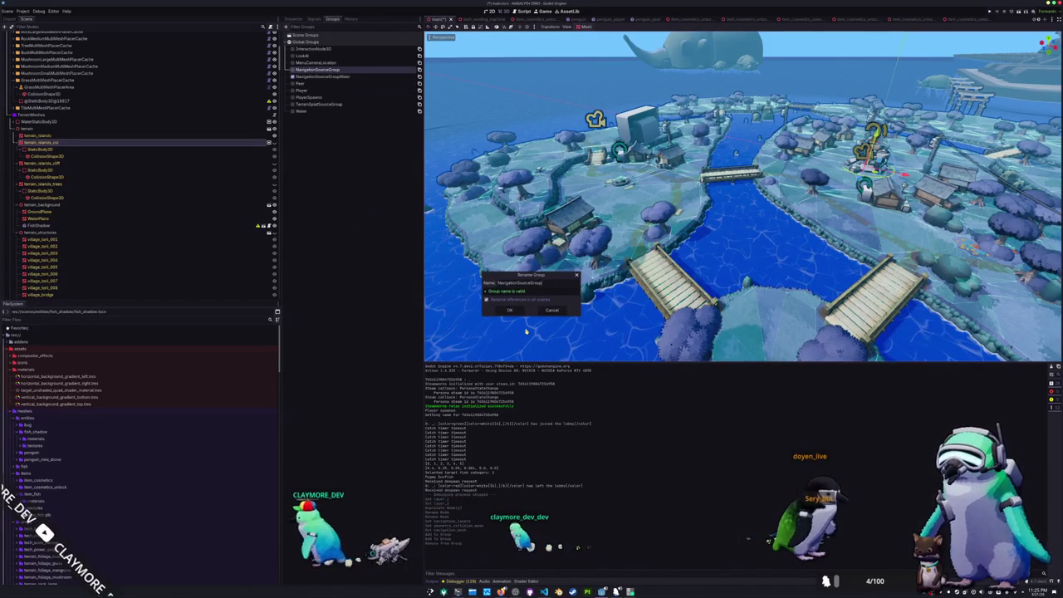
type("Sound")
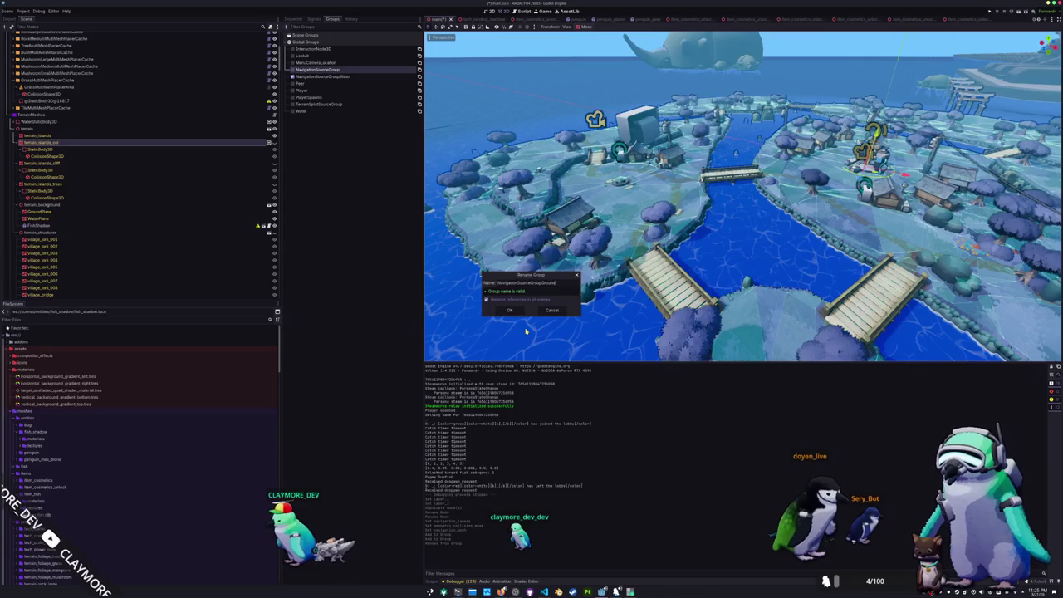
left_click(516, 312)
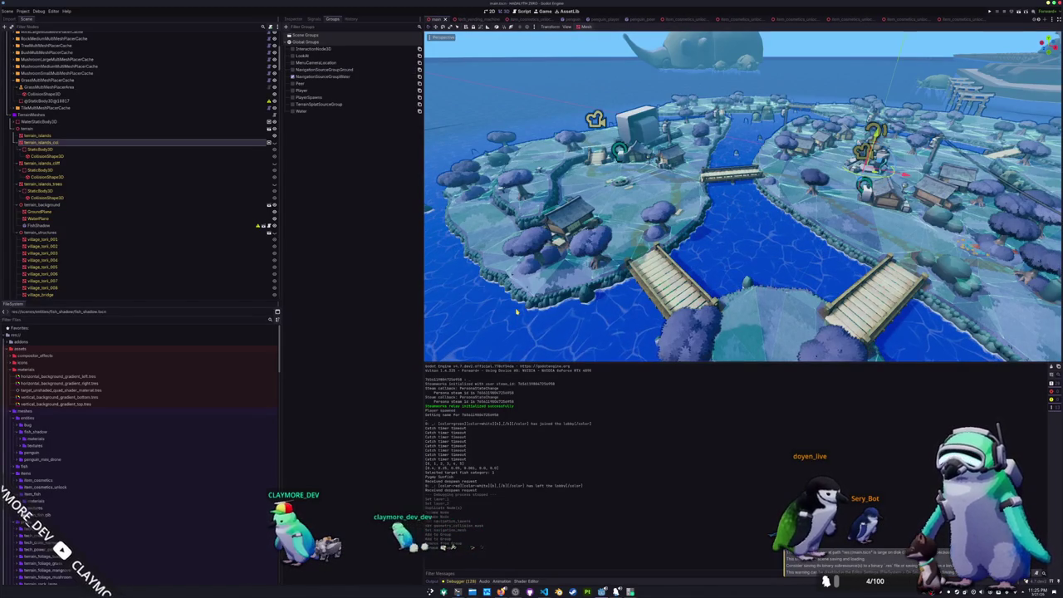
scroll(522, 301, "up", 3)
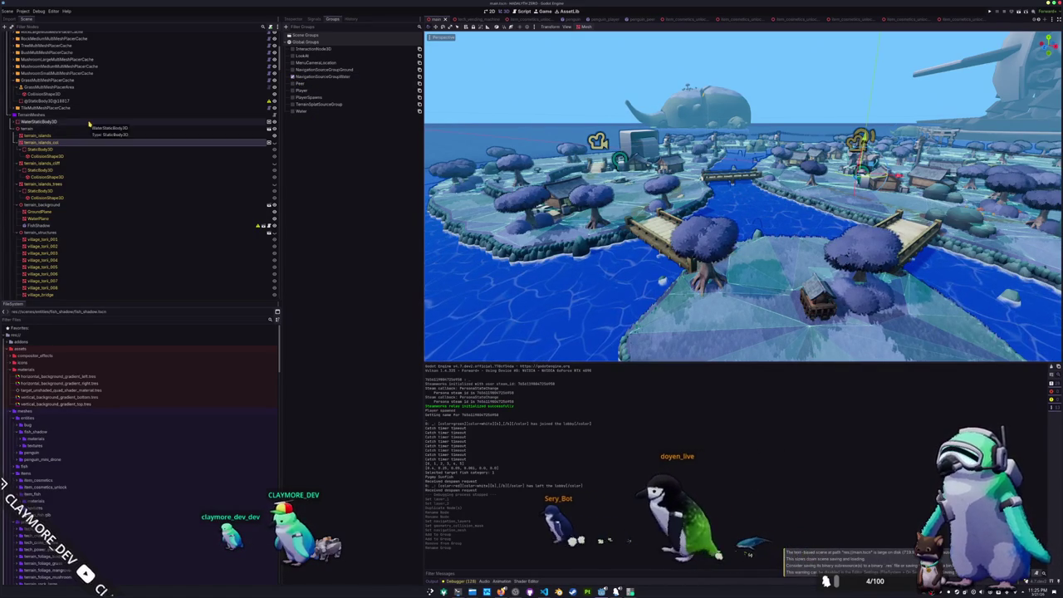
Review WaterStaticBody3D's WorldBoundaryShape3D collision shape and its collision layers
left_click(88, 122)
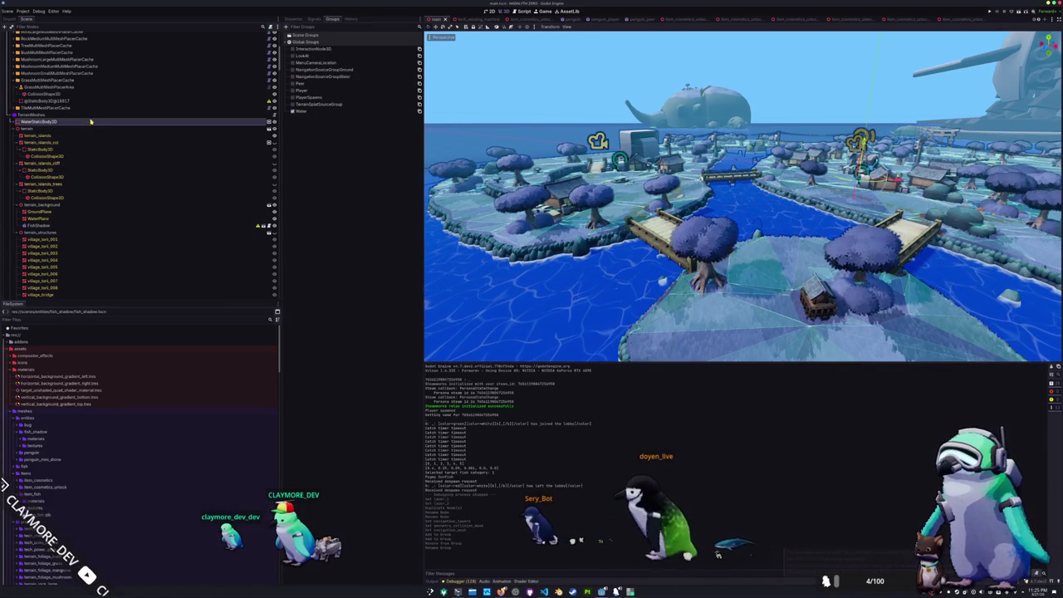
left_click(16, 122)
left_click(39, 130)
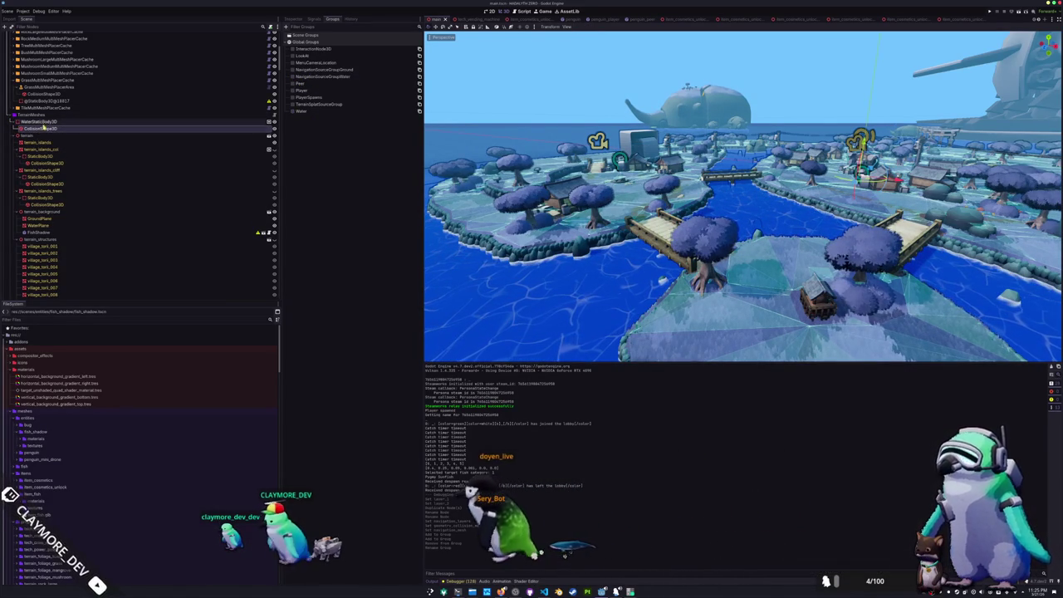
left_click(293, 18)
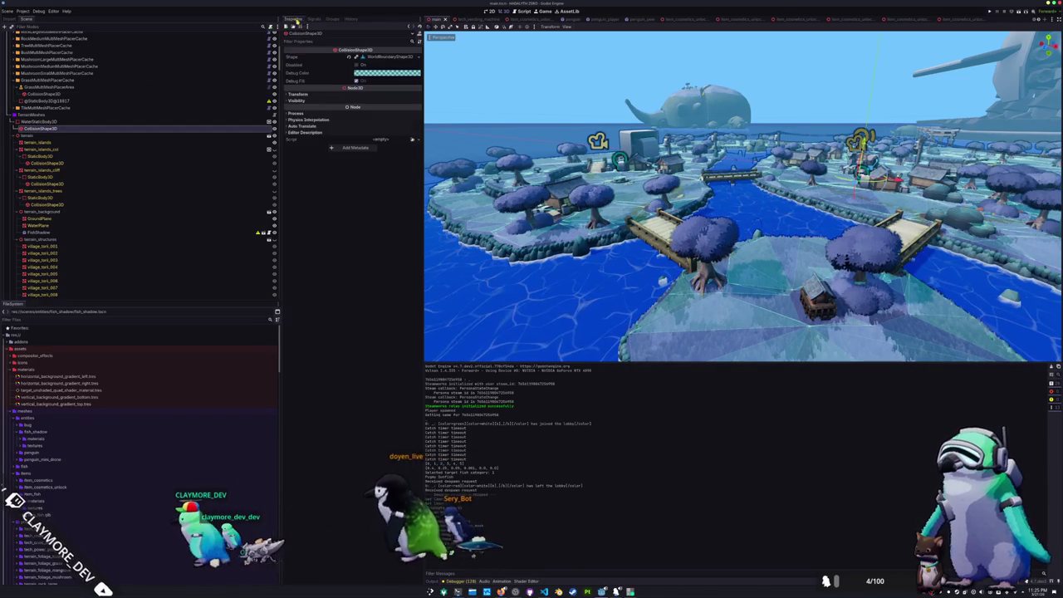
left_click(394, 56)
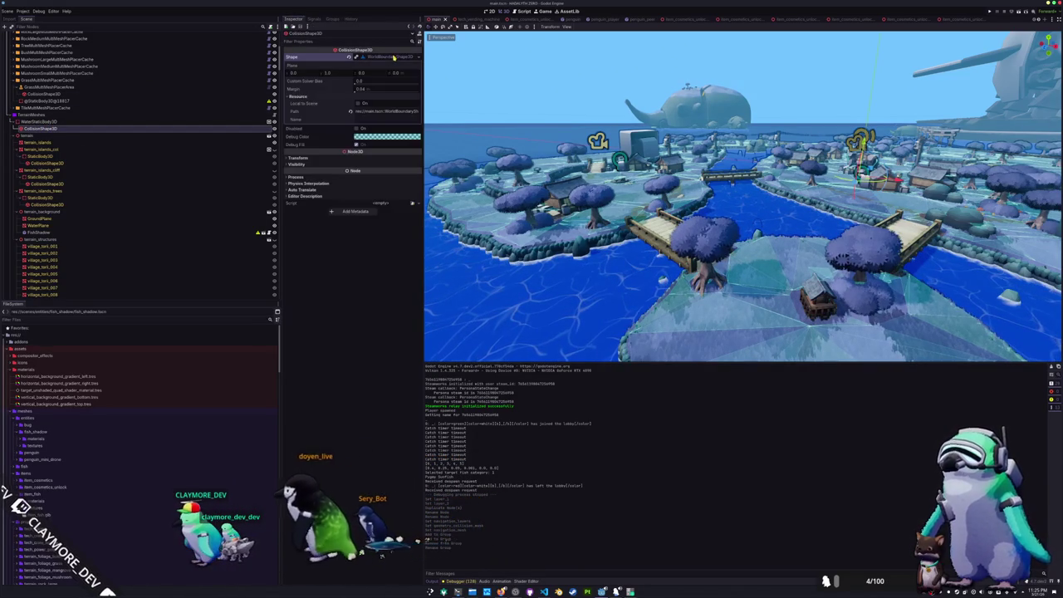
left_click(394, 56)
left_click(62, 122)
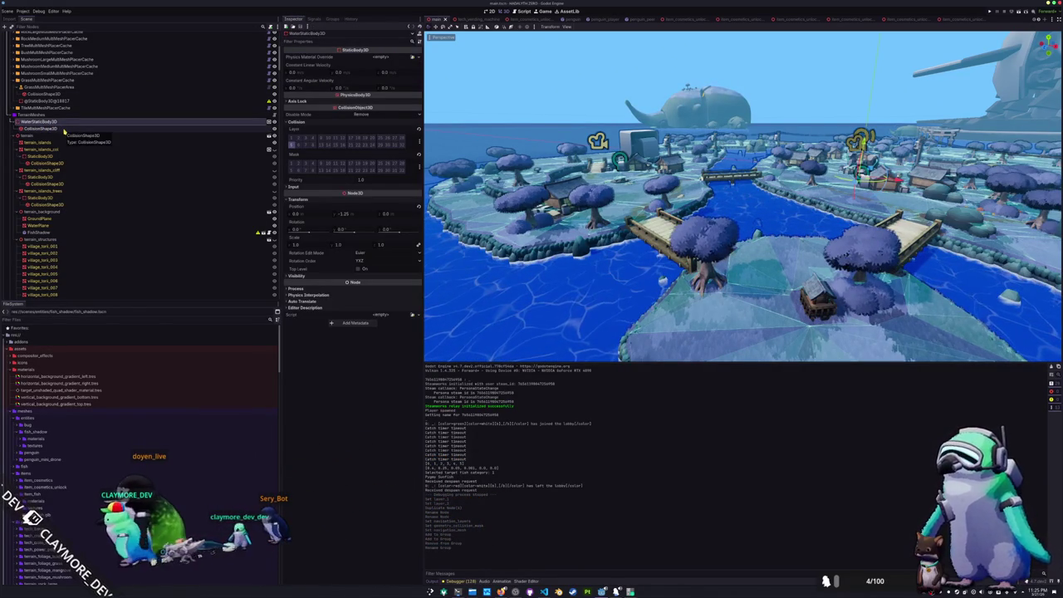
left_click(419, 144)
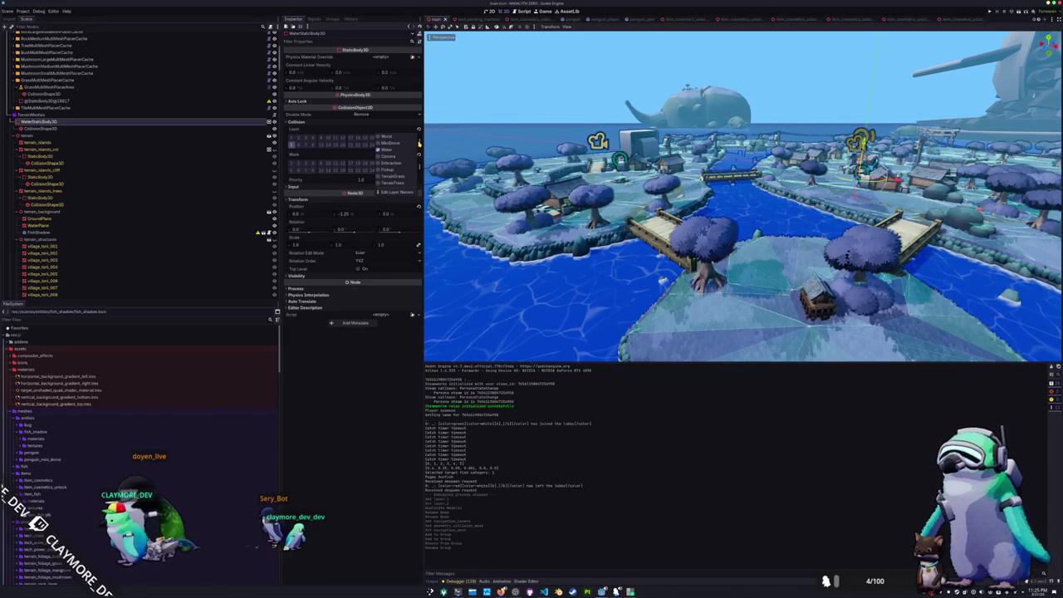
left_click(305, 130)
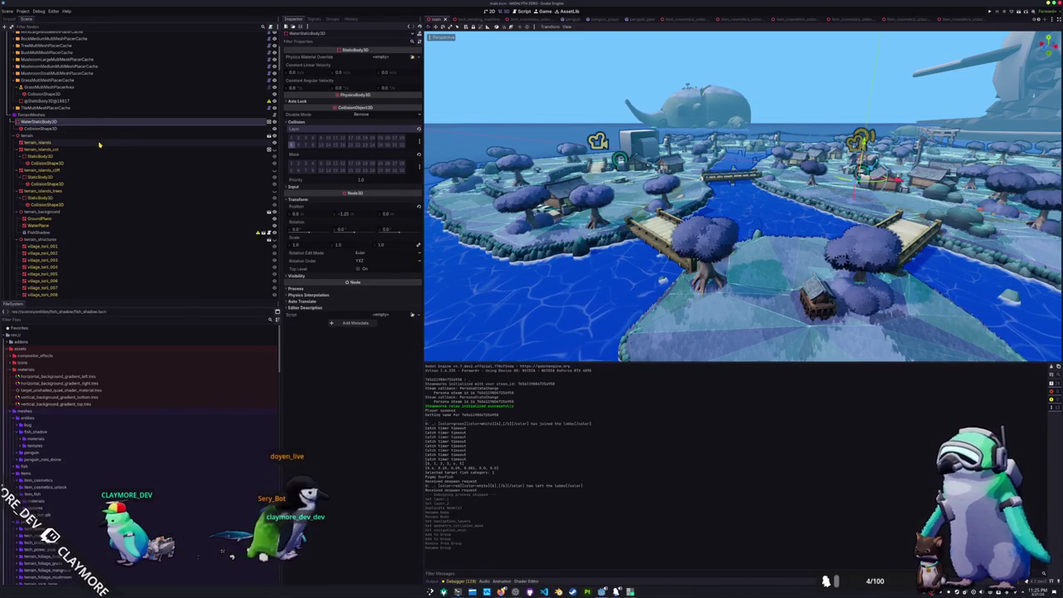
Check the terrain_islands_col and terrain_islands_cliff meshes and the water body's group membership
left_click(47, 136)
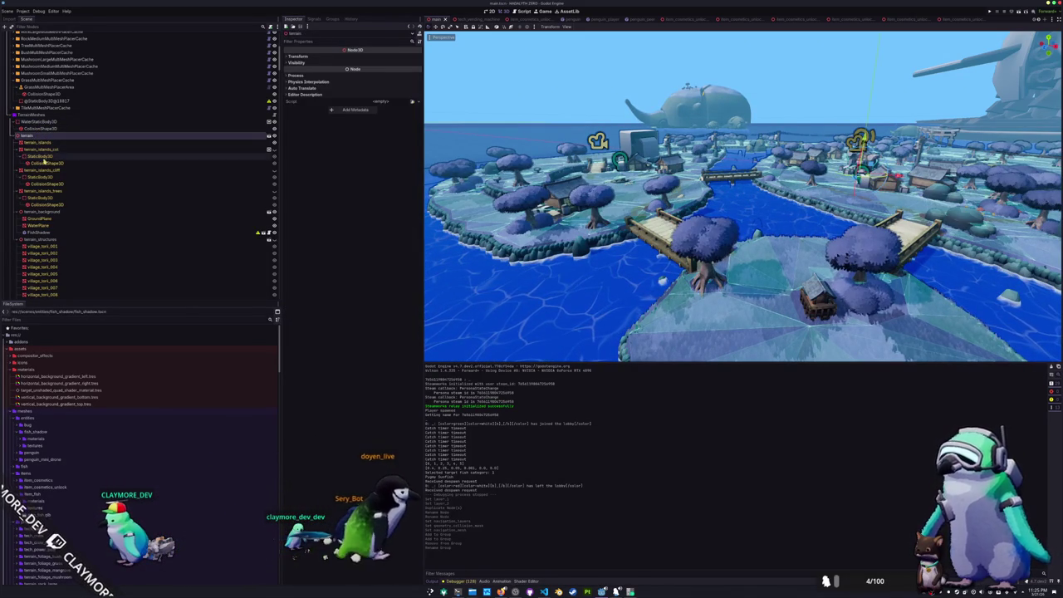
left_click(191, 148)
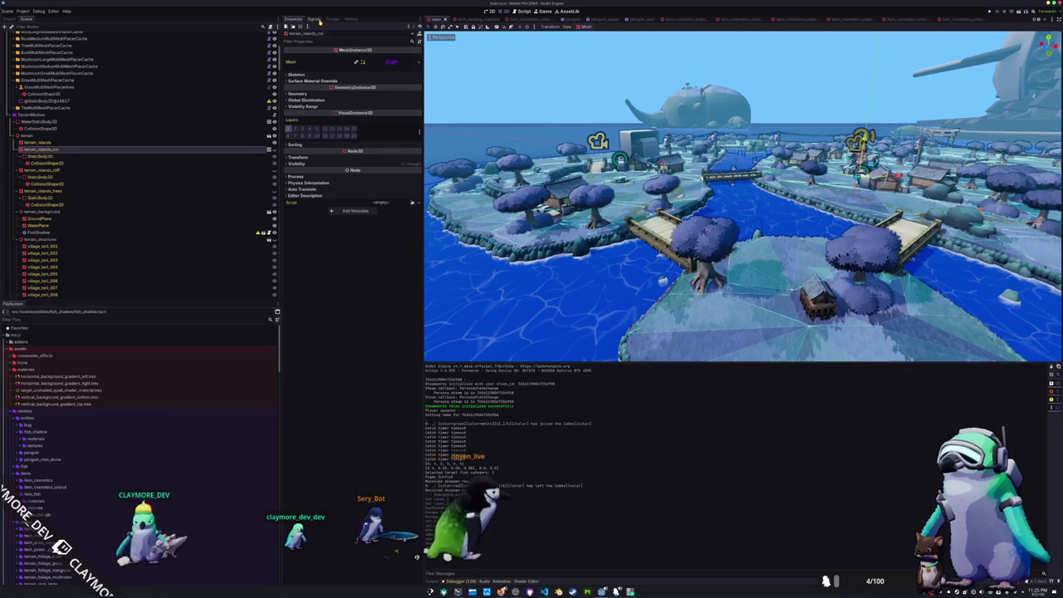
left_click(392, 64)
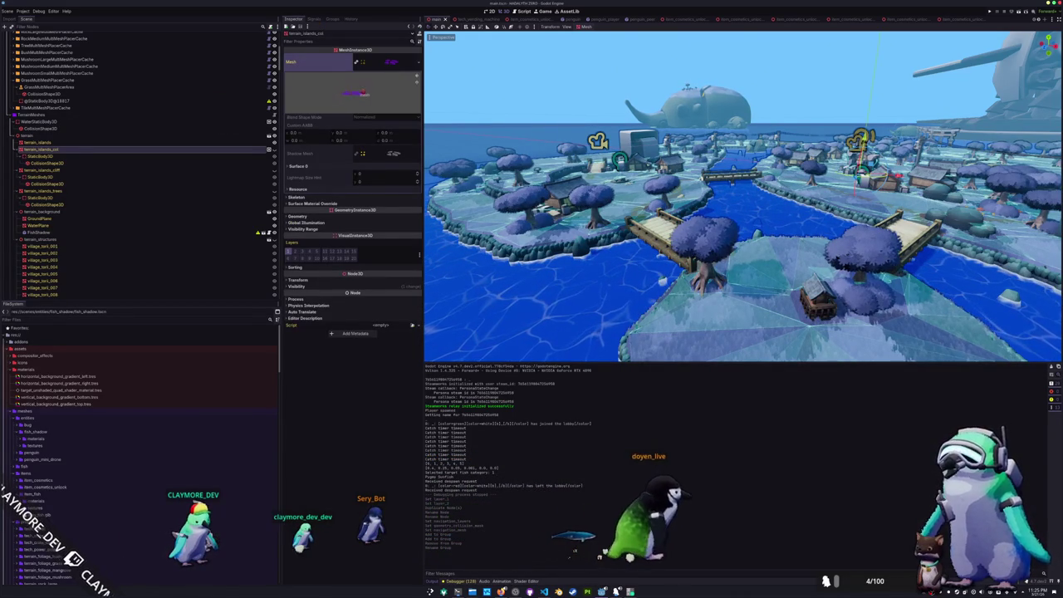
left_click(390, 63)
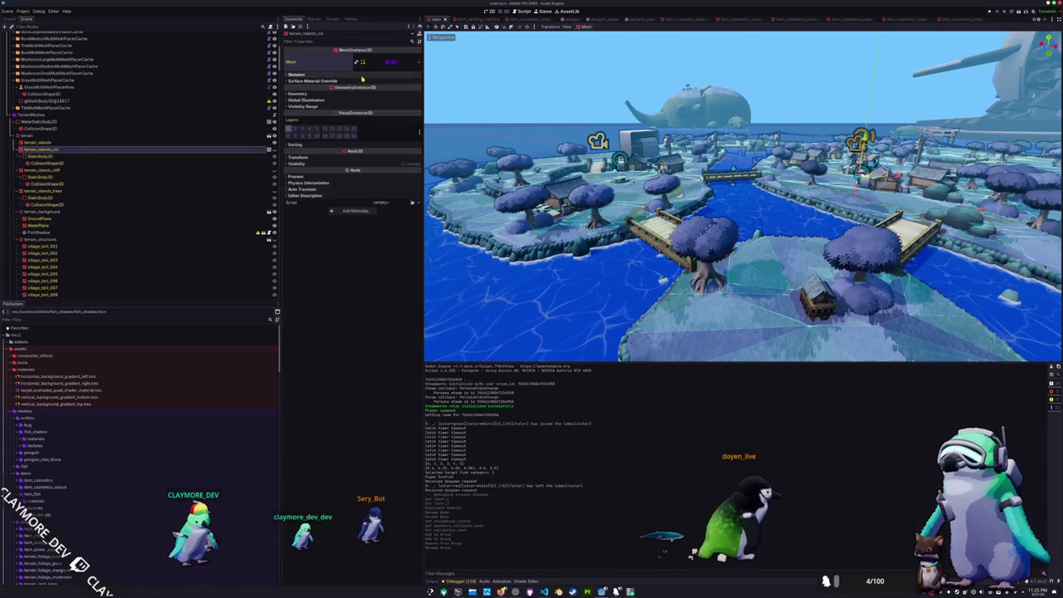
left_click(52, 171)
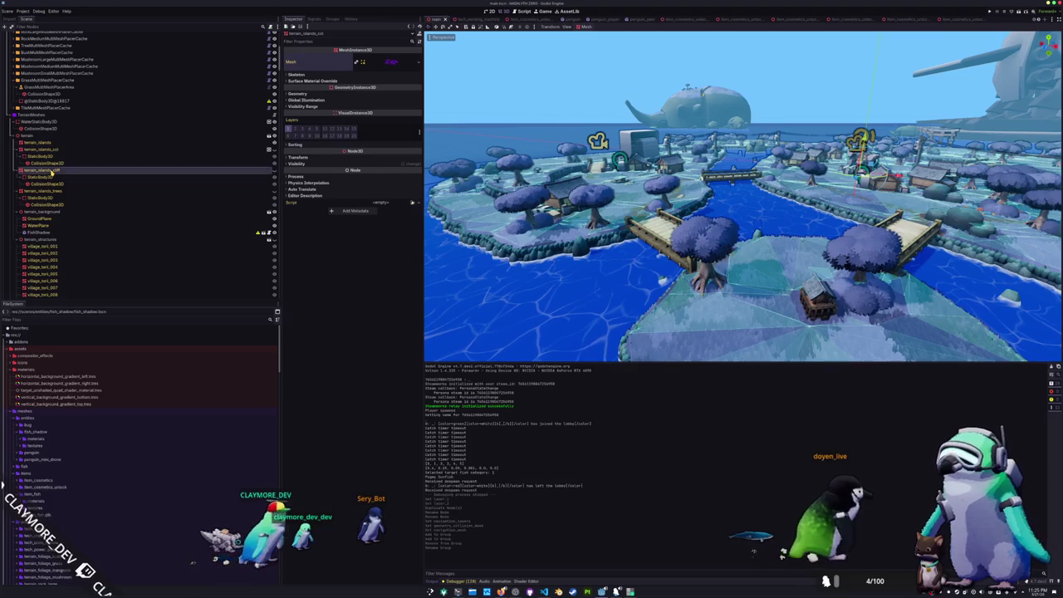
left_click(392, 63)
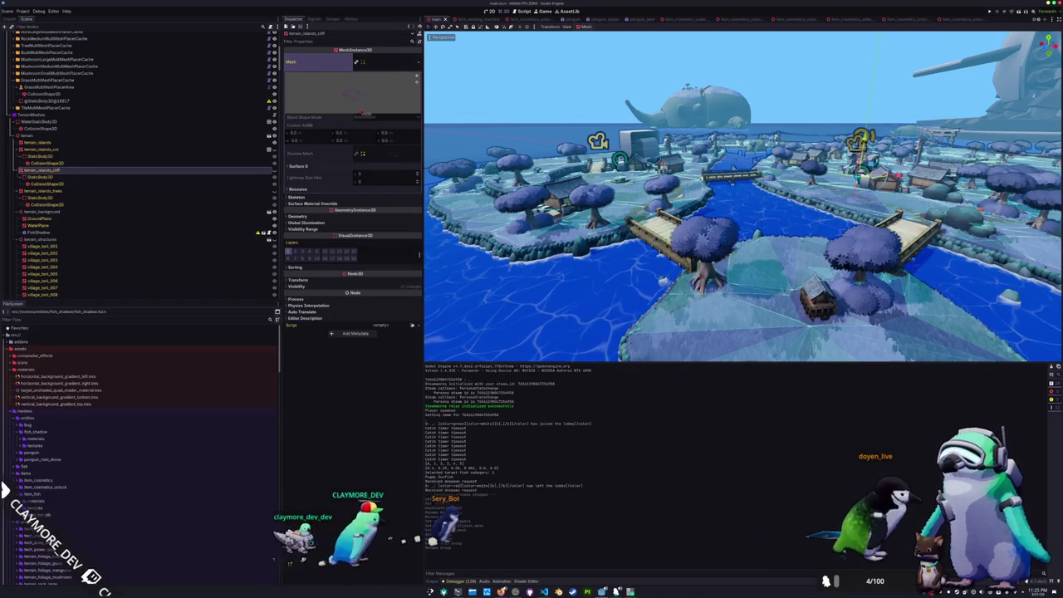
left_click(392, 63)
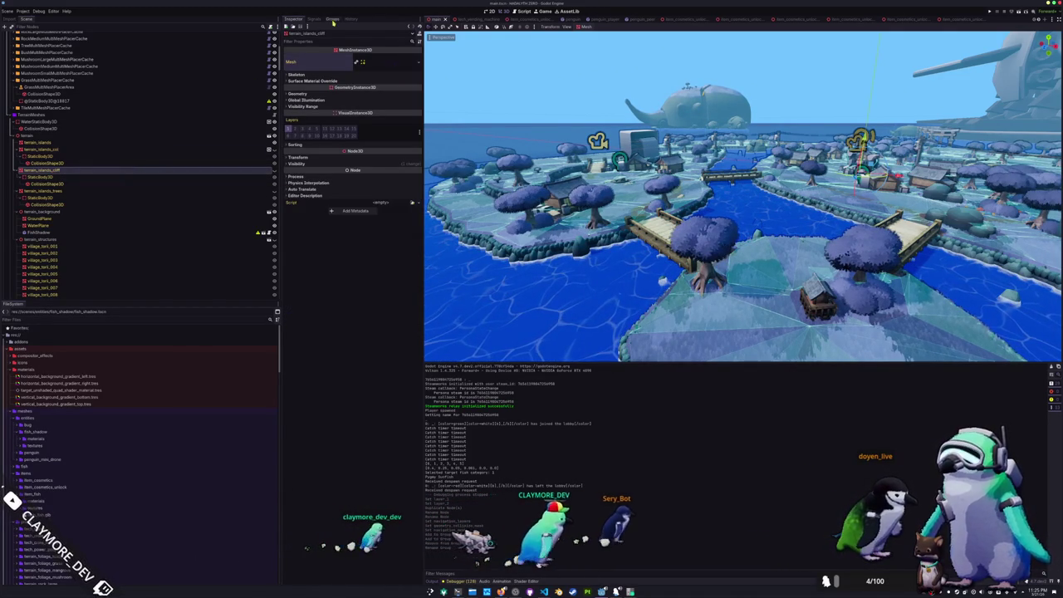
left_click(332, 19)
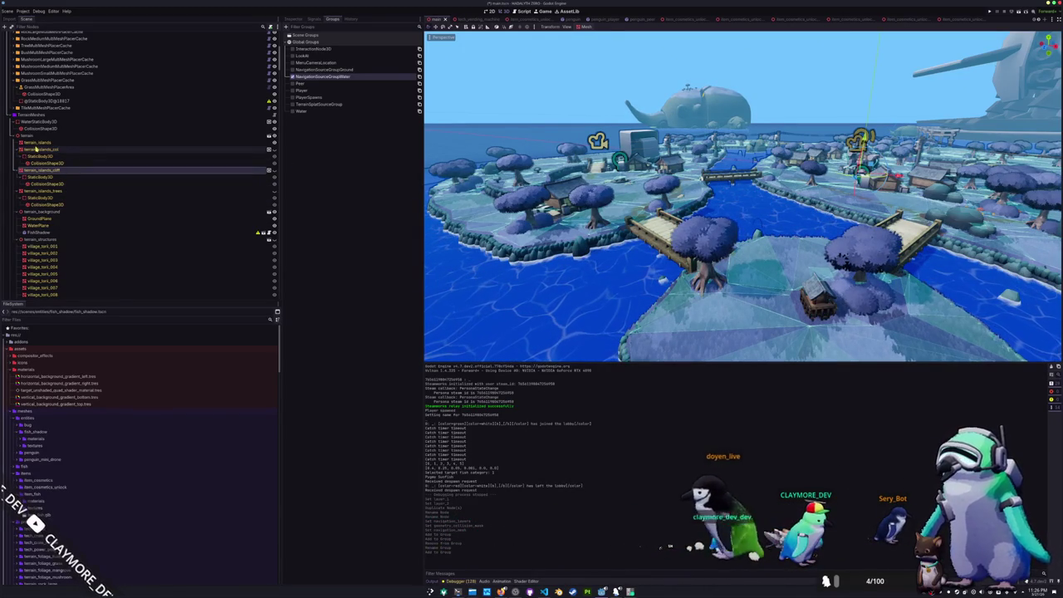
left_click(37, 121)
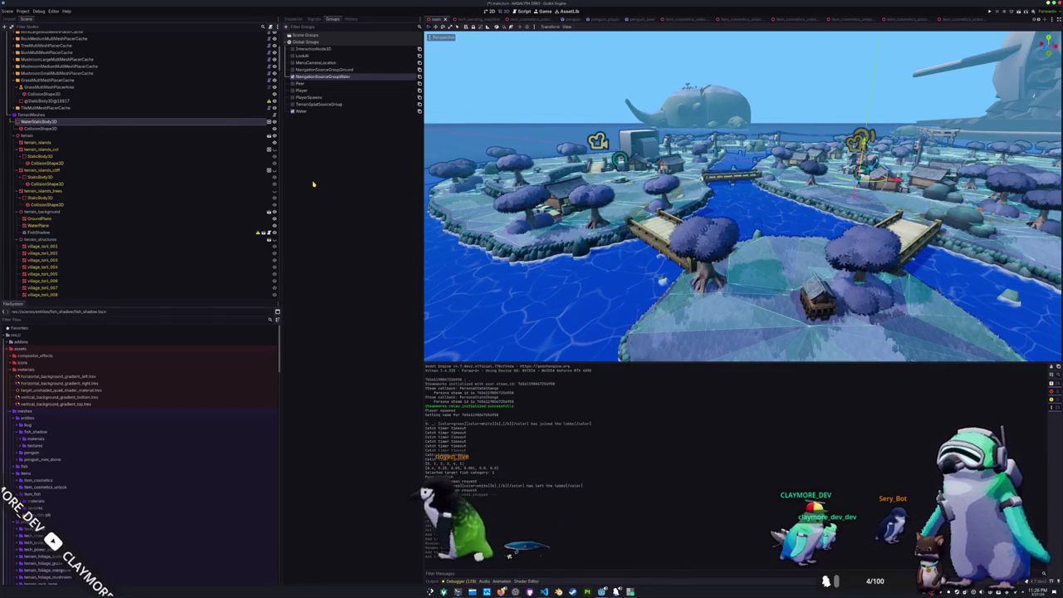
Save the level scene with Ctrl+S
key("ctrl+s")
scroll(169, 222, "down", 10)
scroll(167, 226, "down", 15)
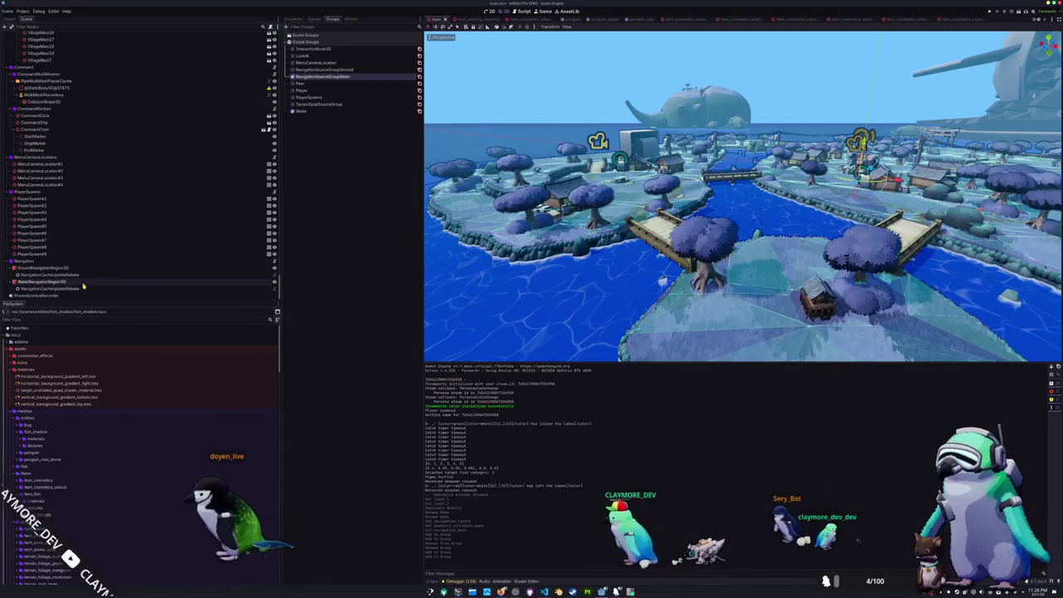
Save GroundNavigationRegion3D's navigation mesh as a resource file in res://data/cache
left_click(93, 284)
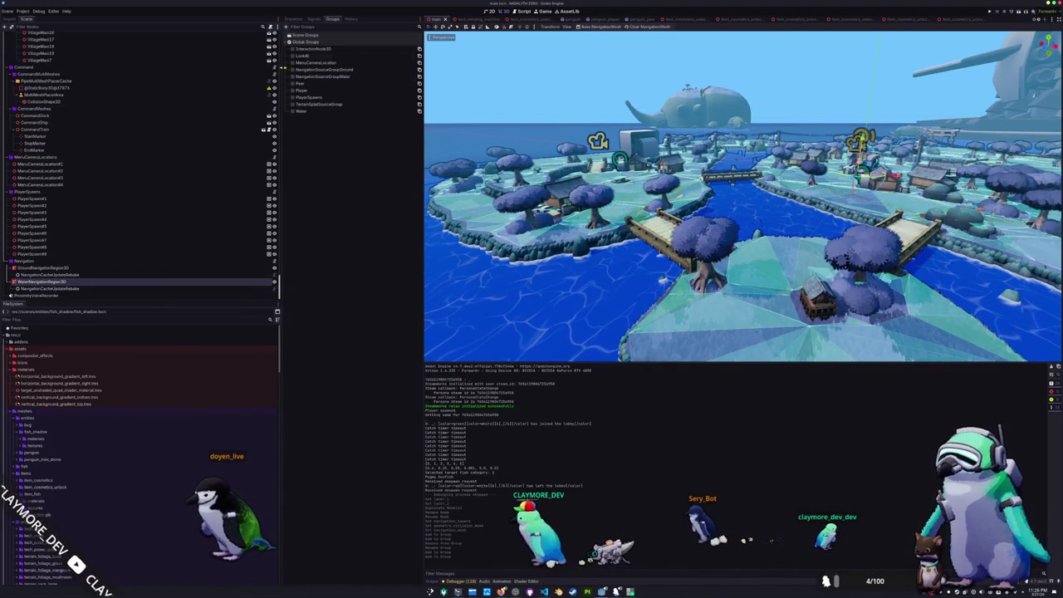
left_click(314, 20)
left_click(297, 19)
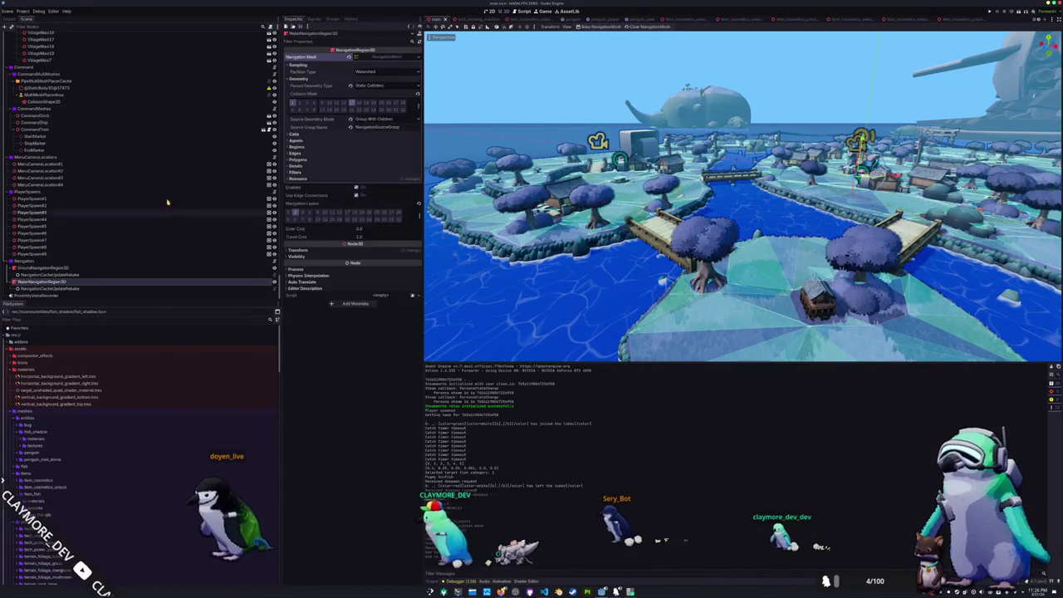
left_click(49, 267)
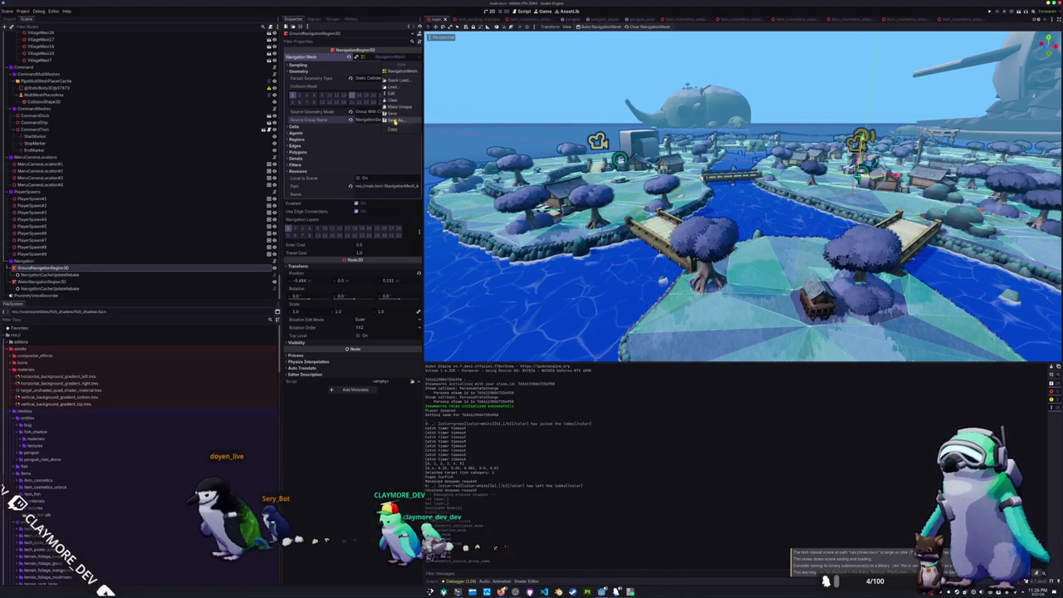
left_click(394, 121)
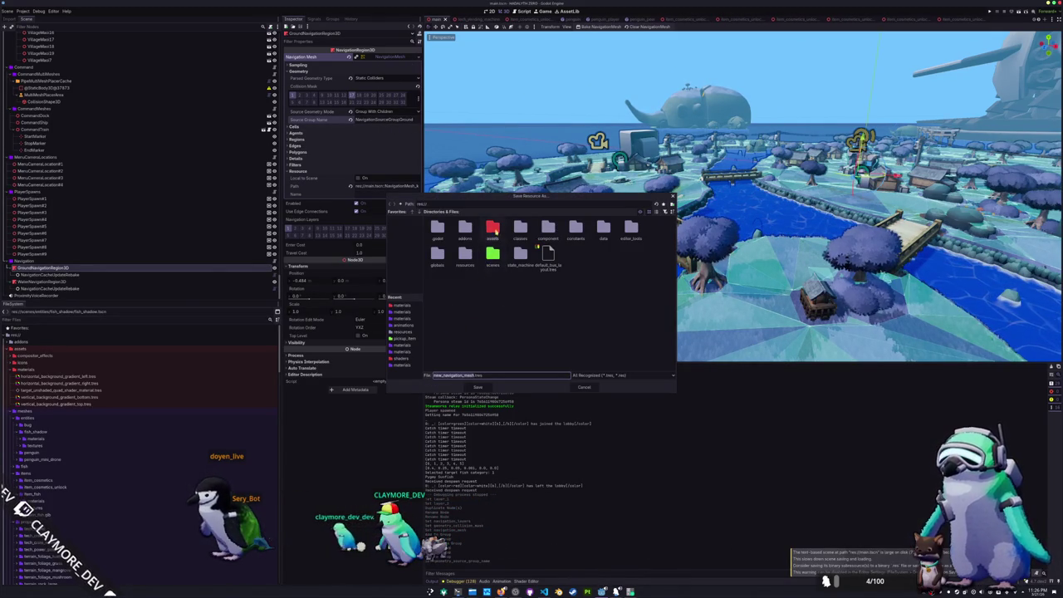
double_click(492, 255)
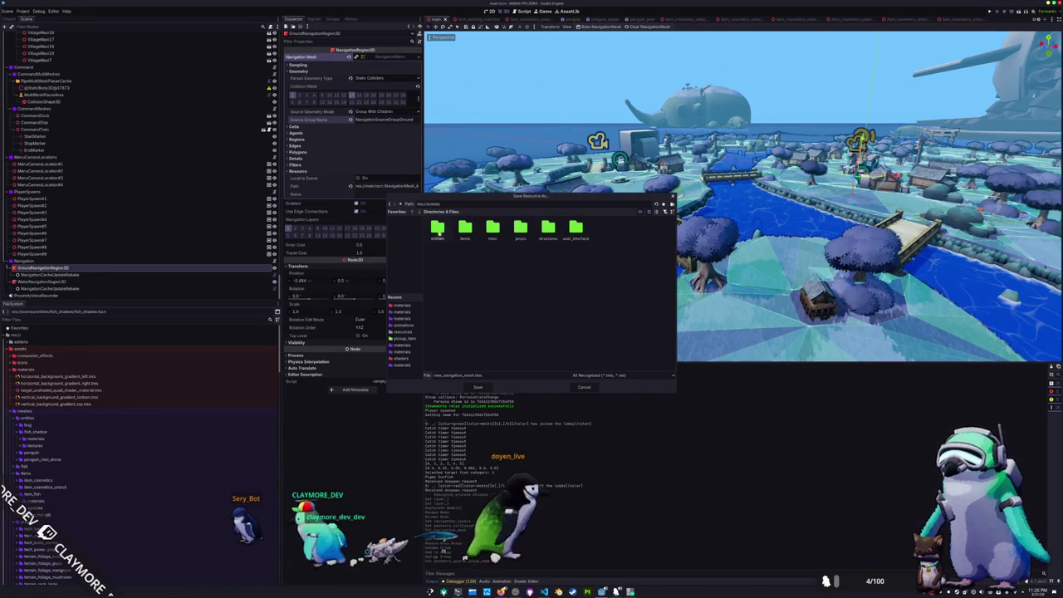
key("alt+Up")
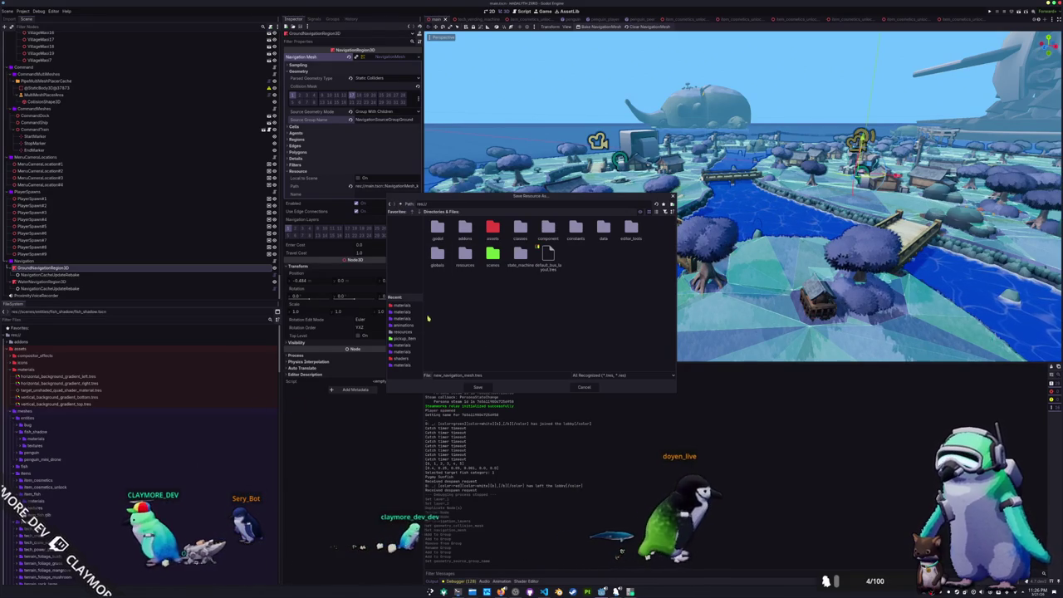
double_click(492, 227)
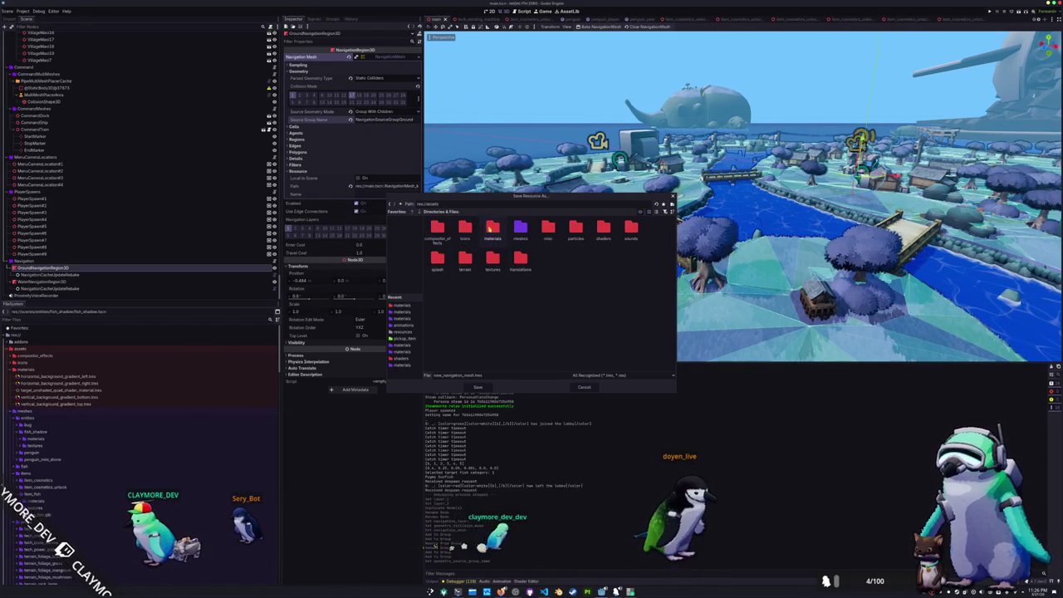
left_click(401, 211)
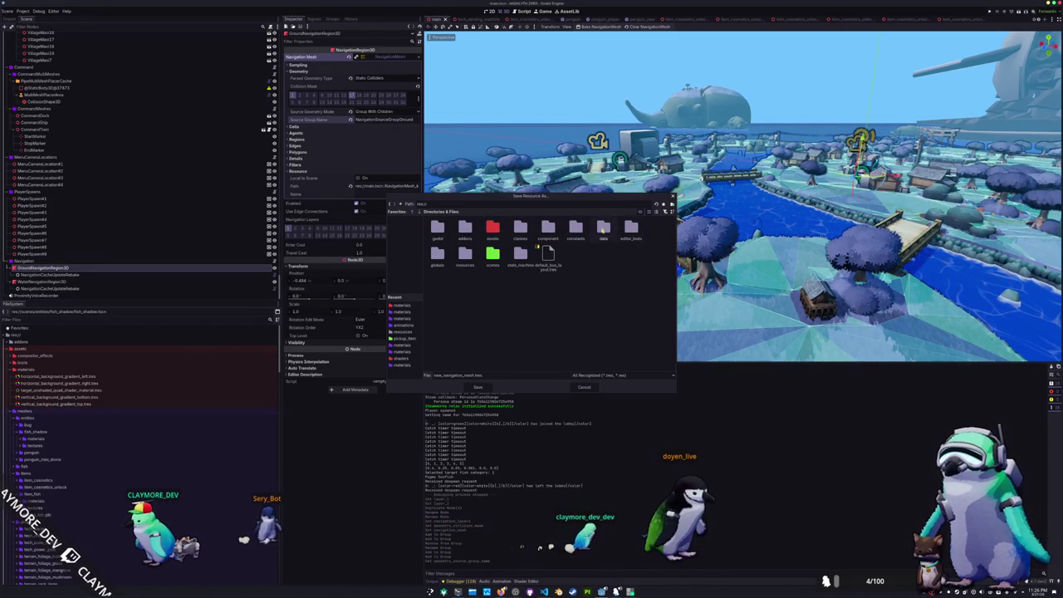
double_click(603, 228)
double_click(437, 228)
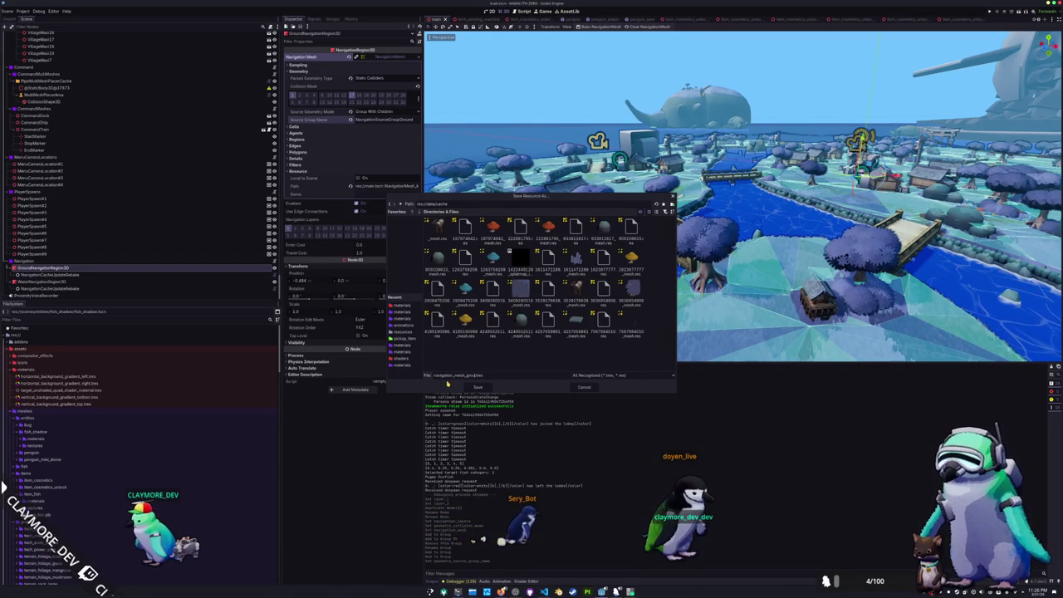
left_click(449, 385)
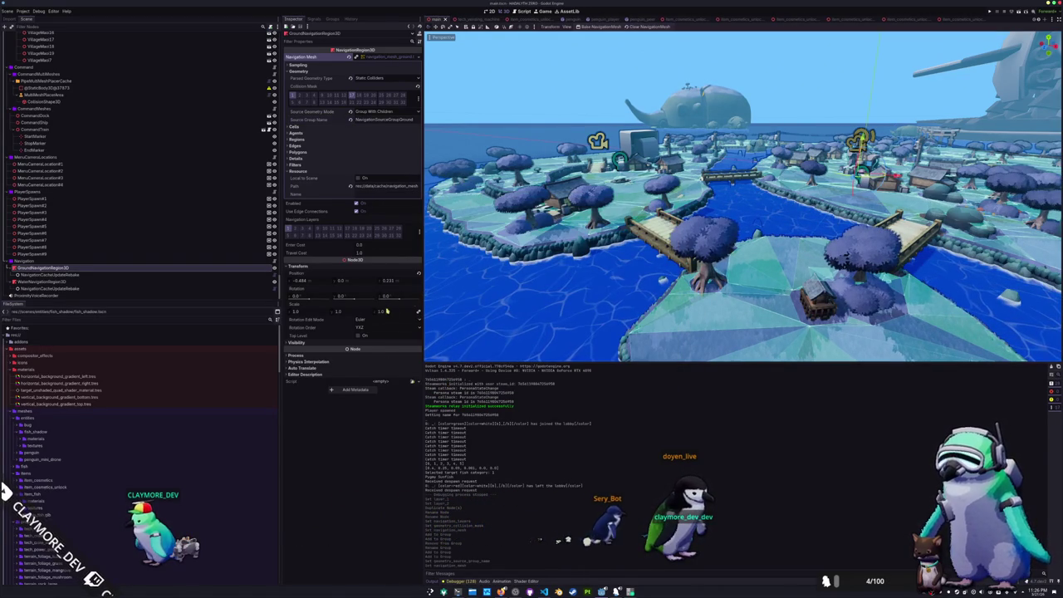
Bake GroundNavigationRegion3D's navmesh, view the river, then select and frame WaterNavigationRegion3D
left_click(604, 28)
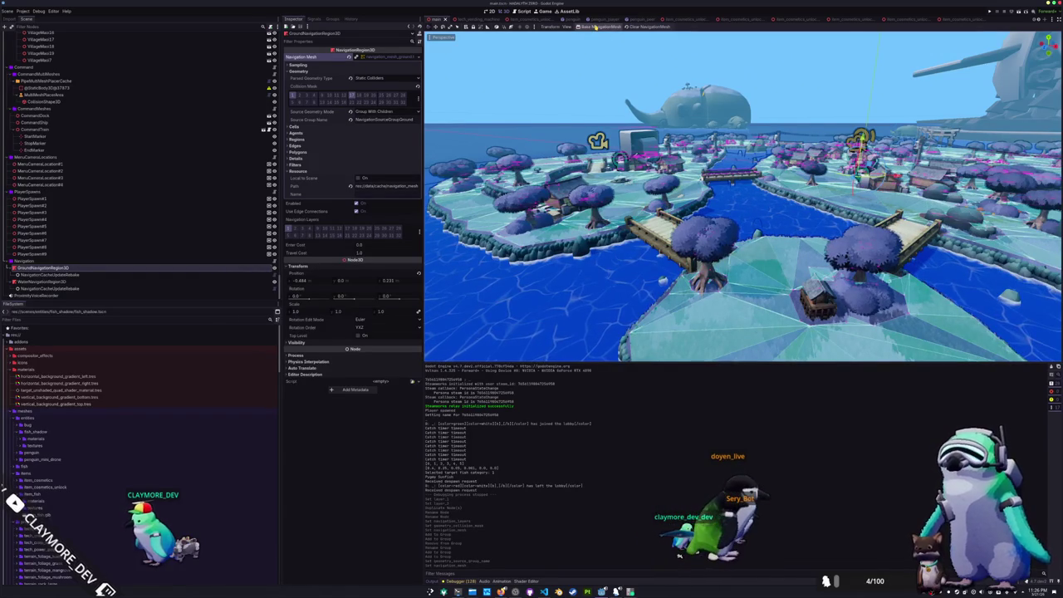
mouse_move(583, 89)
left_mouse_down()
mouse_move(565, 236)
mouse_move(589, 229)
mouse_move(601, 243)
mouse_move(597, 235)
mouse_move(650, 221)
mouse_move(545, 173)
left_mouse_up()
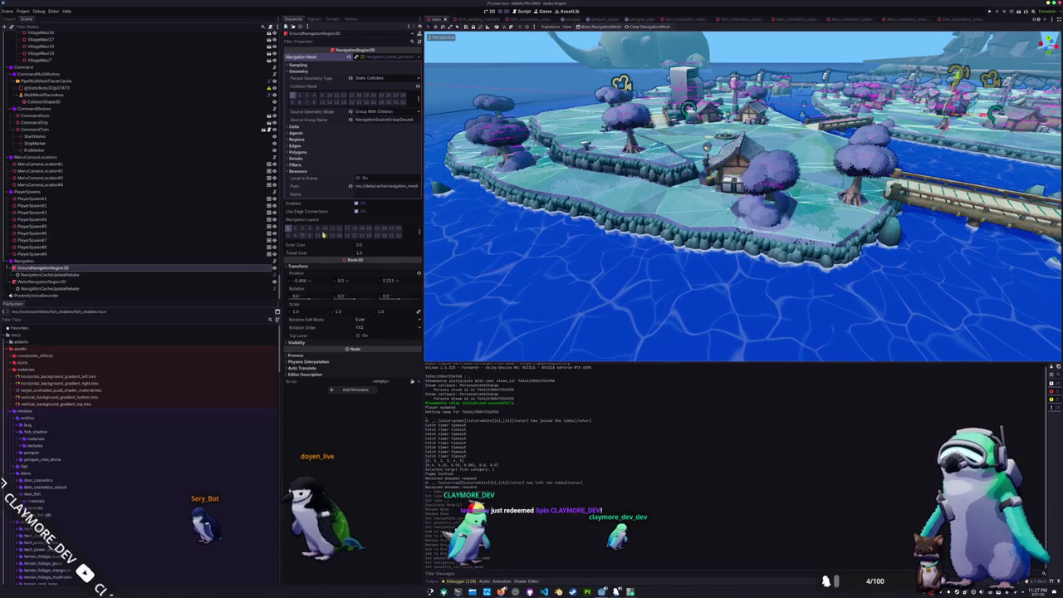
left_click(152, 284)
key("f")
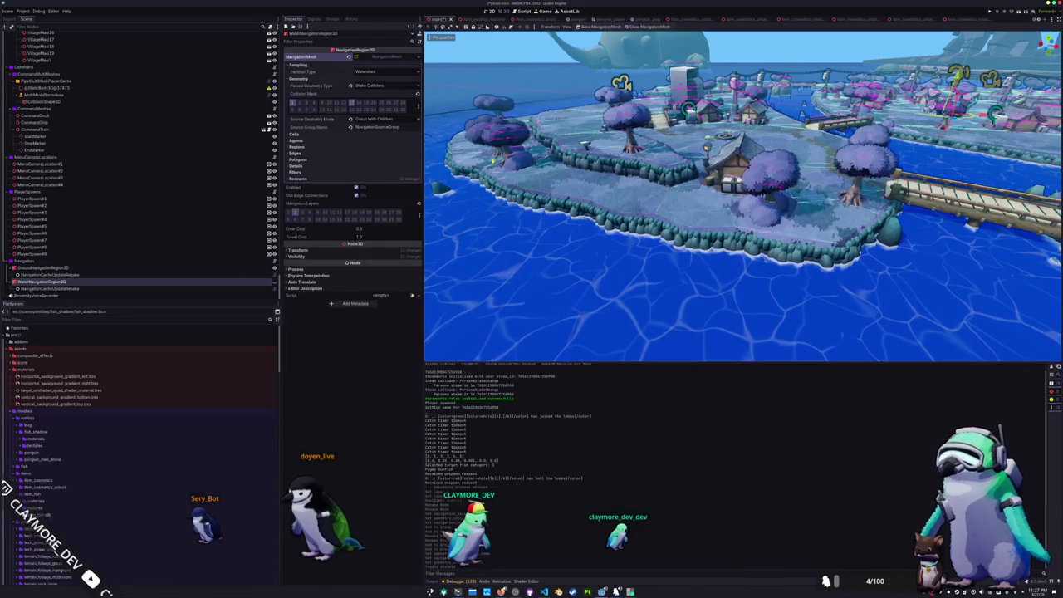
Save the scene and bake the WaterNavigationRegion3D navigation mesh
key("ctrl+s")
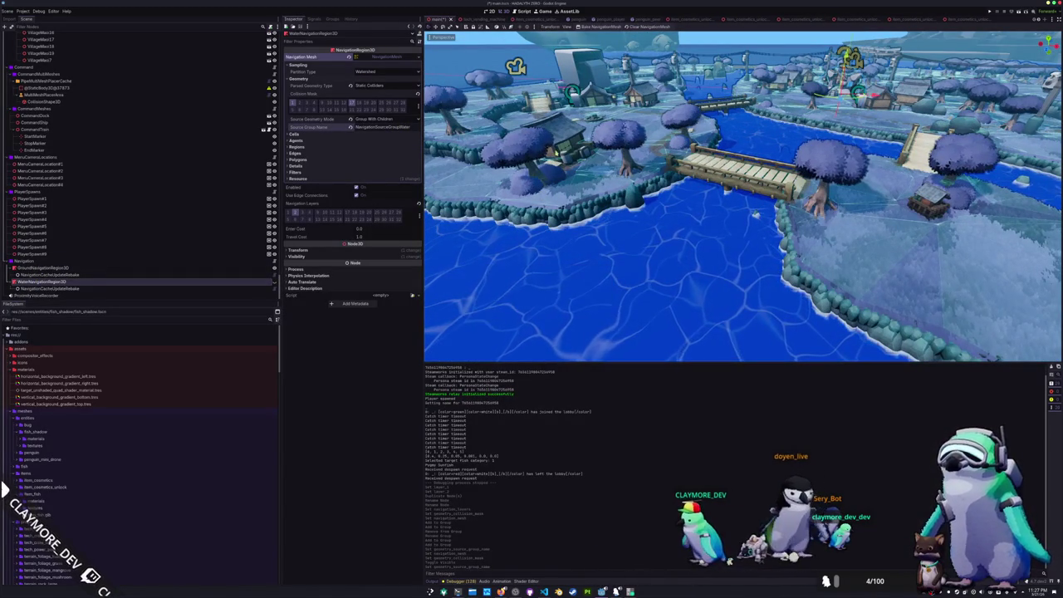
scroll(562, 245, "up", 6)
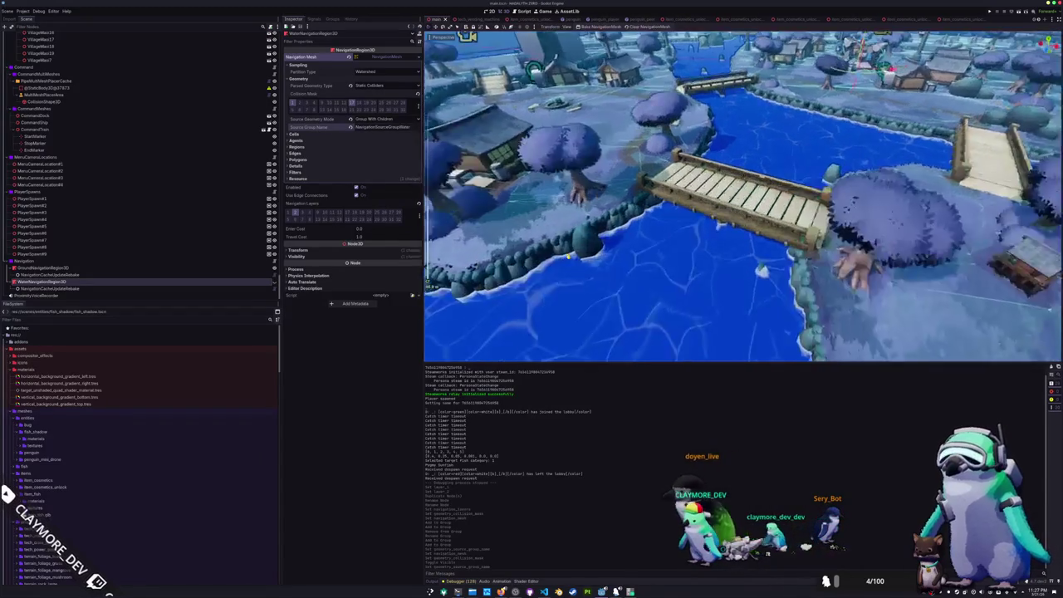
scroll(568, 256, "down", 5)
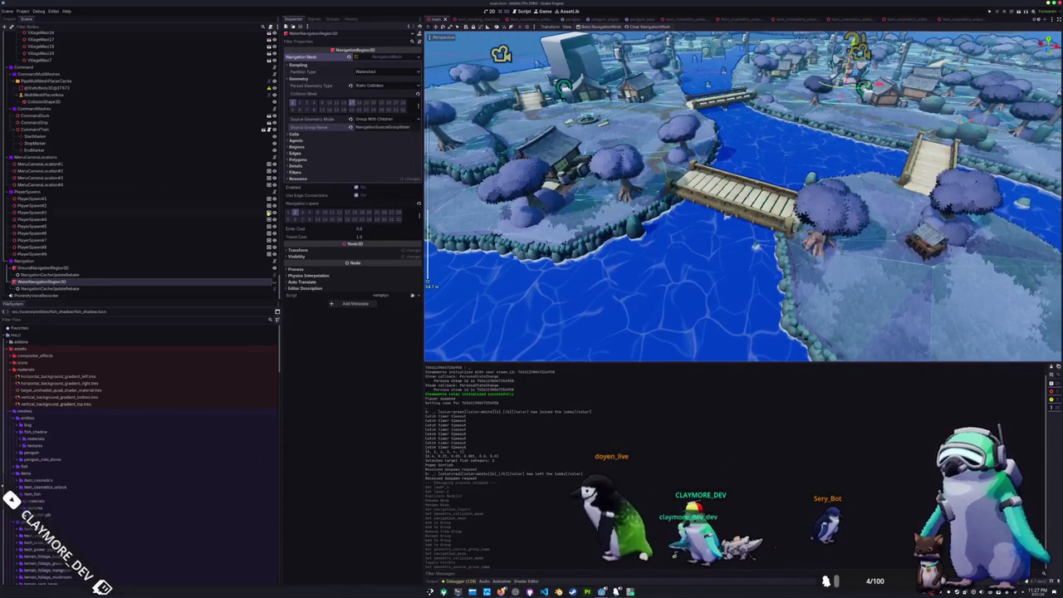
scroll(84, 181, "down", 10)
scroll(83, 183, "down", 10)
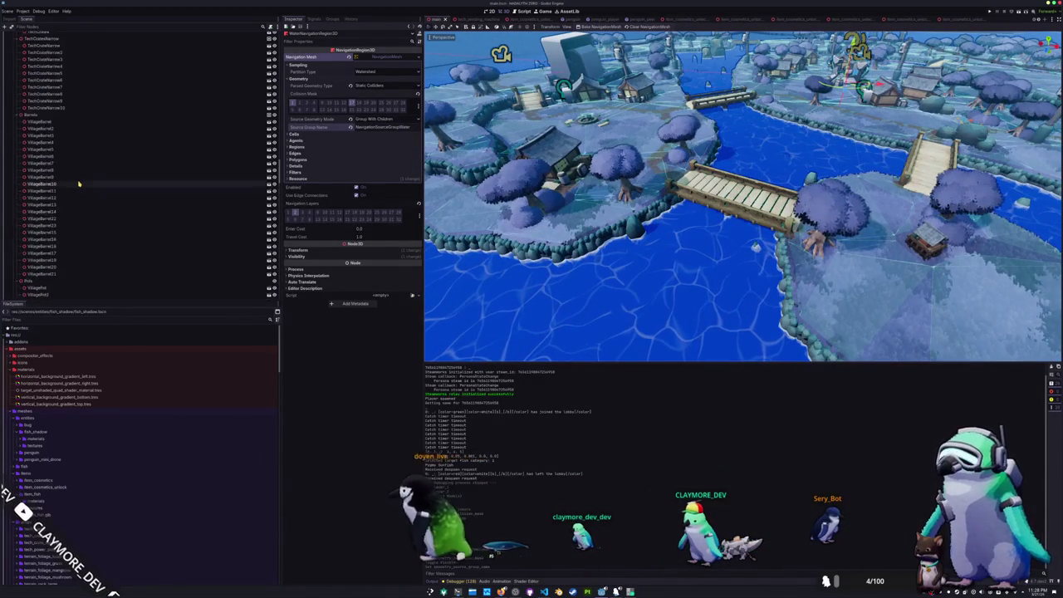
scroll(124, 193, "down", 5)
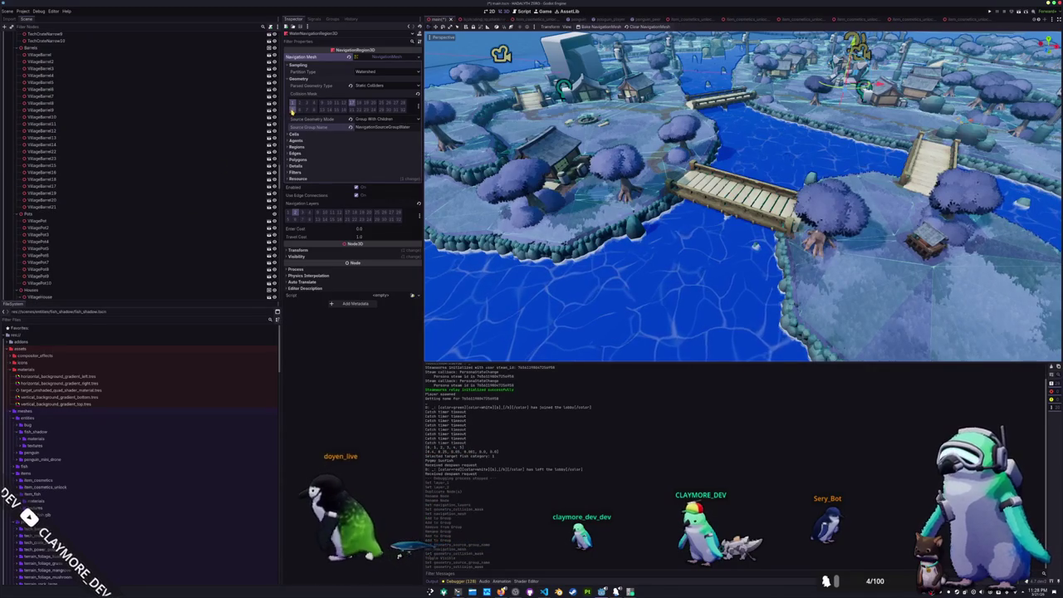
left_click(585, 27)
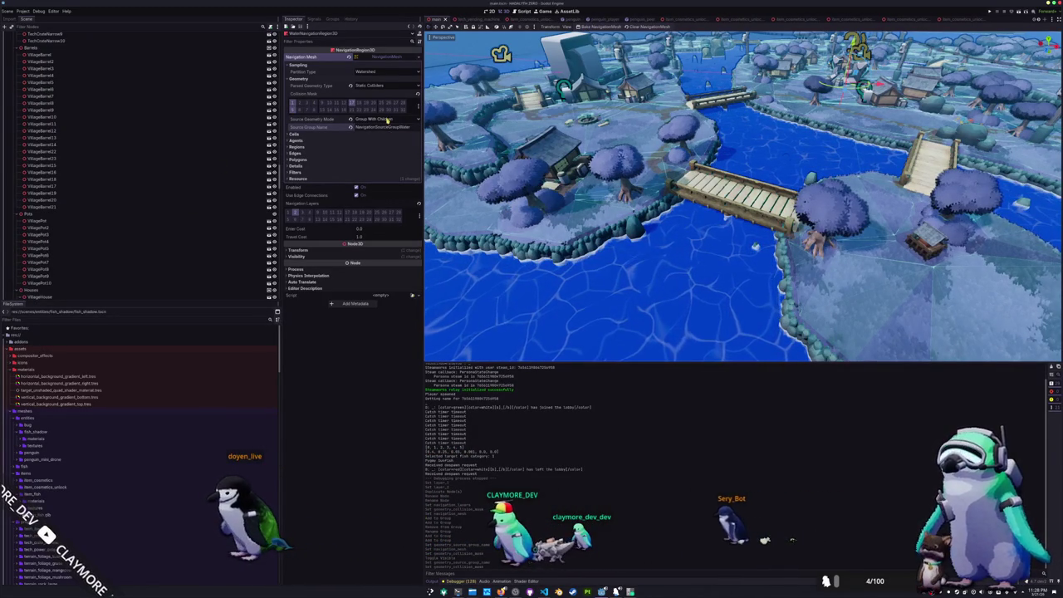
Select the CollisionShape3D under WaterStaticBody3D to show its WorldBoundaryShape3D
scroll(67, 191, "down", 15)
scroll(66, 191, "up", 10)
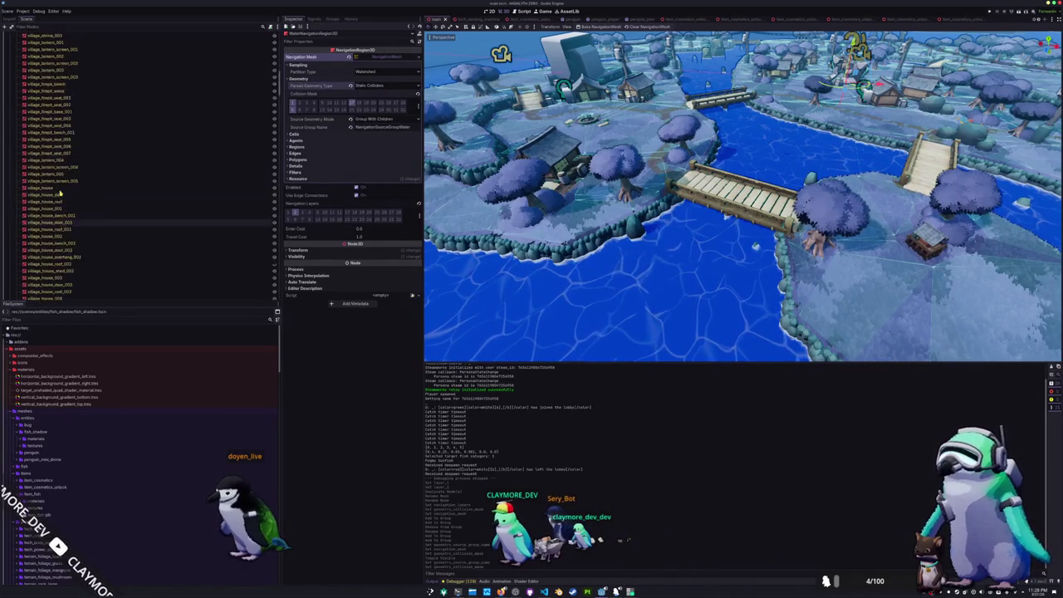
left_click(46, 162)
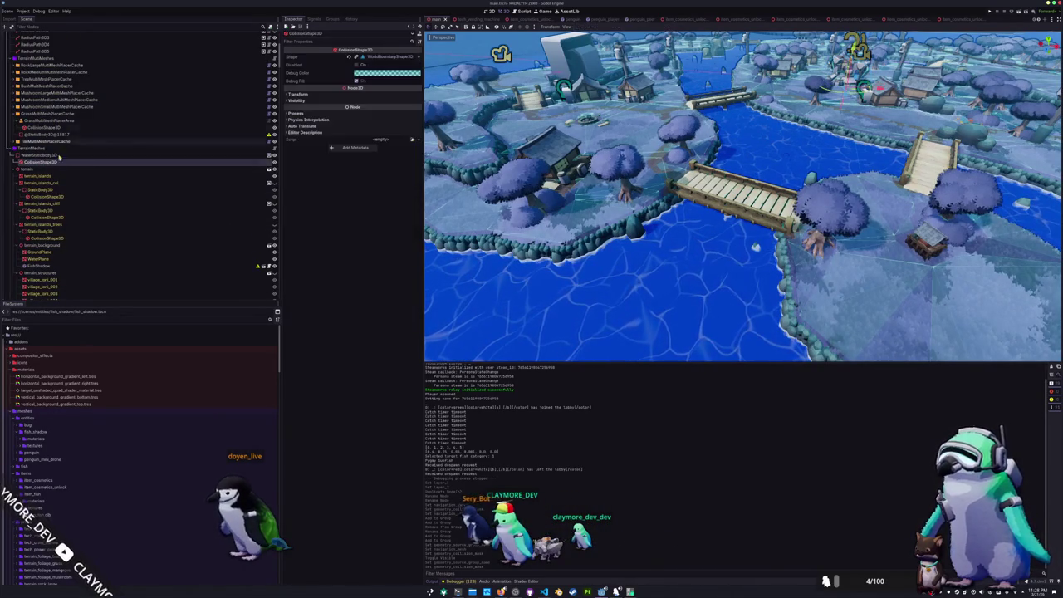
Replace the water collision shape with a new BoxShape3D and expand its settings
left_click(398, 56)
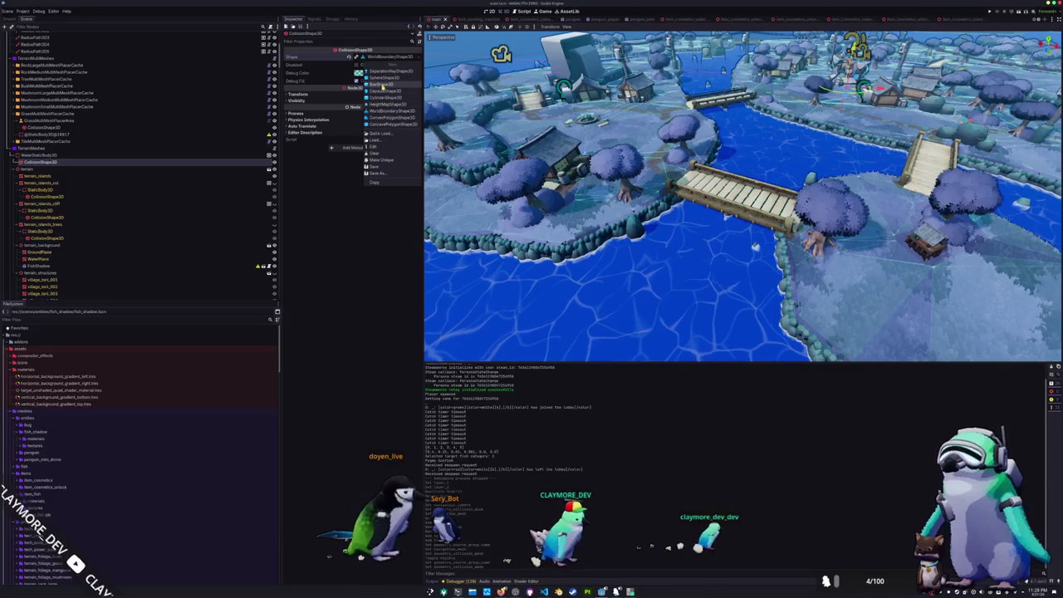
left_click(384, 84)
left_click(381, 57)
scroll(739, 199, "down", 5)
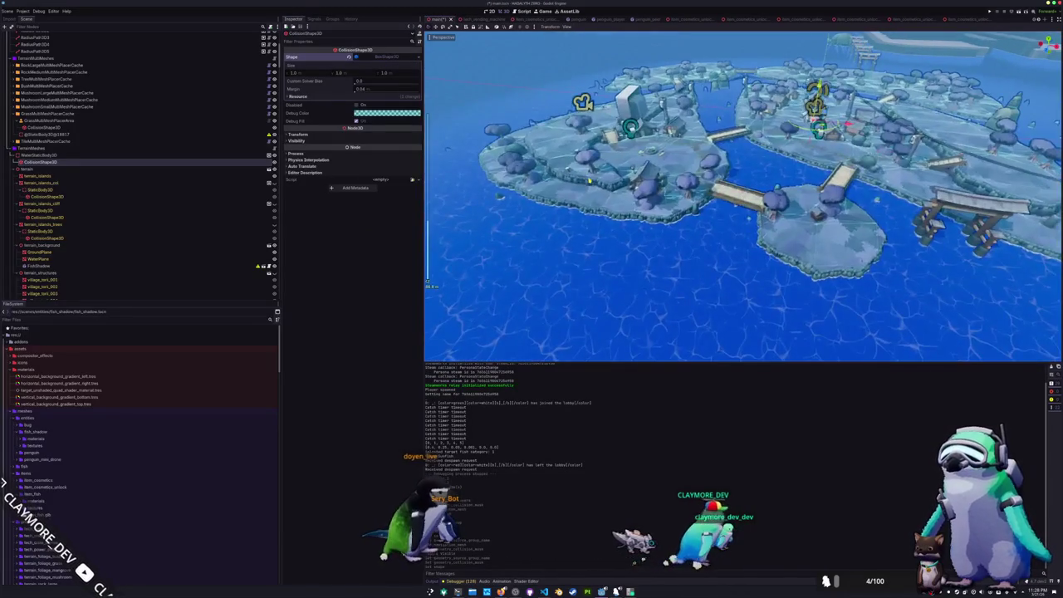
Enlarge the box shape to 500 on both X and Z
key("KP_1")
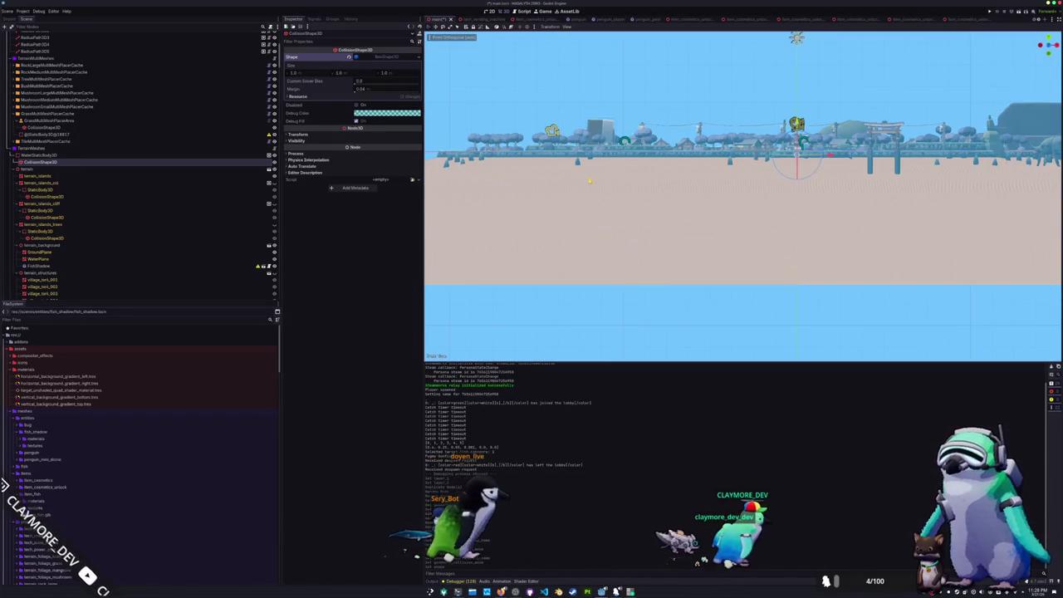
scroll(743, 196, "up", 5)
mouse_move(629, 163)
left_mouse_down()
mouse_move(597, 172)
mouse_move(600, 160)
mouse_move(623, 175)
mouse_move(635, 127)
left_mouse_up()
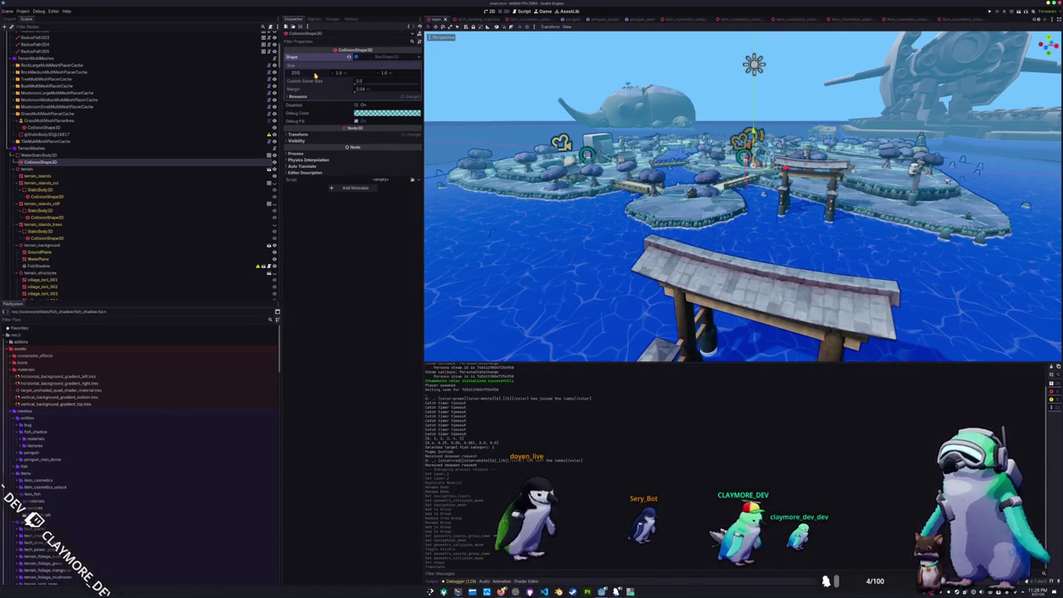
key("Return")
mouse_move(466, 151)
left_mouse_down()
mouse_move(467, 141)
mouse_move(428, 282)
left_mouse_up()
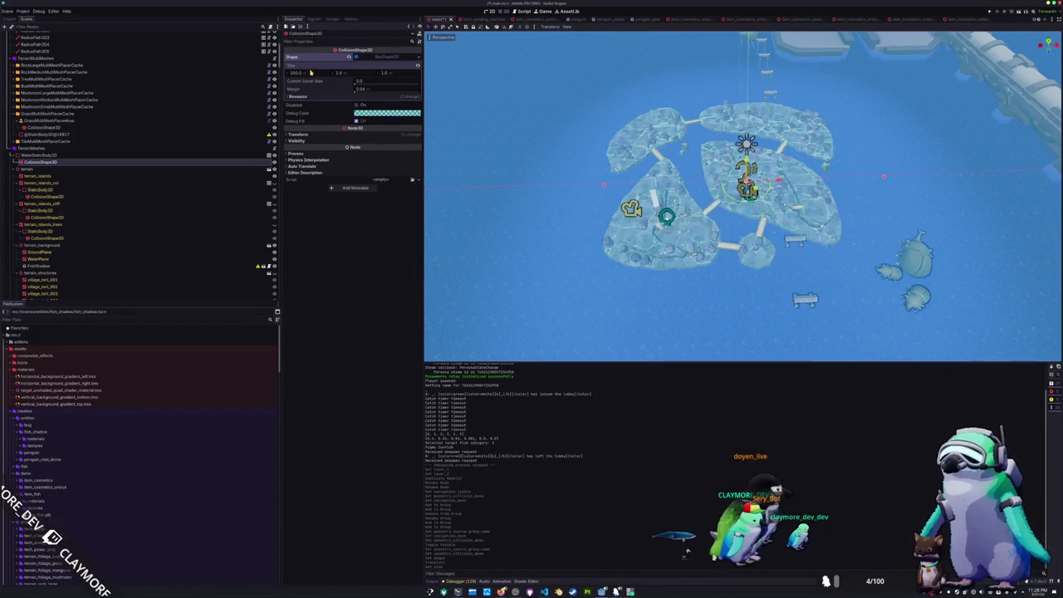
key("Return")
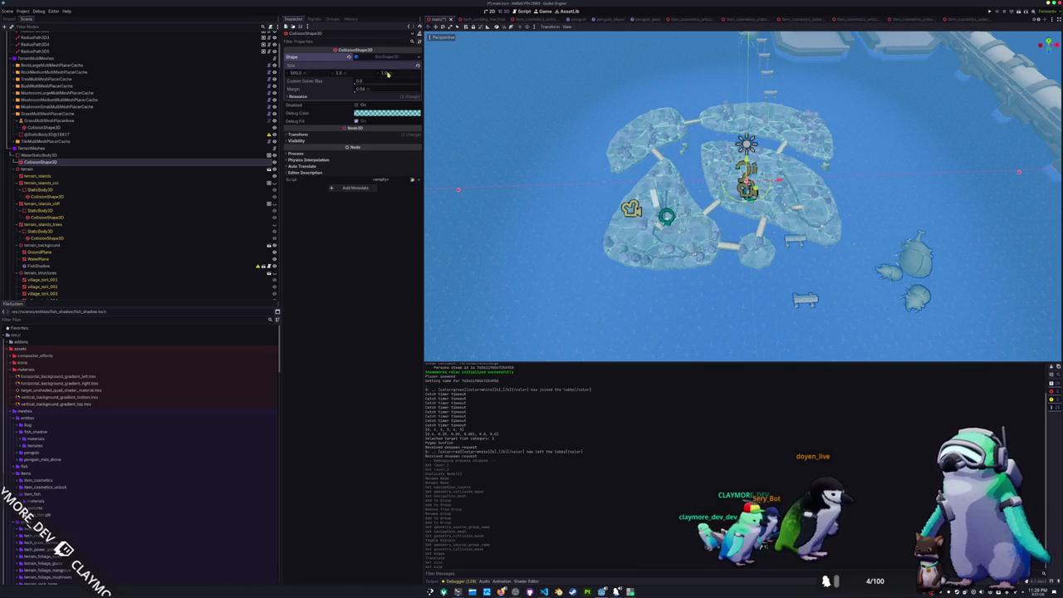
type("500")
key("Return")
left_click(491, 266)
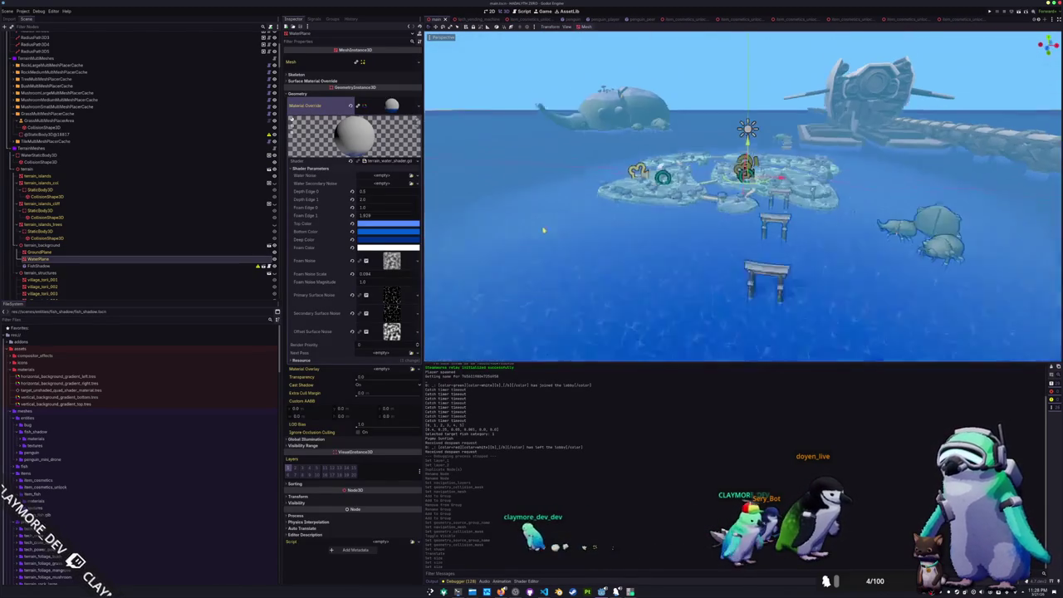
Reselect WaterNavigationRegion3D and rebake its navigation mesh
scroll(38, 257, "down", 15)
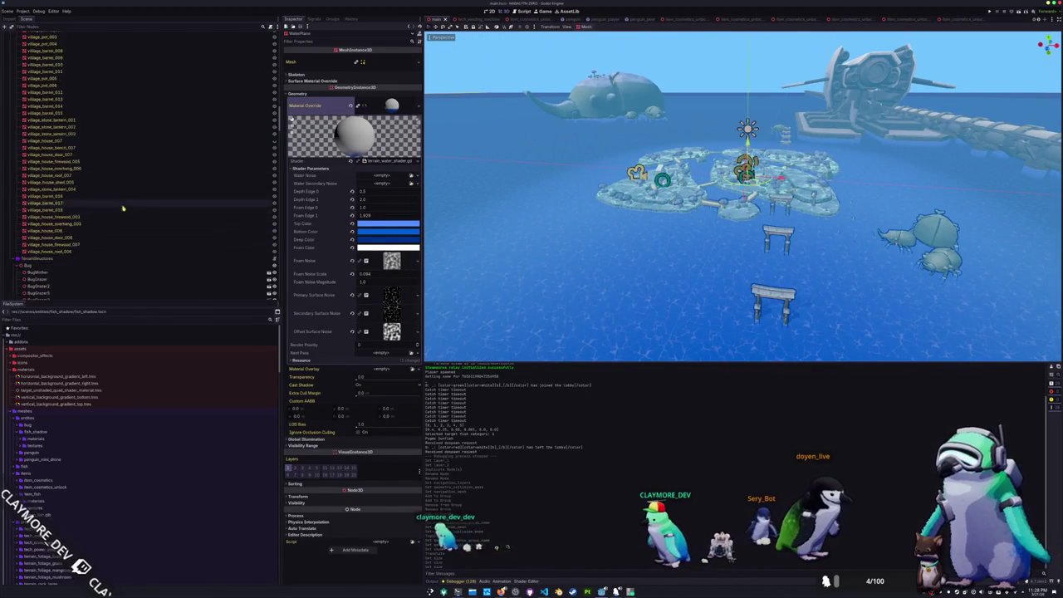
scroll(76, 247, "down", 10)
left_click(83, 282)
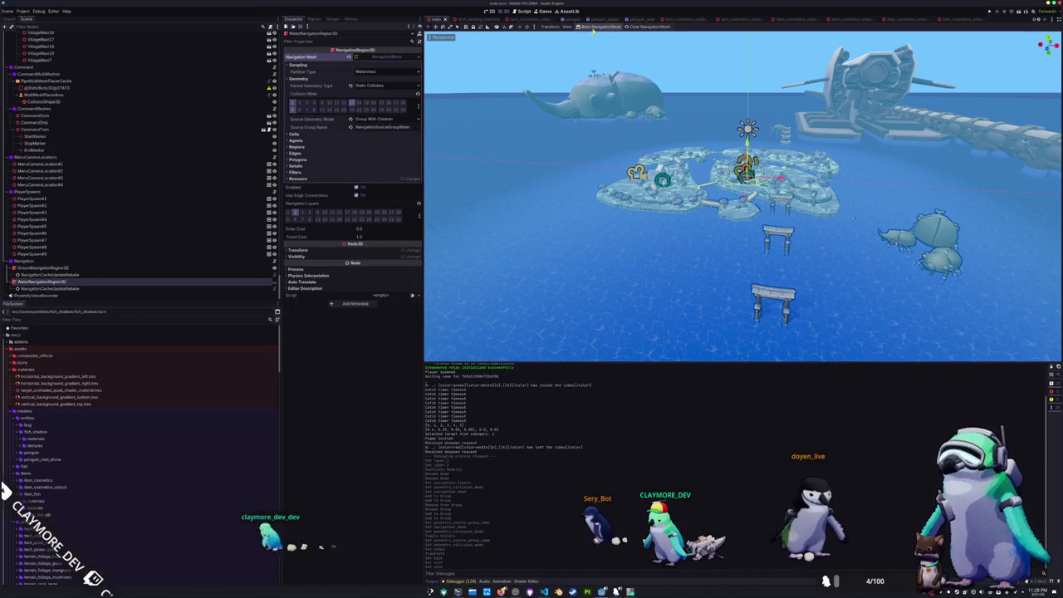
left_click(598, 27)
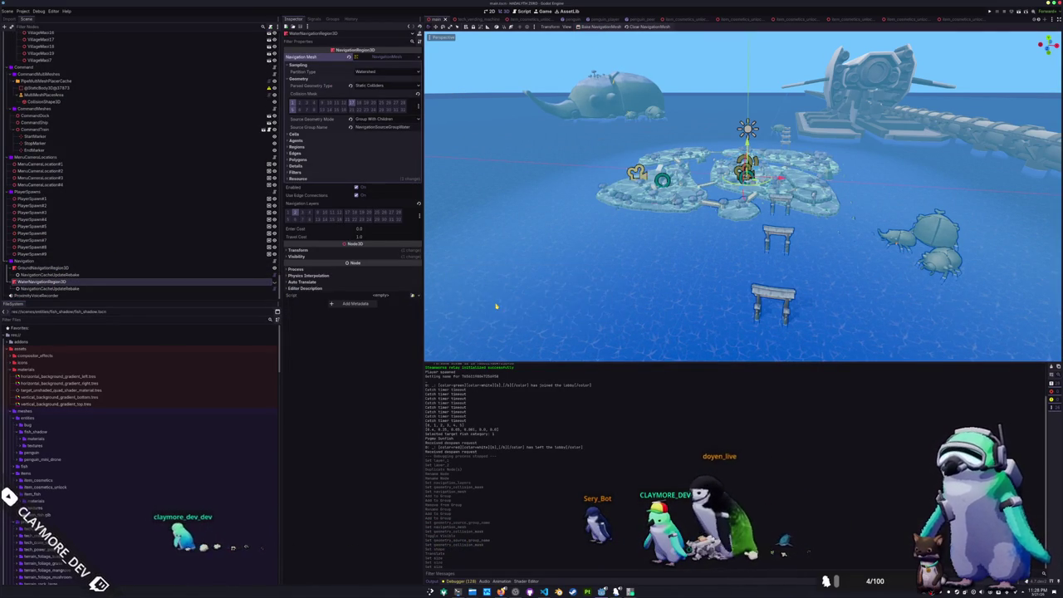
Scroll through the Scene tree and select the PlayerSpawn1 node
scroll(496, 306, "up", 10)
scroll(540, 285, "up", 5)
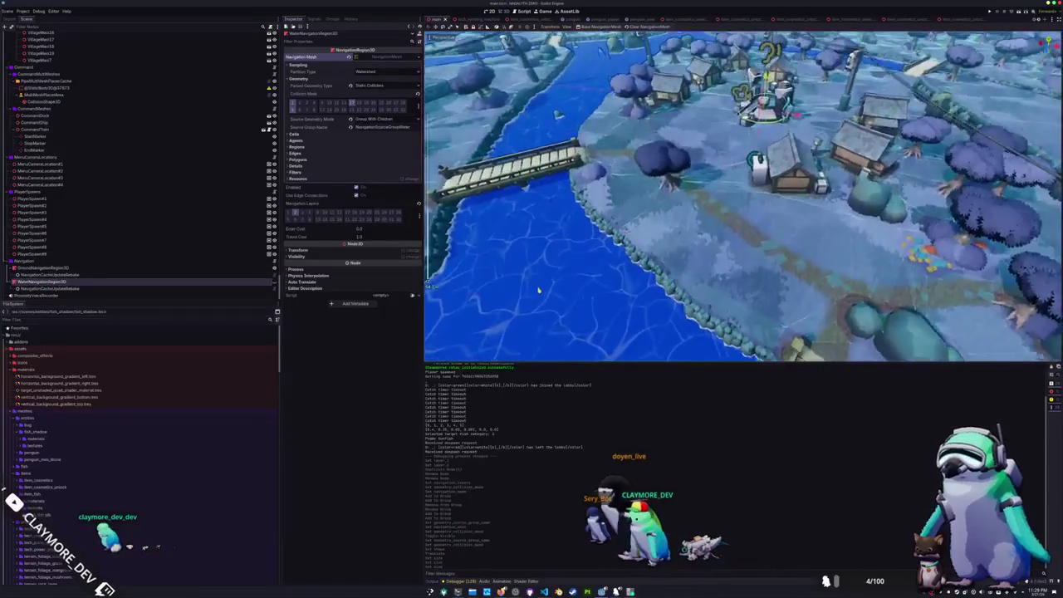
scroll(553, 259, "up", 5)
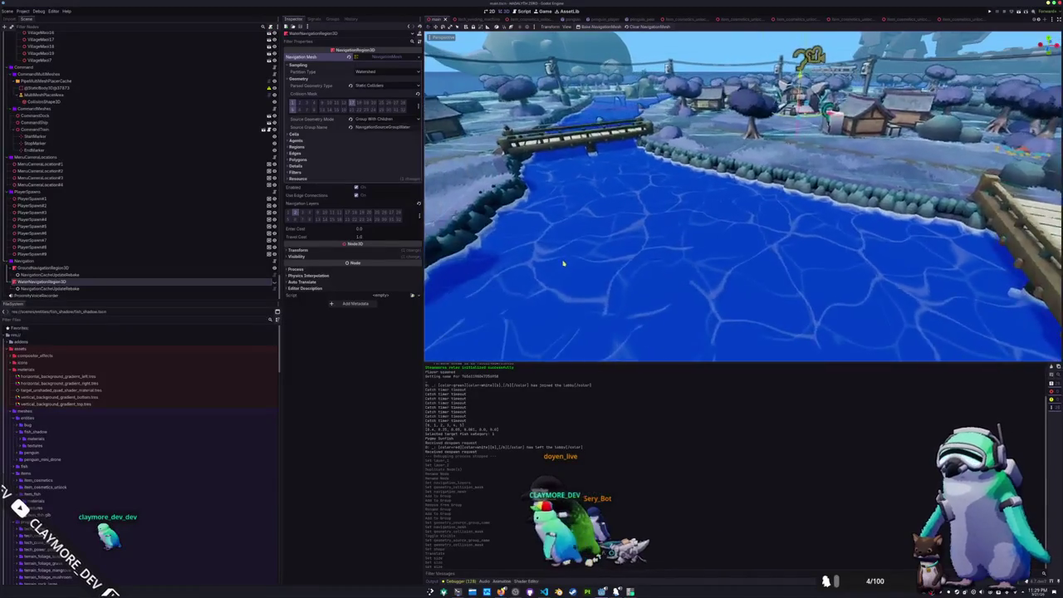
scroll(564, 263, "up", 2)
scroll(564, 261, "down", 10)
scroll(564, 289, "down", 2)
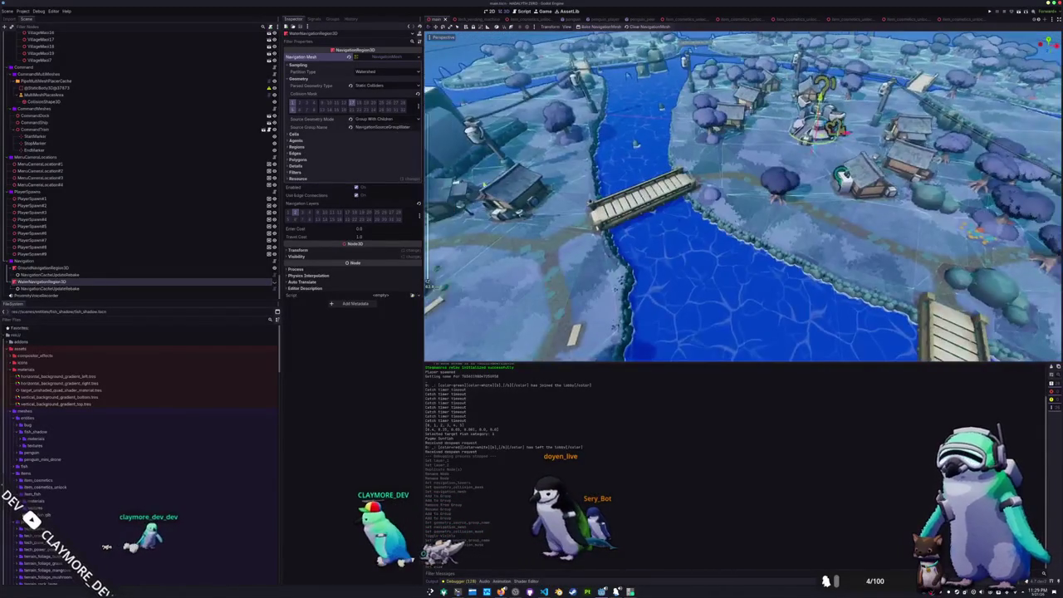
left_click(231, 201)
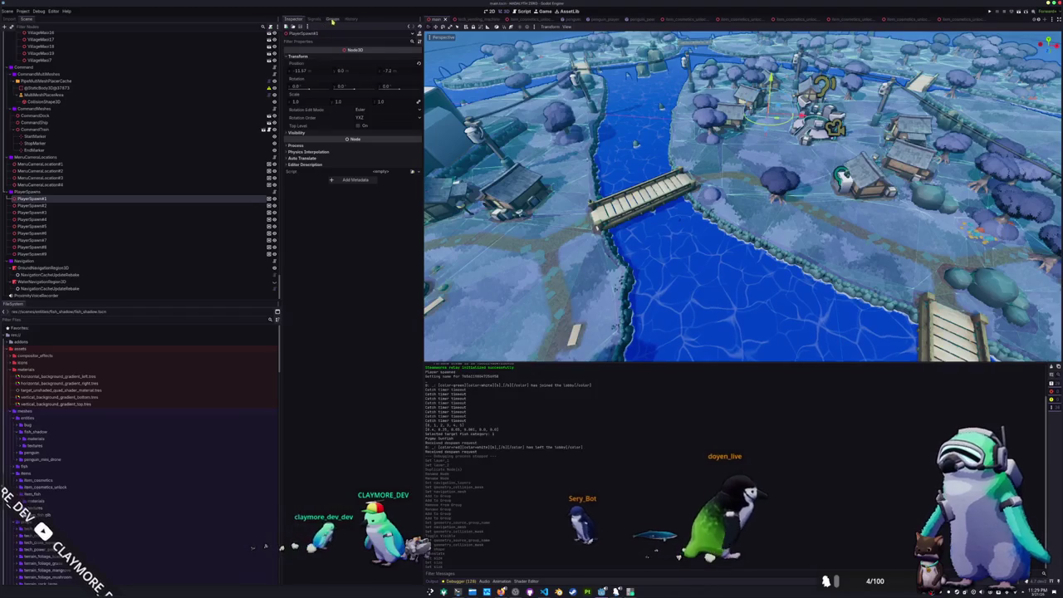
left_click(332, 20)
left_click(189, 247)
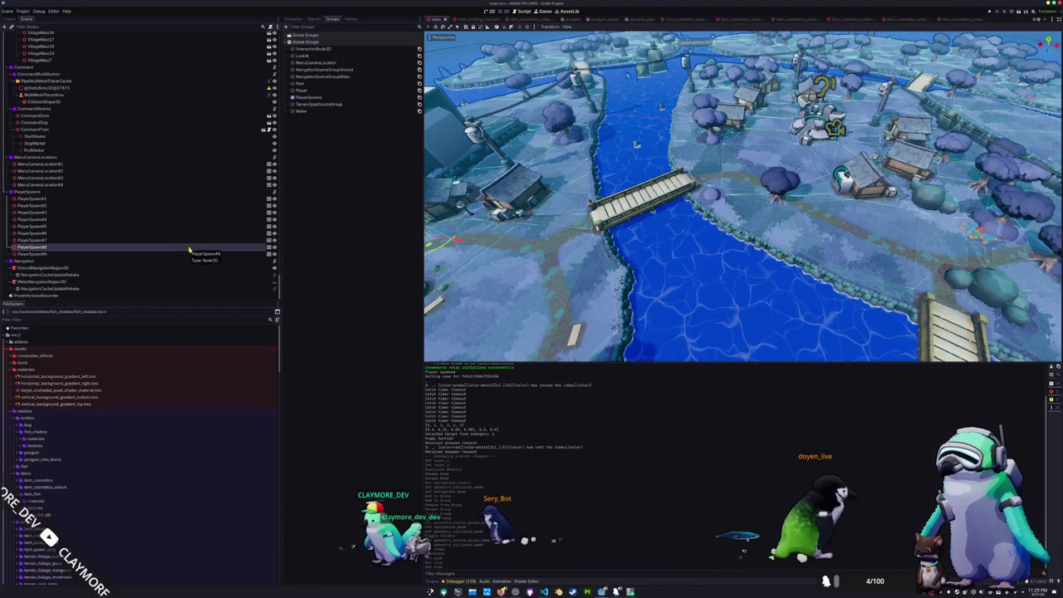
key("Up")
key("Up")
key("Up")
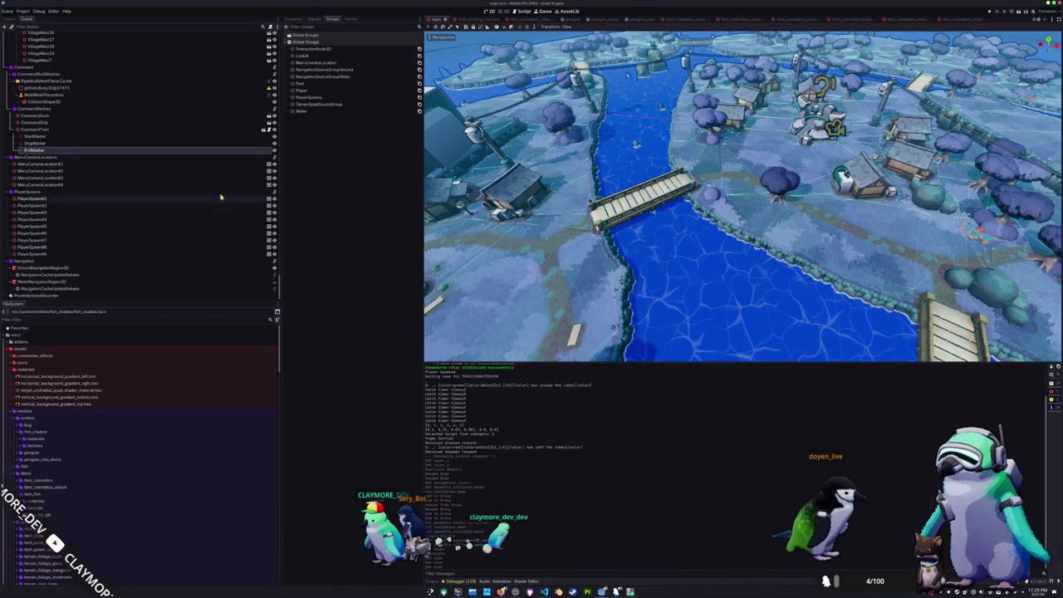
scroll(166, 208, "up", 5)
scroll(72, 209, "up", 10)
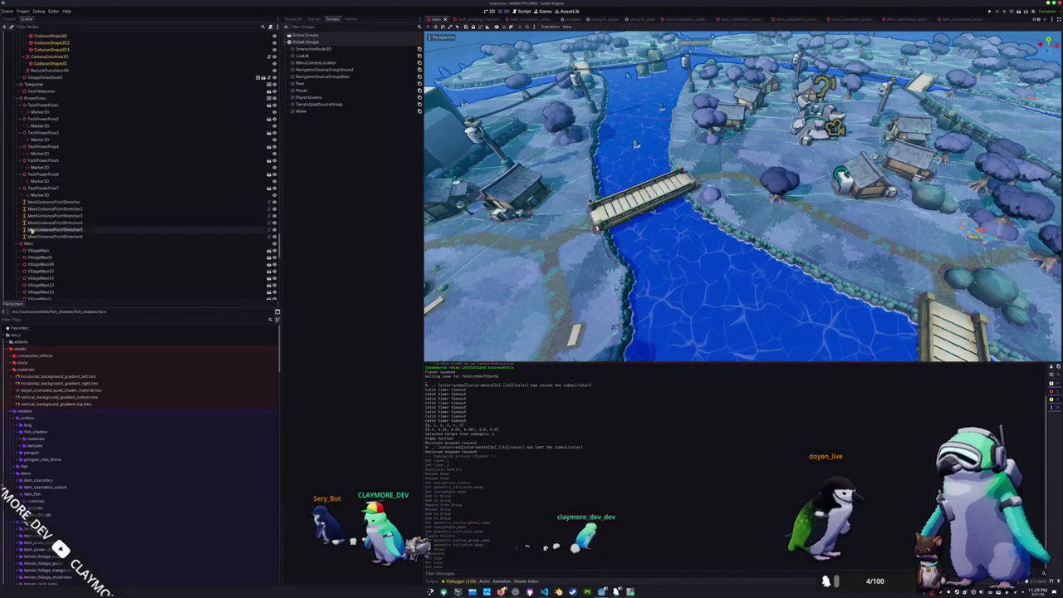
left_click(31, 243)
scroll(28, 233, "up", 6)
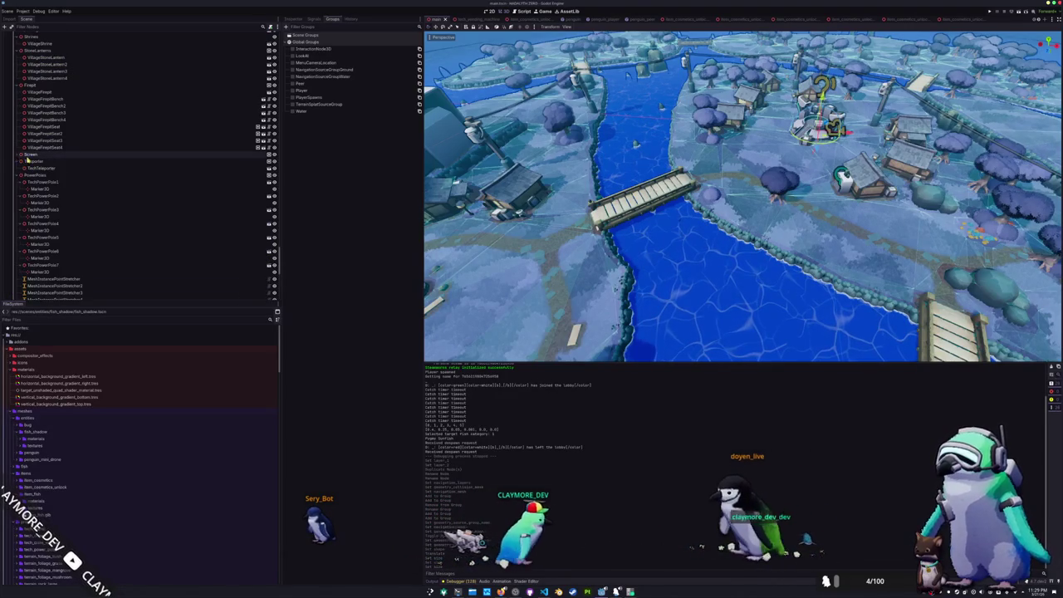
left_click(18, 168)
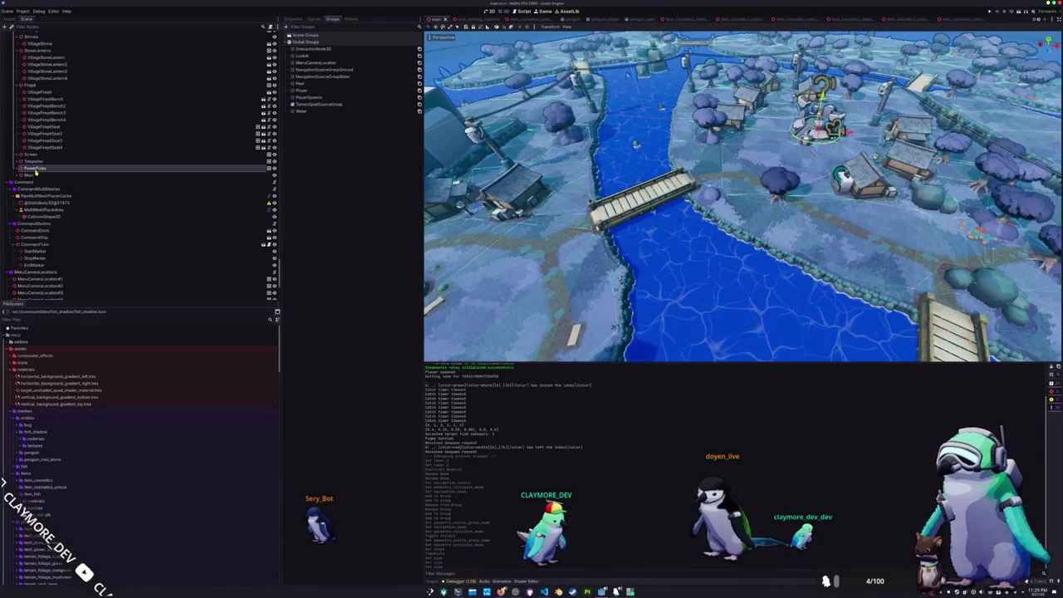
key("f")
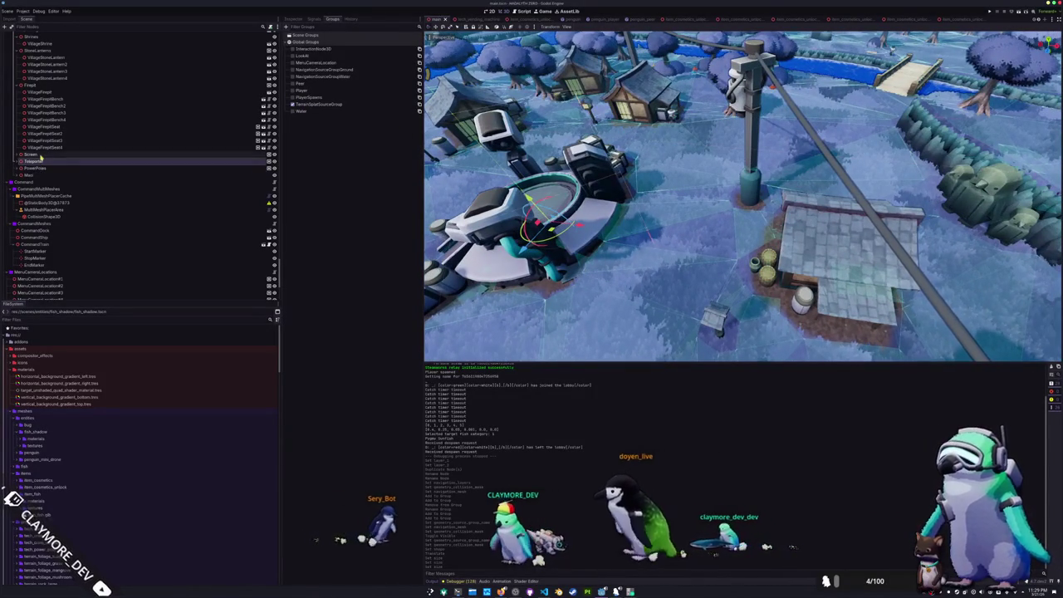
scroll(39, 141, "up", 10)
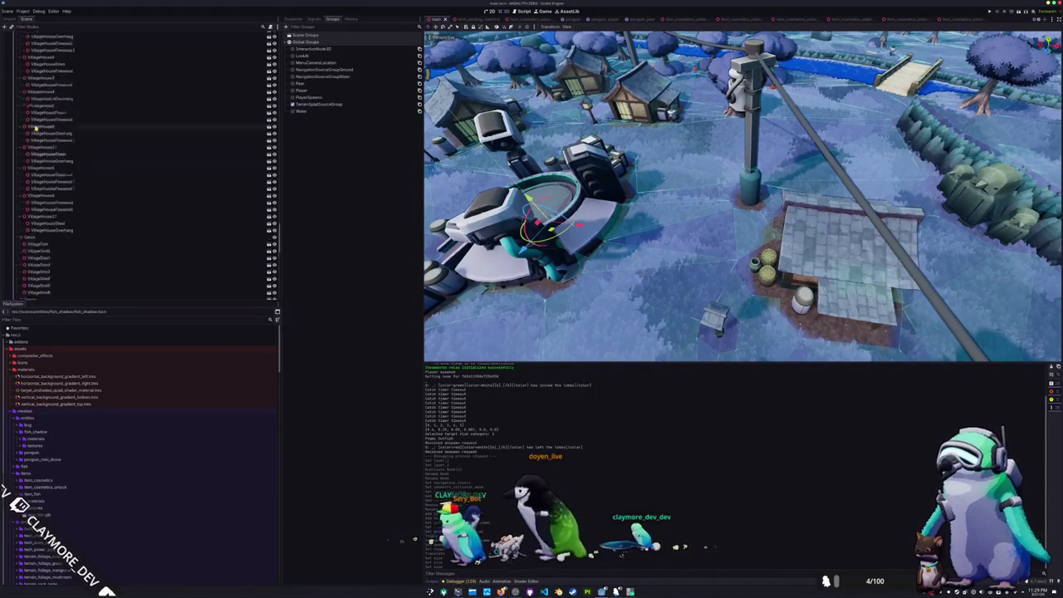
scroll(33, 133, "down", 10)
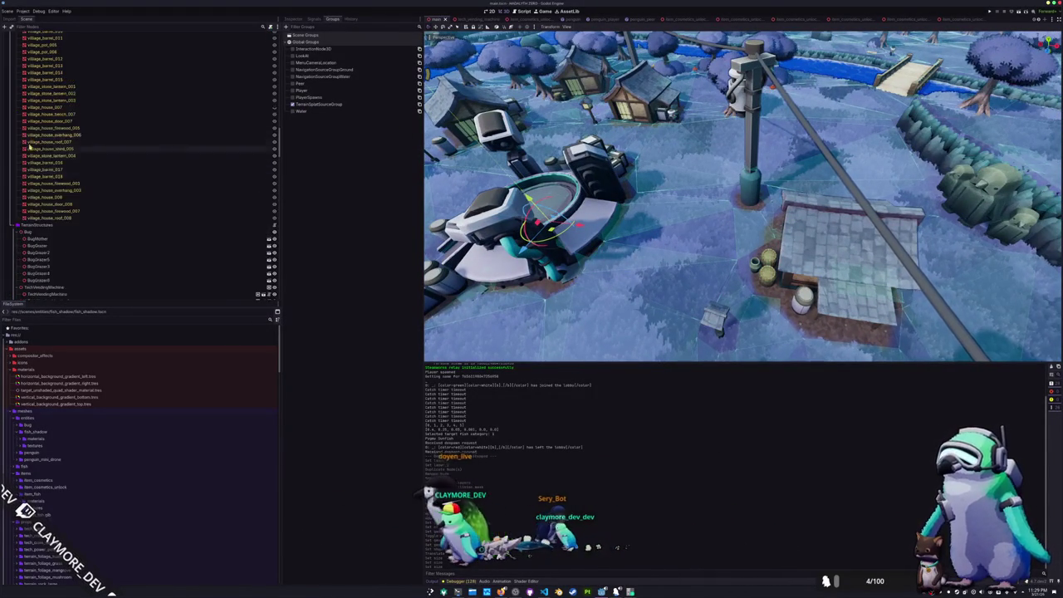
Collapse the Bug, Tech machine, Barrels, Crates, Pots and Houses groups under TerrainStructures
left_click(33, 158)
left_click(20, 165)
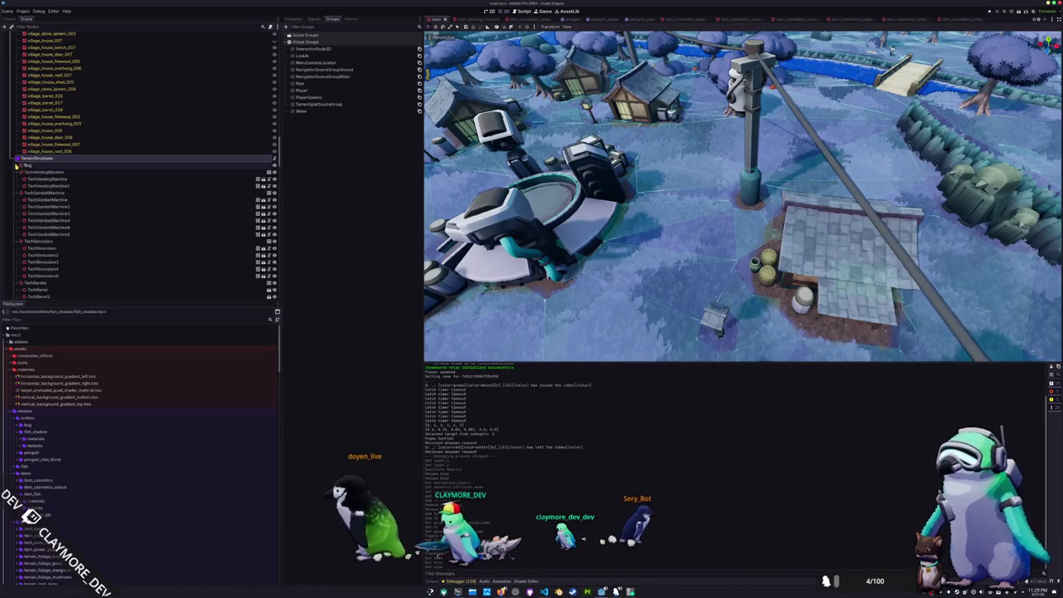
left_click(20, 172)
left_click(20, 178)
left_click(20, 185)
left_click(58, 188)
left_click(20, 192)
left_click(20, 199)
left_click(20, 206)
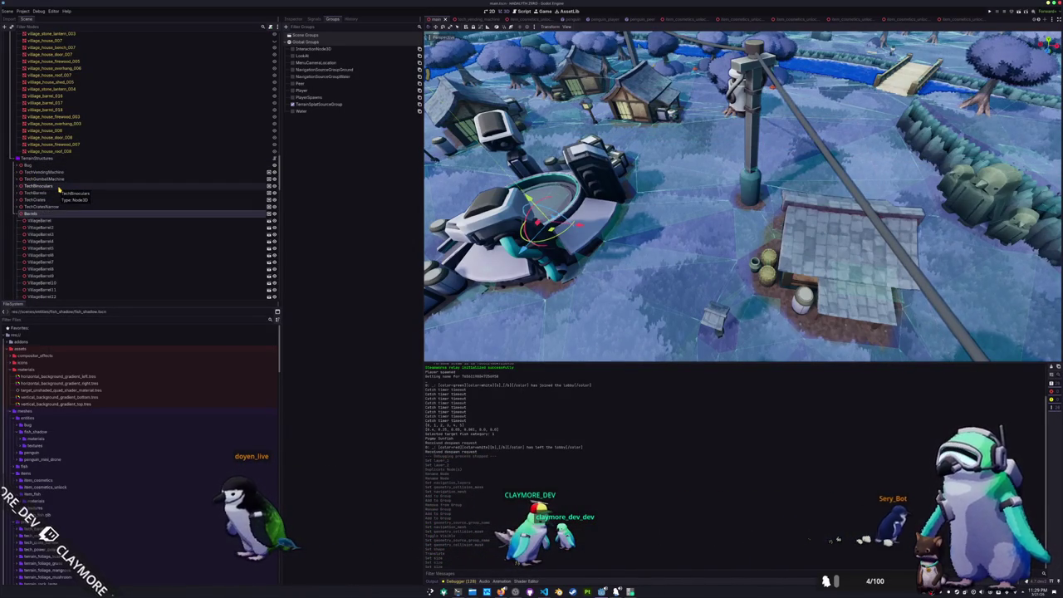
left_click(20, 220)
left_click(20, 227)
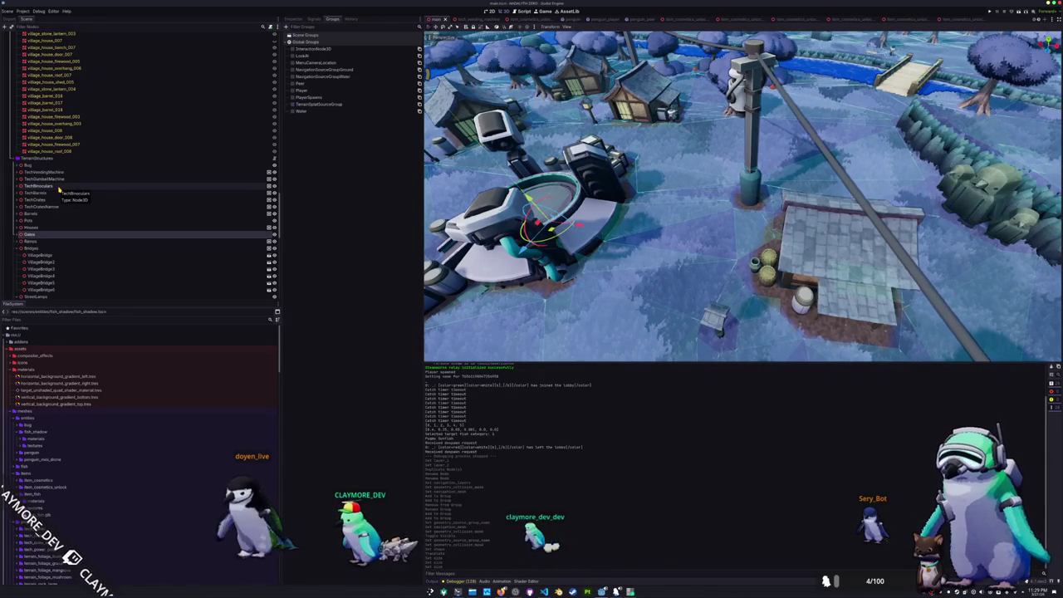
Select the terrain_islands_col and terrain_islands_cliff nodes, then TechVendingMachine
left_click(639, 95)
scroll(58, 190, "up", 5)
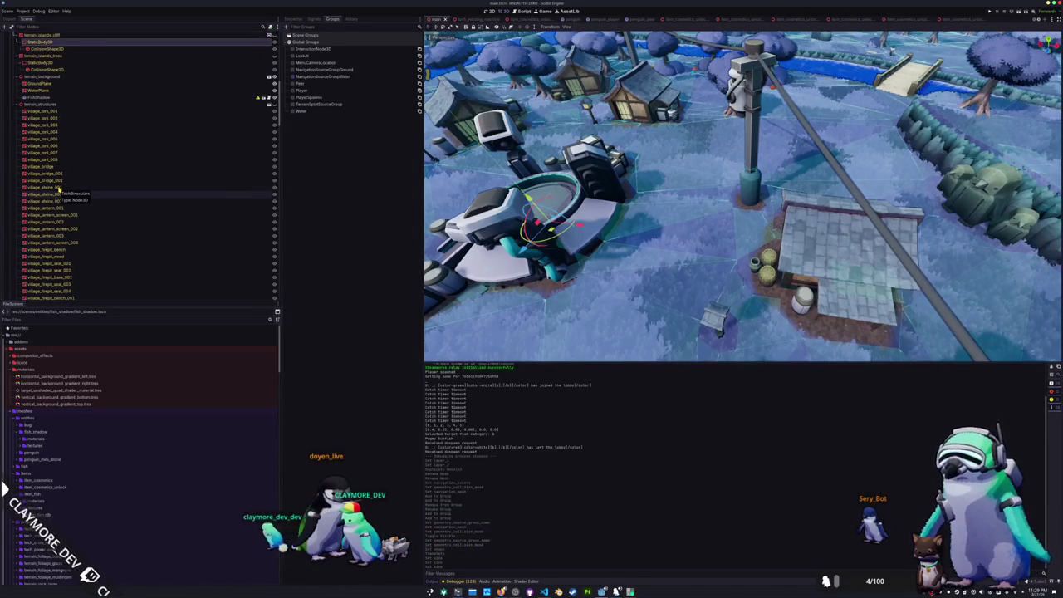
key("Up")
key("Up")
key("Up")
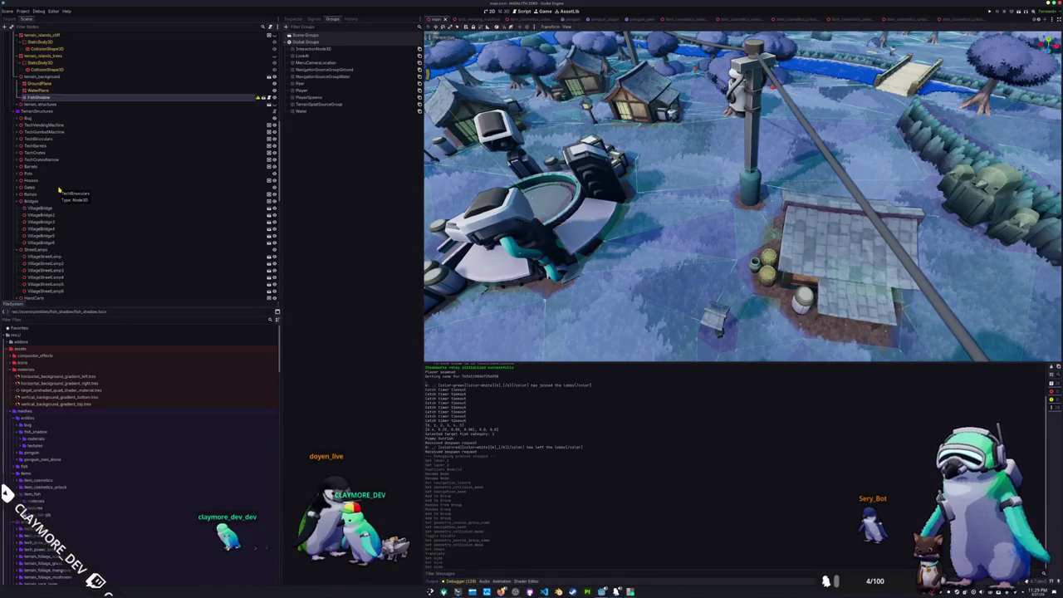
key("Up")
key("Up")
key("Up")
key("Up")
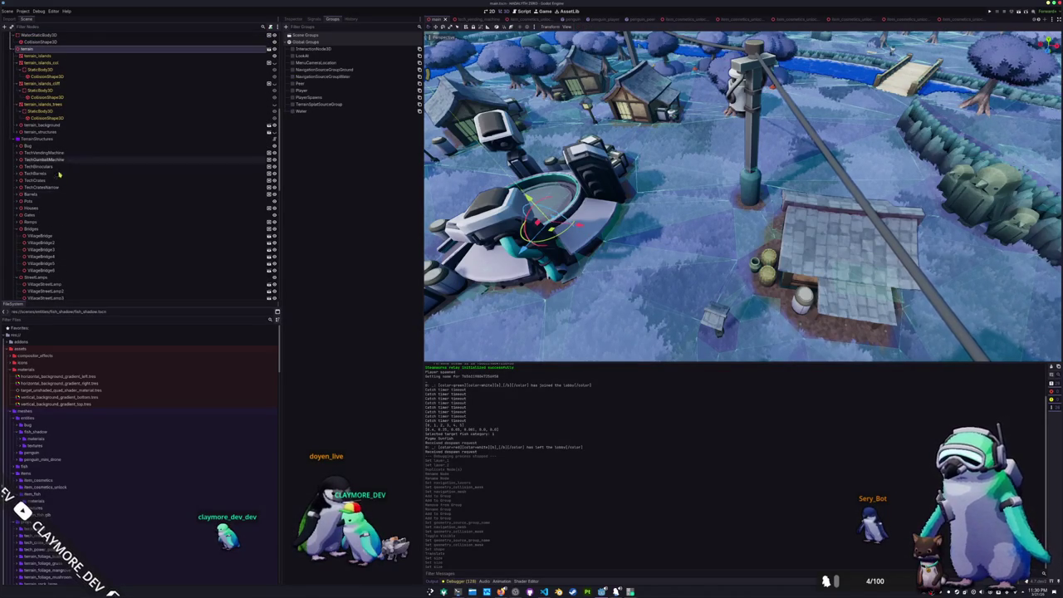
scroll(61, 108, "up", 3)
left_click(37, 131)
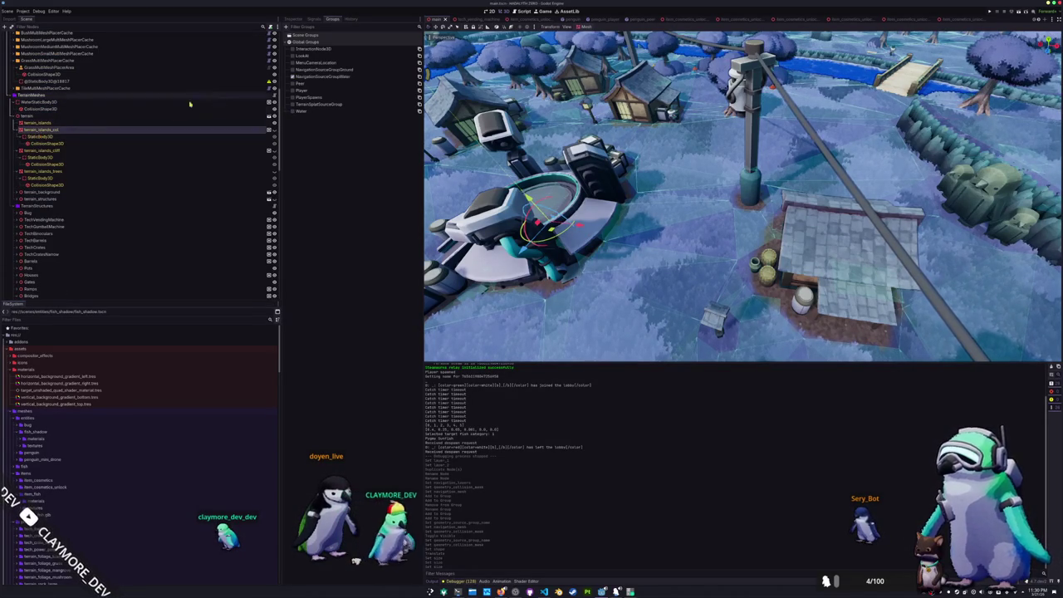
left_click(146, 152)
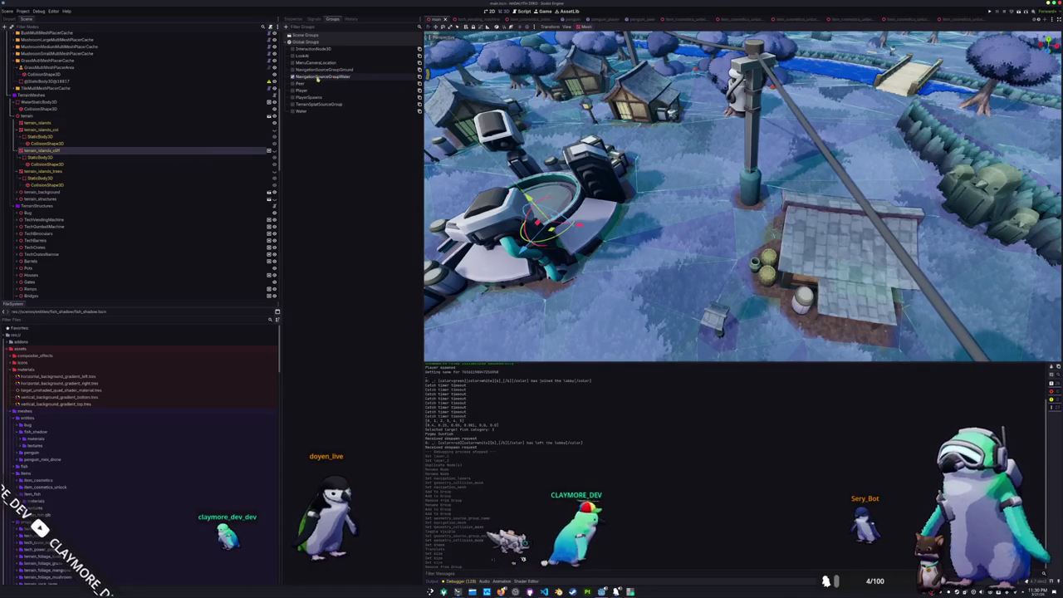
left_click(123, 220)
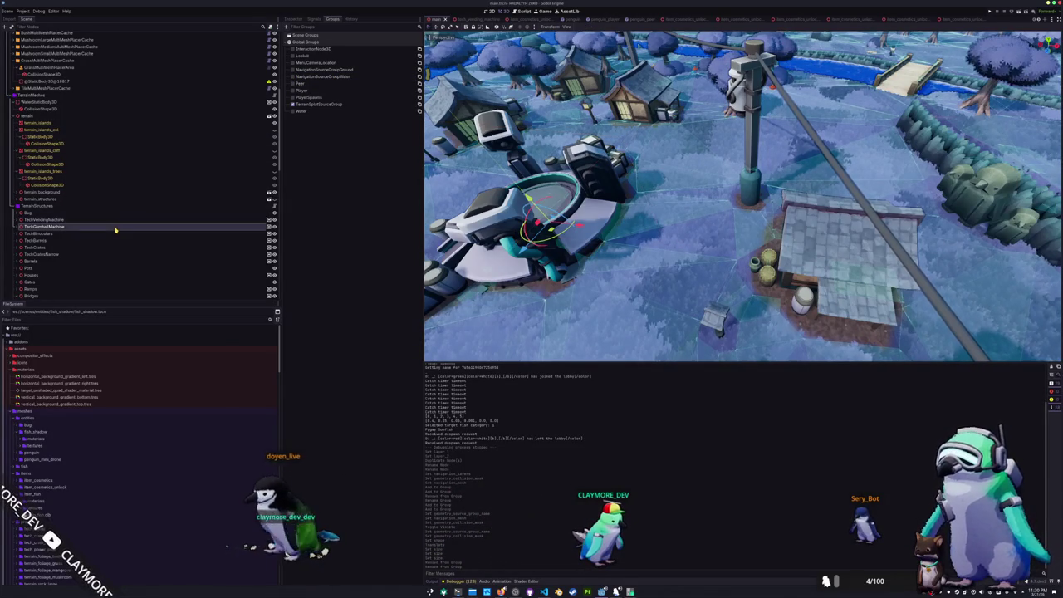
scroll(109, 235, "up", 5)
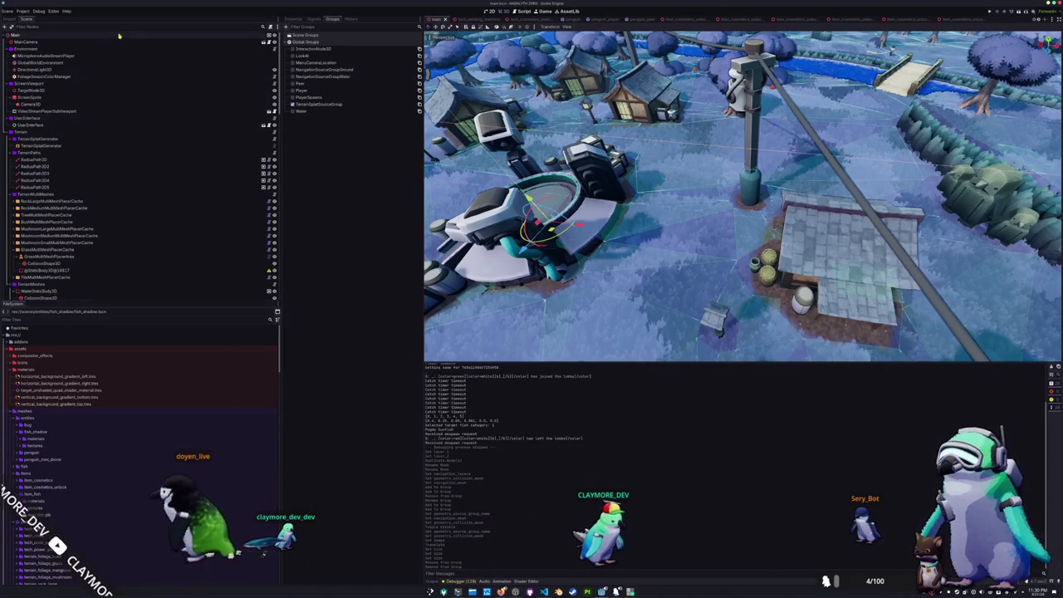
Show GroundNavigationRegion3D's properties over the river, then select WaterNavigationRegion3D
scroll(722, 215, "down", 3)
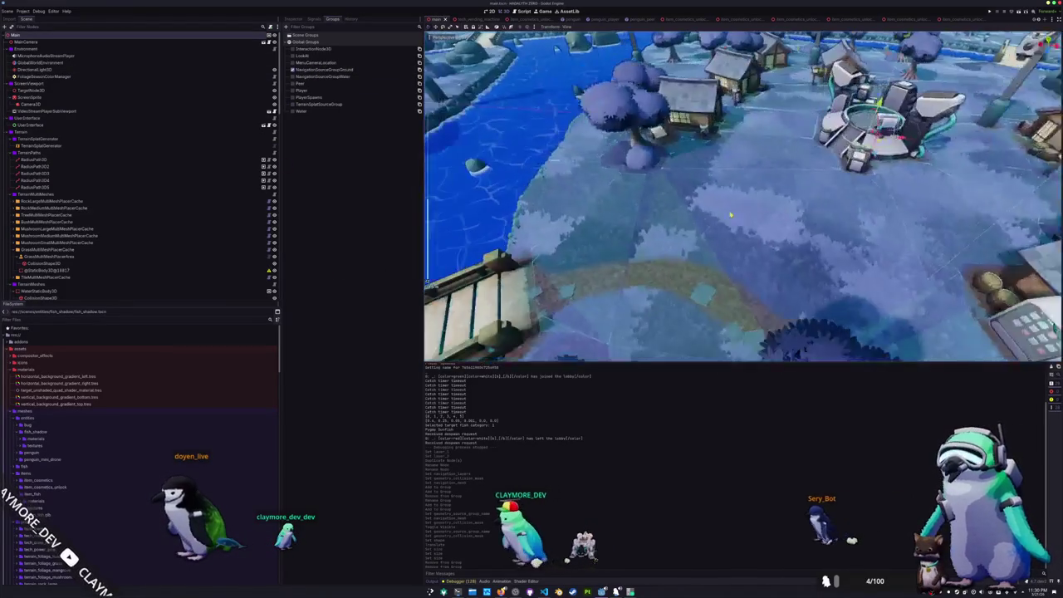
scroll(173, 249, "down", 10)
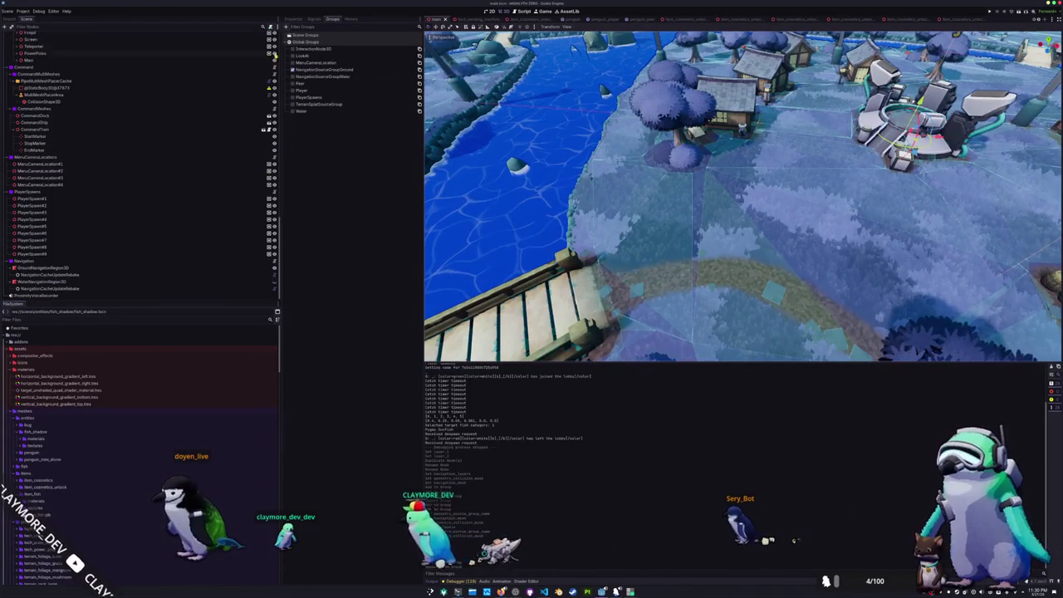
left_click(75, 267)
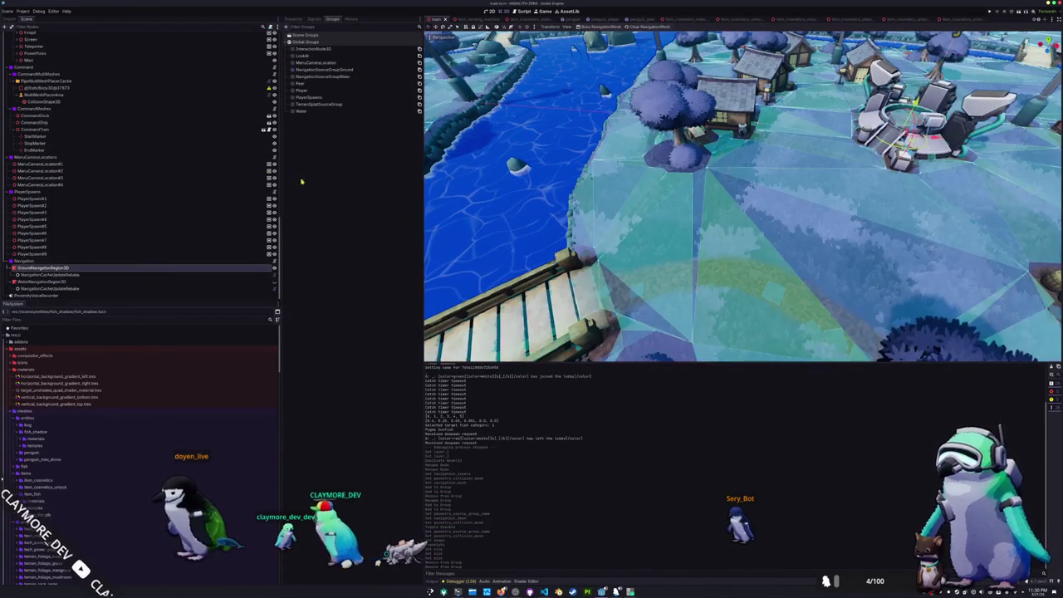
left_click(293, 19)
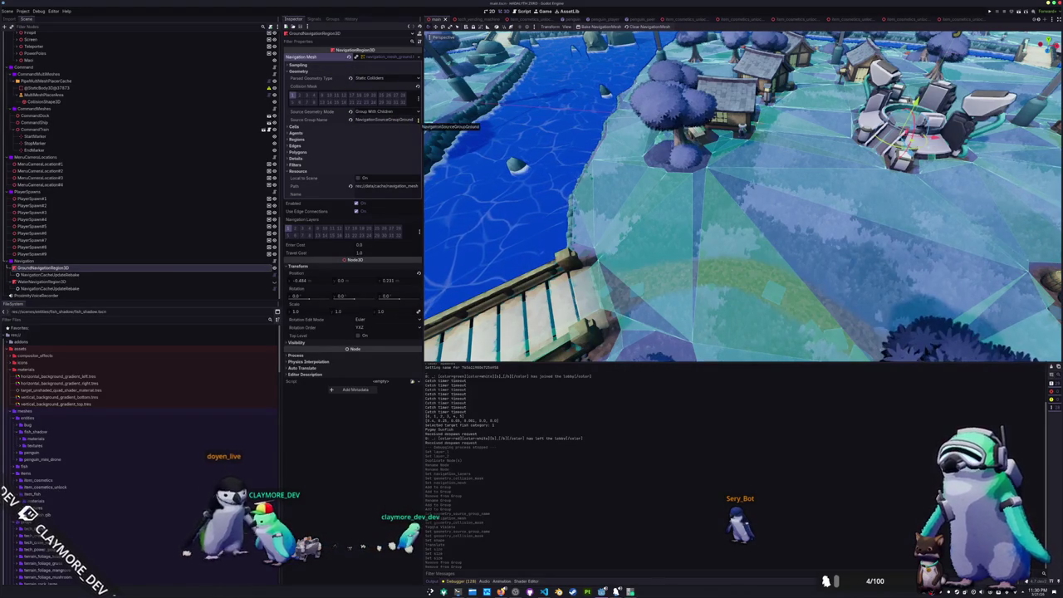
left_click(594, 28)
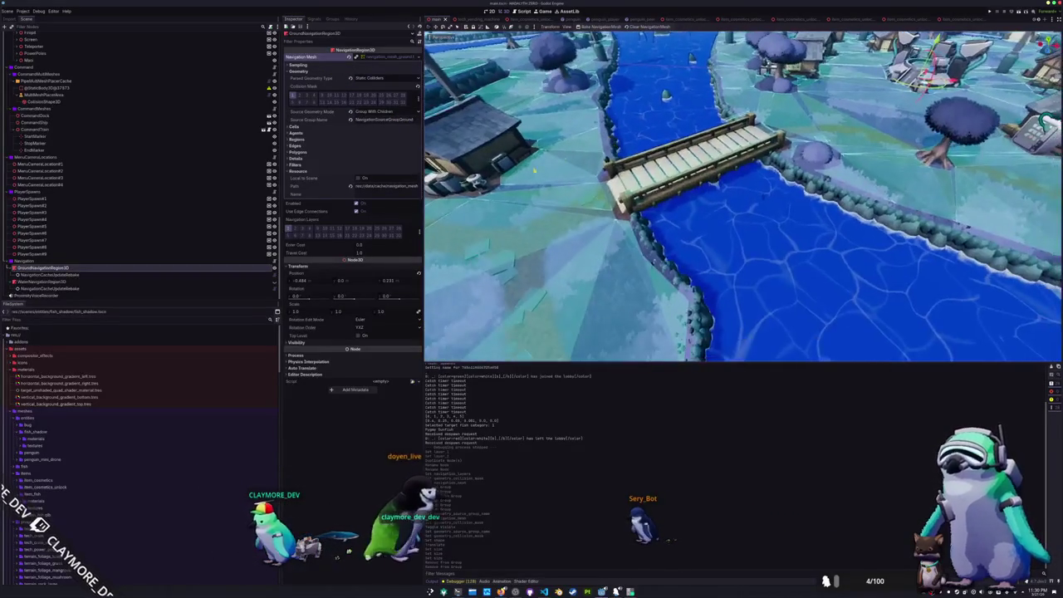
left_click(73, 282)
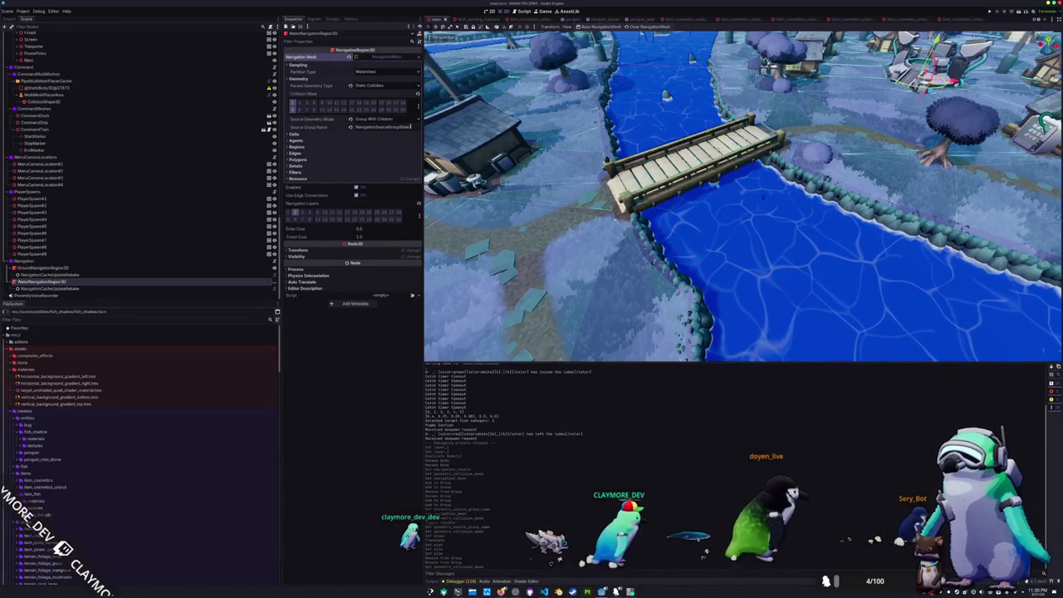
scroll(252, 126, "up", 10)
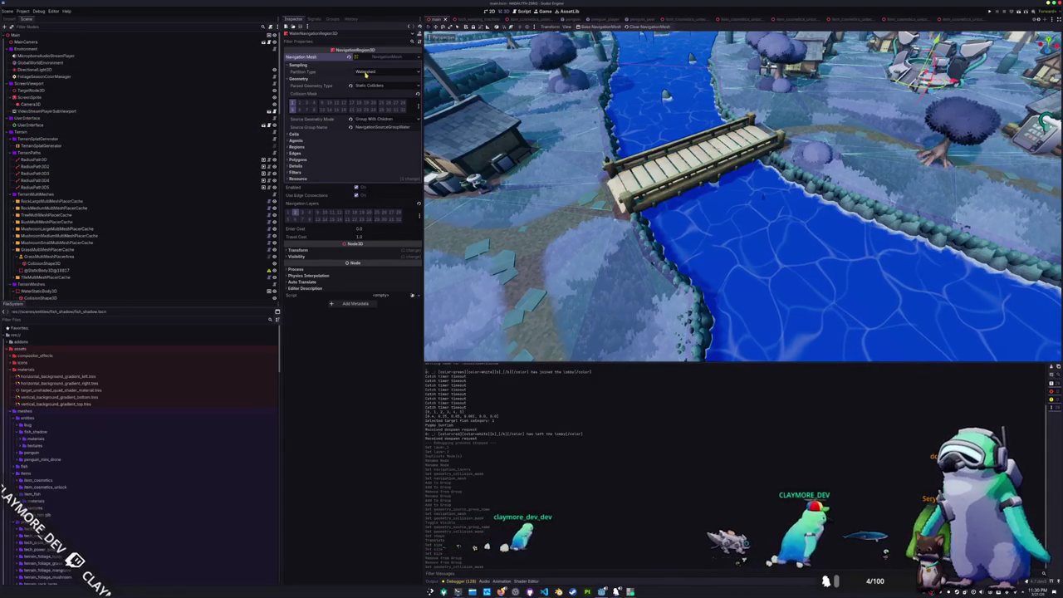
Select Main and view its groups list, picking NavigationSourceGroupWater
left_click(178, 35)
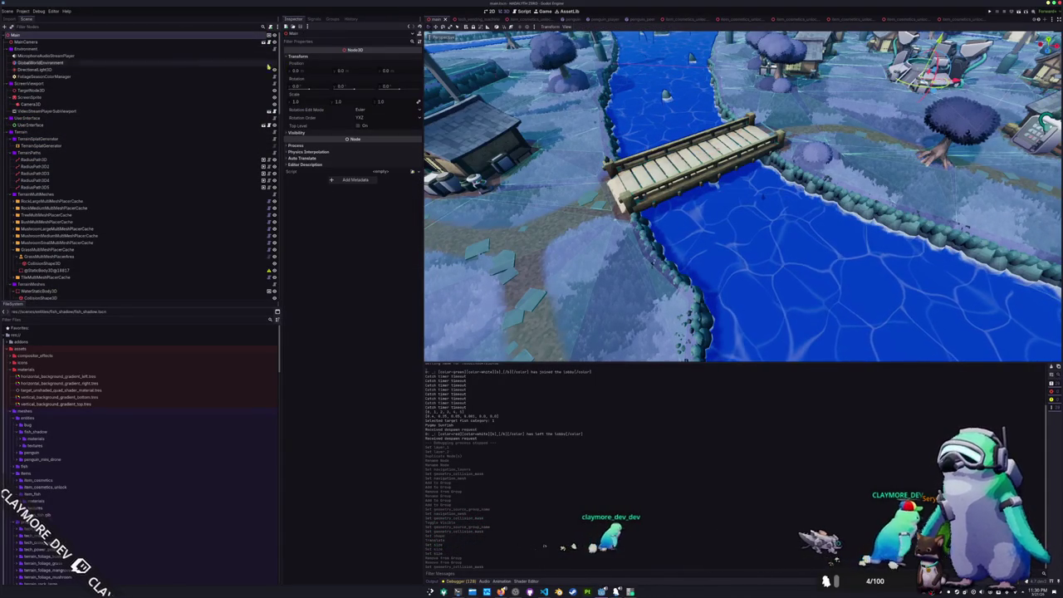
left_click(313, 19)
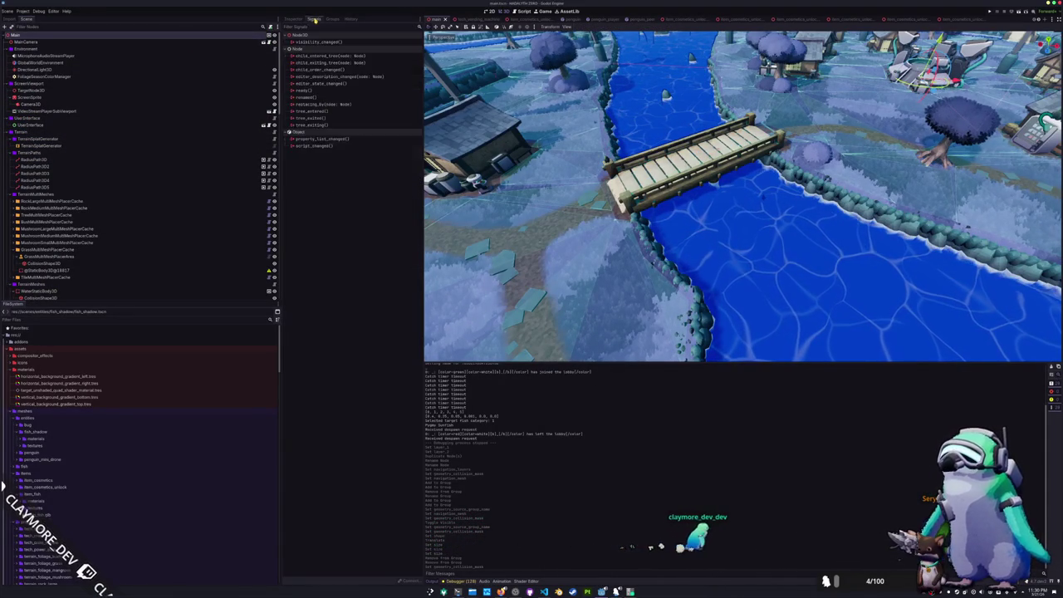
left_click(333, 18)
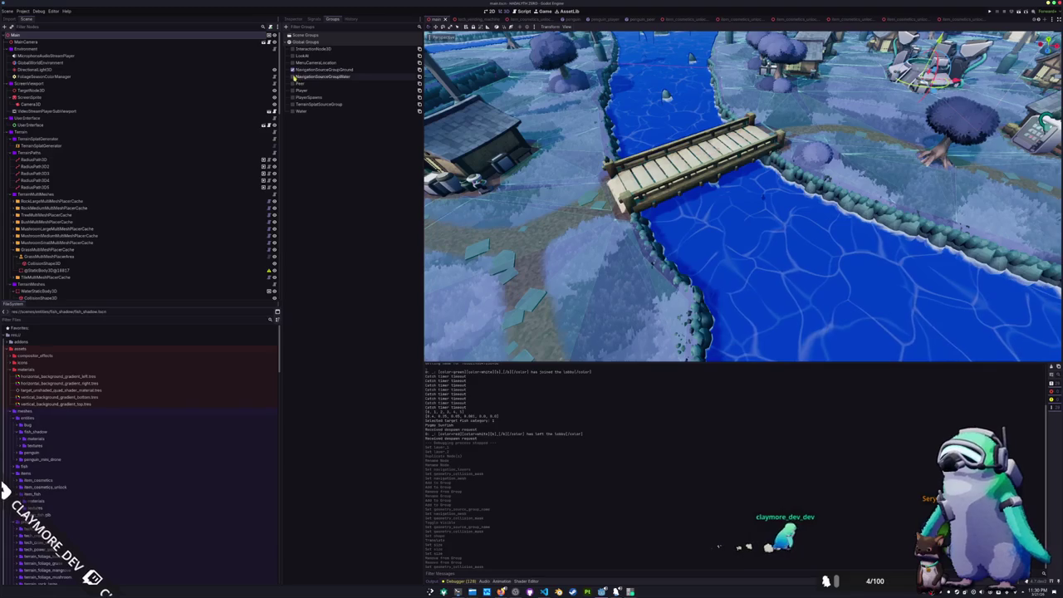
left_click(292, 76)
scroll(84, 228, "down", 5)
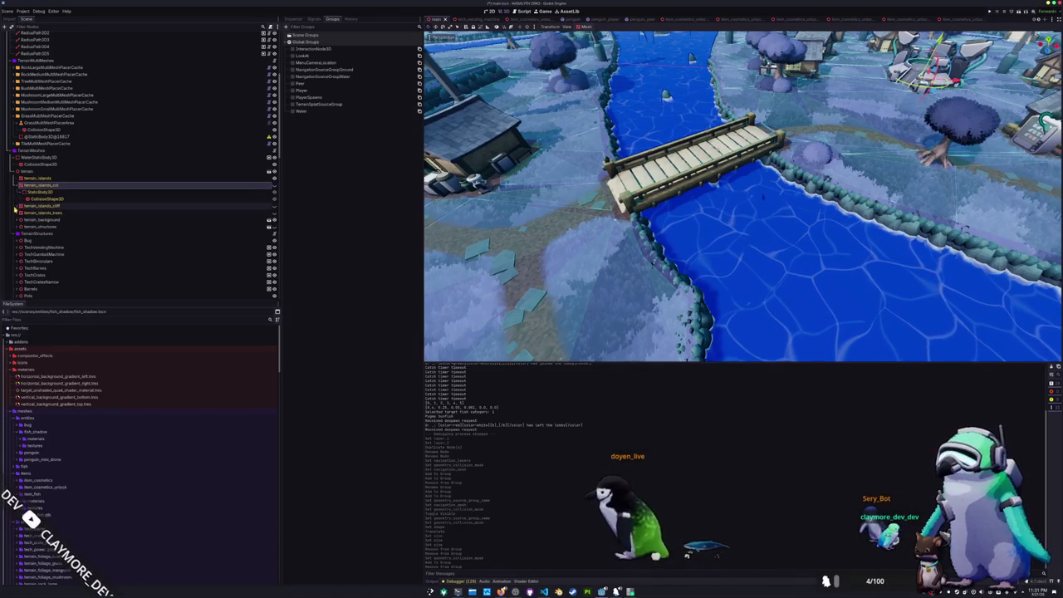
Select WaterStaticBody3D, check its groups, and frame it in the viewport
left_click(36, 157)
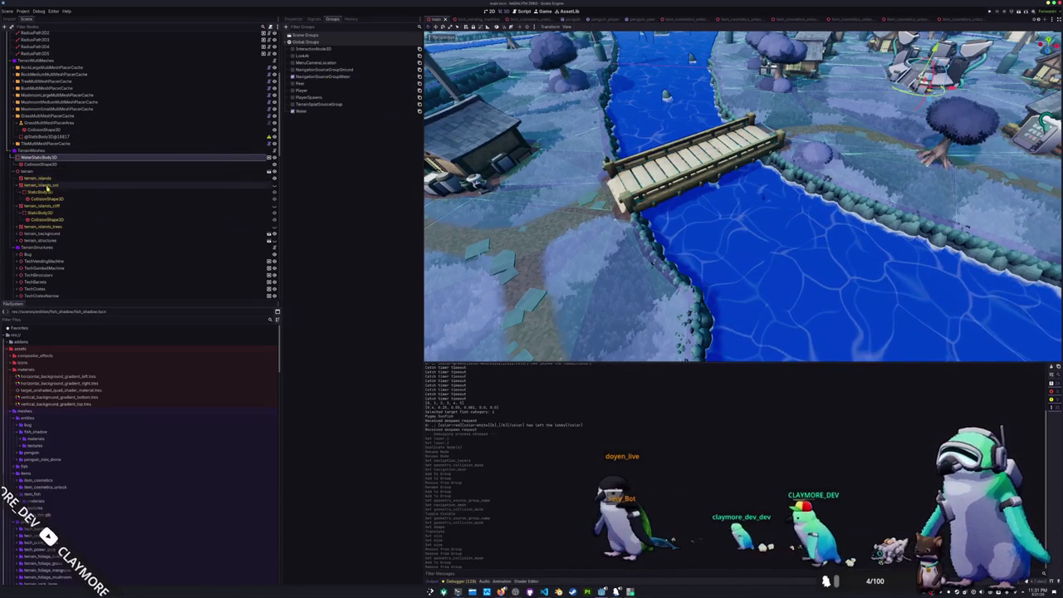
scroll(39, 184, "down", 2)
key("f")
Inspect the water CollisionShape3D's Transform settings and save the level scene
left_click(32, 132)
scroll(528, 187, "down", 3)
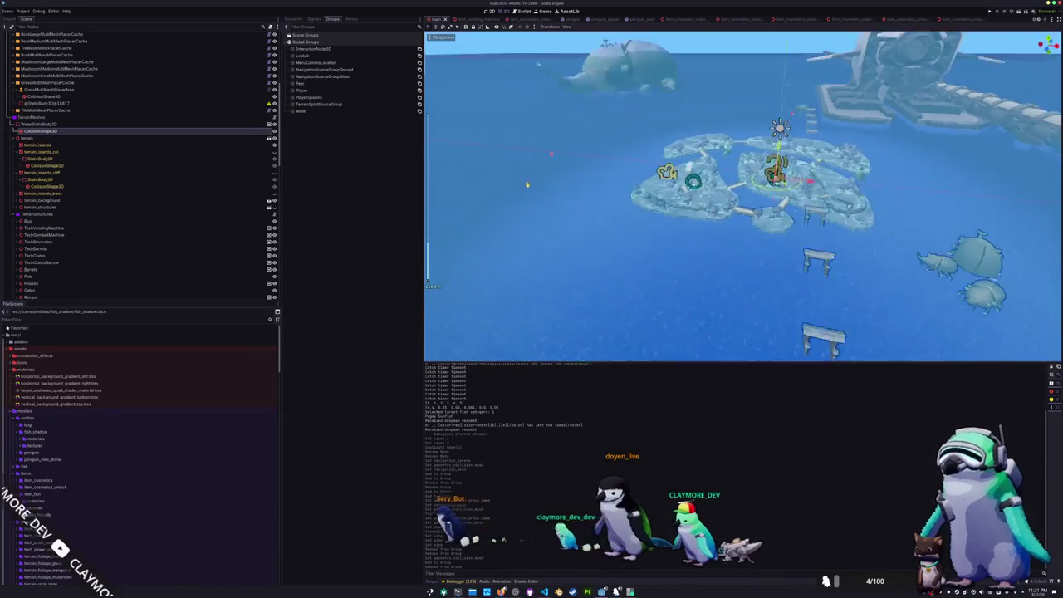
scroll(528, 187, "up", 5)
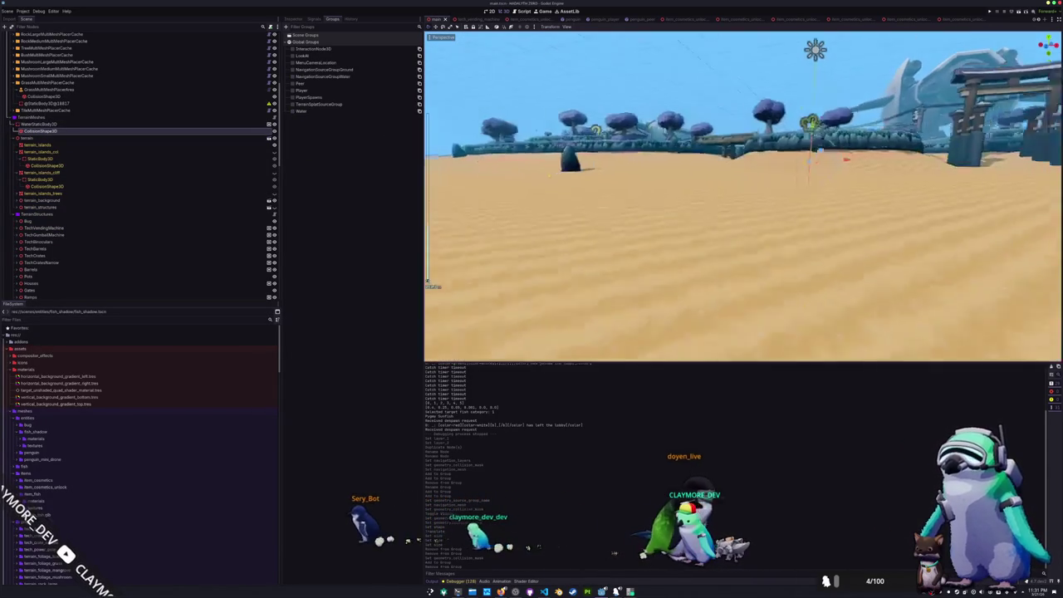
scroll(529, 188, "down", 5)
left_click(295, 19)
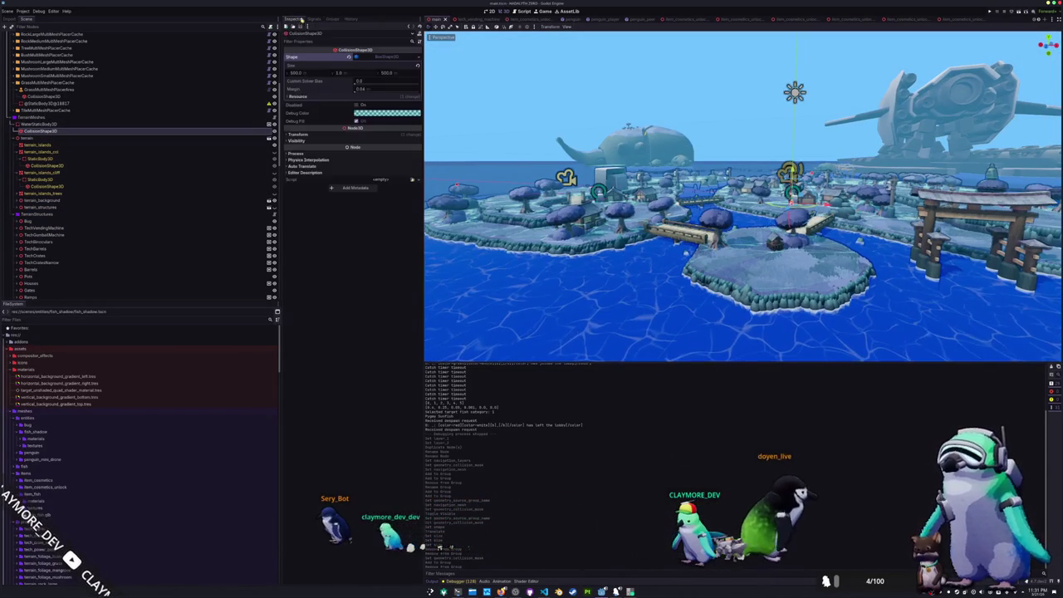
left_click(337, 135)
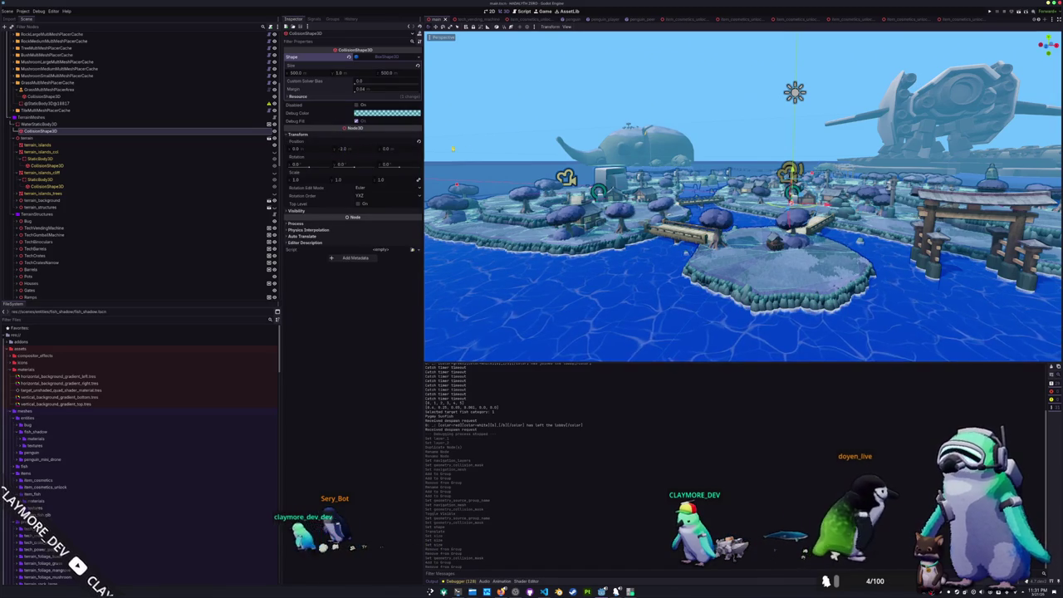
scroll(428, 283, "up", 5)
scroll(551, 155, "down", 5)
scroll(577, 175, "down", 5)
scroll(580, 190, "up", 5)
scroll(744, 197, "down", 5)
key("ctrl+s")
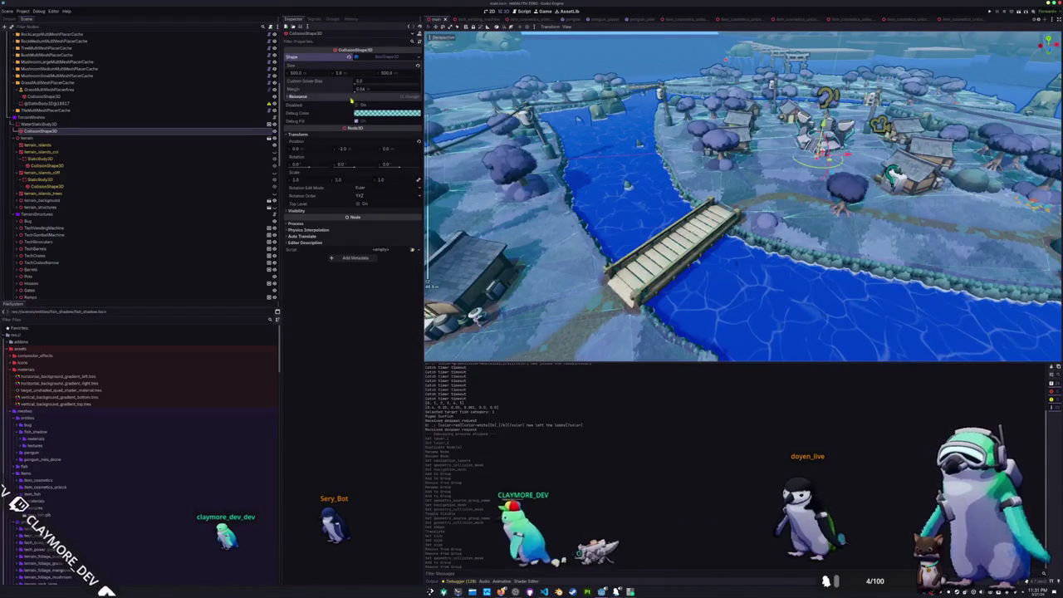
scroll(128, 233, "down", 10)
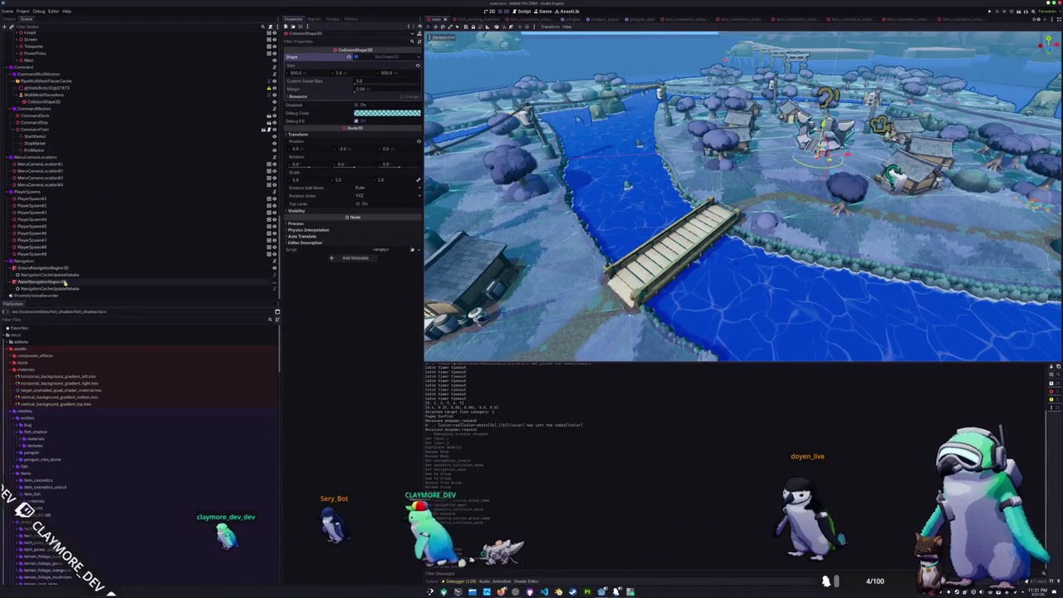
Rebake the WaterNavigationRegion3D navigation mesh and review its cell settings
left_click(59, 288)
left_click(46, 281)
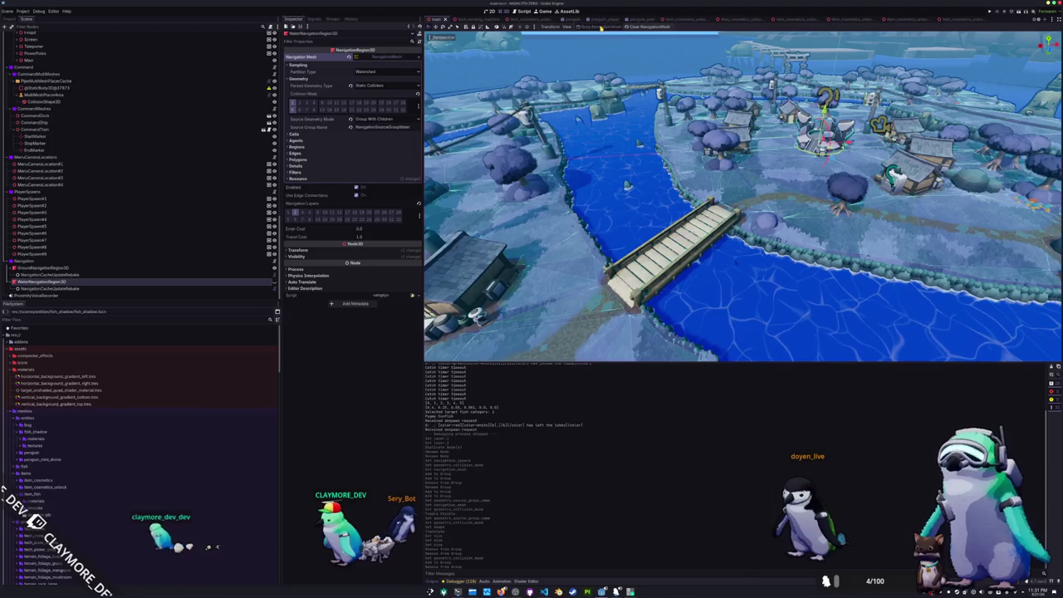
left_click(601, 27)
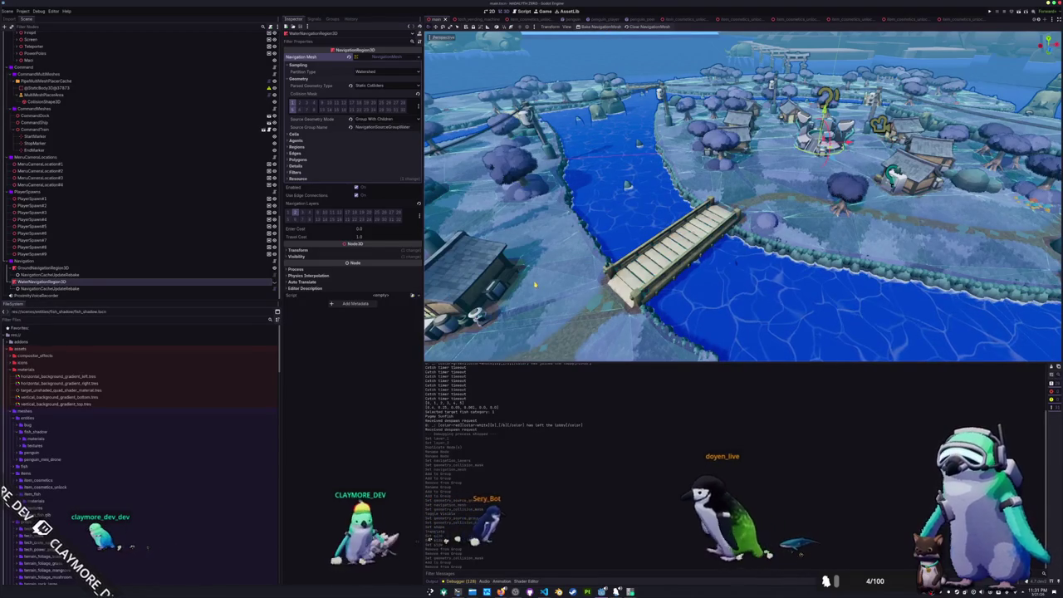
scroll(535, 285, "up", 10)
left_click_drag(535, 267, 550, 251)
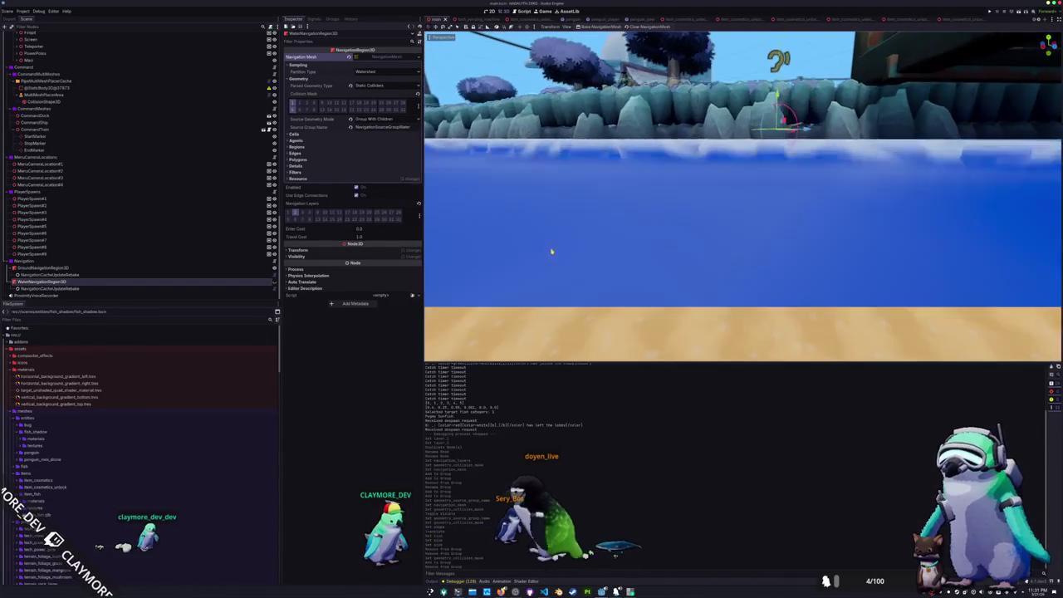
scroll(552, 250, "down", 10)
left_click_drag(550, 257, 539, 270)
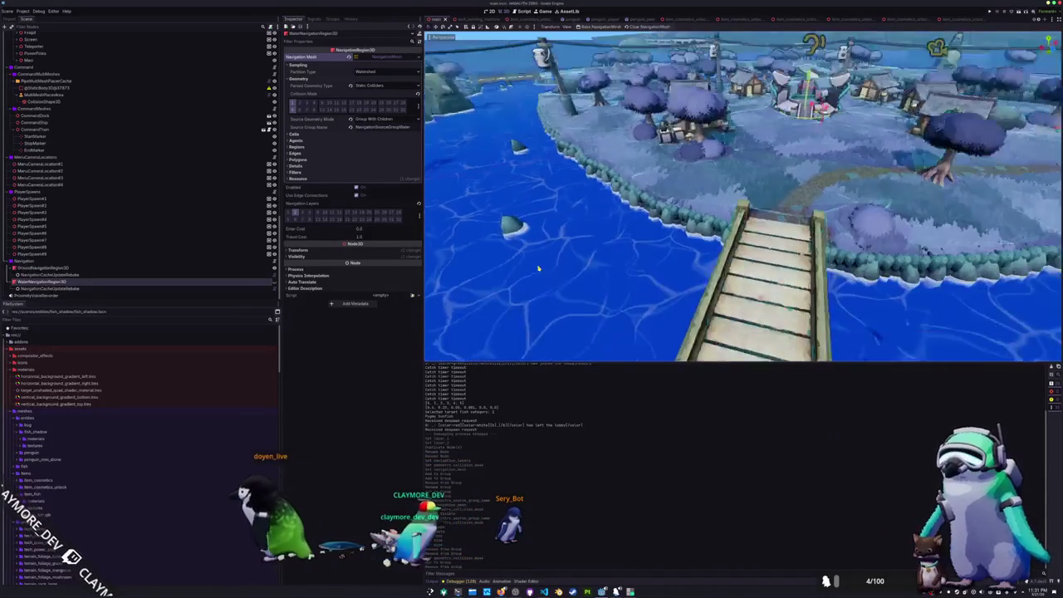
left_click(328, 134)
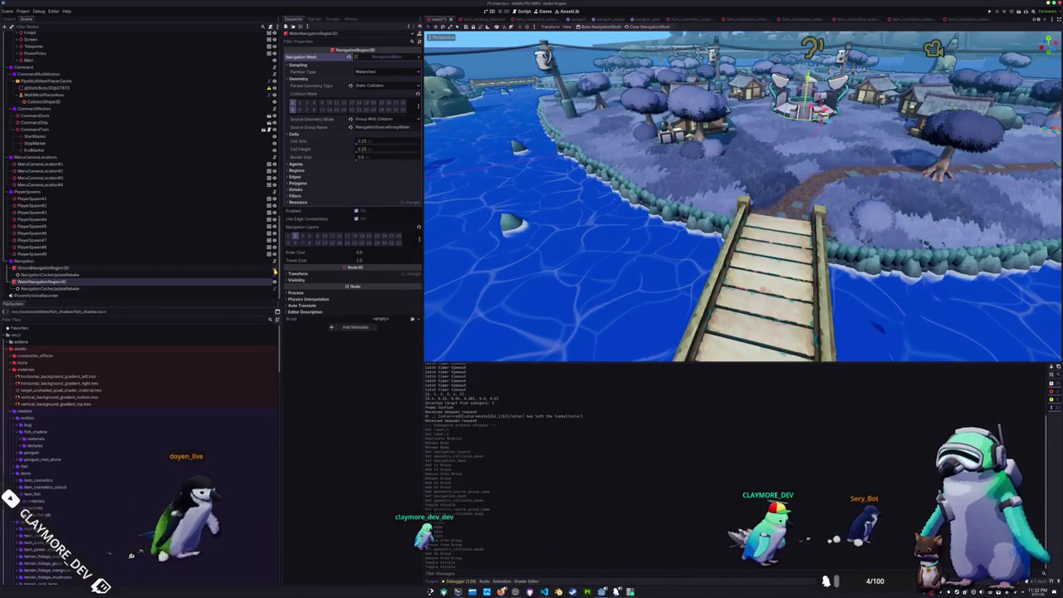
Set Parsed Geometry Type to Both and choose Save As for the navmesh resource
left_click(241, 282)
left_click(378, 85)
left_click(378, 108)
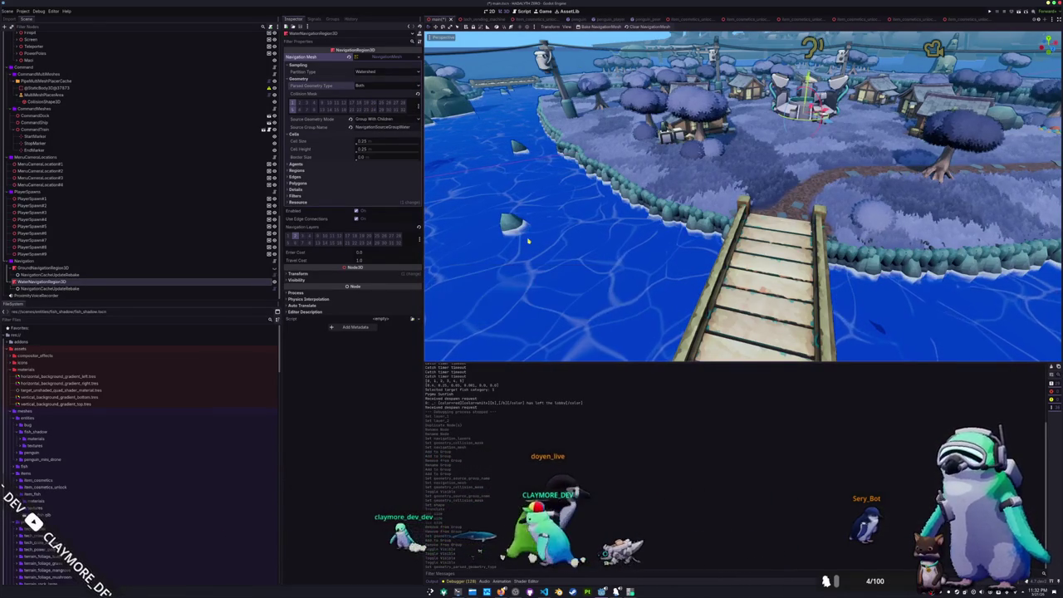
left_click(346, 203)
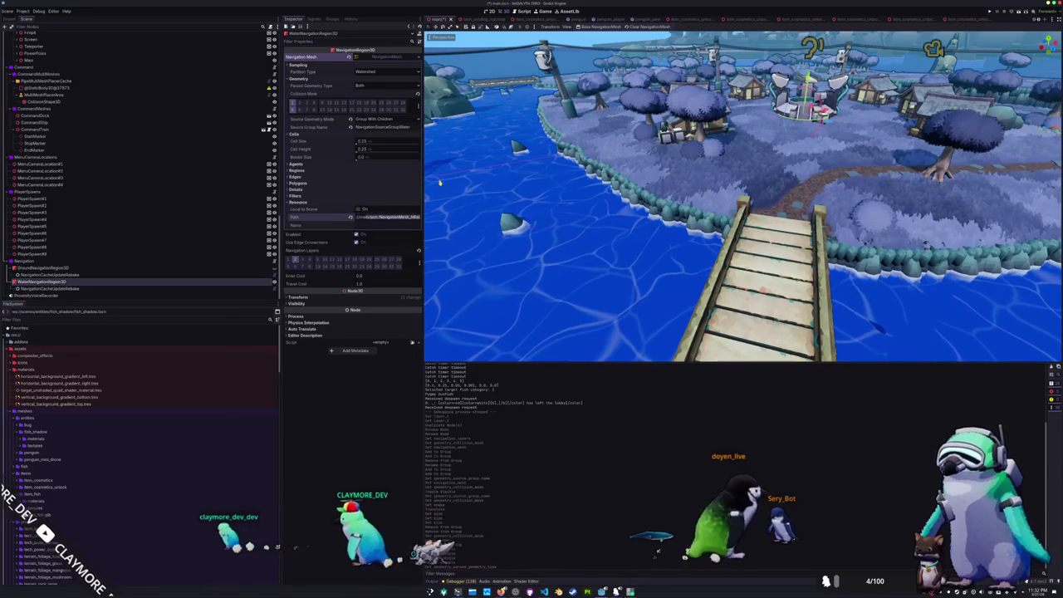
left_click(363, 148)
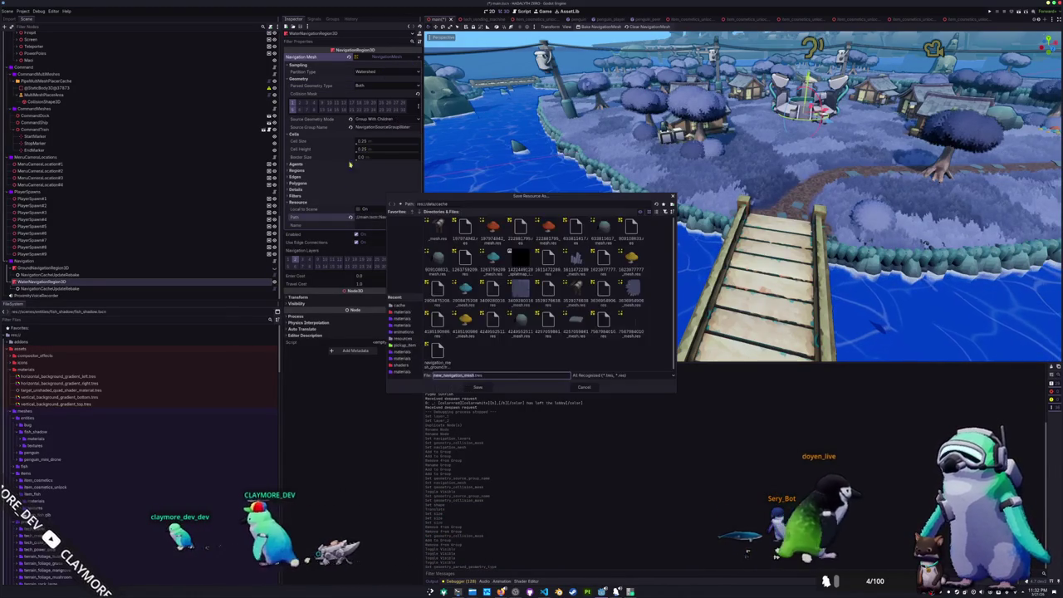
Save the water navmesh as navigation_mesh_water.tres in data/cache, then try Mesh Instances parsing
left_click(437, 357)
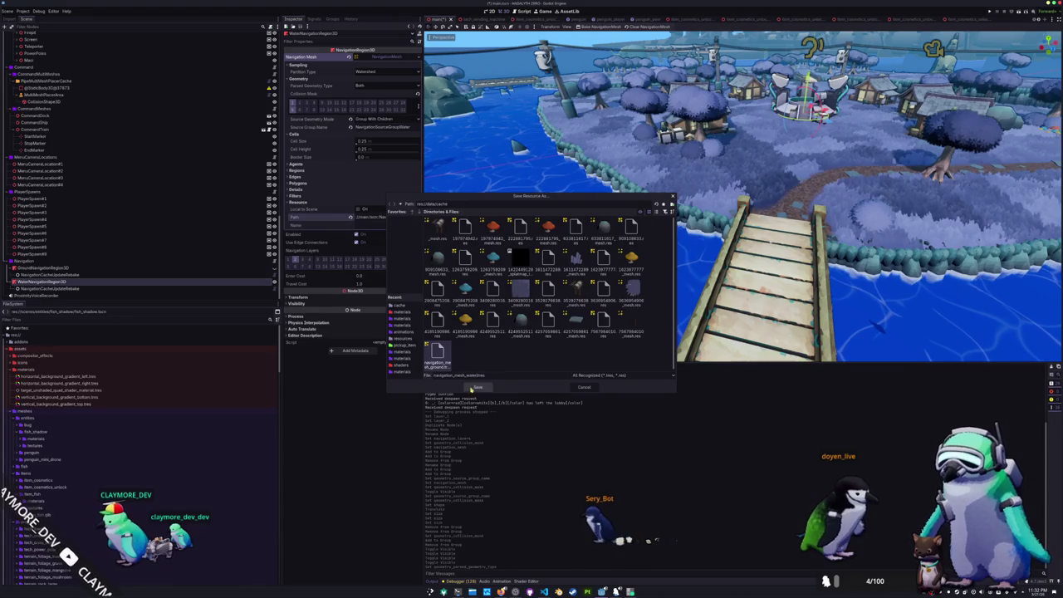
left_click(472, 388)
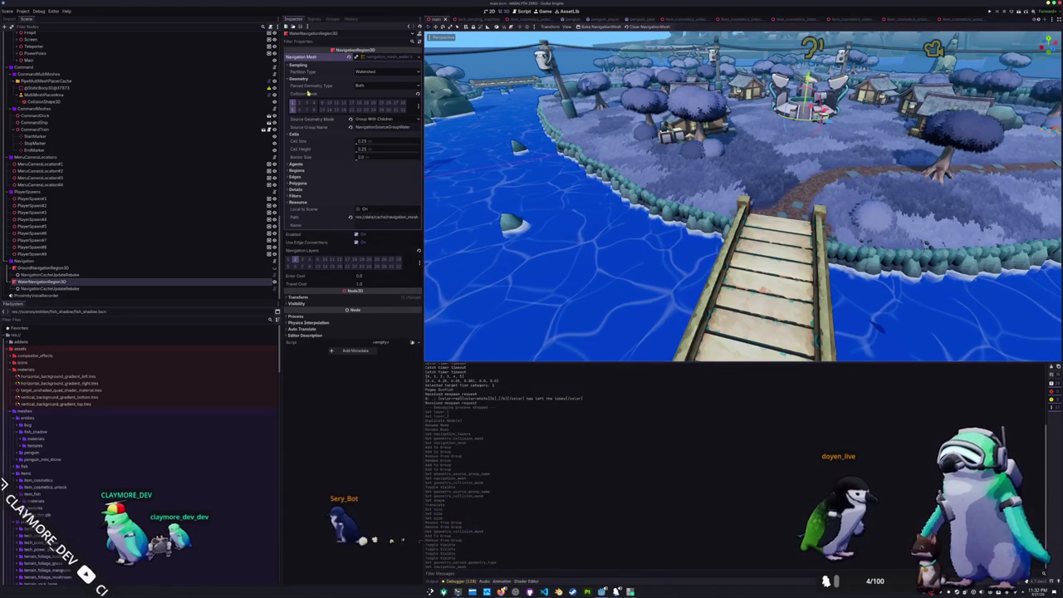
left_click(362, 93)
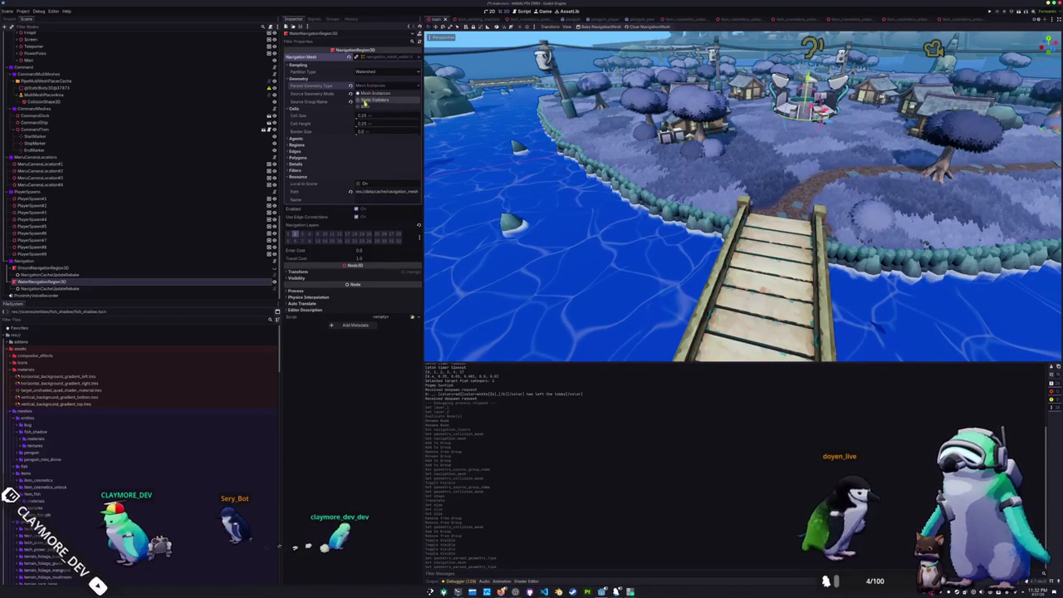
Set Parsed Geometry Type back to Static Colliders, keeping Group With Children
left_click(365, 101)
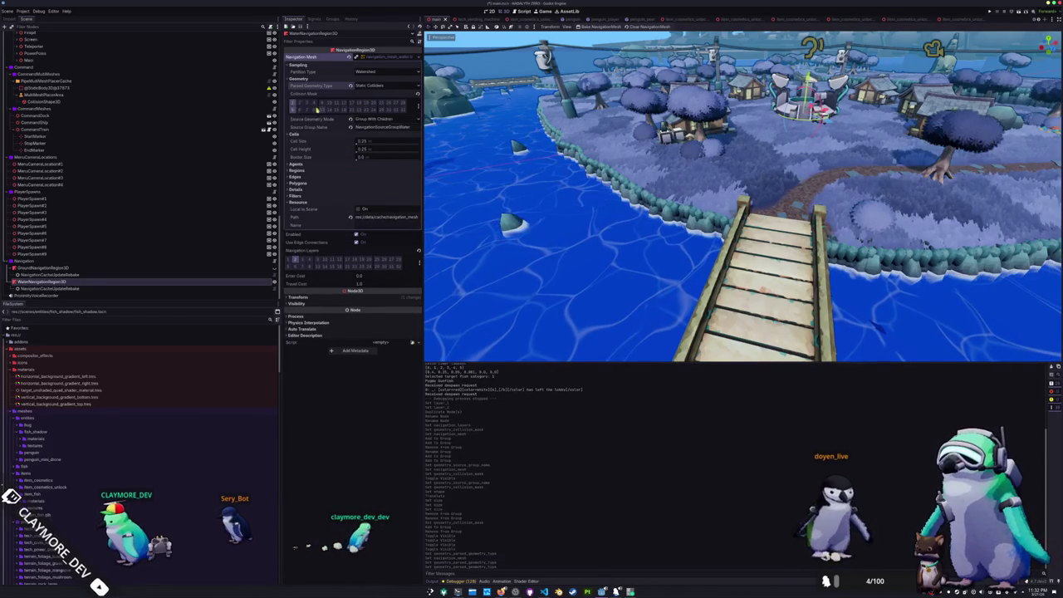
left_click(379, 120)
left_click(378, 133)
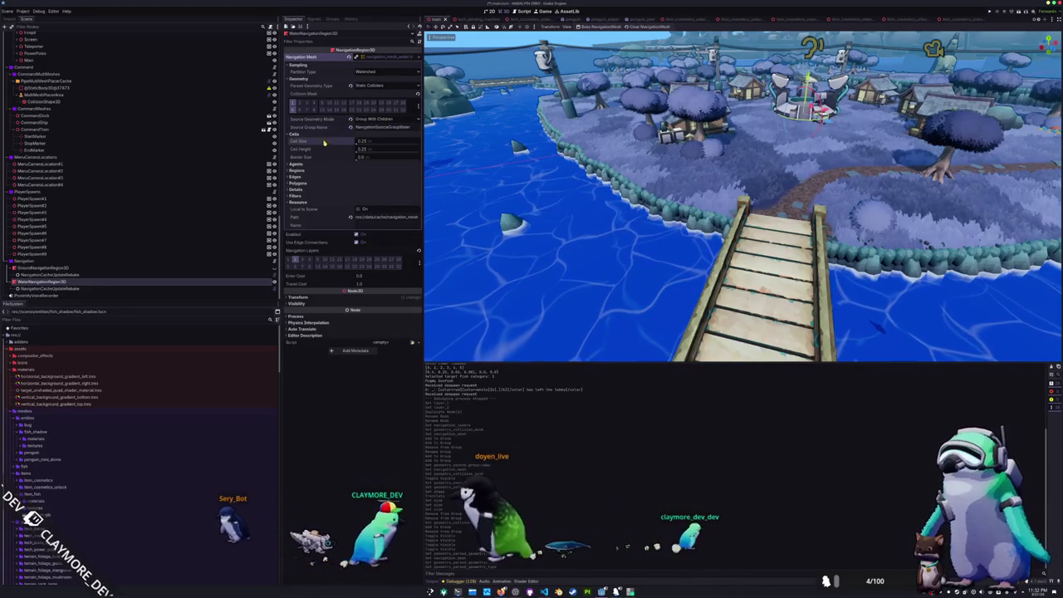
Rebake the water navigation mesh and expand the region's Transform settings
left_click(586, 27)
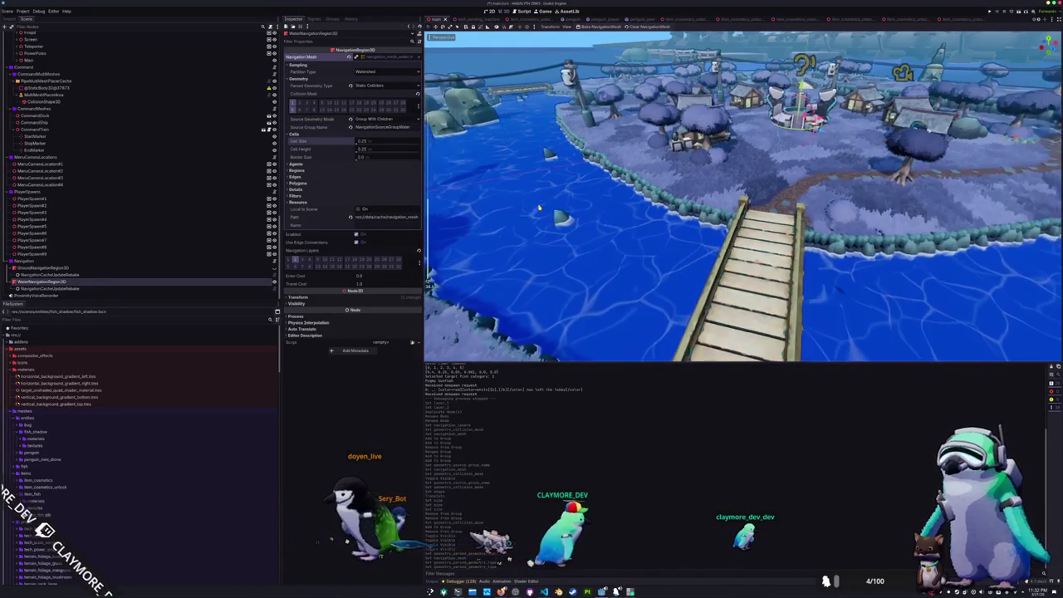
scroll(539, 208, "up", 2)
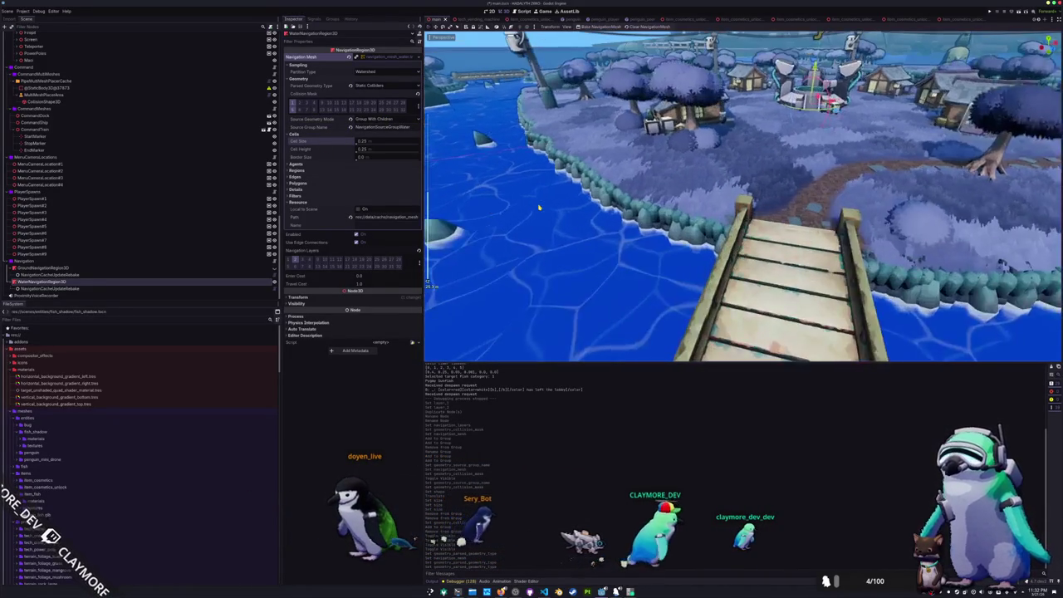
scroll(539, 208, "down", 3)
mouse_move(539, 208)
left_mouse_down()
mouse_move(515, 197)
mouse_move(482, 206)
left_mouse_up()
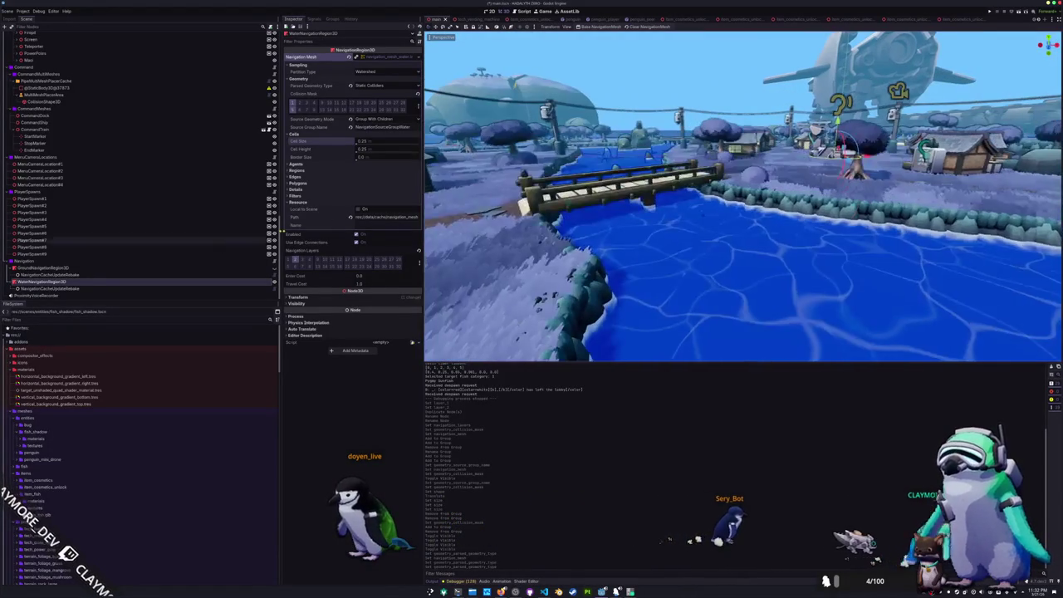
left_click(412, 297)
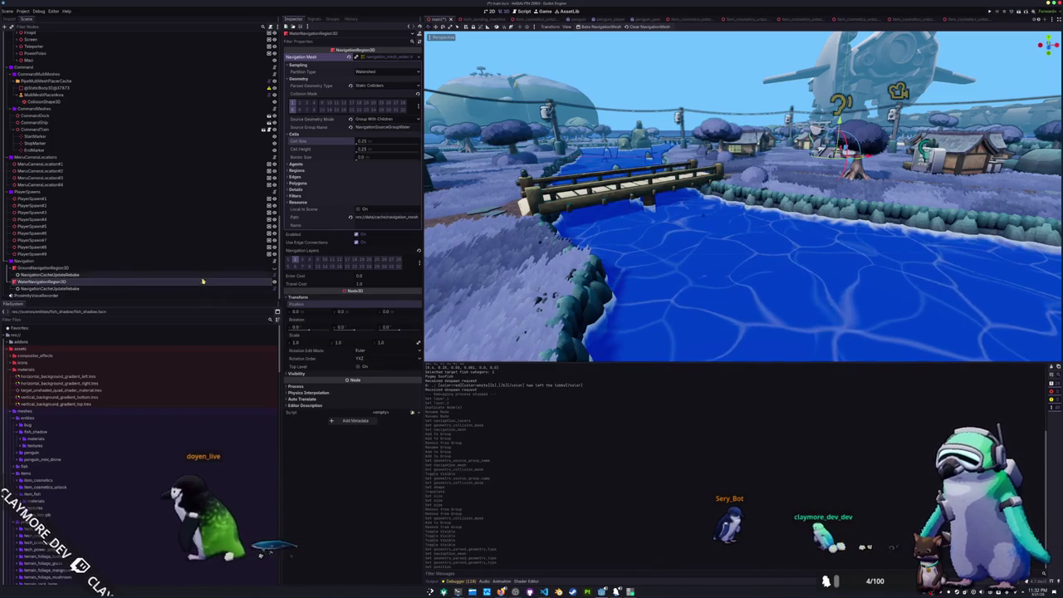
Reset GroundNavigationRegion3D's position to the origin and rebake its navigation mesh
left_click(266, 267)
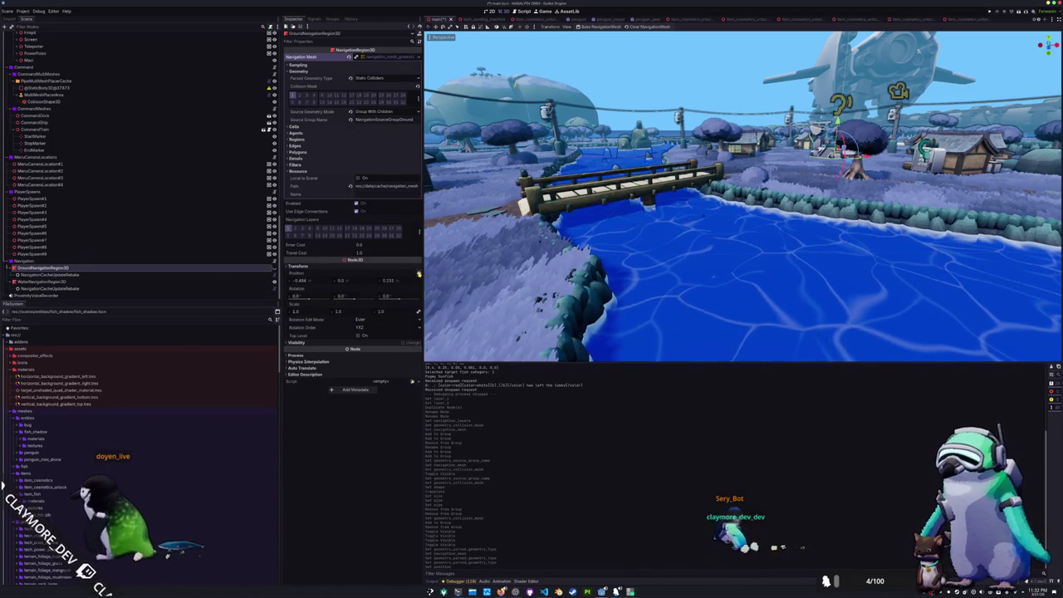
left_click(418, 274)
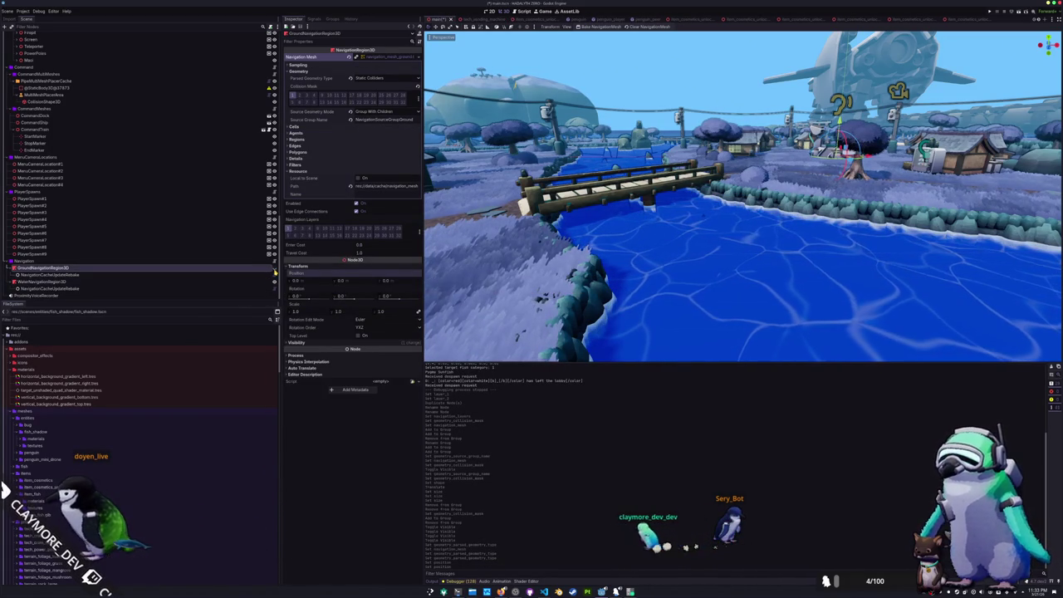
left_click_drag(496, 196, 574, 99)
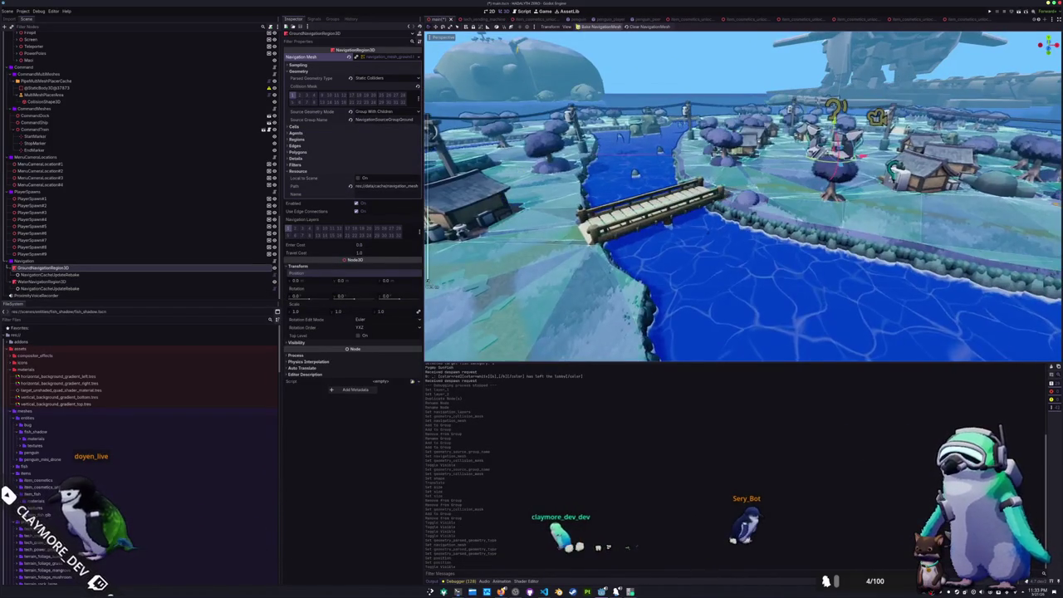
left_click(600, 27)
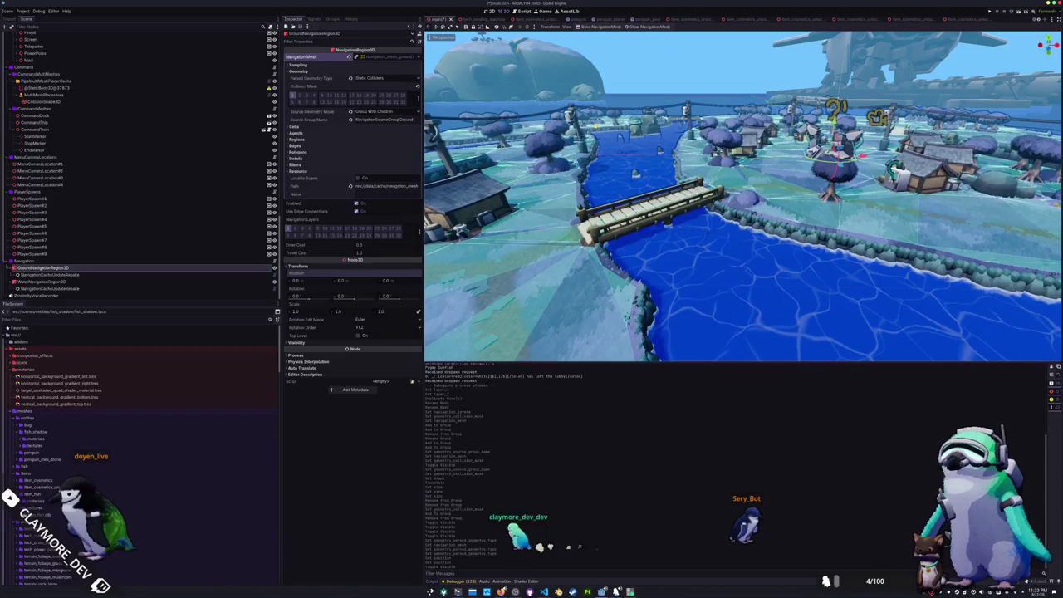
Review the water and ground navigation regions, then select WaterStaticBody3D
left_click(222, 269)
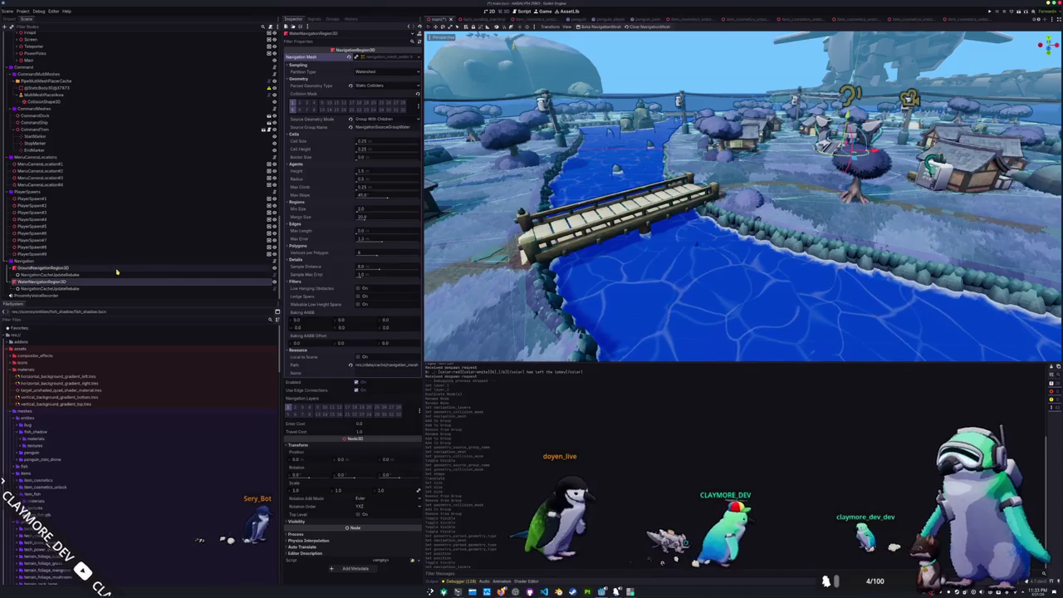
left_click(50, 268)
scroll(116, 260, "down", 5)
scroll(117, 260, "up", 3)
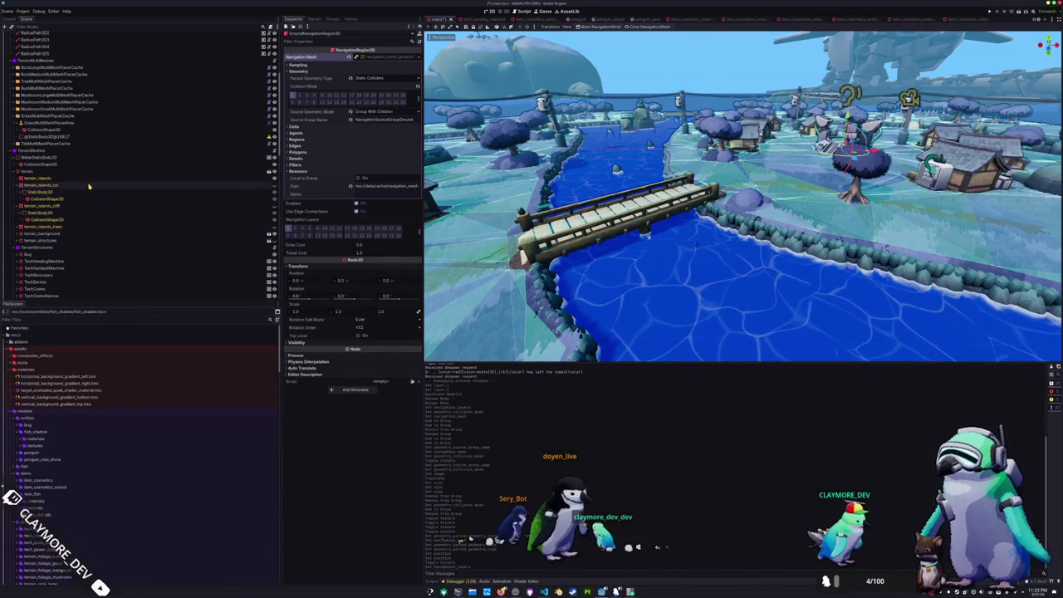
left_click(83, 159)
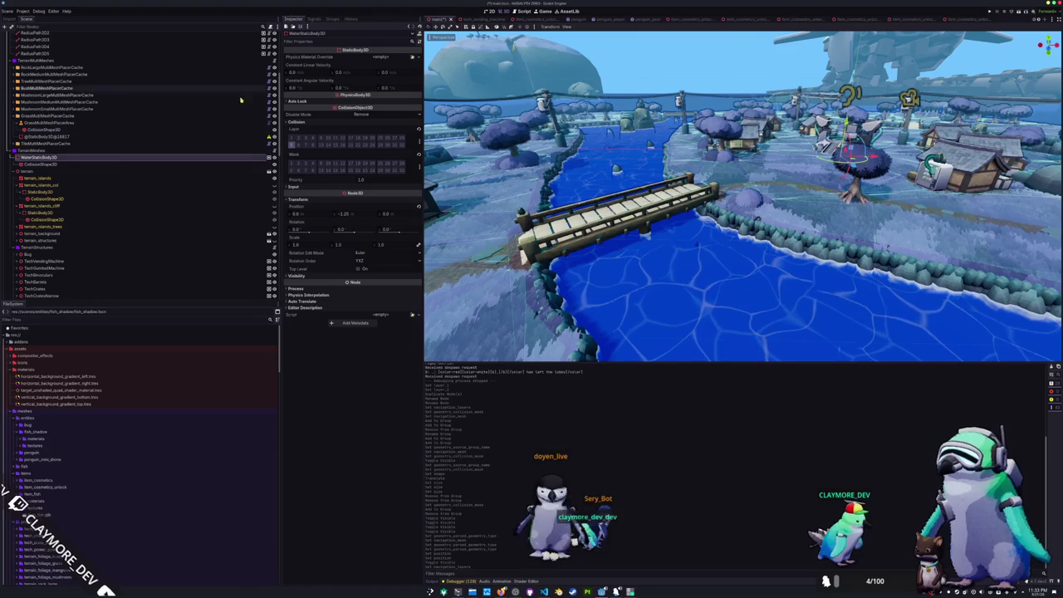
Check WaterStaticBody3D's groups, then reload the current project, saving the level scene's changes
left_click(332, 20)
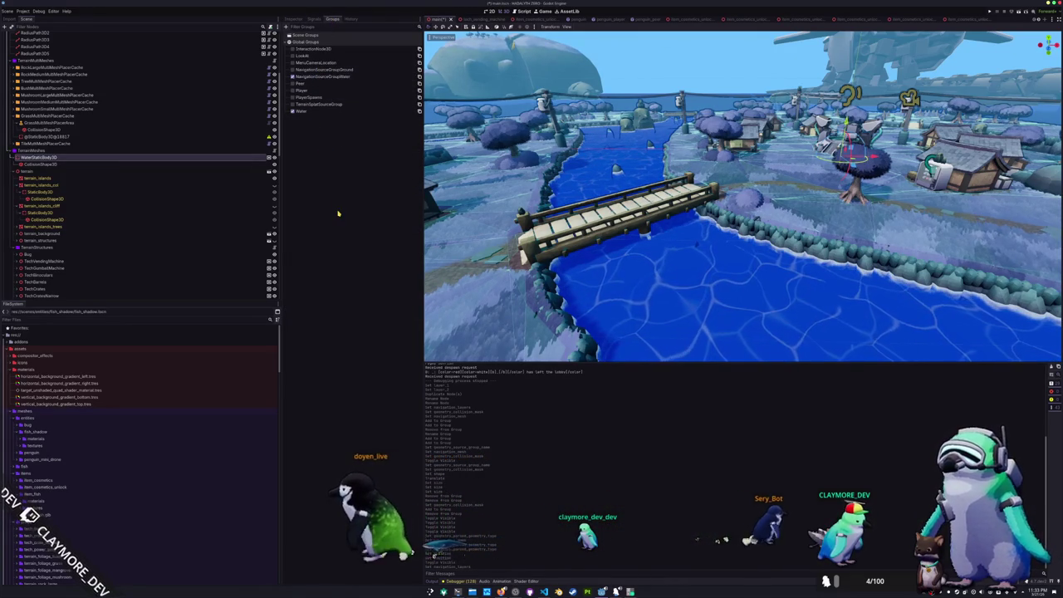
left_click(24, 11)
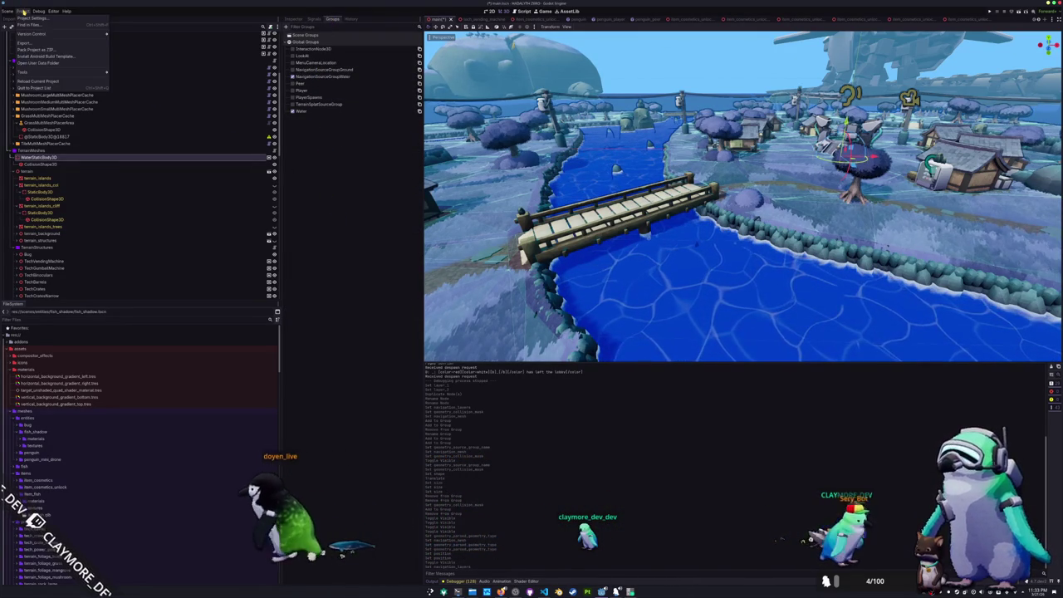
left_click(38, 88)
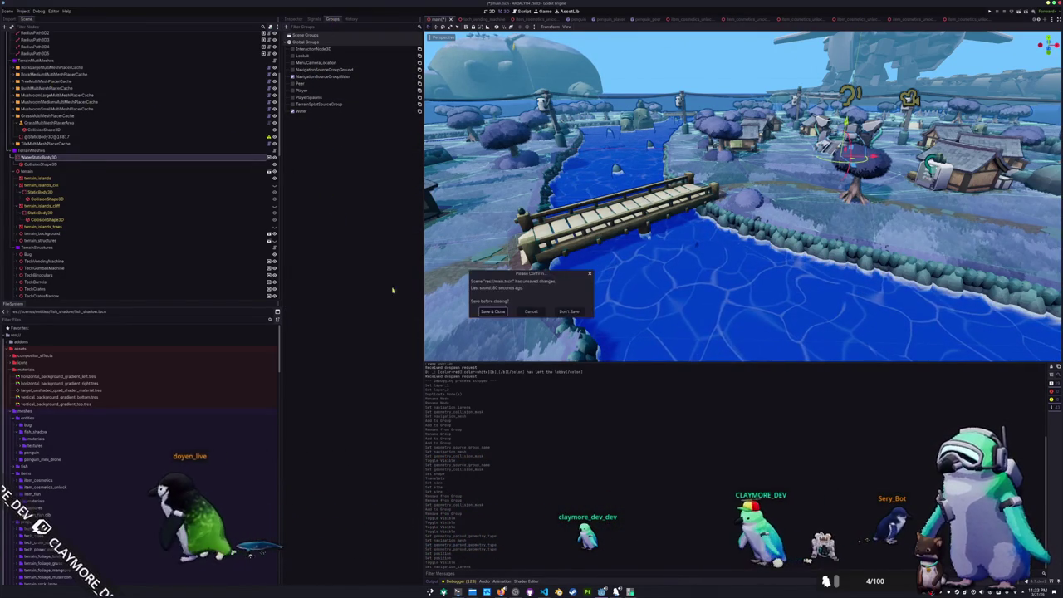
left_click(492, 312)
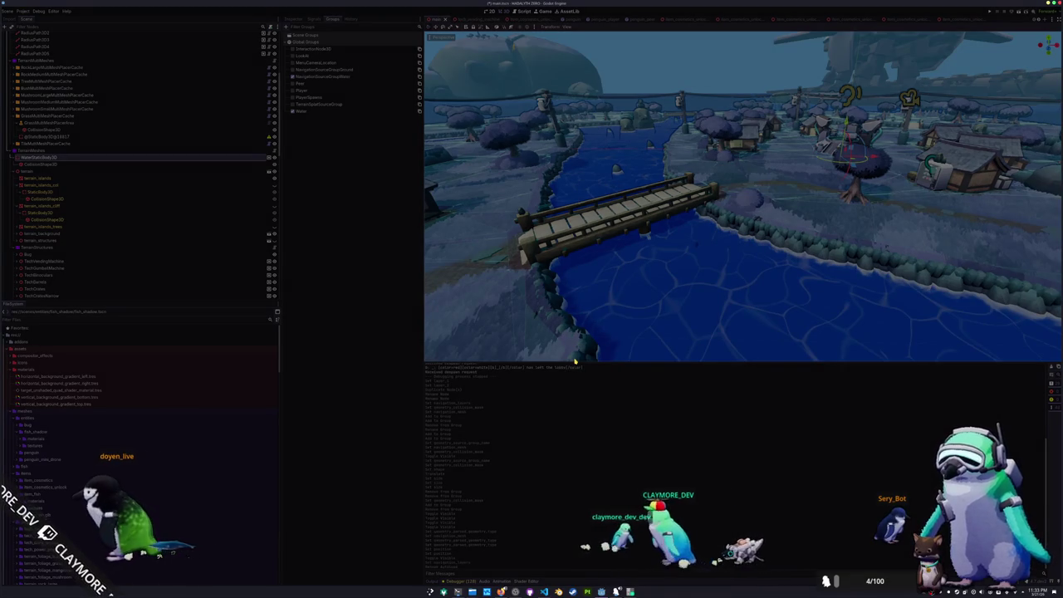
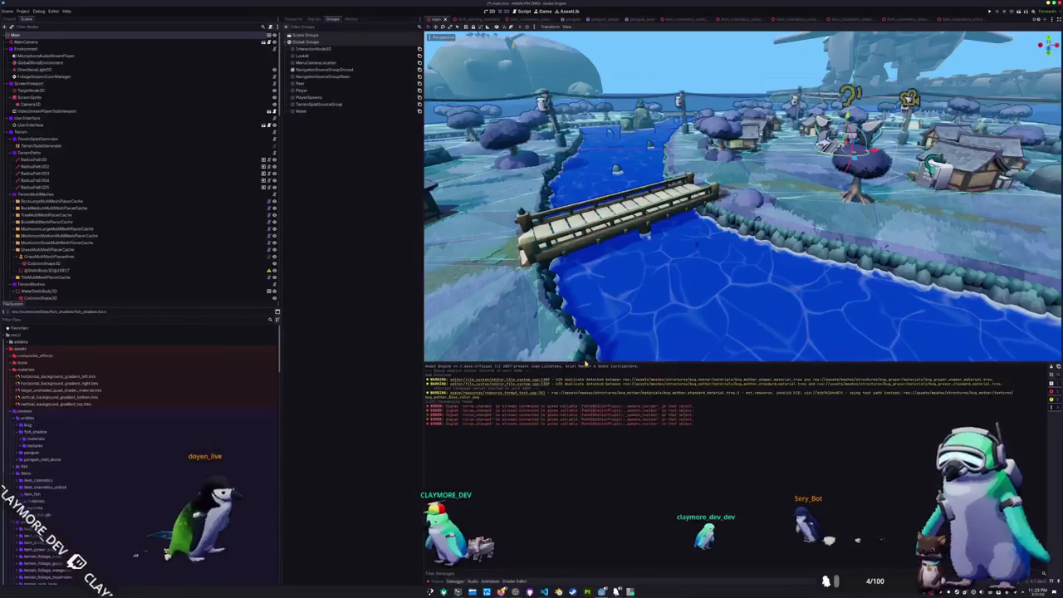
Select WaterNavigationRegion3D and bake its navigation mesh over the river
scroll(232, 274, "down", 10)
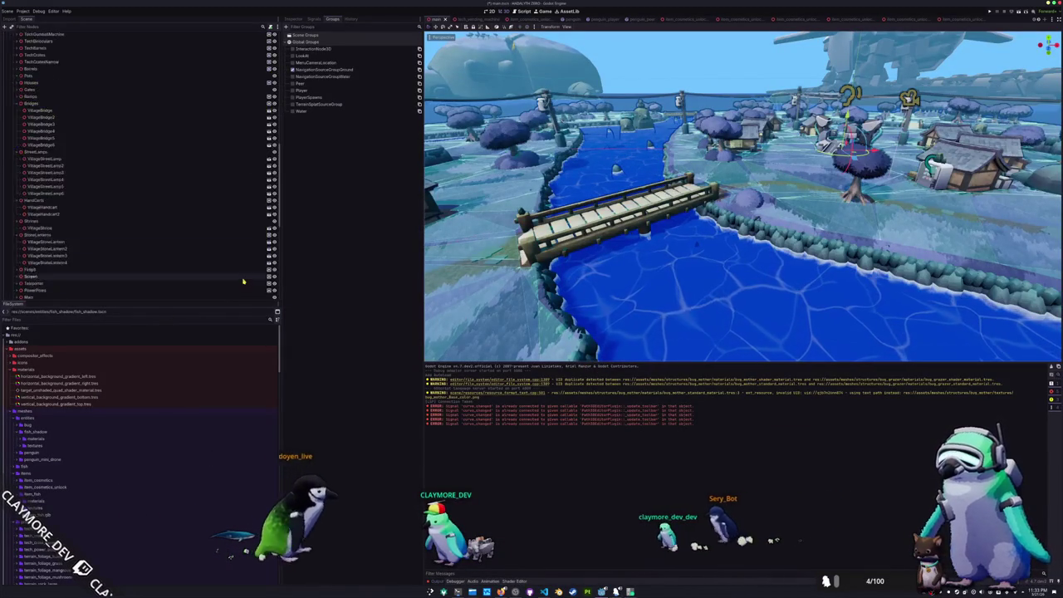
left_click(240, 282)
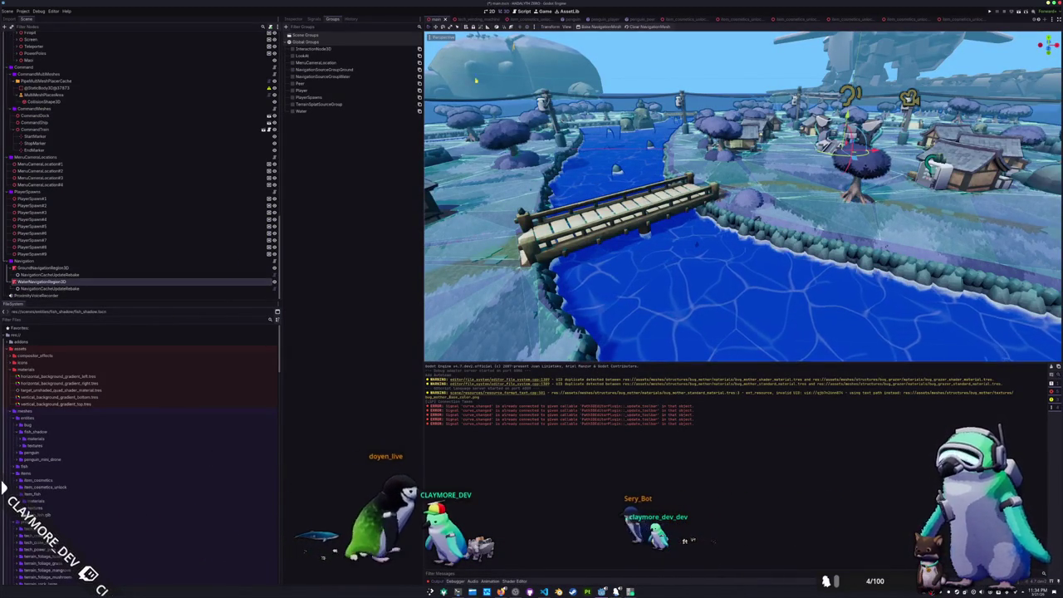
left_click(605, 26)
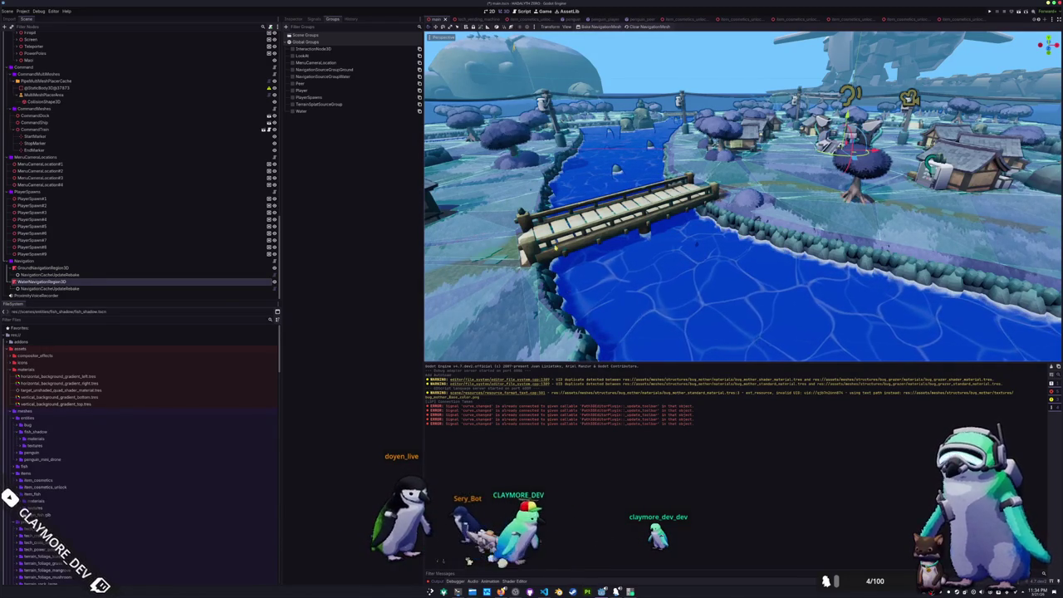
scroll(588, 247, "up", 10)
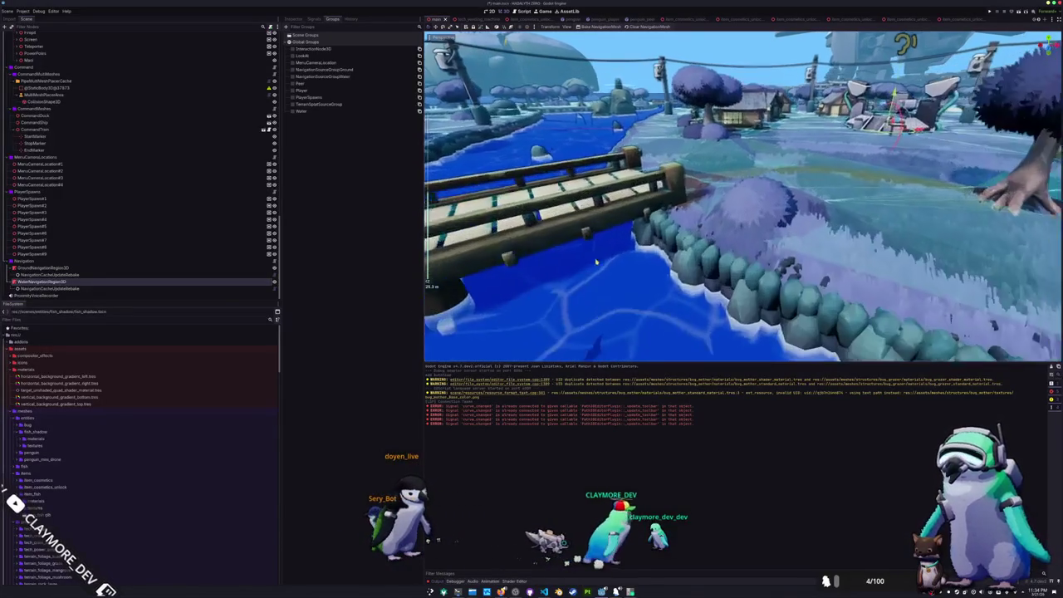
scroll(580, 239, "up", 5)
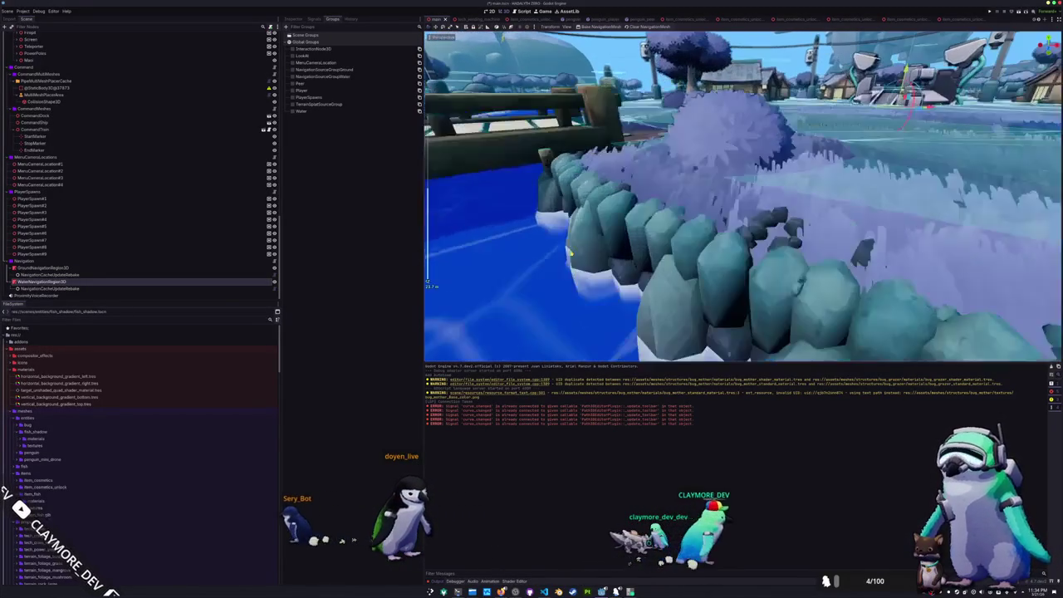
scroll(570, 251, "up", 10)
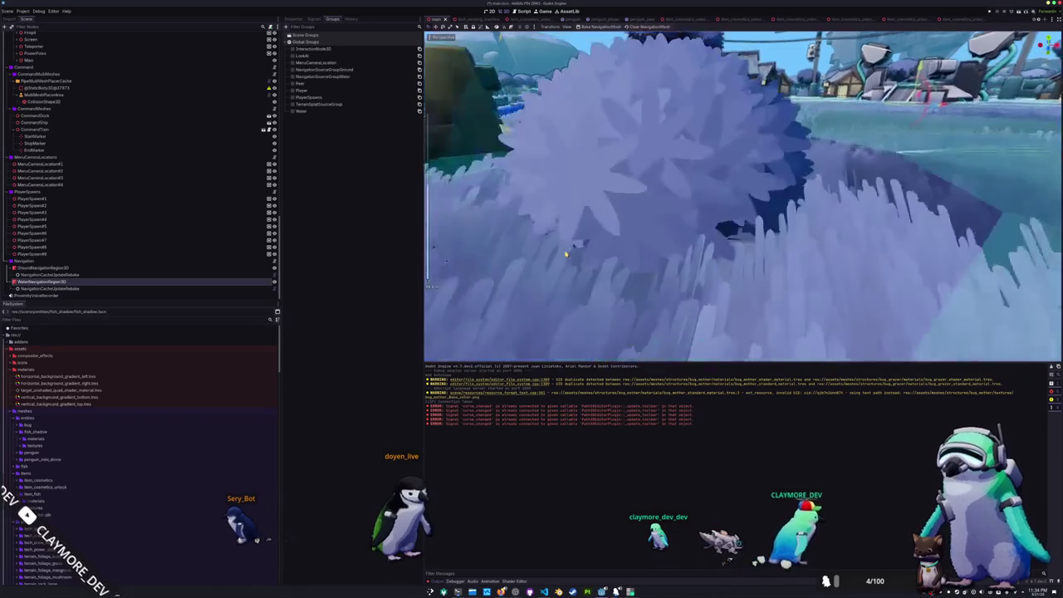
scroll(570, 251, "down", 5)
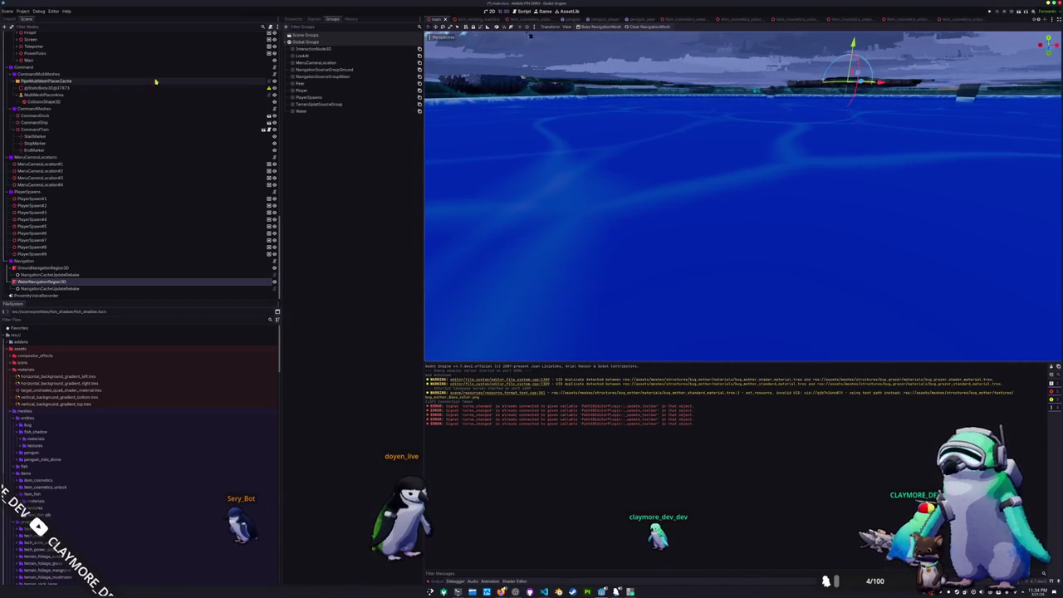
scroll(135, 91, "up", 10)
scroll(128, 131, "up", 2)
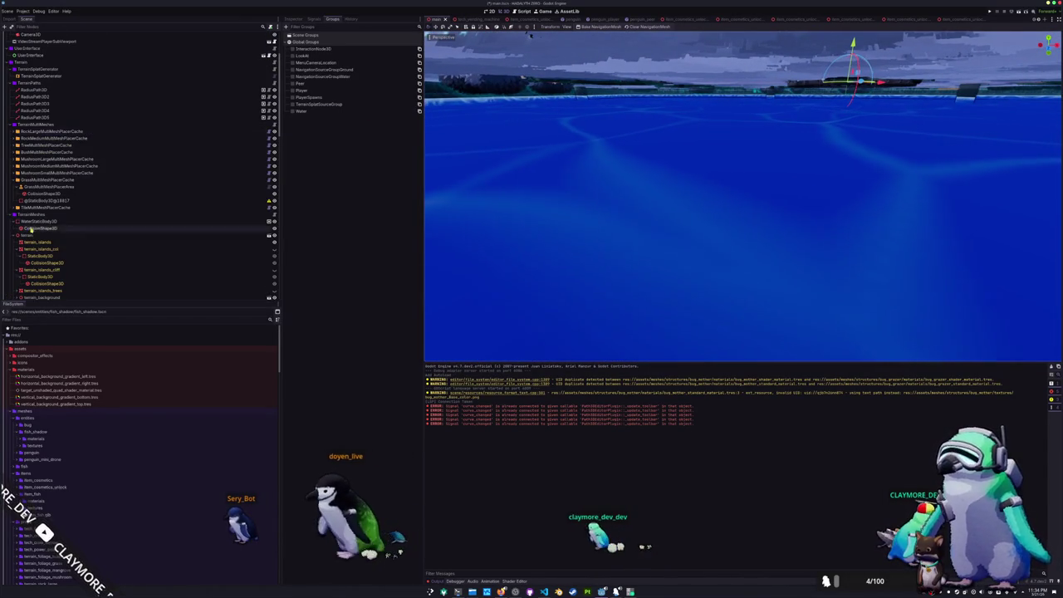
Select the WaterStaticBody3D's CollisionShape3D and frame it in the viewport
left_click(40, 222)
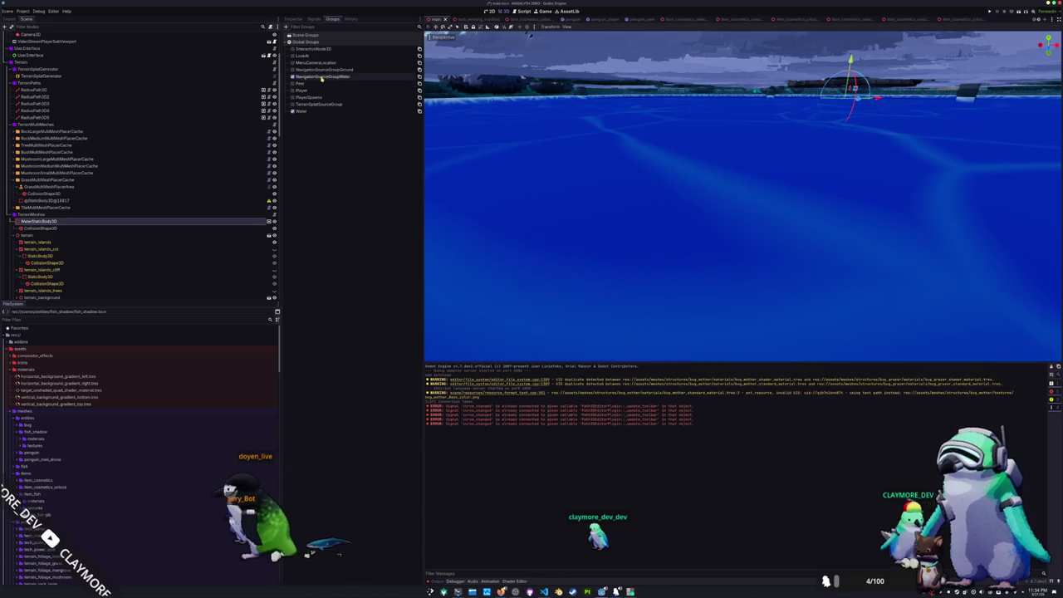
left_click(295, 19)
left_click(318, 19)
left_click(297, 20)
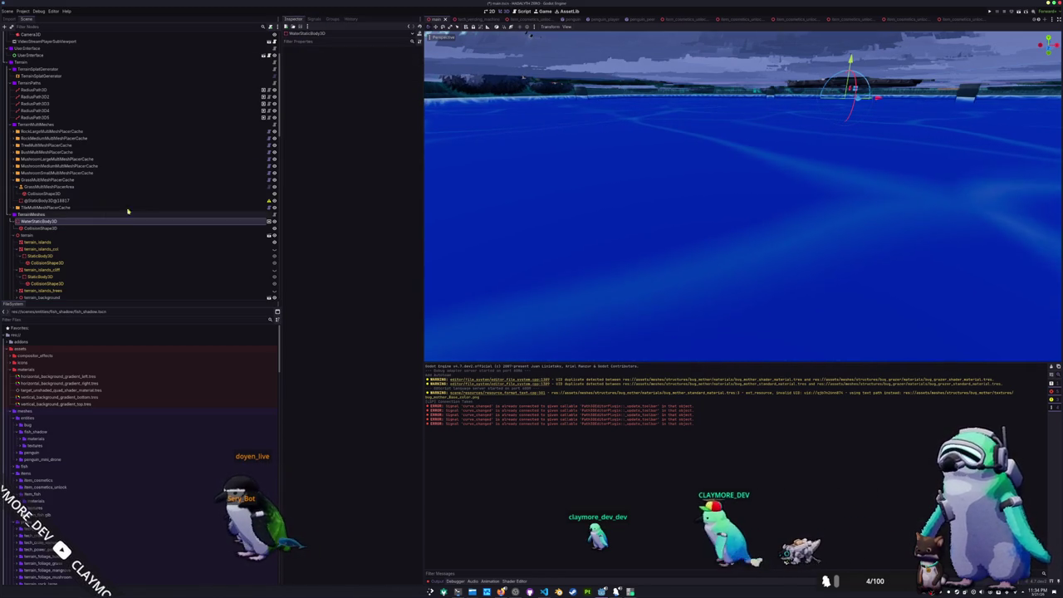
left_click(50, 228)
scroll(458, 146, "up", 10)
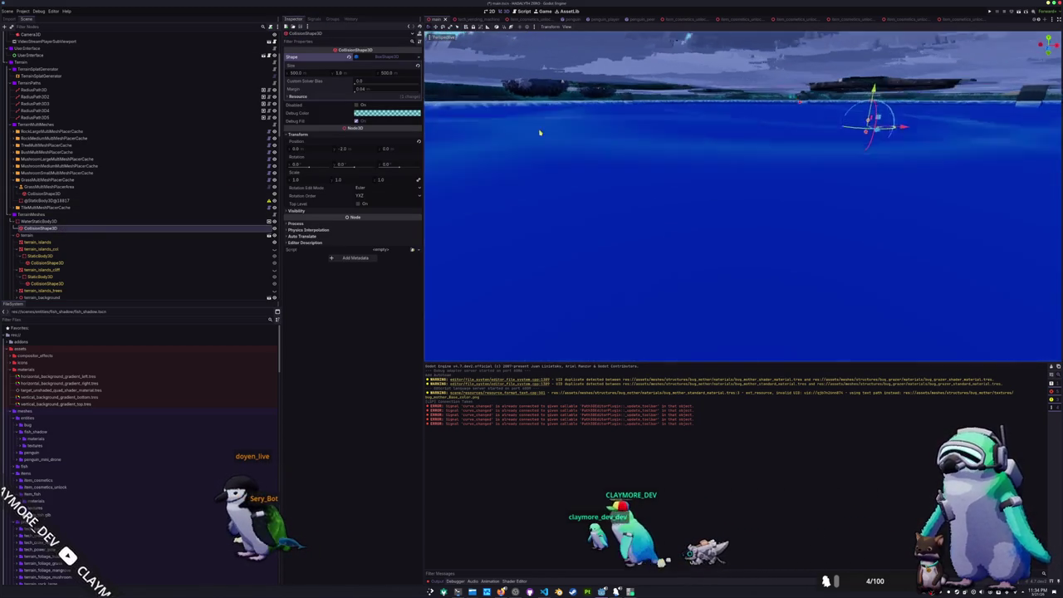
scroll(575, 117, "down", 5)
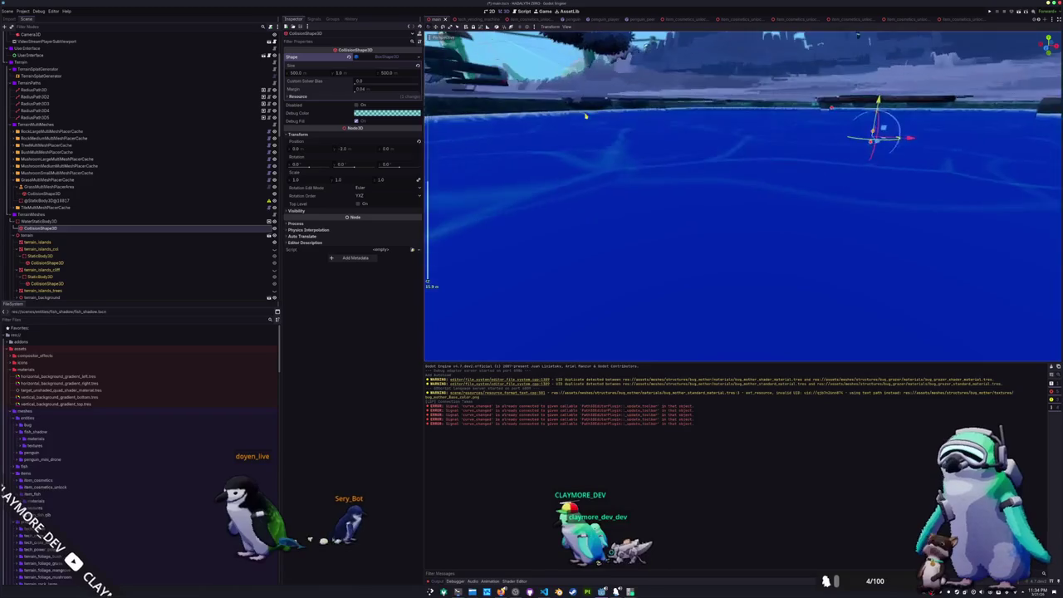
scroll(555, 127, "down", 5)
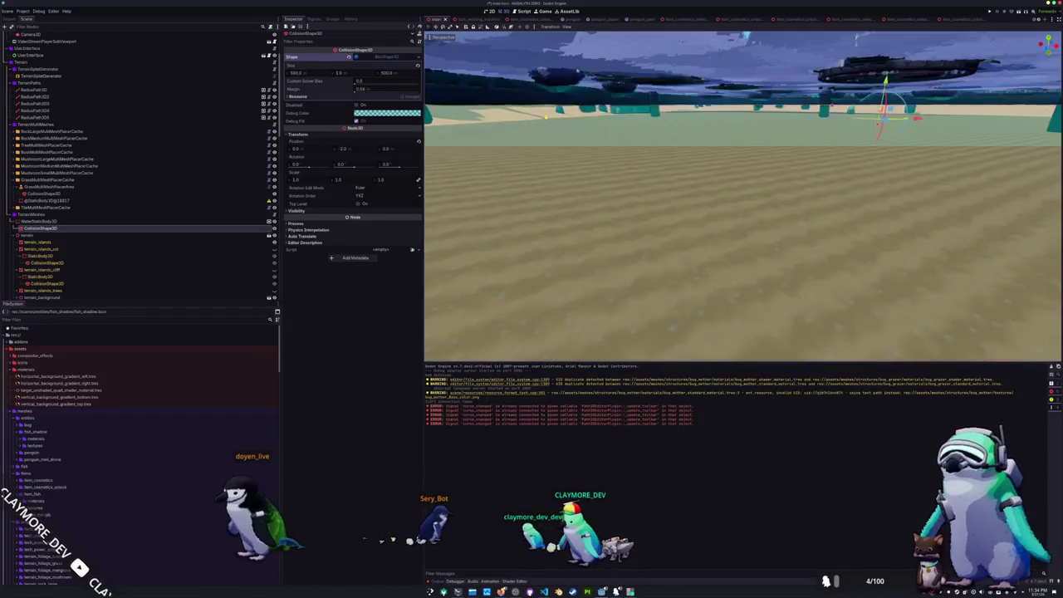
scroll(482, 138, "down", 2)
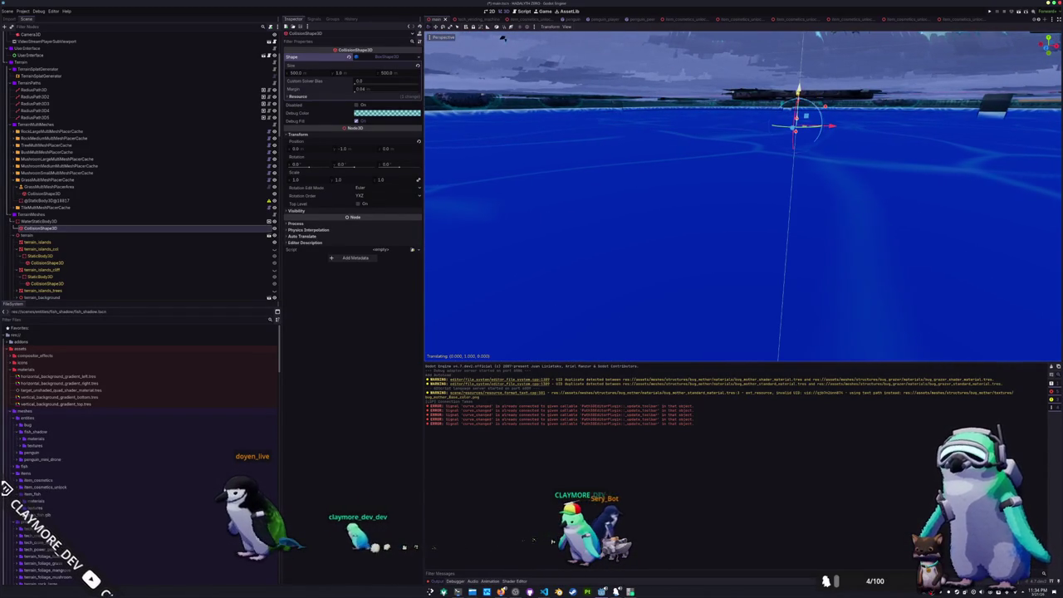
scroll(715, 116, "up", 5)
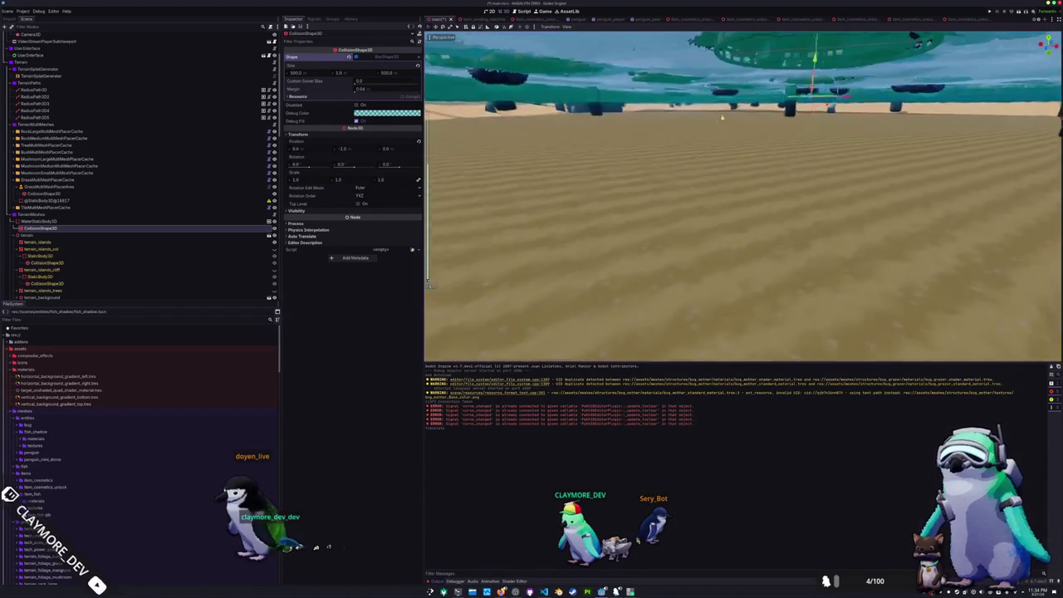
key("f")
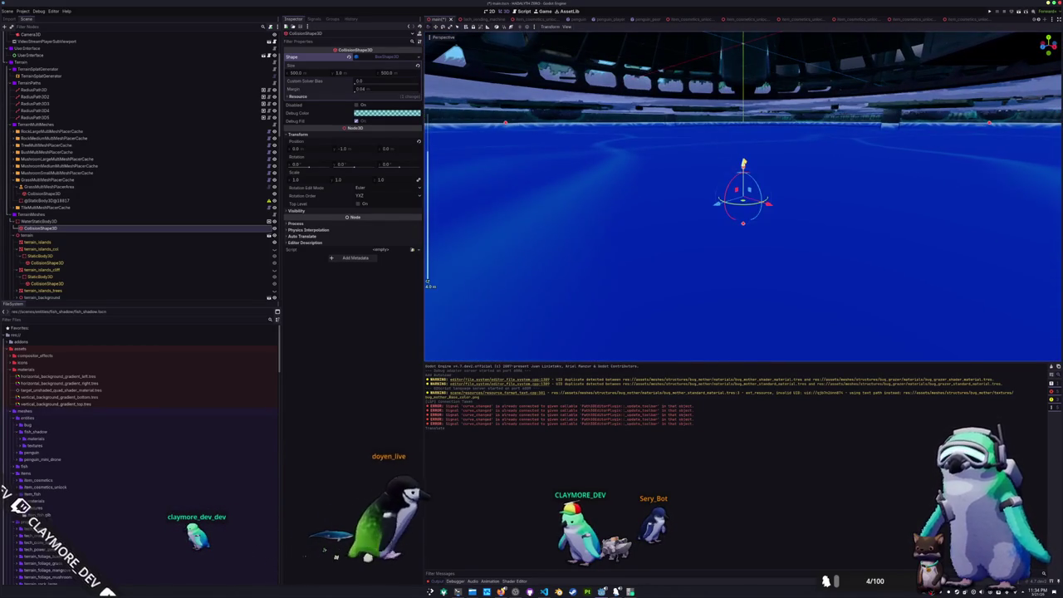
Raise the water collision shape by 0.5 to Y -0.5, then check the WaterStaticBody3D settings
left_click_drag(746, 123, 745, 130)
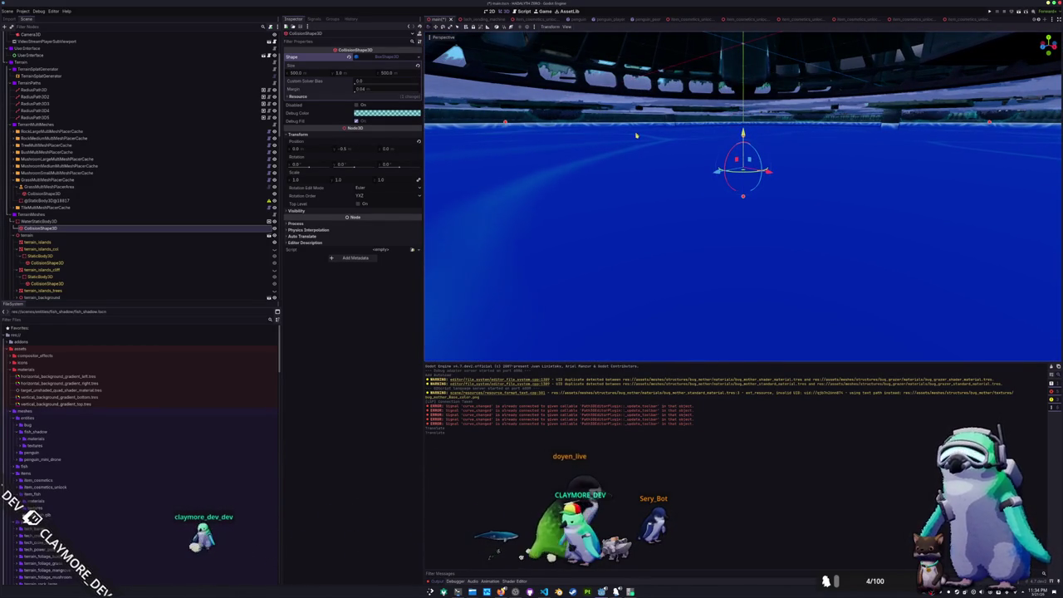
key("ctrl+z")
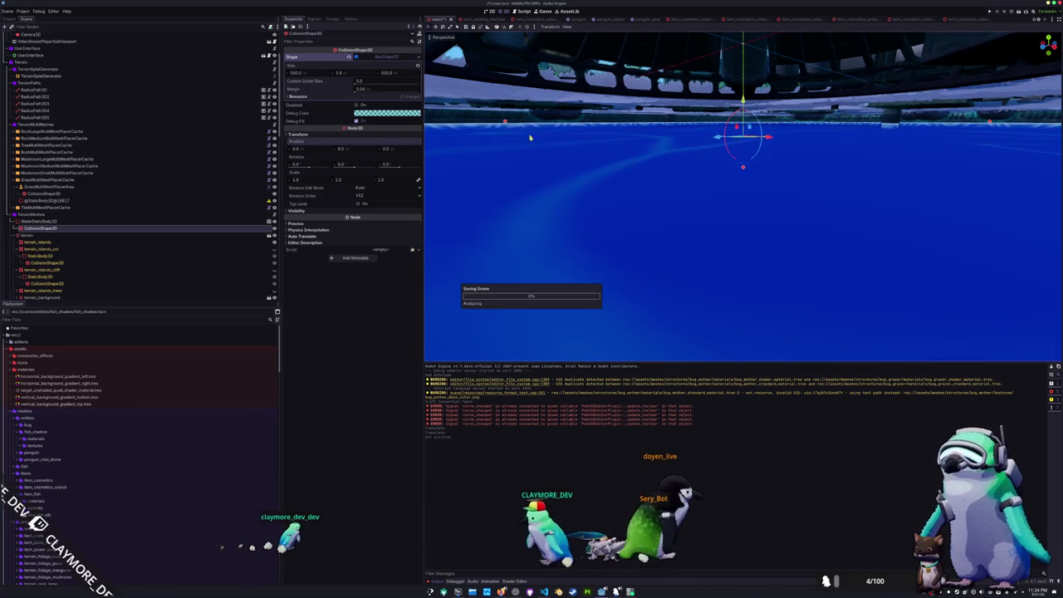
scroll(601, 139, "up", 3)
scroll(590, 139, "up", 2)
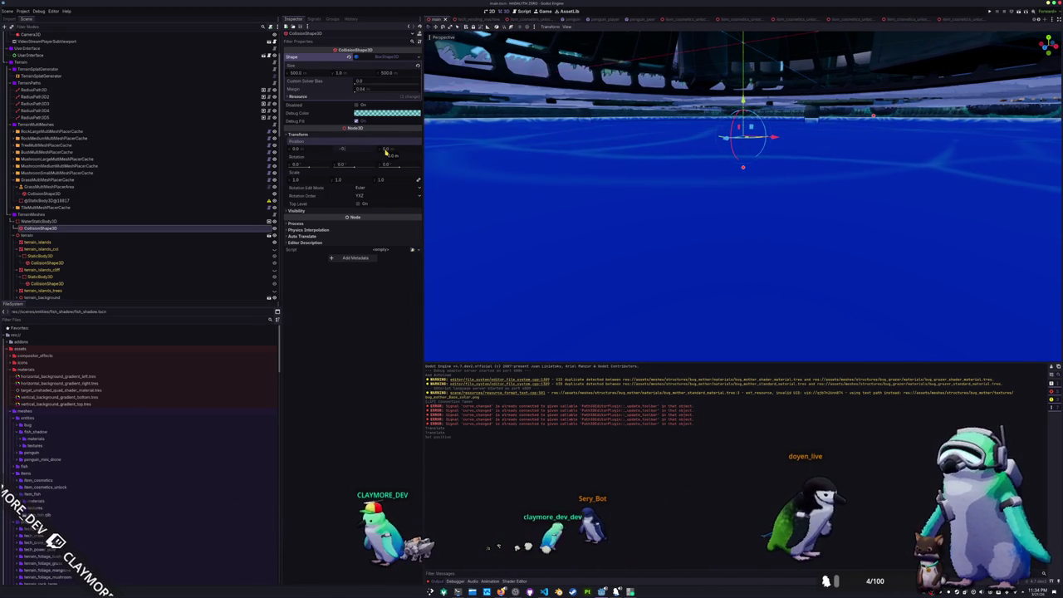
left_click(25, 222)
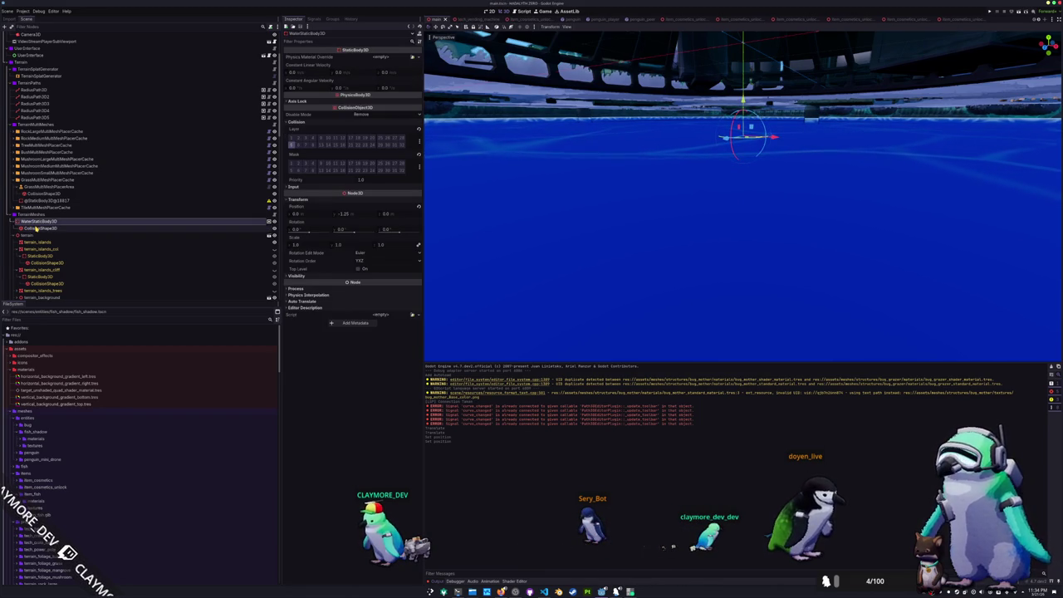
scroll(559, 179, "up", 3)
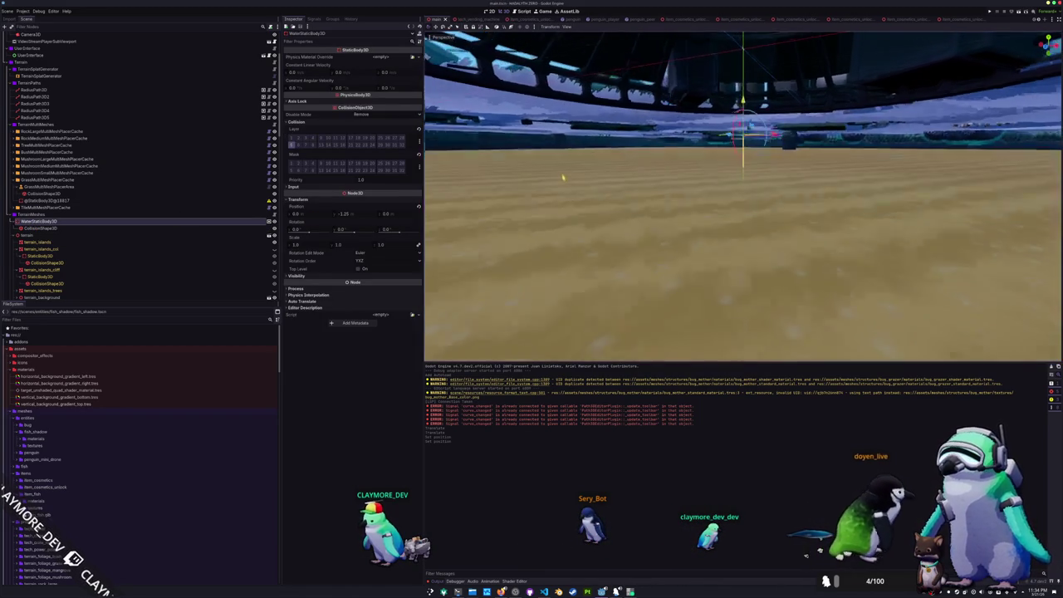
scroll(557, 179, "up", 2)
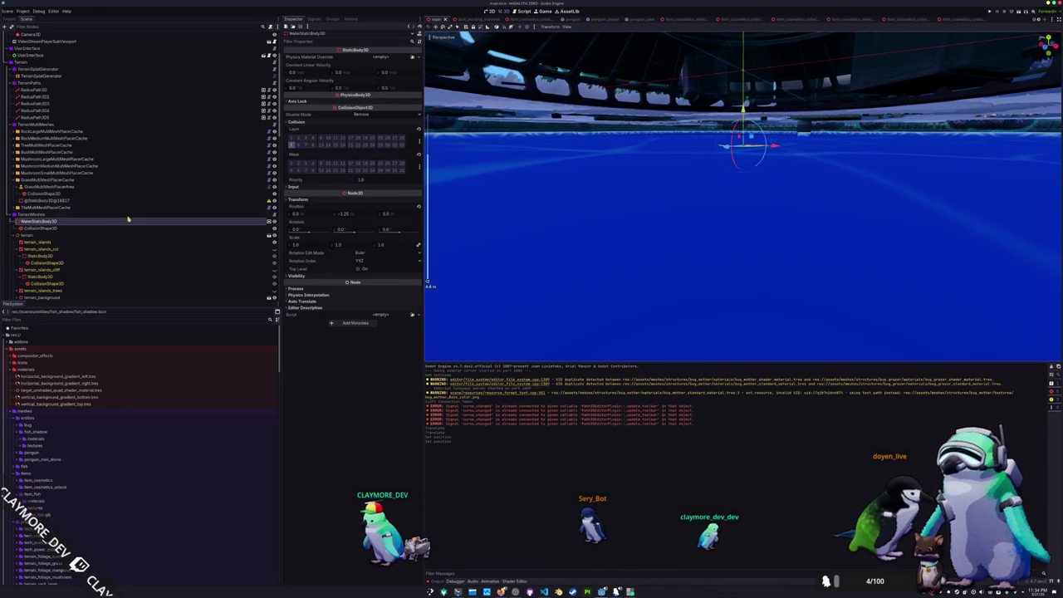
left_click(101, 231)
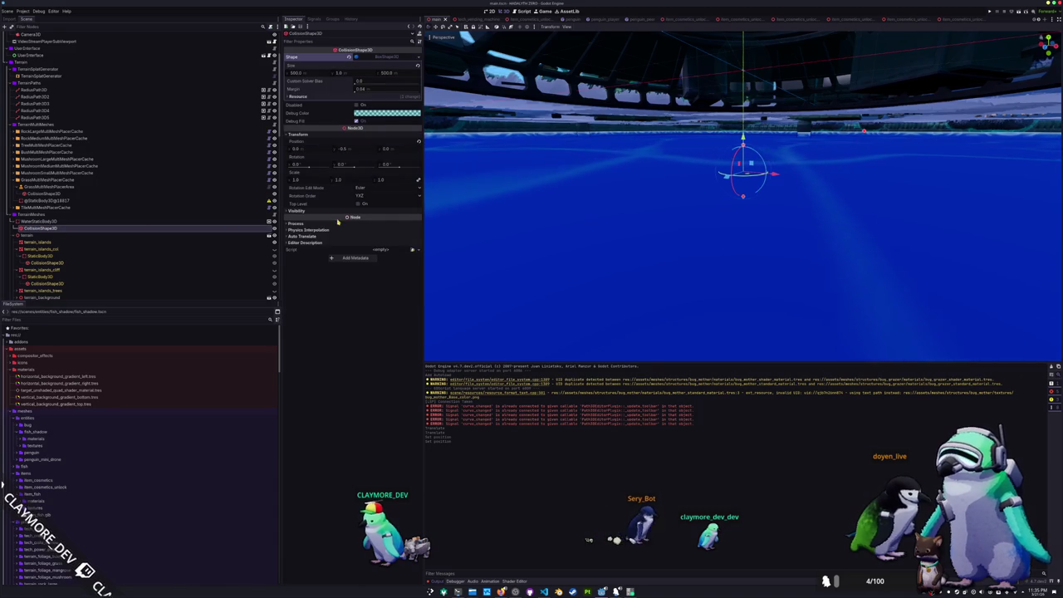
scroll(515, 204, "up", 2)
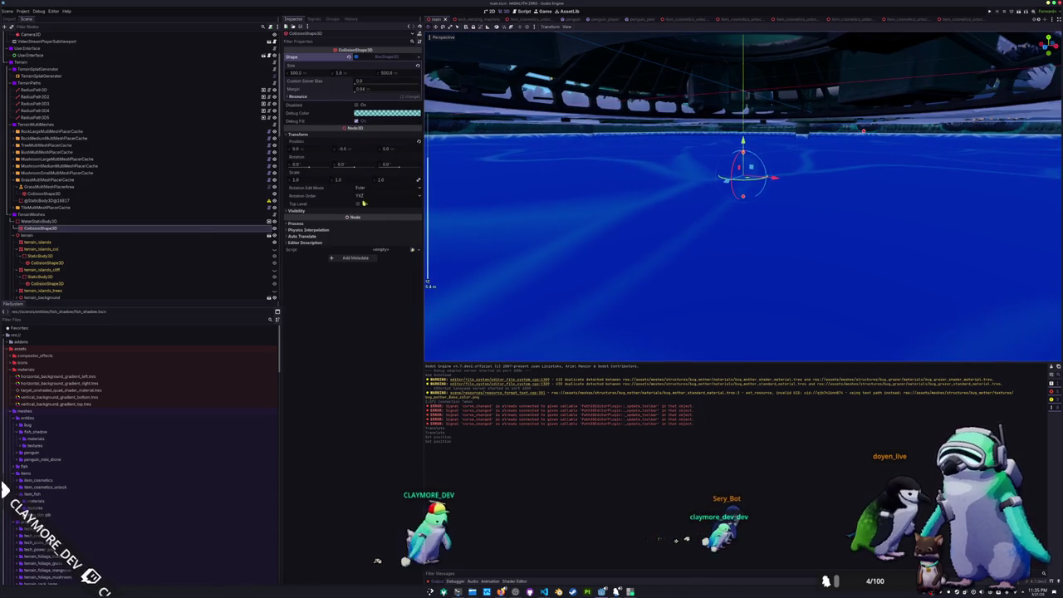
scroll(536, 141, "down", 5)
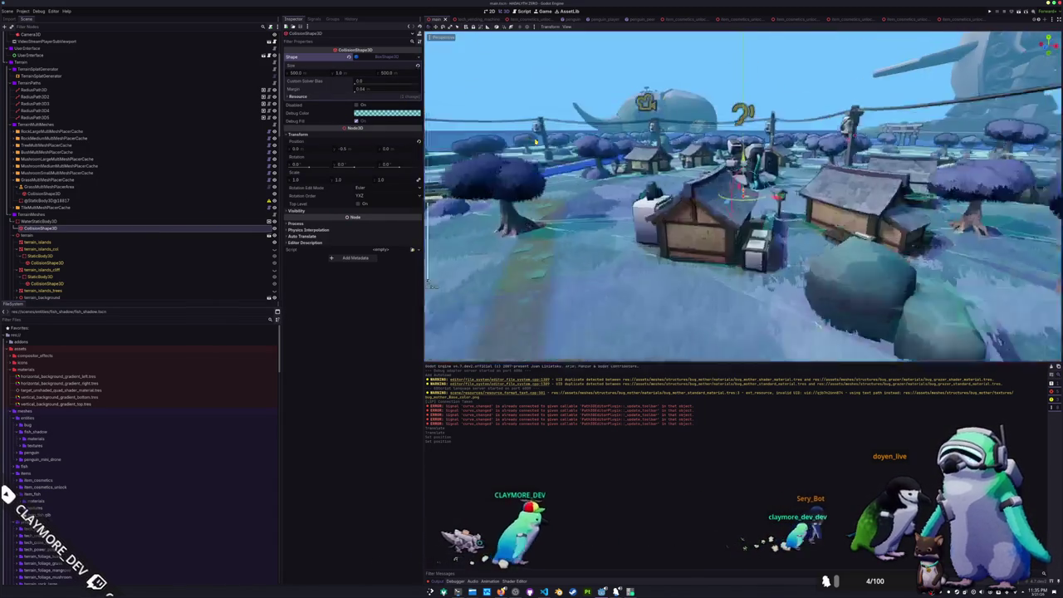
scroll(538, 157, "down", 8)
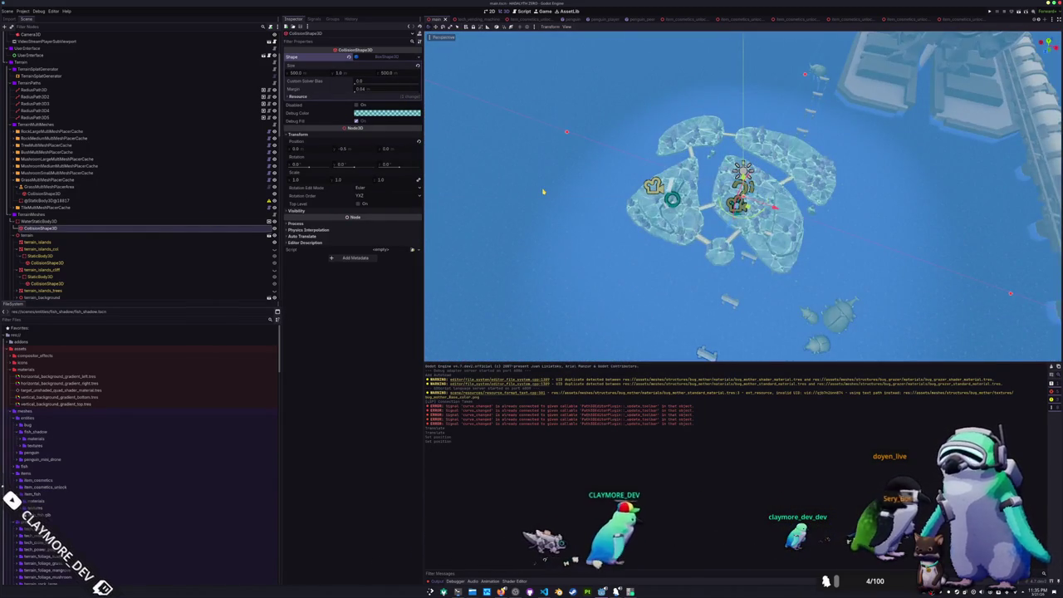
Switch to the top orthogonal view and zoom over the island cluster
key("KP_7")
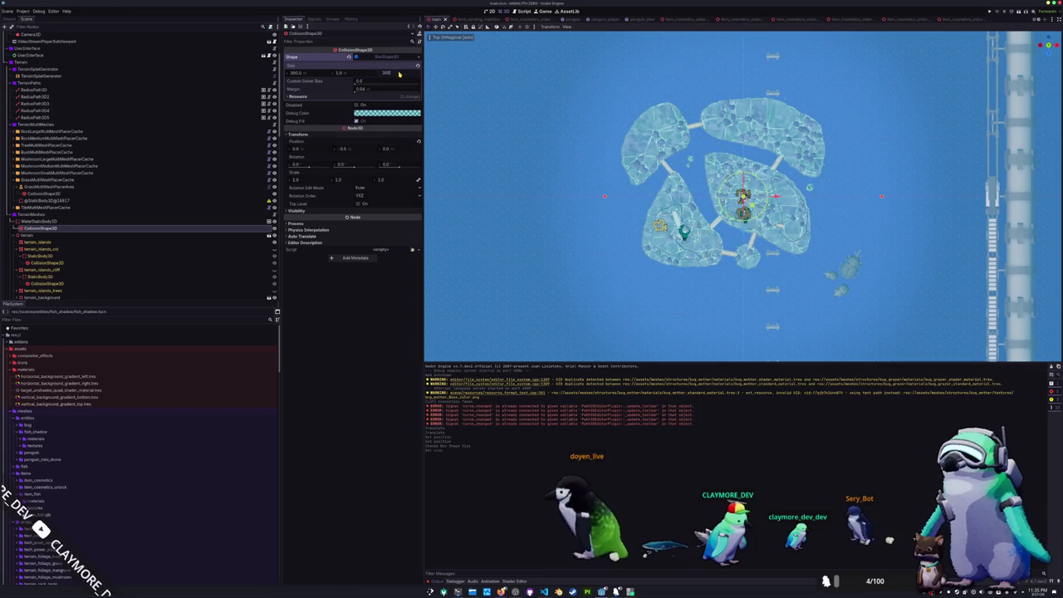
scroll(593, 233, "up", 1)
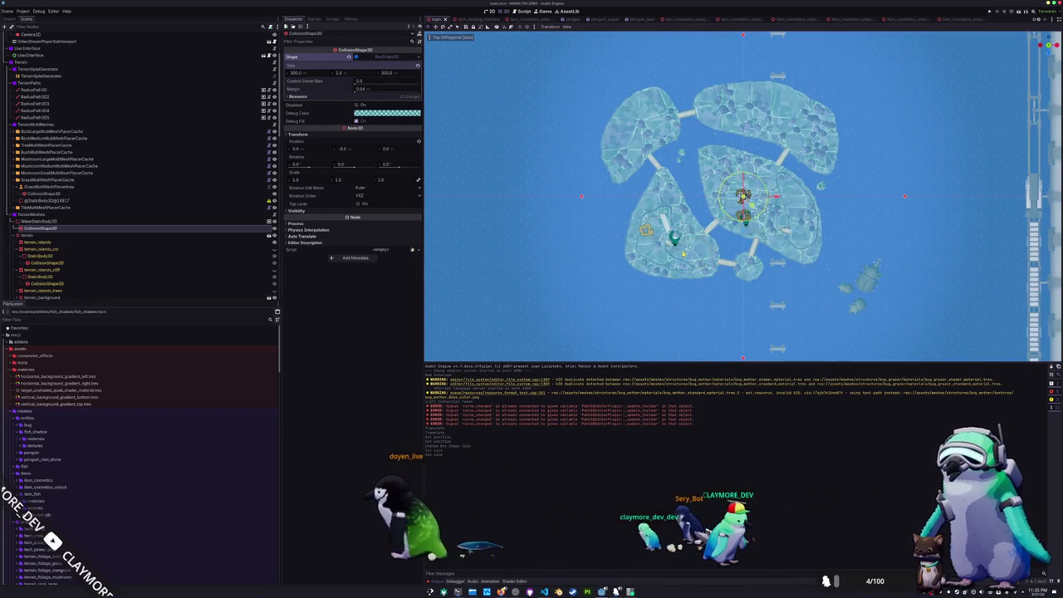
scroll(723, 123, "down", 1)
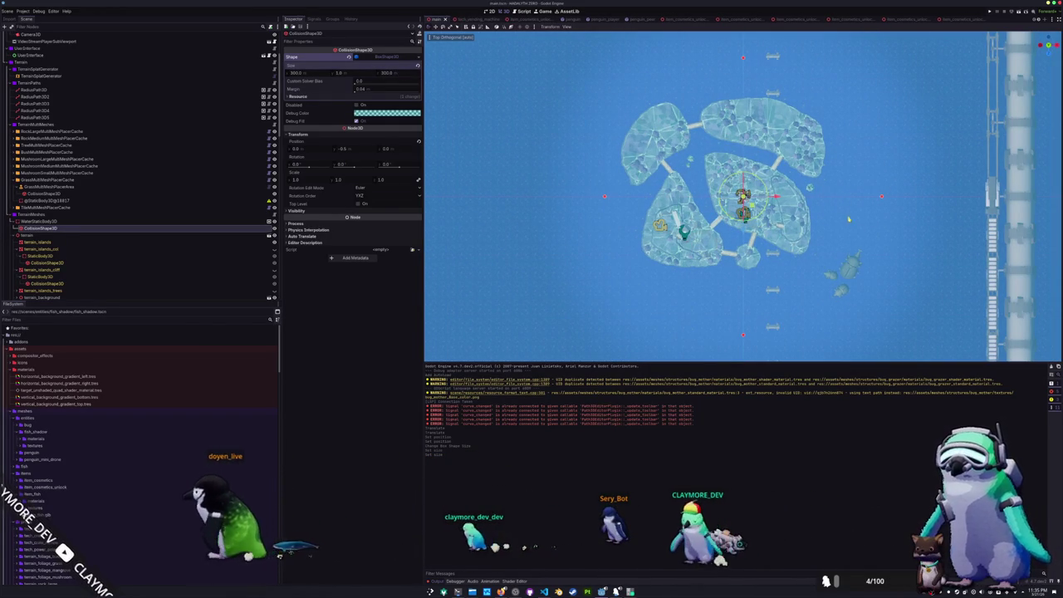
scroll(840, 221, "up", 5)
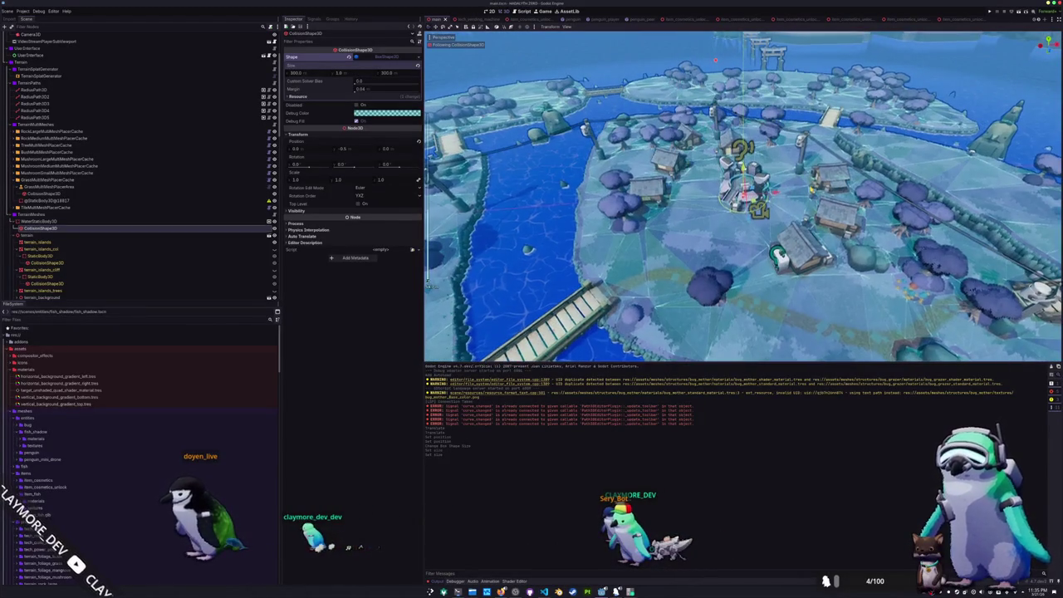
scroll(743, 196, "up", 3)
scroll(155, 239, "down", 5)
Select WaterNavigationRegion3D and fly along the river to check its navmesh coverage
left_click(45, 281)
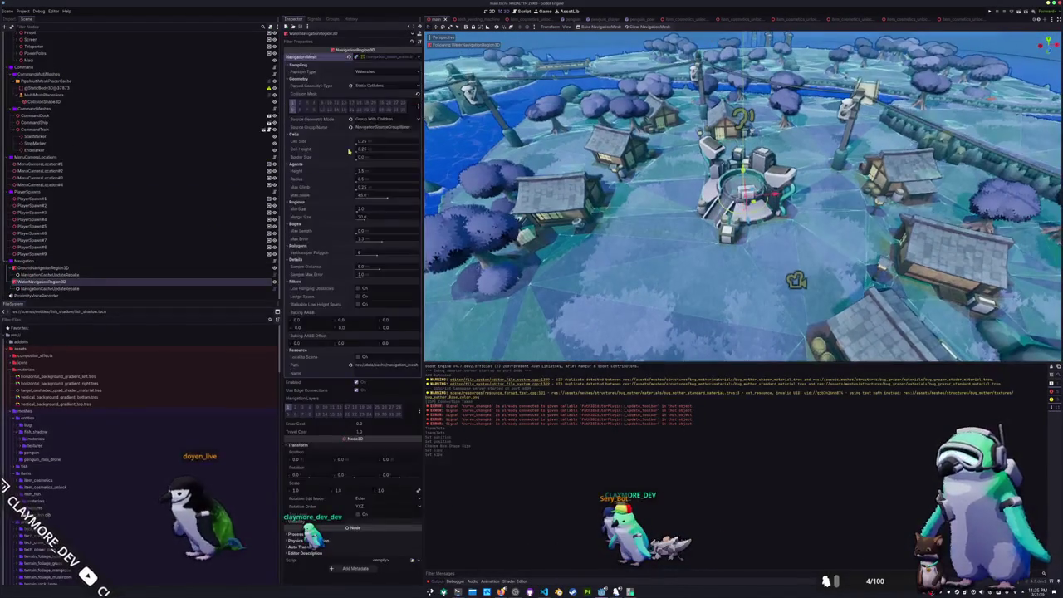
mouse_move(574, 189)
left_mouse_down()
mouse_move(502, 211)
mouse_move(552, 199)
left_mouse_up()
mouse_move(670, 129)
left_mouse_down()
mouse_move(649, 131)
mouse_move(646, 121)
mouse_move(664, 148)
mouse_move(656, 136)
left_mouse_up()
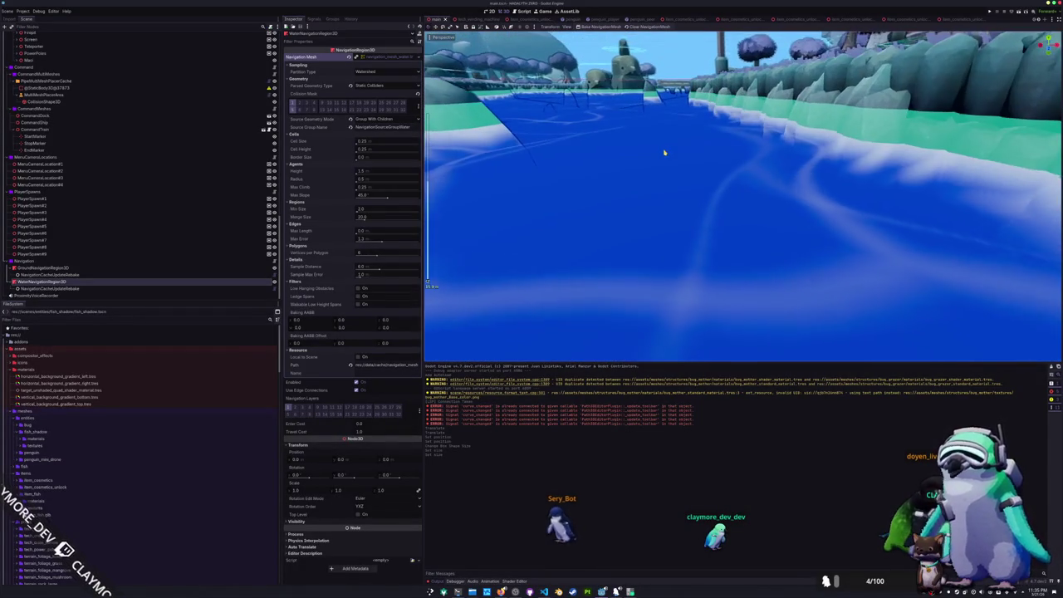
left_click_drag(665, 152, 663, 153)
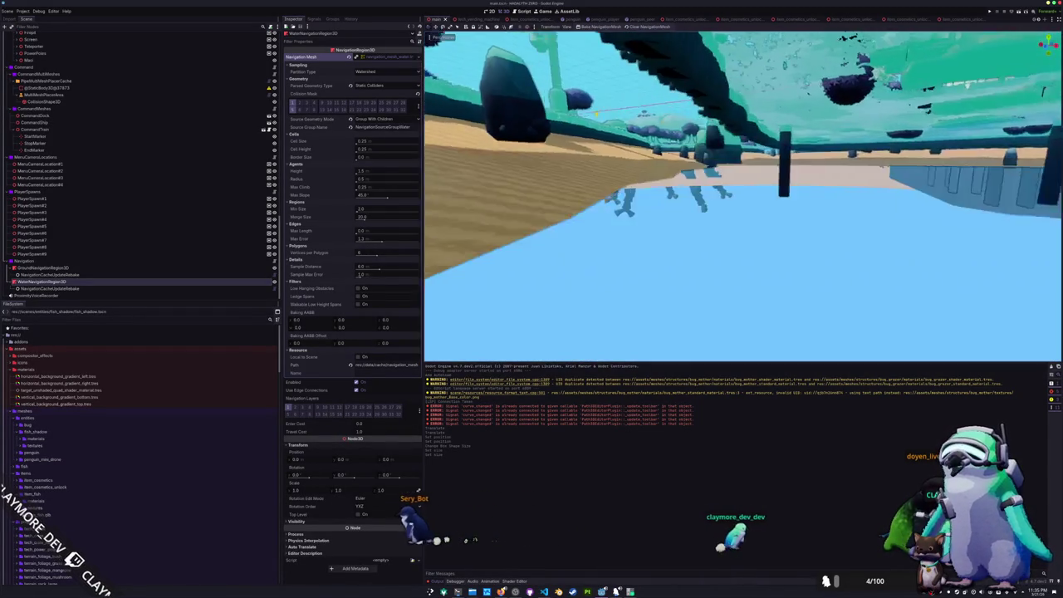
mouse_move(582, 141)
left_mouse_down()
mouse_move(553, 125)
mouse_move(610, 131)
mouse_move(566, 132)
left_mouse_up()
scroll(176, 147, "down", 5)
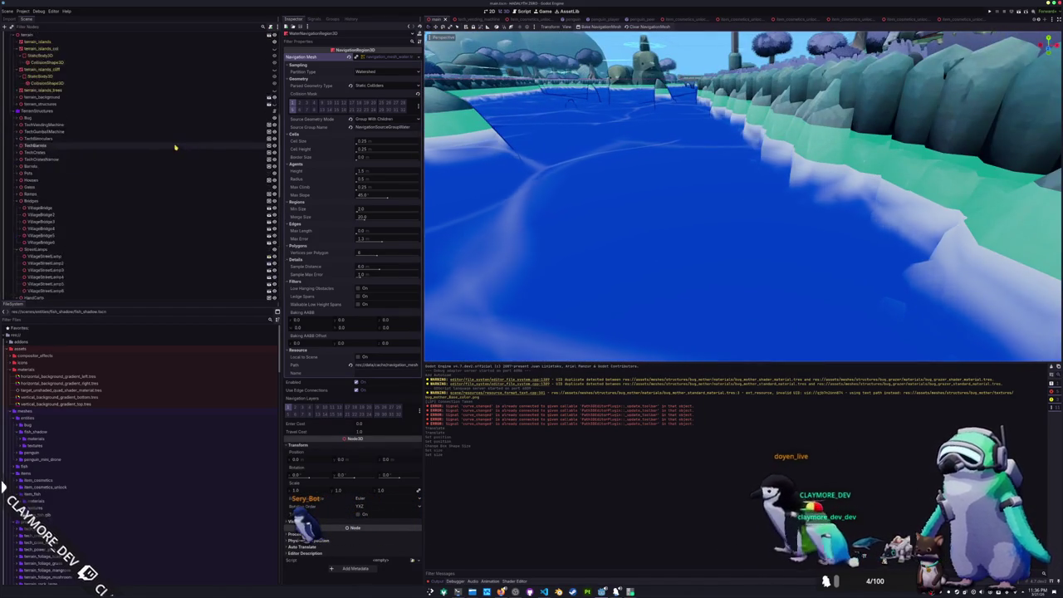
Select terrain_islands_cliff and terrain_islands_col and preview the collision mesh
scroll(166, 131, "up", 2)
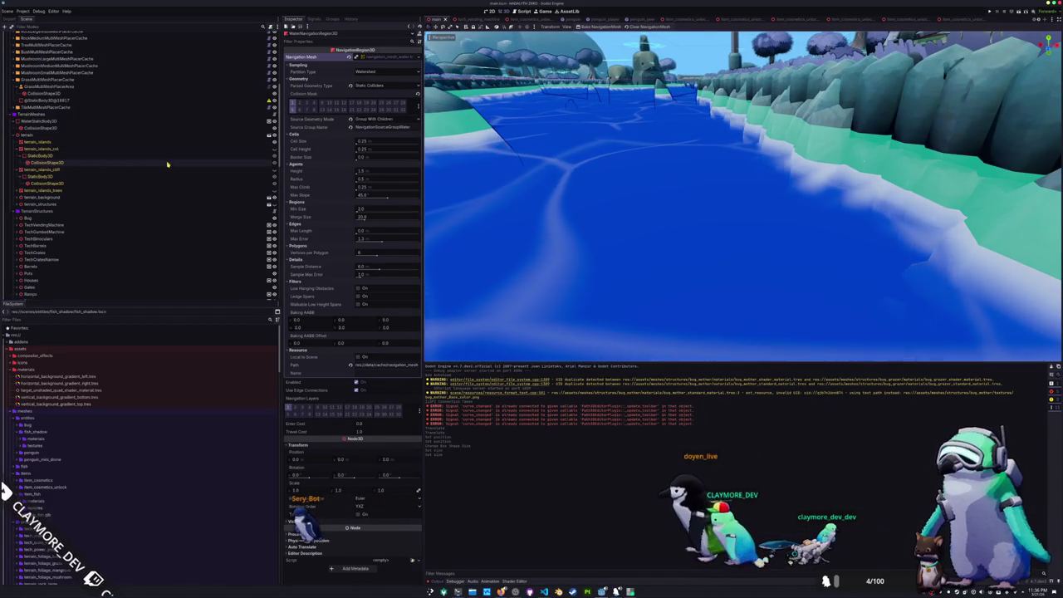
left_click(150, 172)
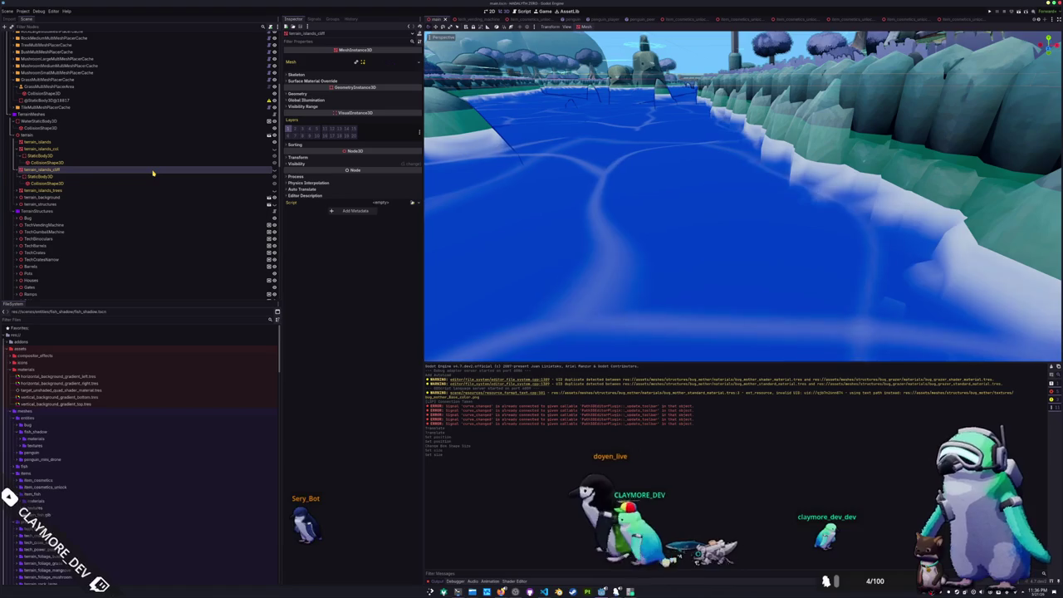
left_click(114, 151)
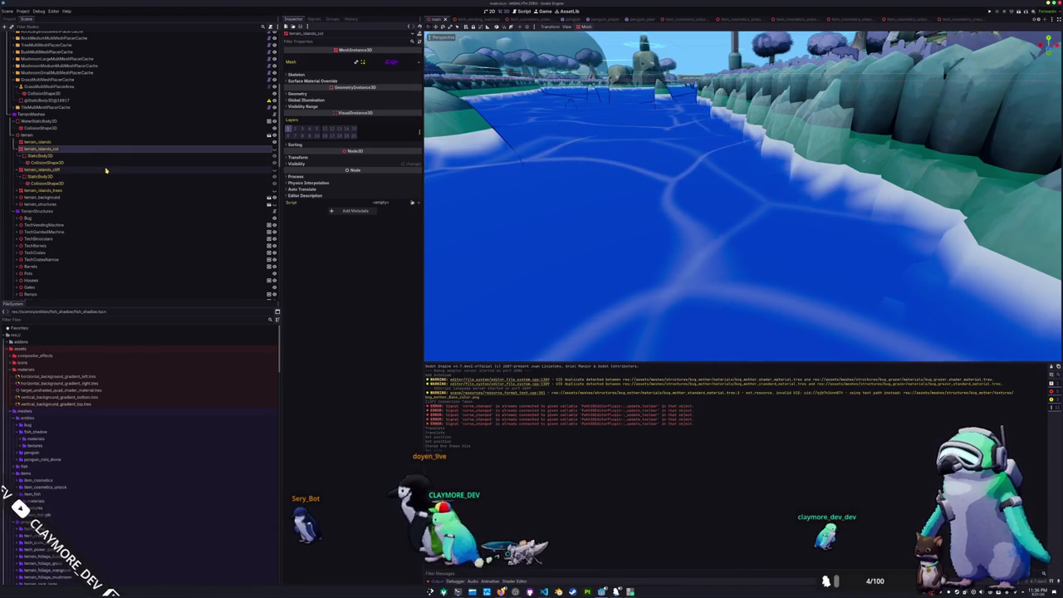
left_click(390, 62)
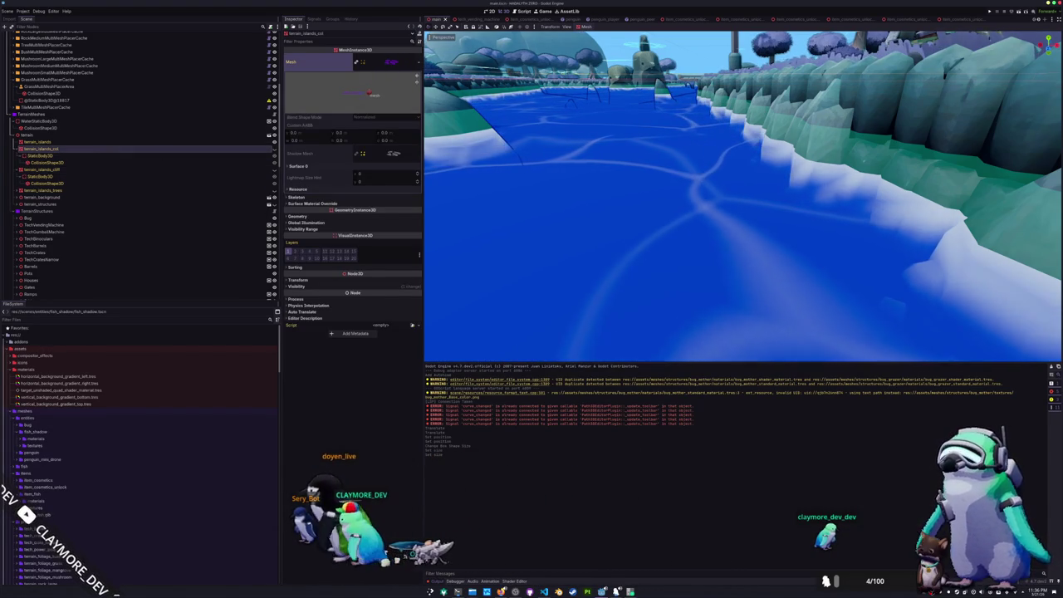
key("w")
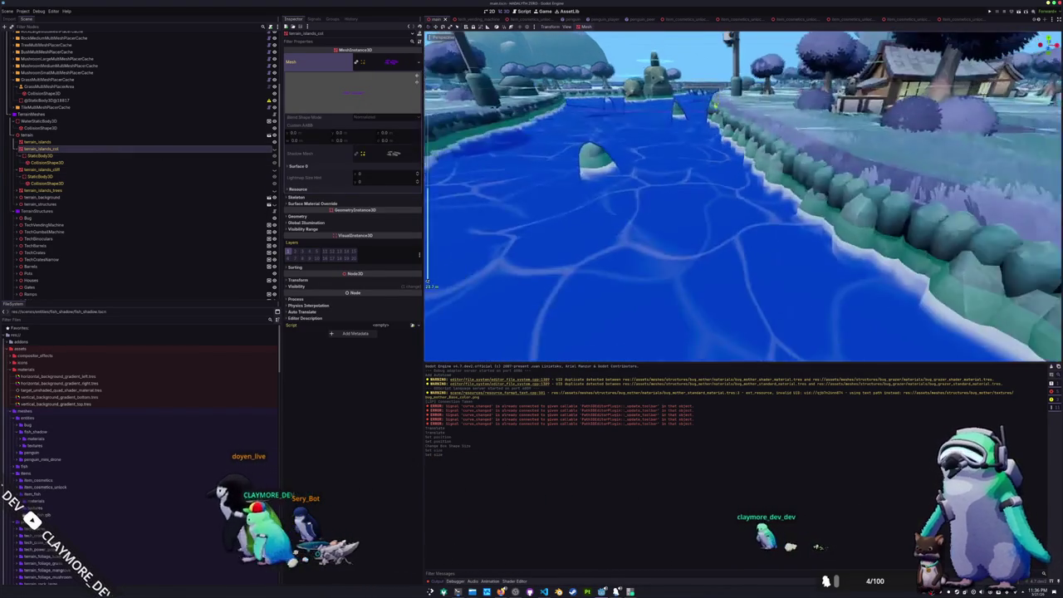
Toggle the terrain_islands mesh visibility on and off to compare
left_click(37, 142)
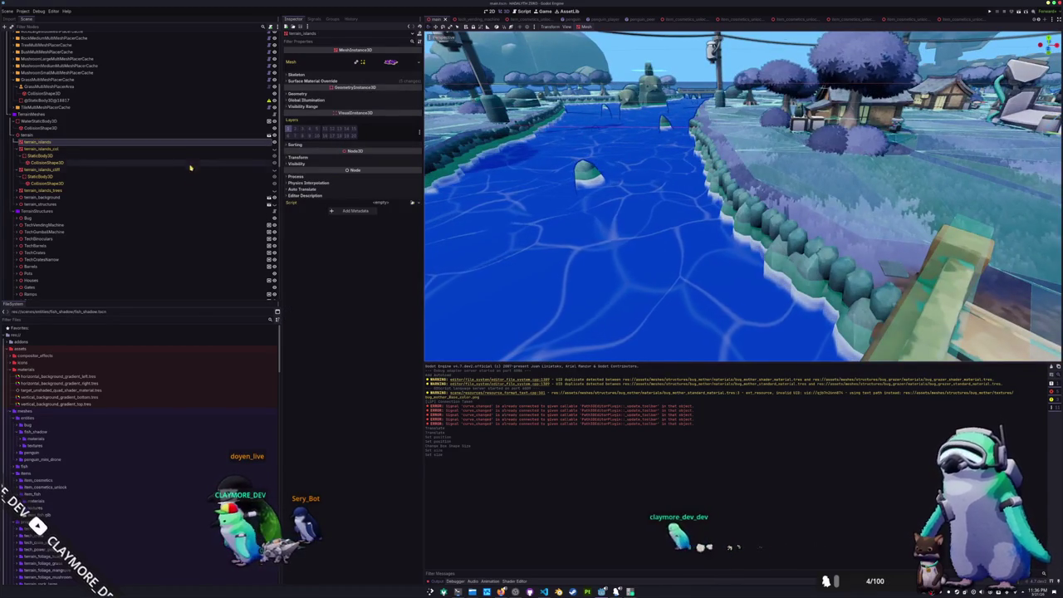
left_click(275, 143)
left_click(275, 143)
left_click(274, 143)
left_click(274, 143)
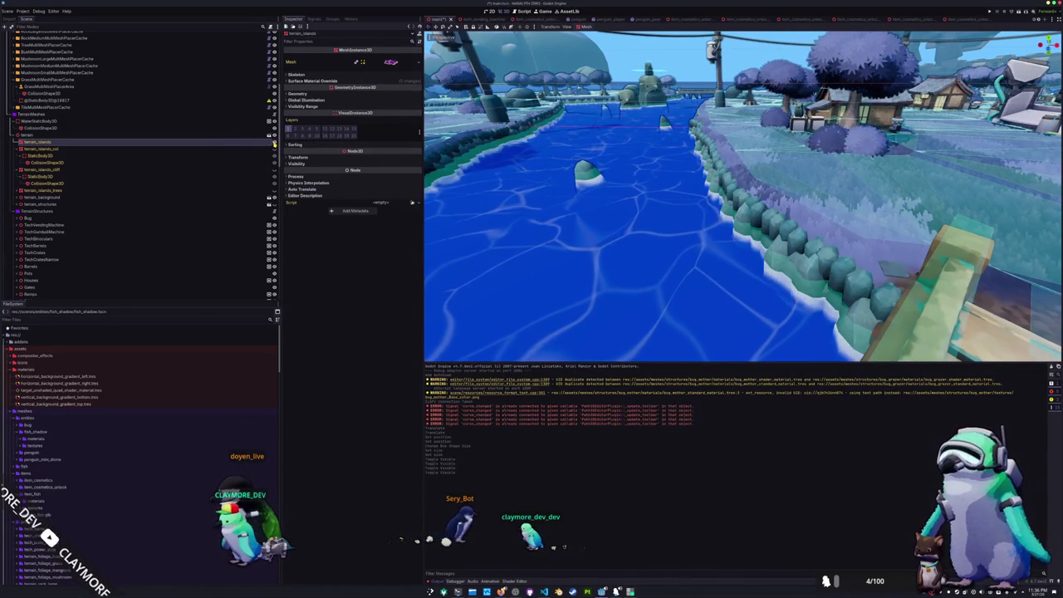
left_click(274, 143)
left_click(274, 143)
left_click(274, 143)
left_click(275, 143)
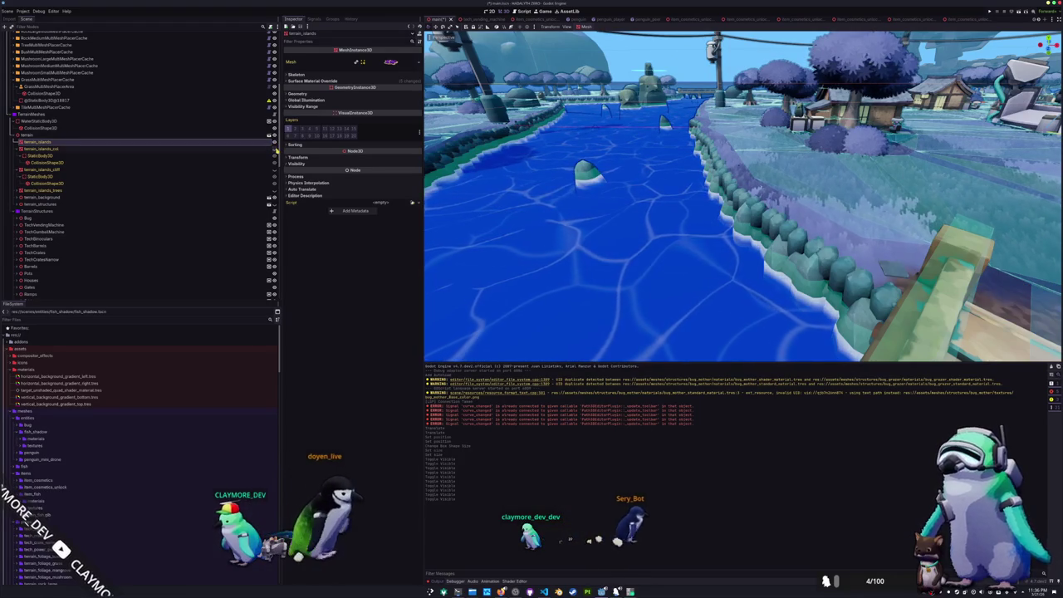
Test-move the terrain_islands_col collision mesh, undo it, and save the scene
left_click(276, 149)
key("f")
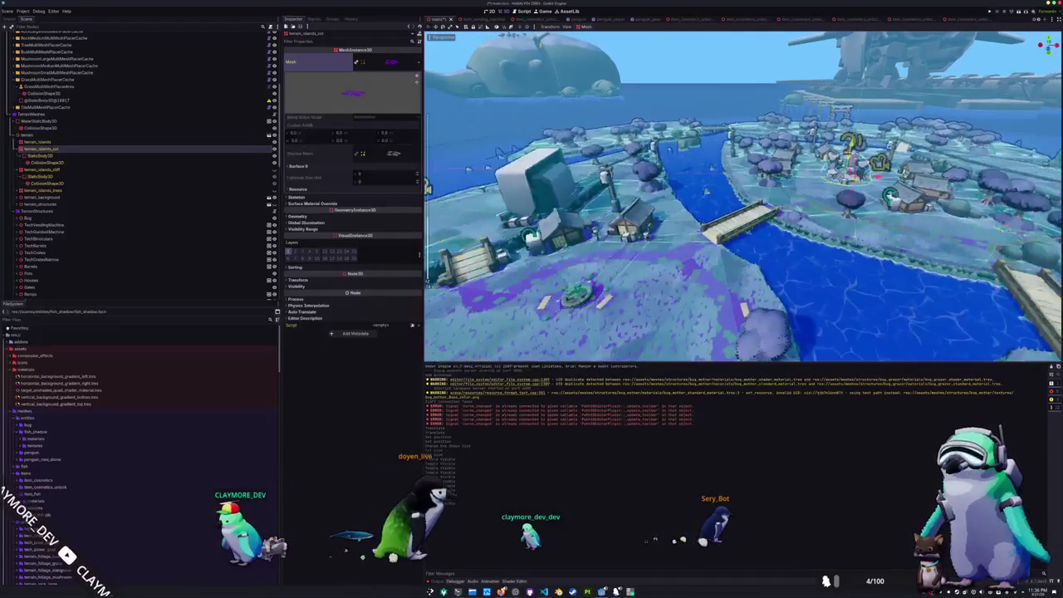
left_click_drag(851, 133, 861, 104)
key("ctrl+z")
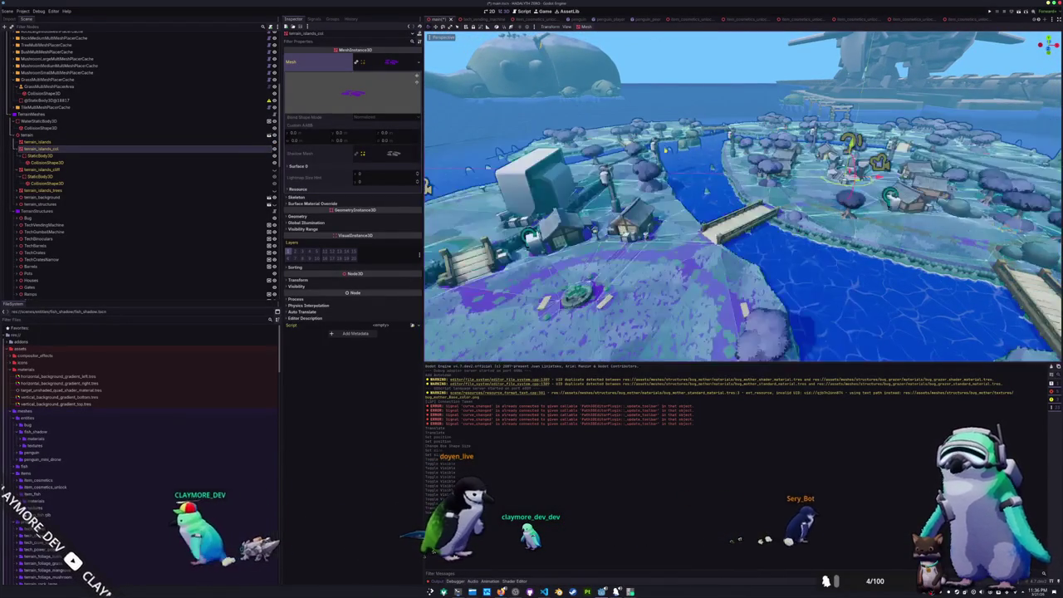
left_click(110, 170)
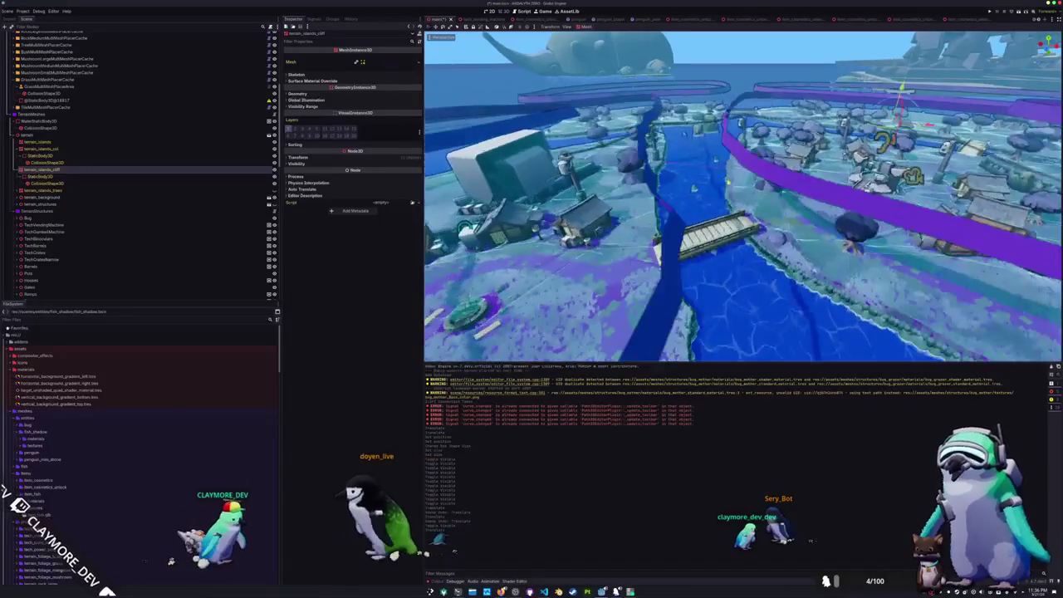
key("ctrl+s")
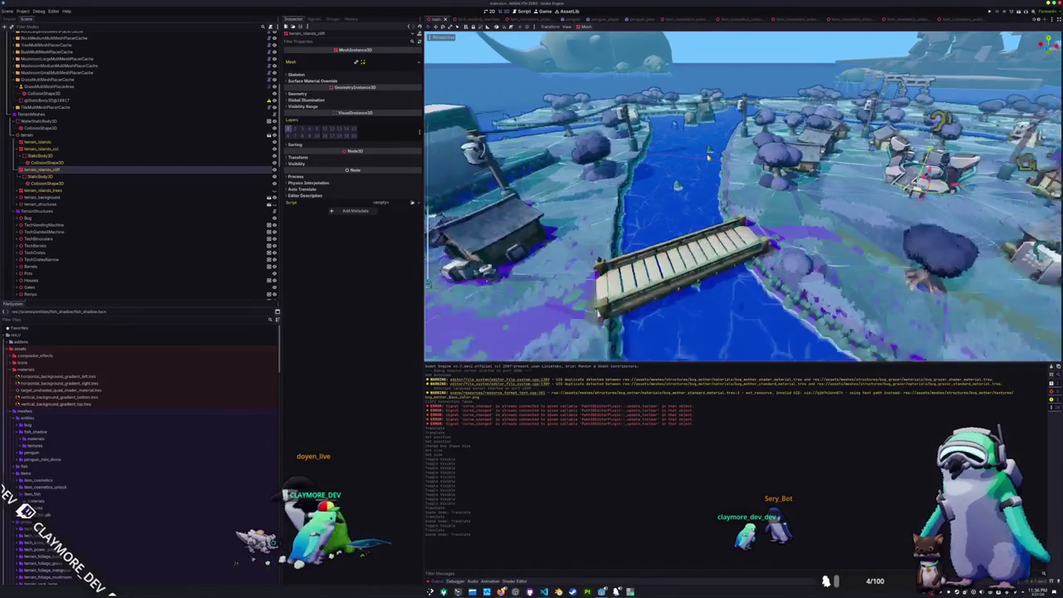
Review the group memberships of terrain_islands_cliff and WaterStaticBody3D in the Groups tab
right_click(100, 171)
left_click(331, 18)
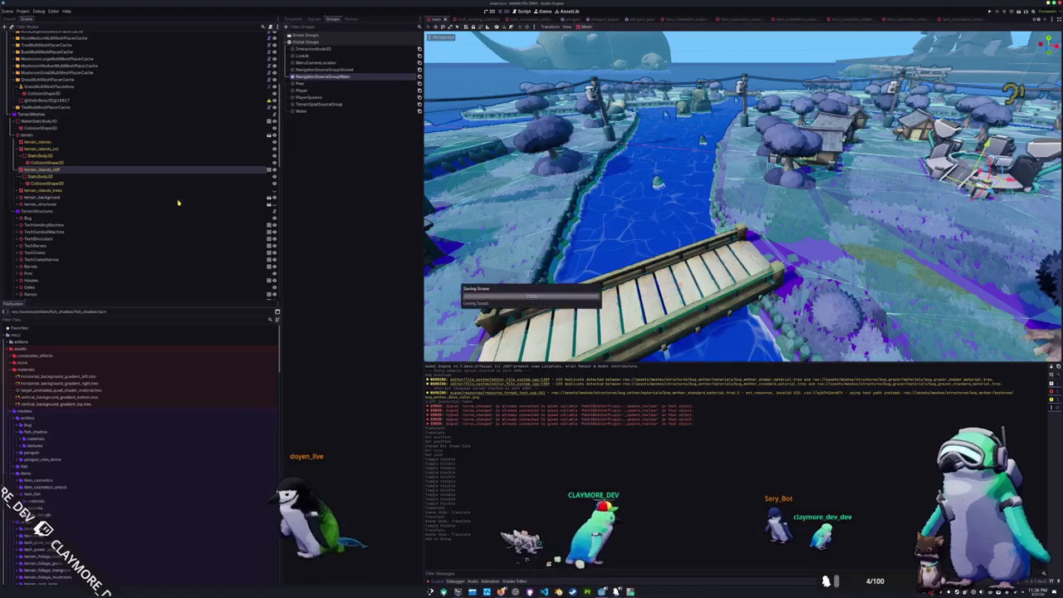
left_click(147, 122)
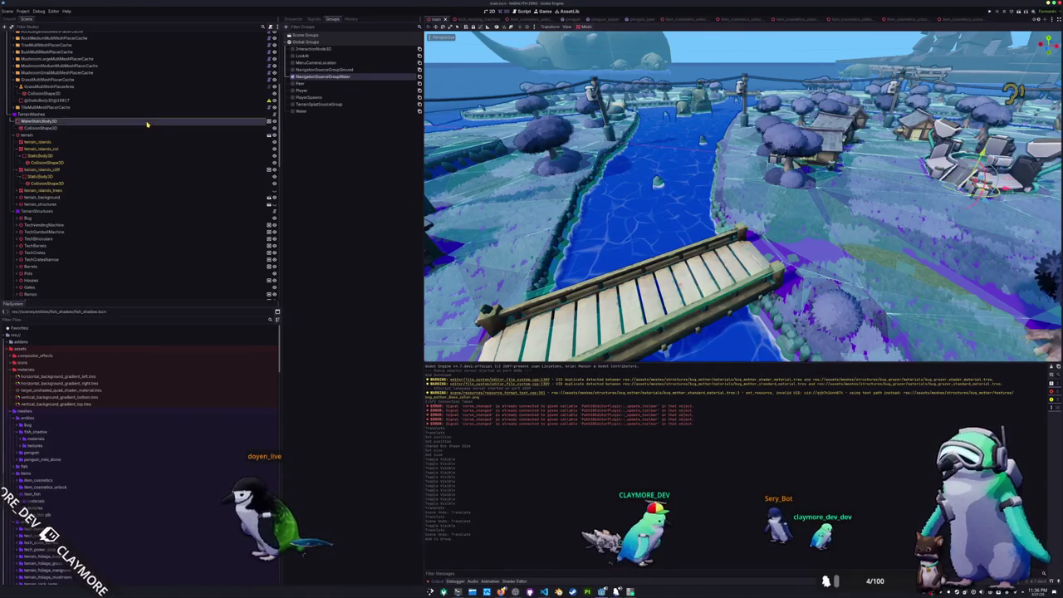
left_click(142, 170)
scroll(142, 218, "down", 10)
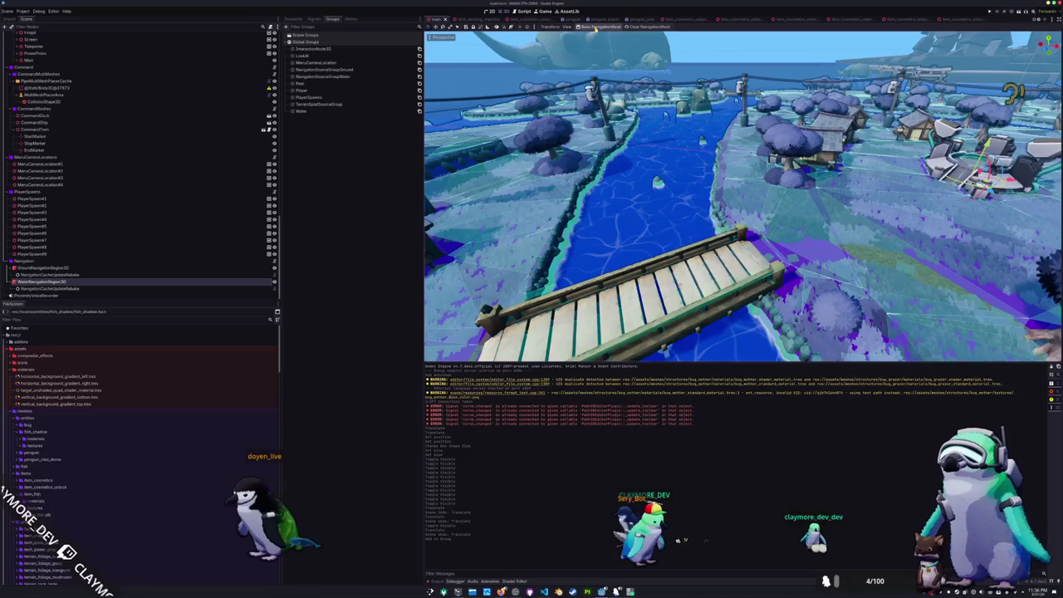
scroll(739, 200, "up", 5)
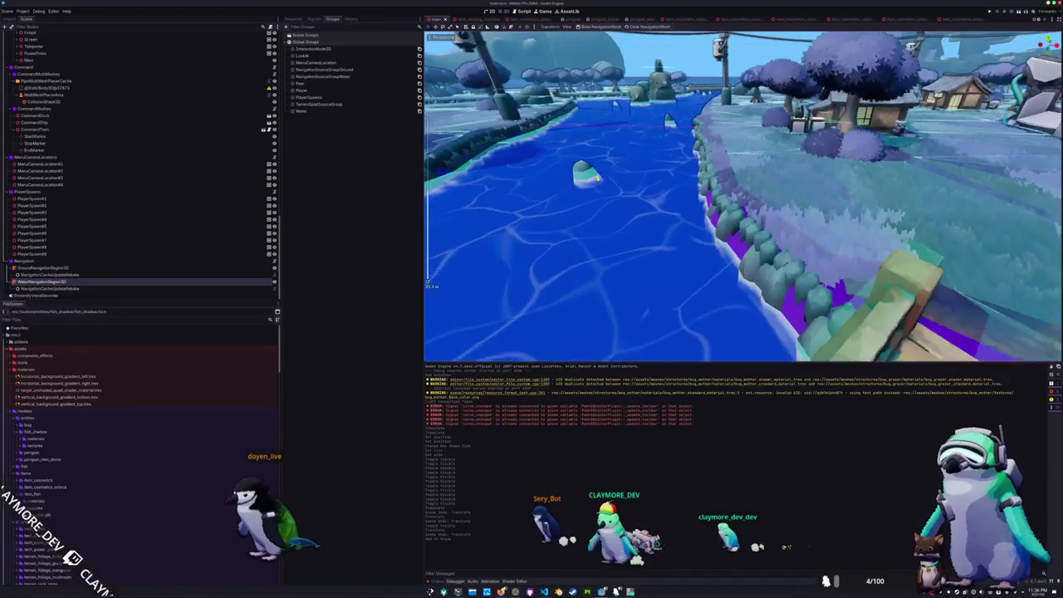
scroll(581, 164, "up", 5)
left_click_drag(582, 164, 591, 165)
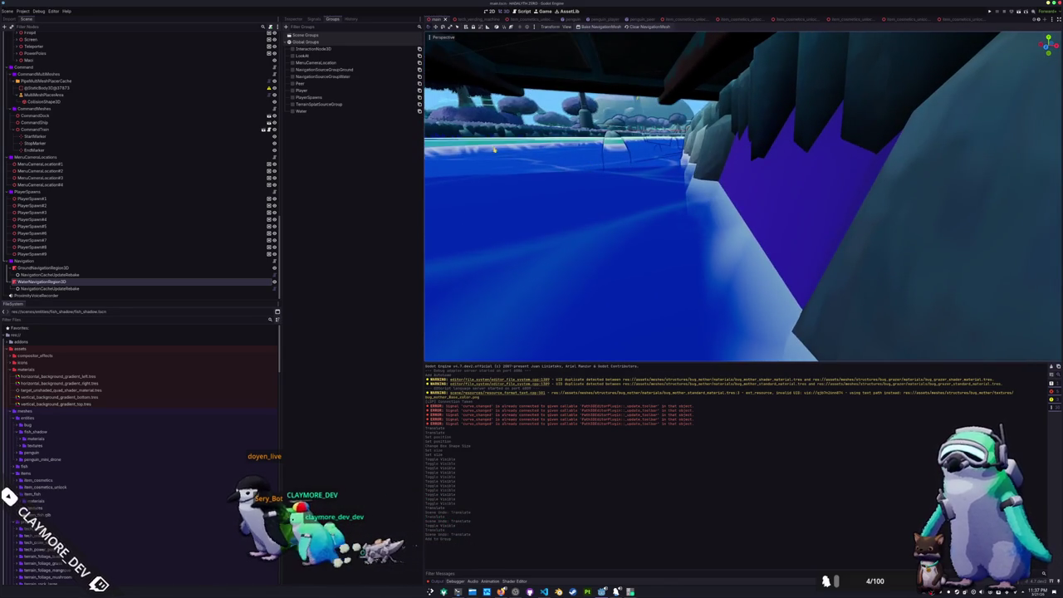
Bring up WaterNavigationRegion3D's navigation mesh settings in the Inspector
left_click(99, 275)
left_click(90, 282)
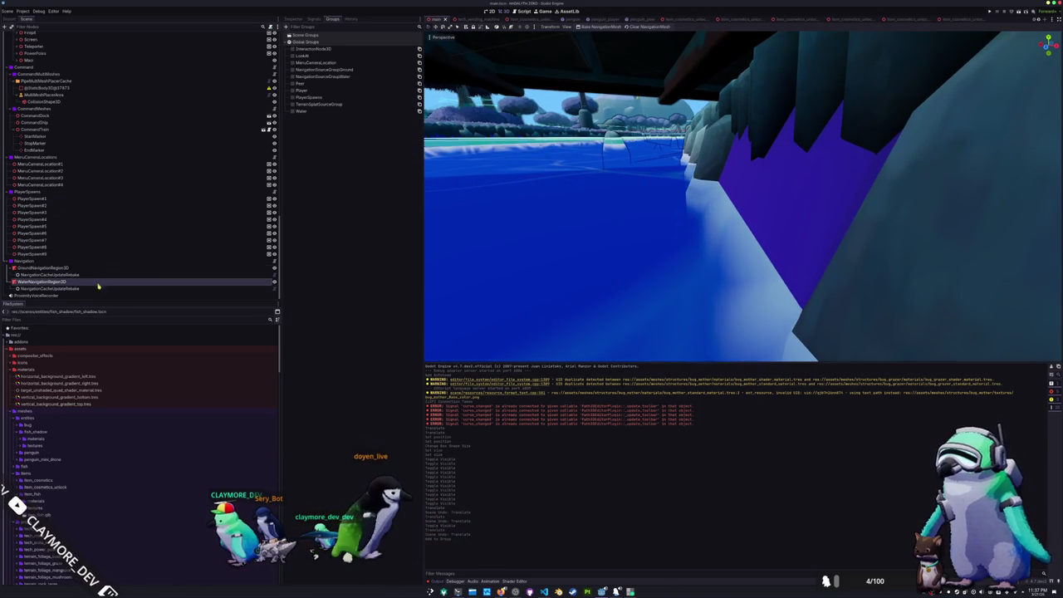
left_click(294, 18)
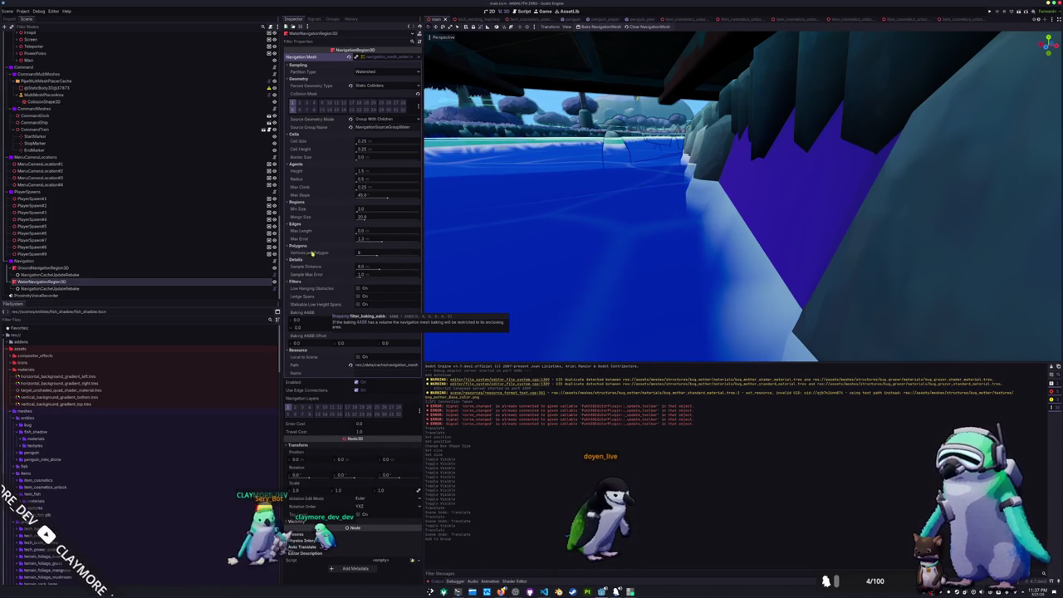
Set the agent radius to 2.0, rebake the water navmesh, and select the WaterPlane
type("2")
key("Return")
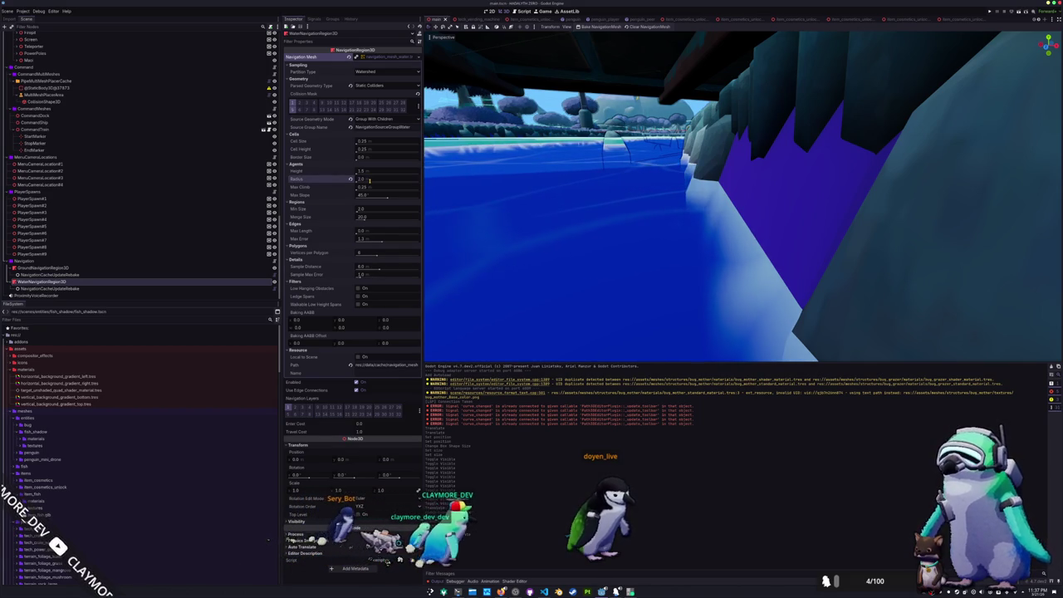
left_click(595, 26)
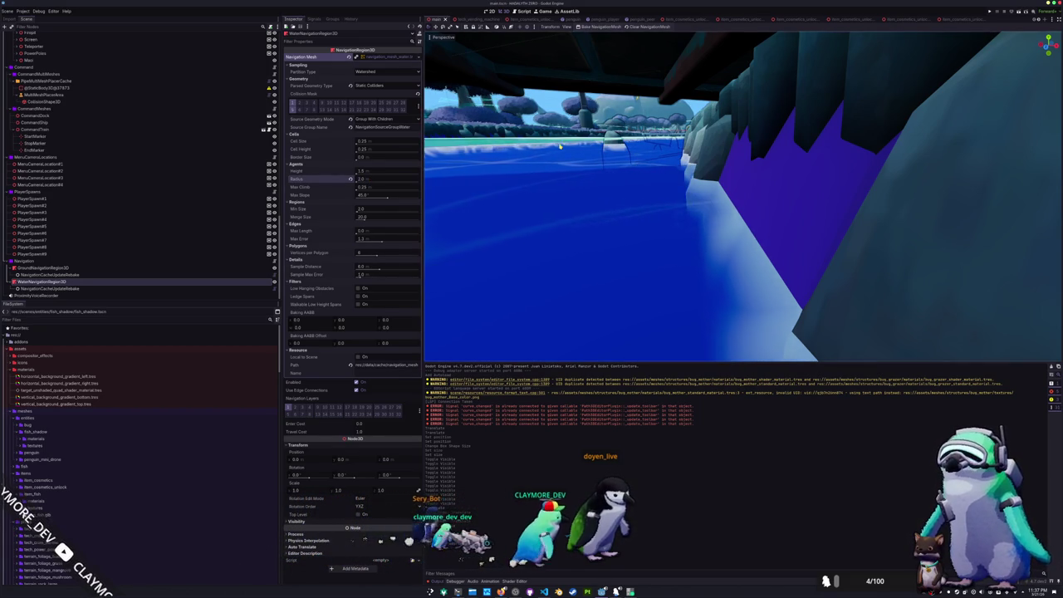
scroll(561, 148, "down", 5)
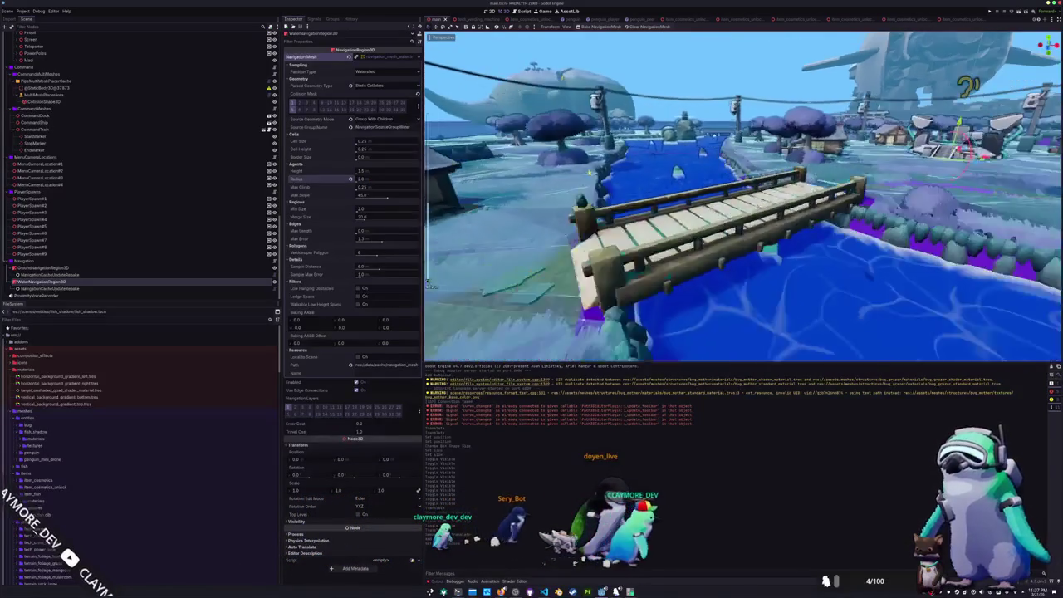
scroll(588, 172, "up", 5)
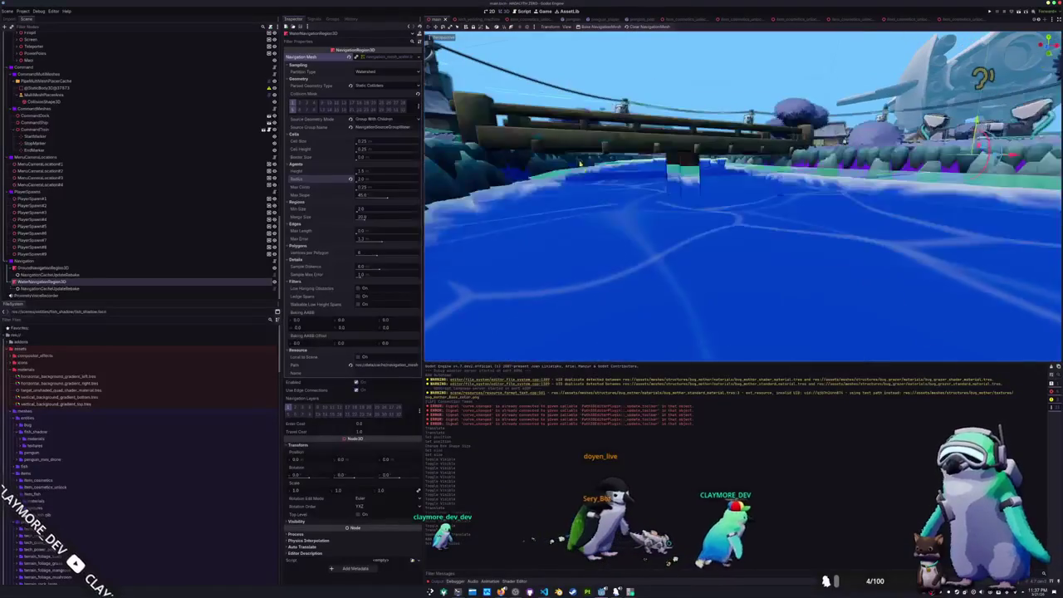
scroll(628, 245, "up", 5)
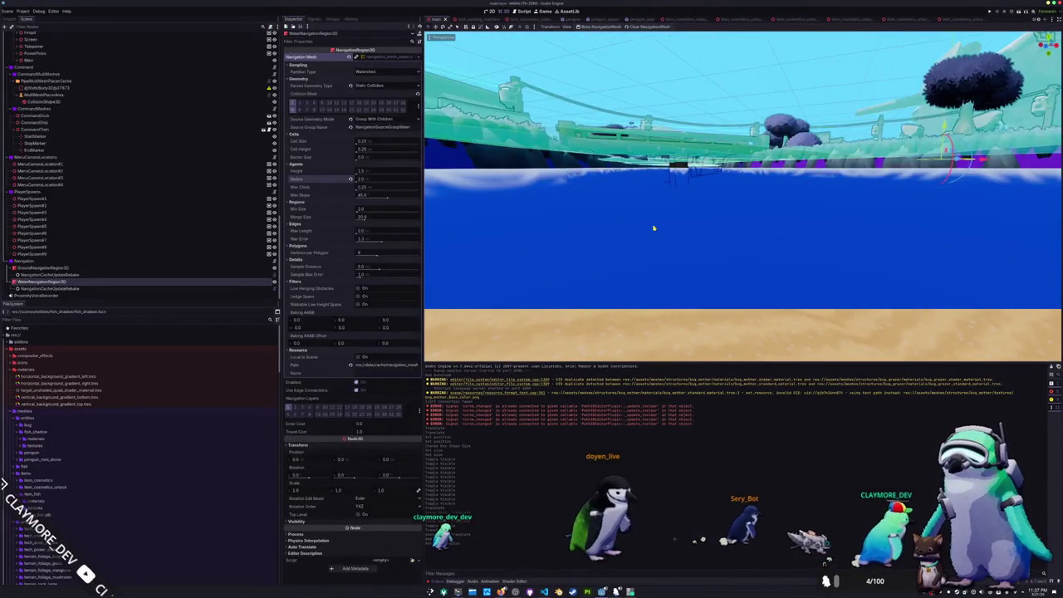
left_click(654, 227)
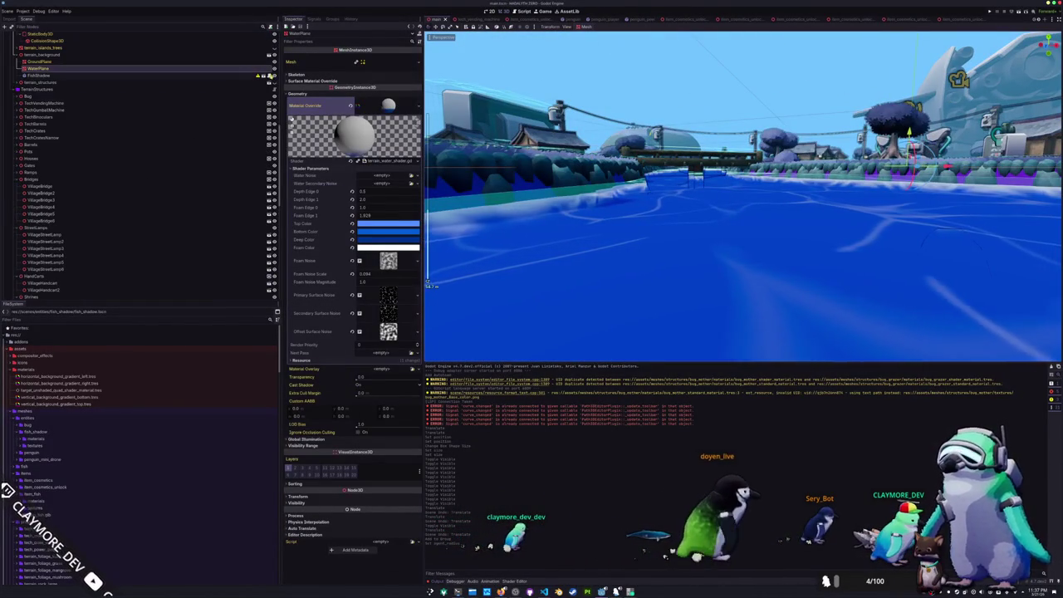
left_click(274, 69)
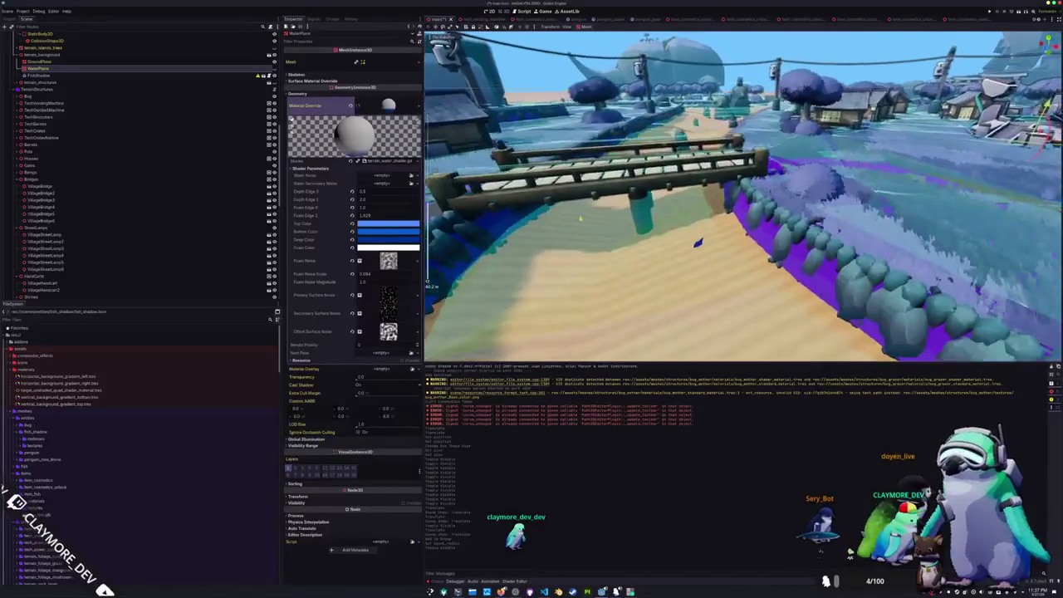
scroll(594, 219, "up", 5)
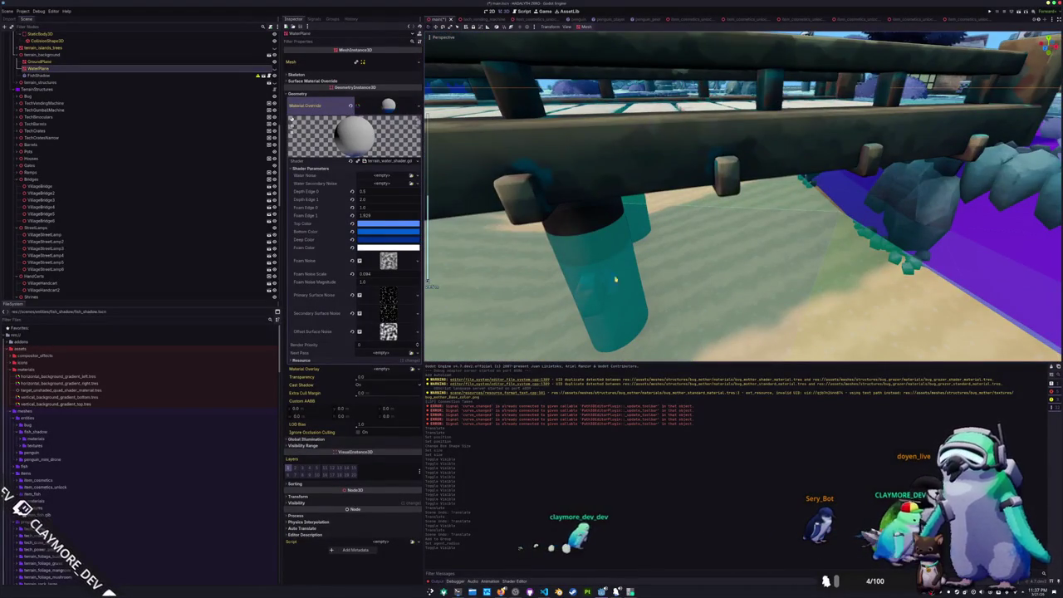
scroll(609, 264, "down", 5)
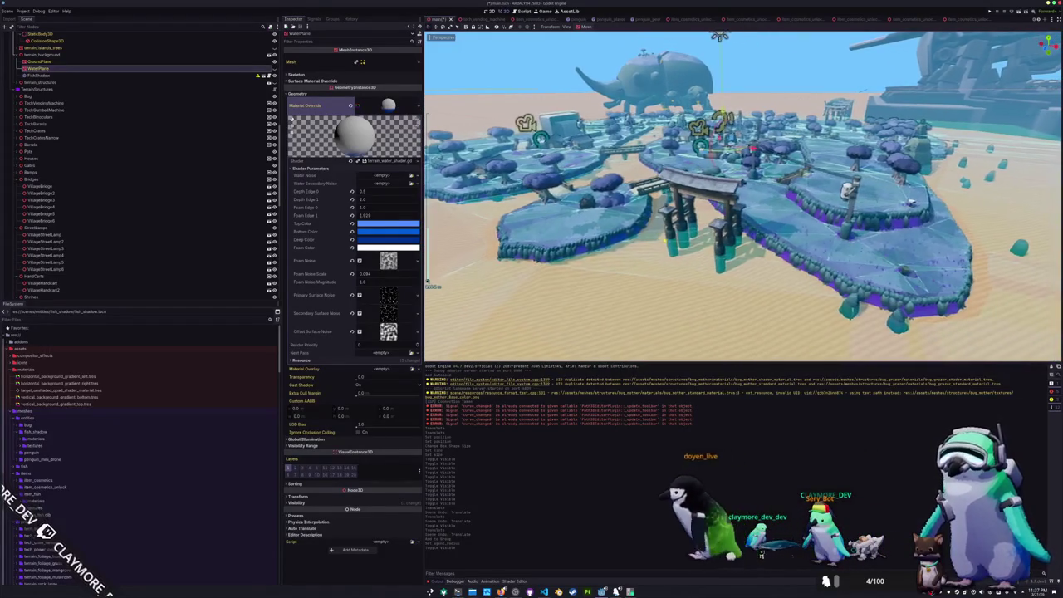
key("w")
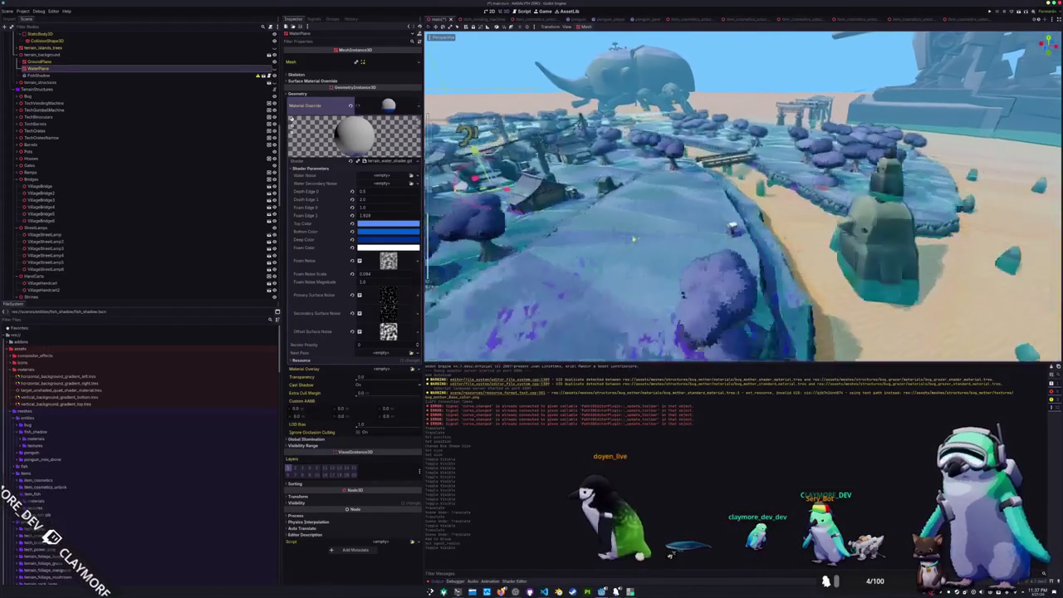
key("w")
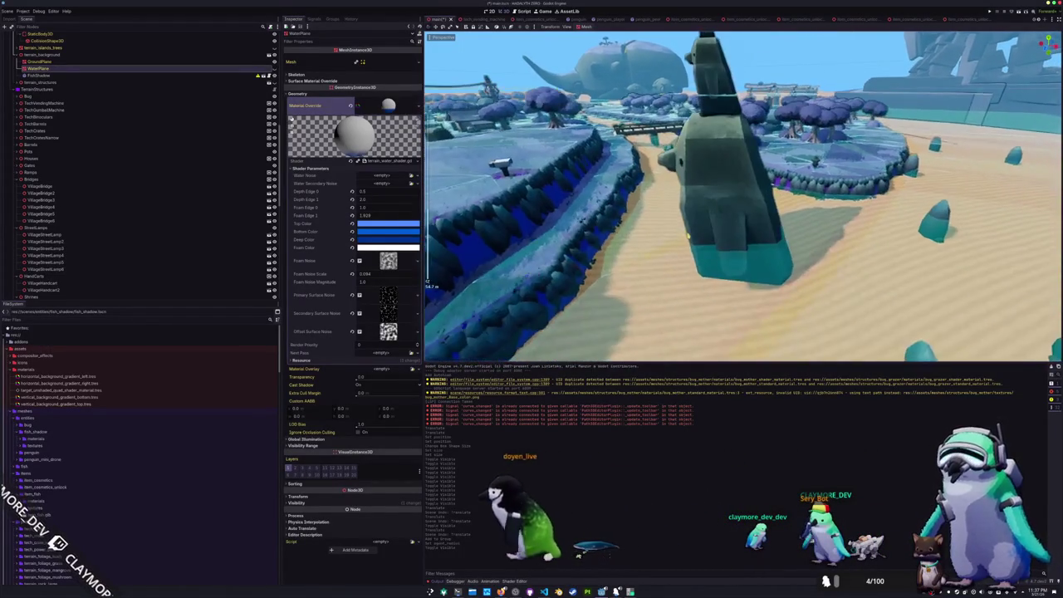
key("w")
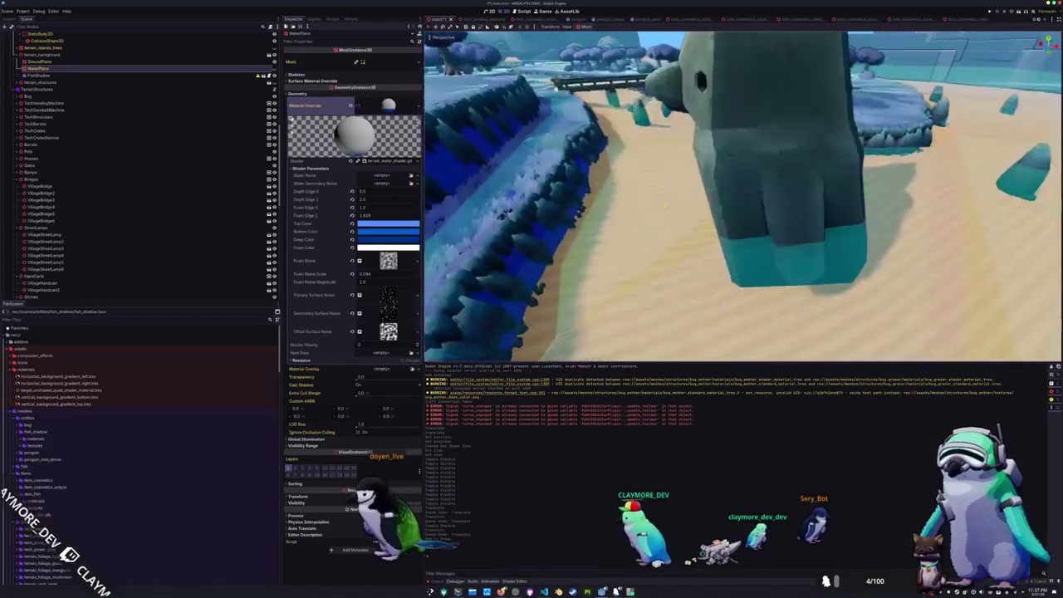
key("s")
key("s")
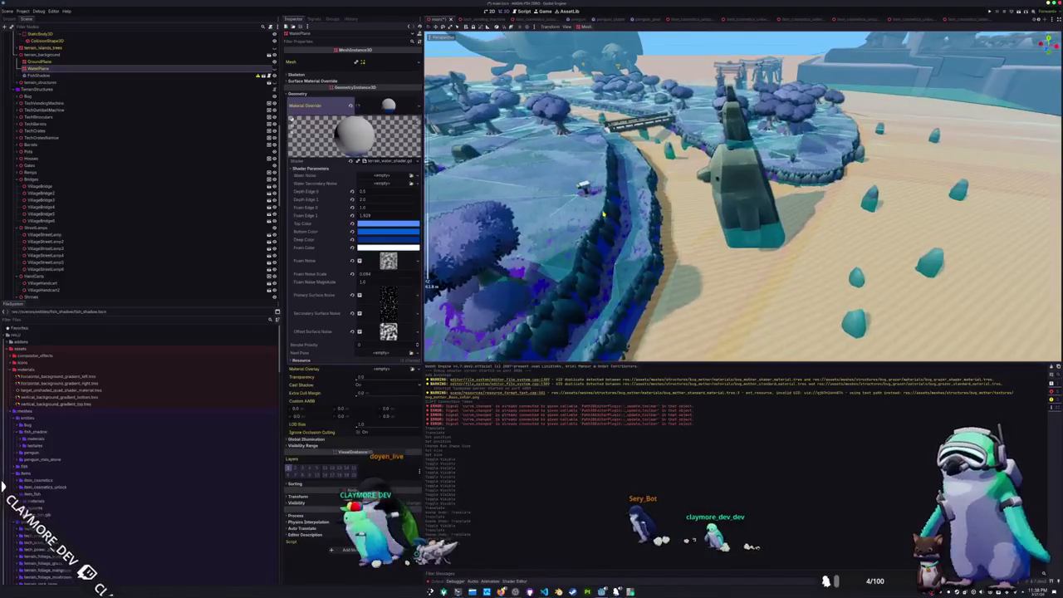
key("w")
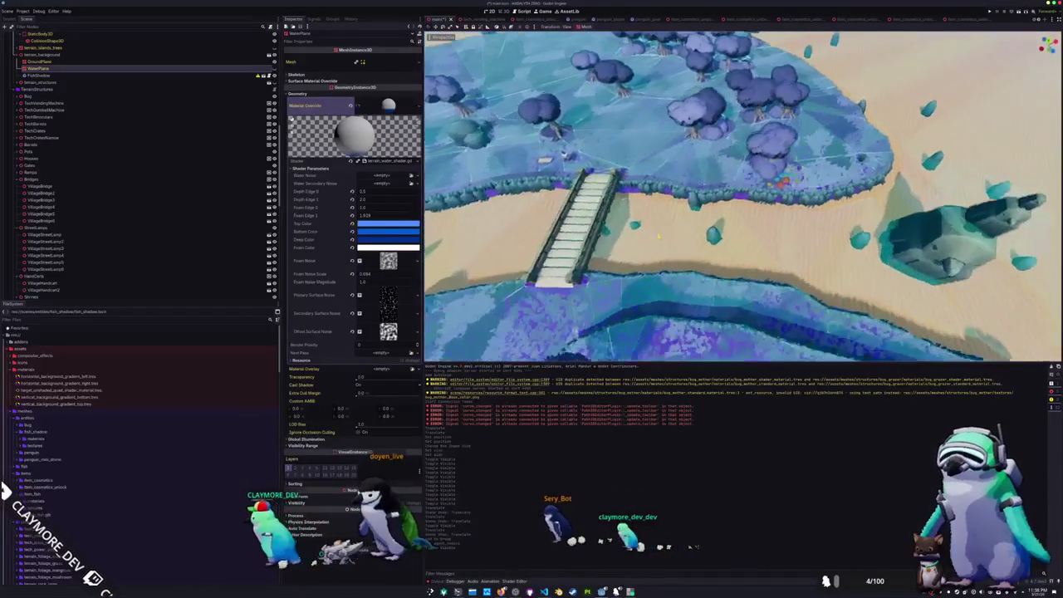
key("w")
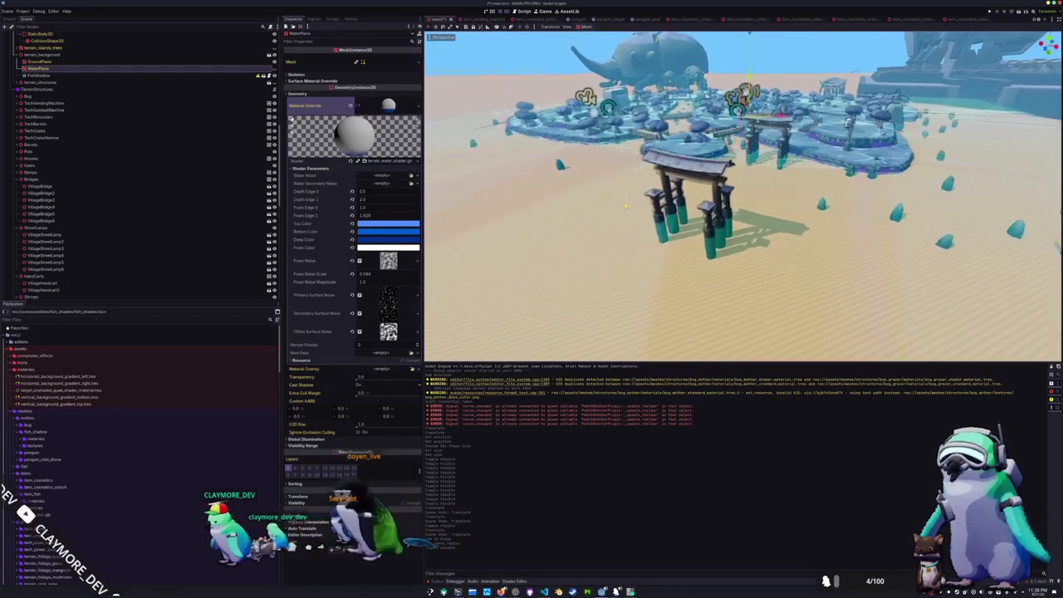
key("w")
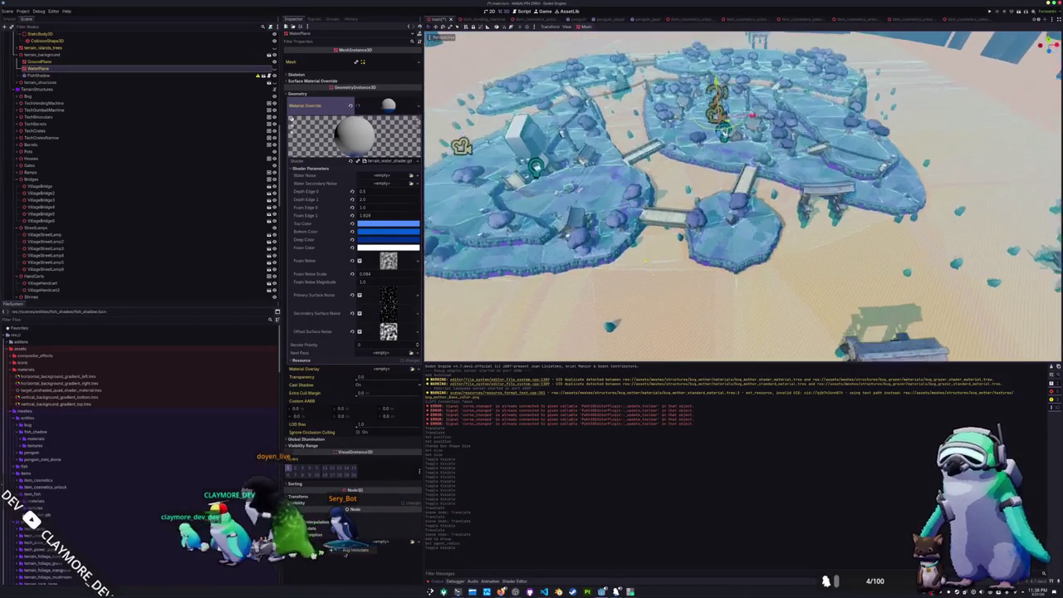
key("w")
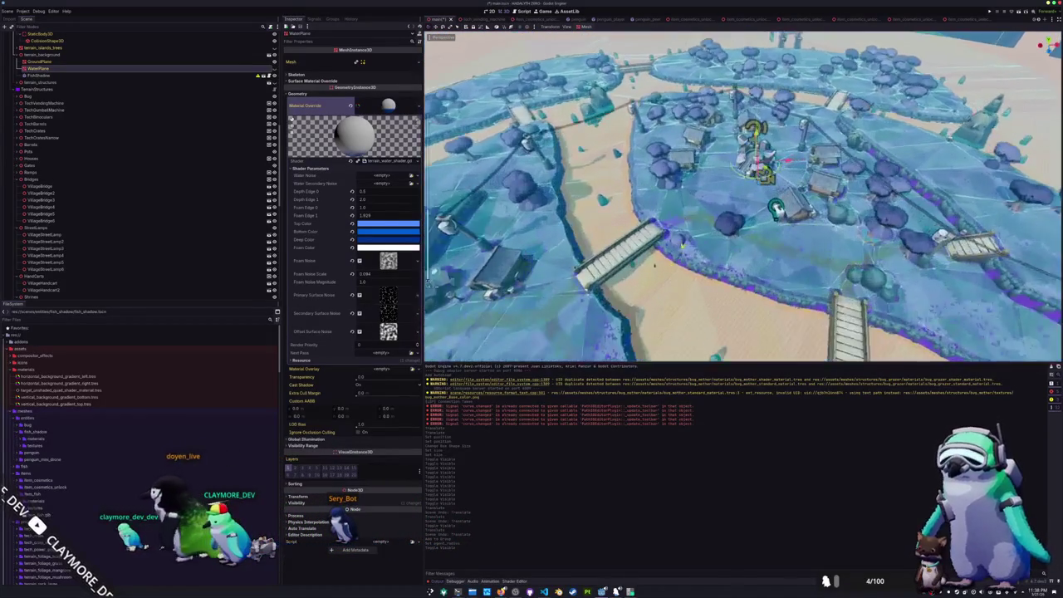
key("s")
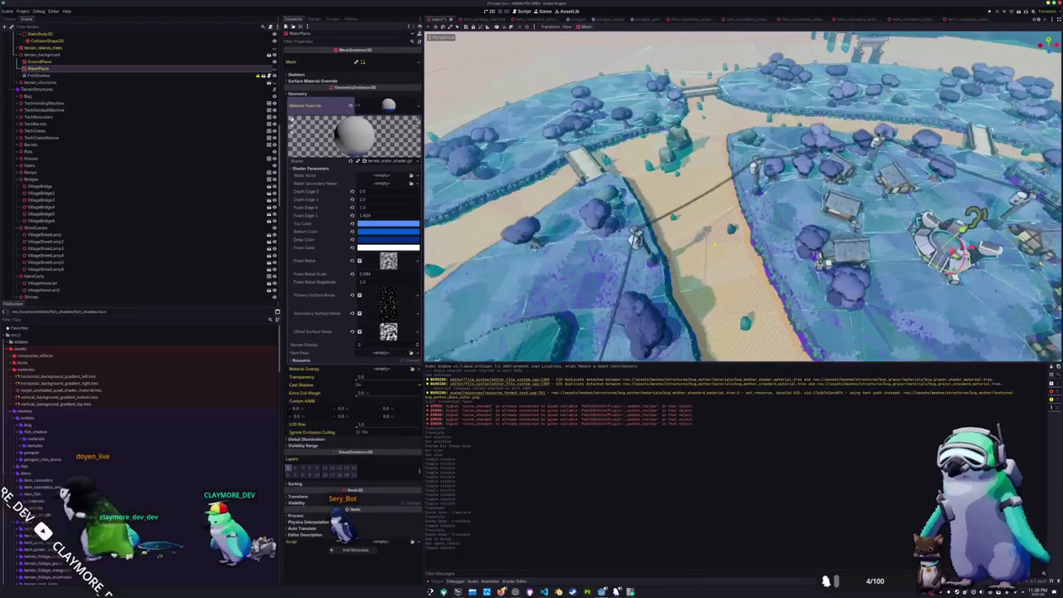
key("w")
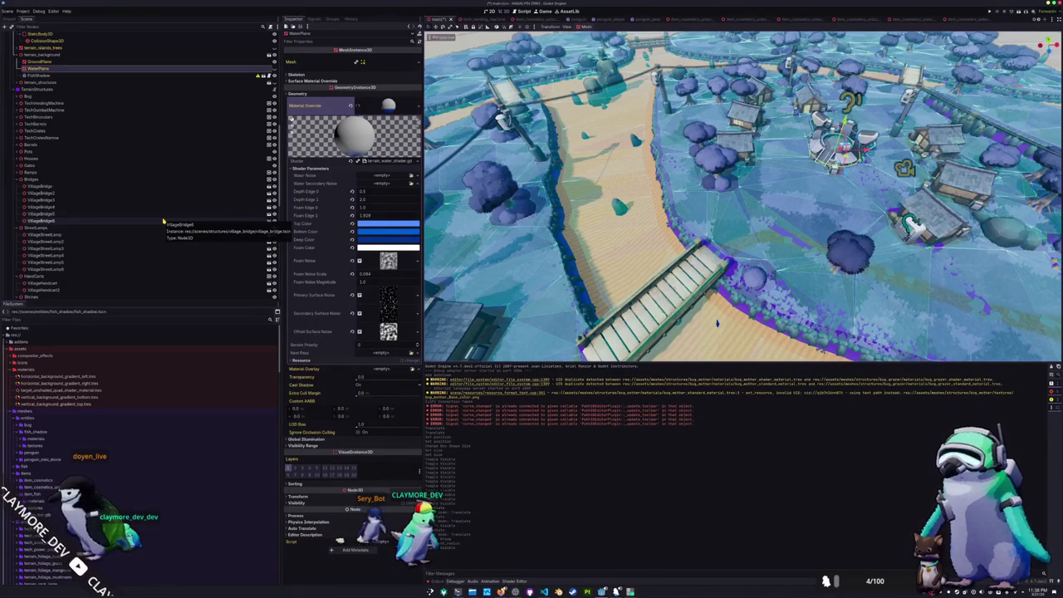
mouse_move(712, 296)
left_mouse_down()
mouse_move(692, 308)
mouse_move(669, 247)
mouse_move(722, 259)
mouse_move(767, 287)
left_mouse_up()
scroll(144, 208, "up", 3)
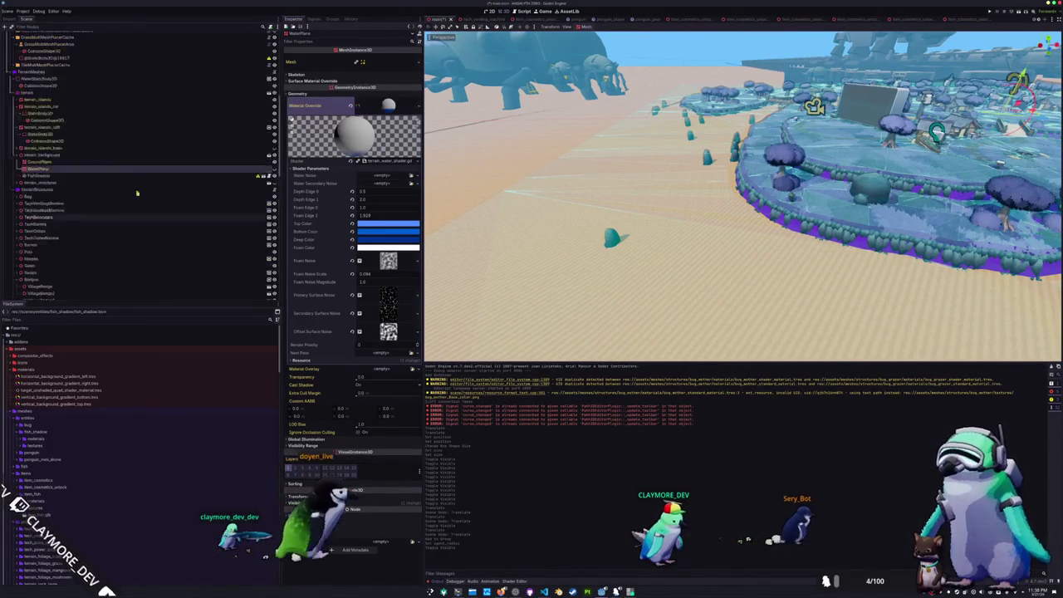
Make the WaterPlane visible again, select terrain_islands_cliff, and save the main scene
left_click(275, 203)
left_click(275, 202)
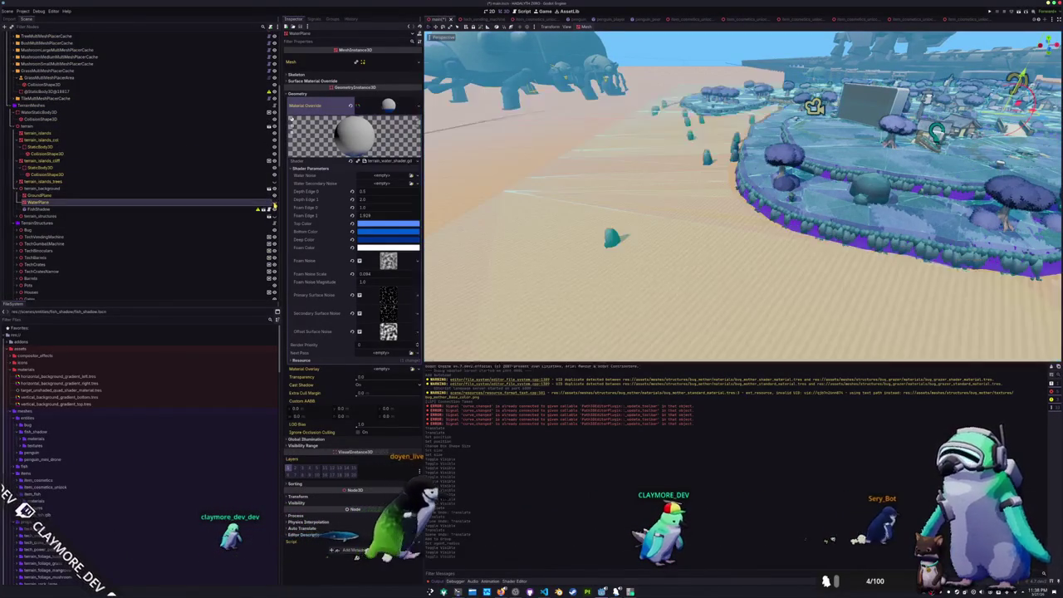
left_click(275, 205)
left_click(275, 204)
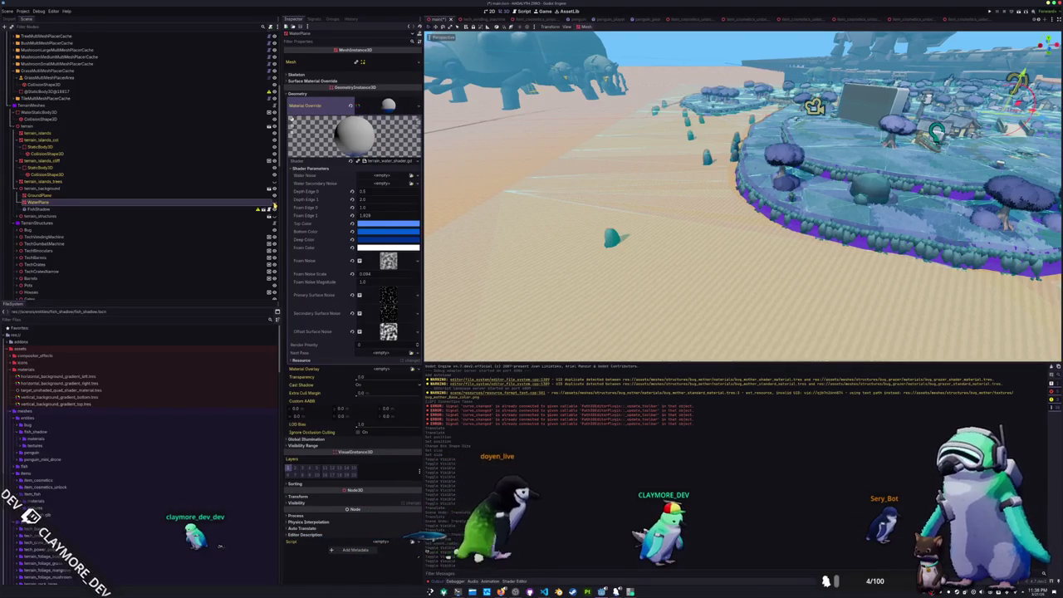
left_click(275, 204)
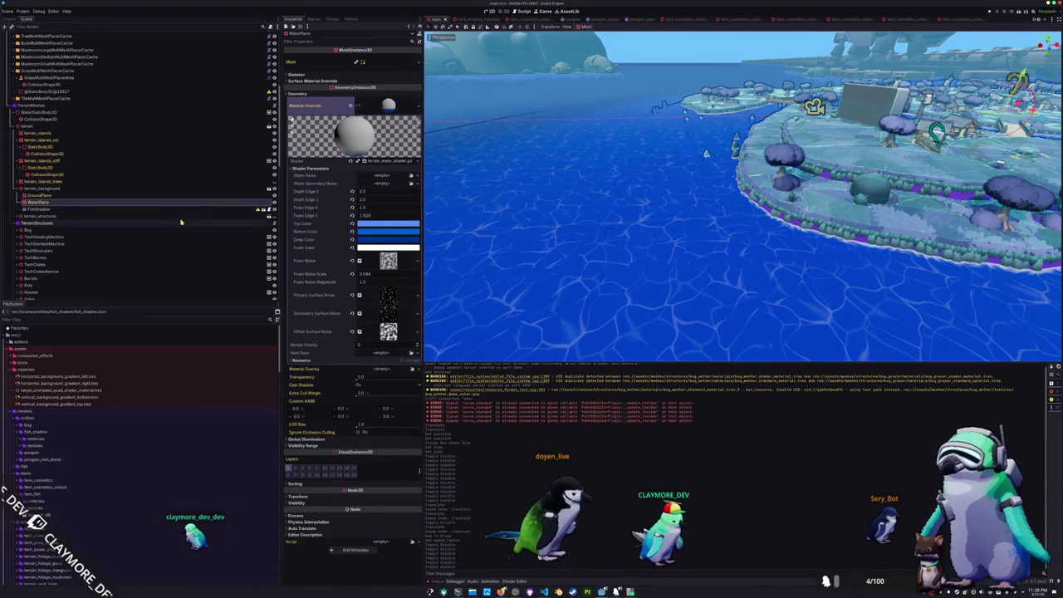
left_click(228, 181)
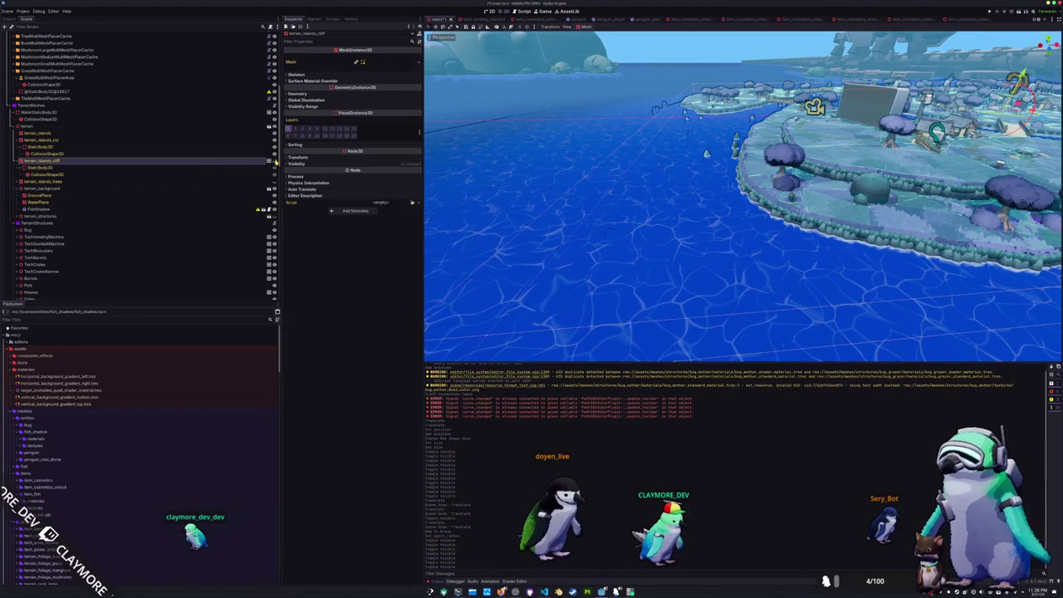
key("f")
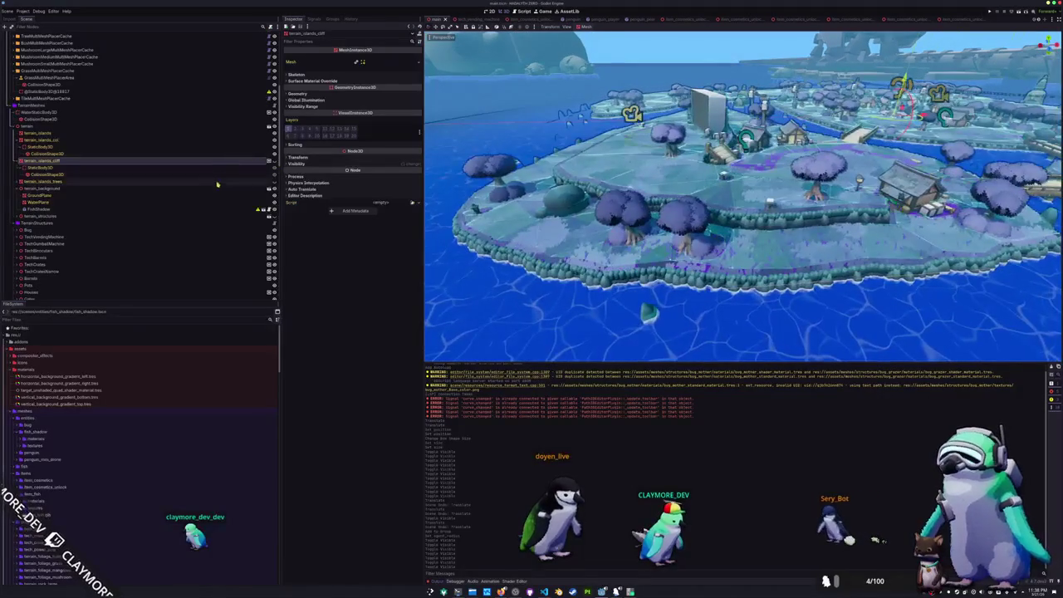
Select the Bridges node and open the VillageBridge scene for editing
scroll(158, 221, "down", 5)
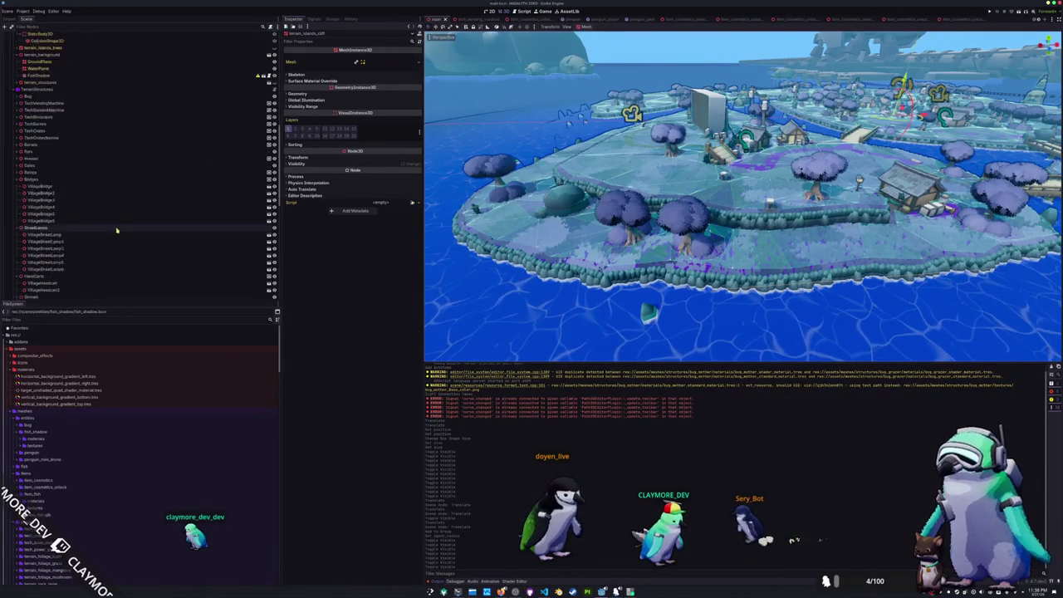
left_click(74, 147)
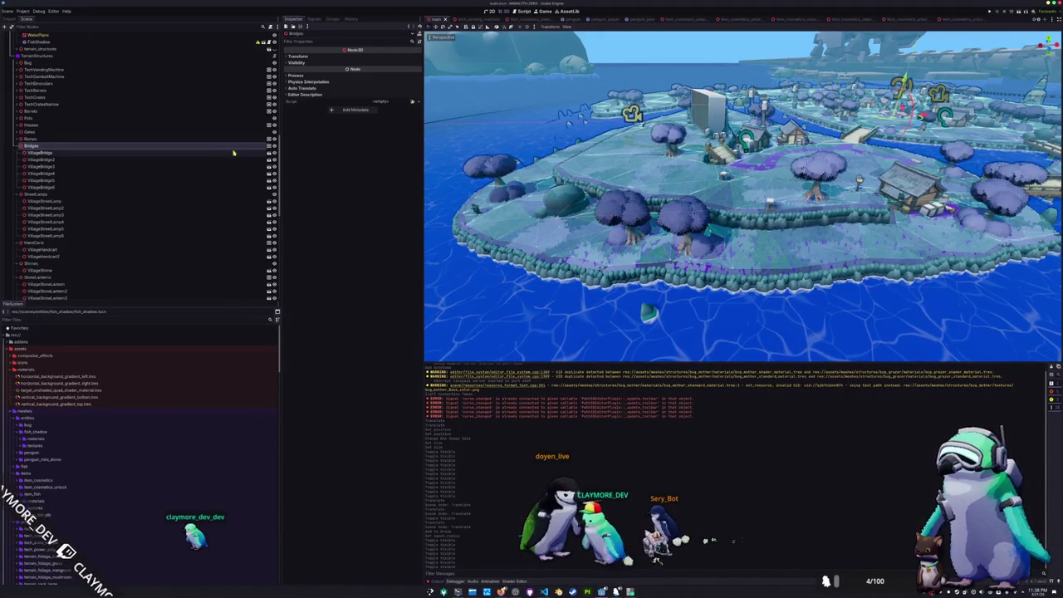
left_click(268, 154)
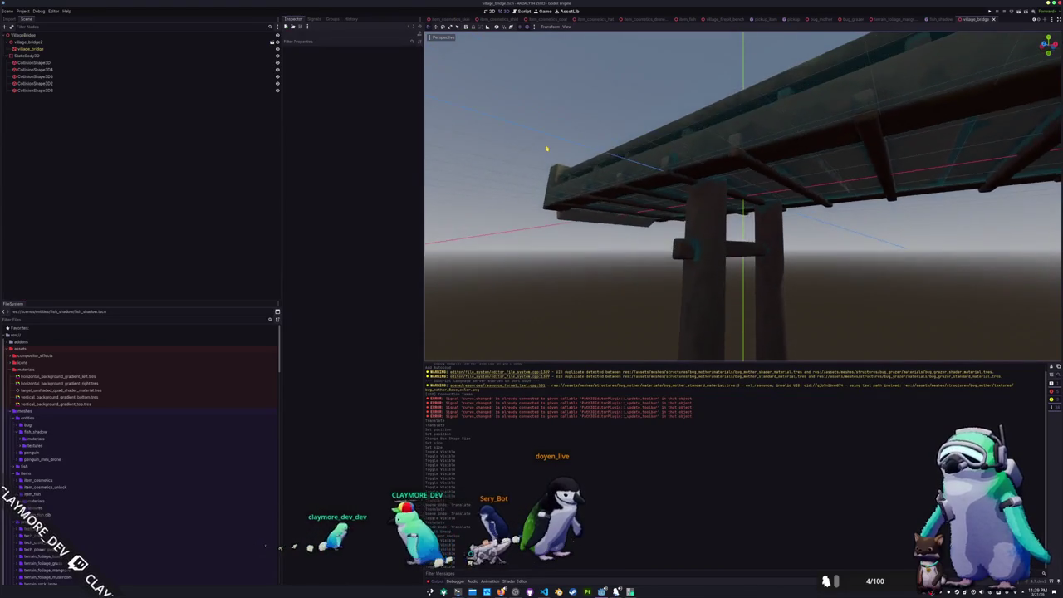
Frame the bridge's collision shapes and duplicate the first CollisionShape3D
left_click(50, 90)
key("f")
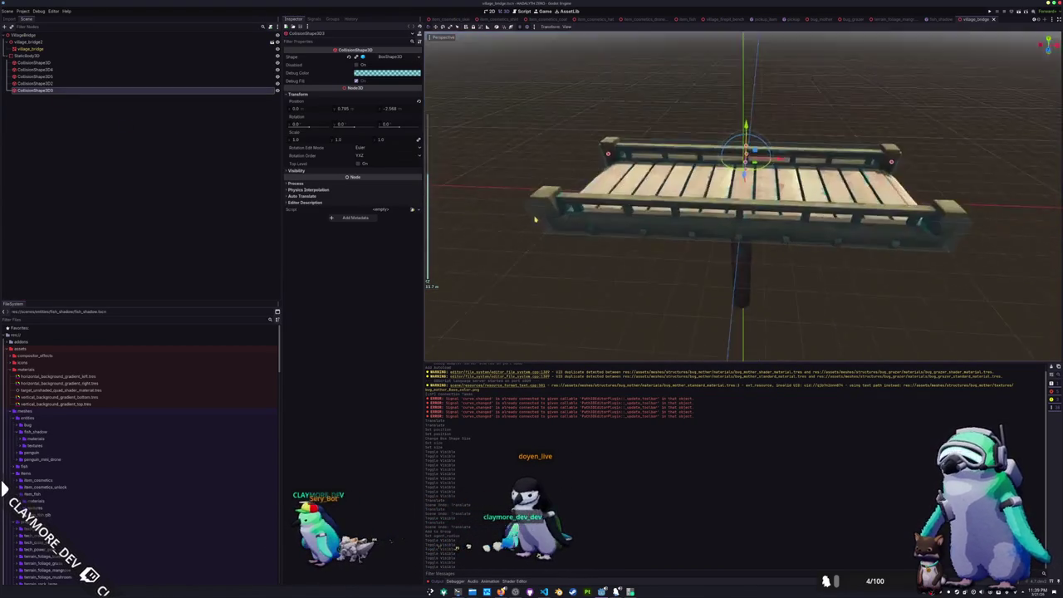
left_click(33, 63)
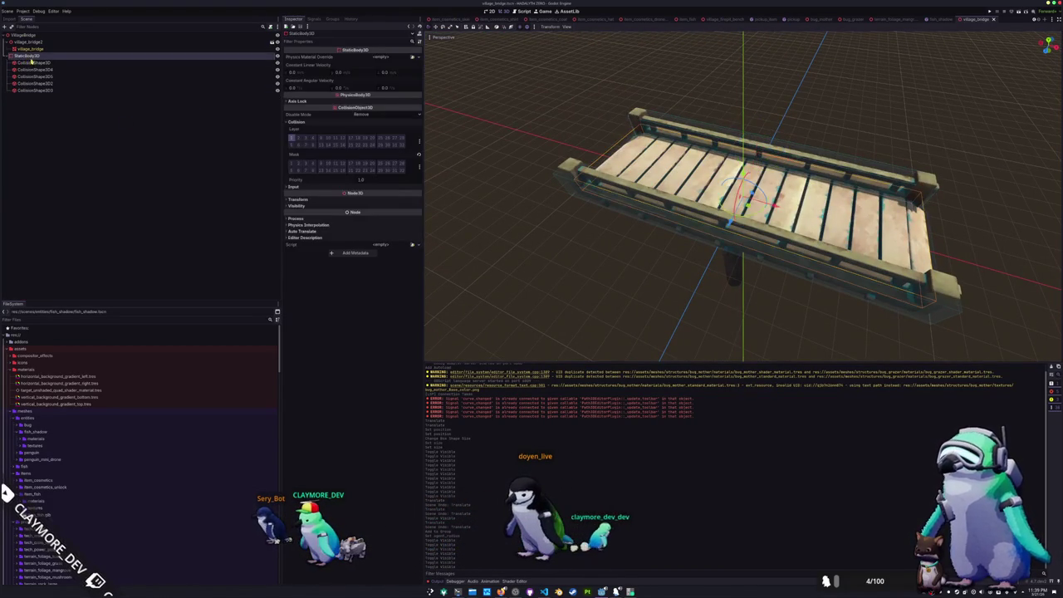
key("ctrl+d")
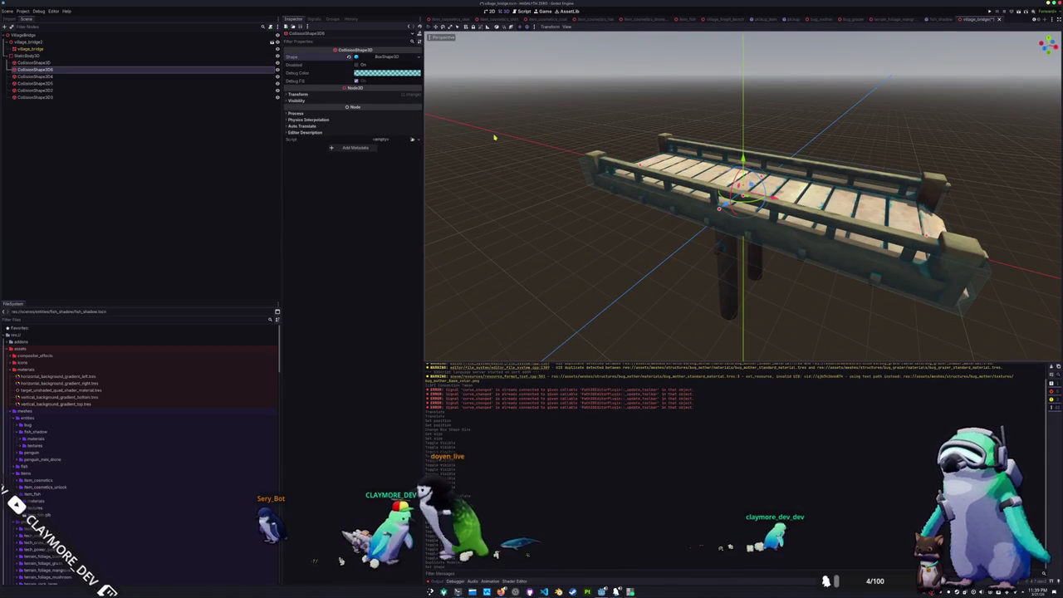
Lower the duplicated shape by 0.6 onto the support post using front and right views
key("KP_1")
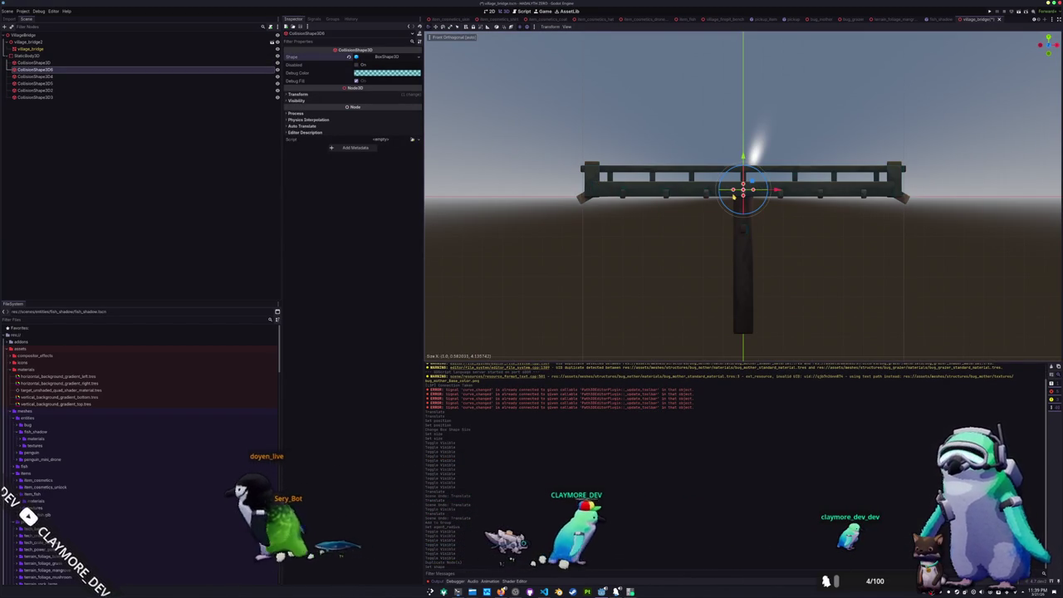
left_click_drag(744, 158, 744, 168)
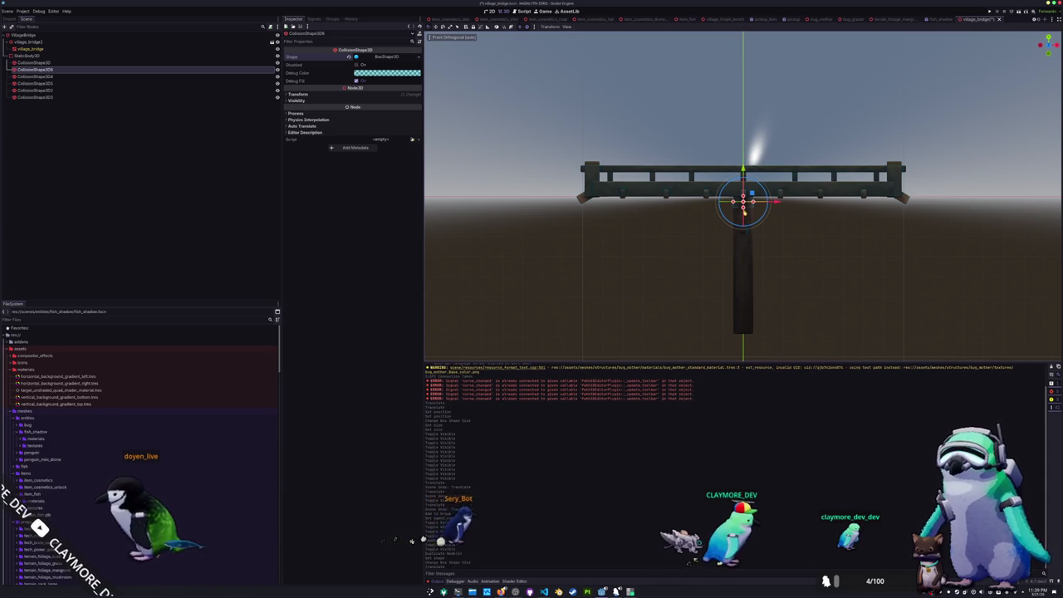
mouse_move(744, 214)
left_mouse_down()
mouse_move(745, 253)
mouse_move(716, 327)
left_mouse_up()
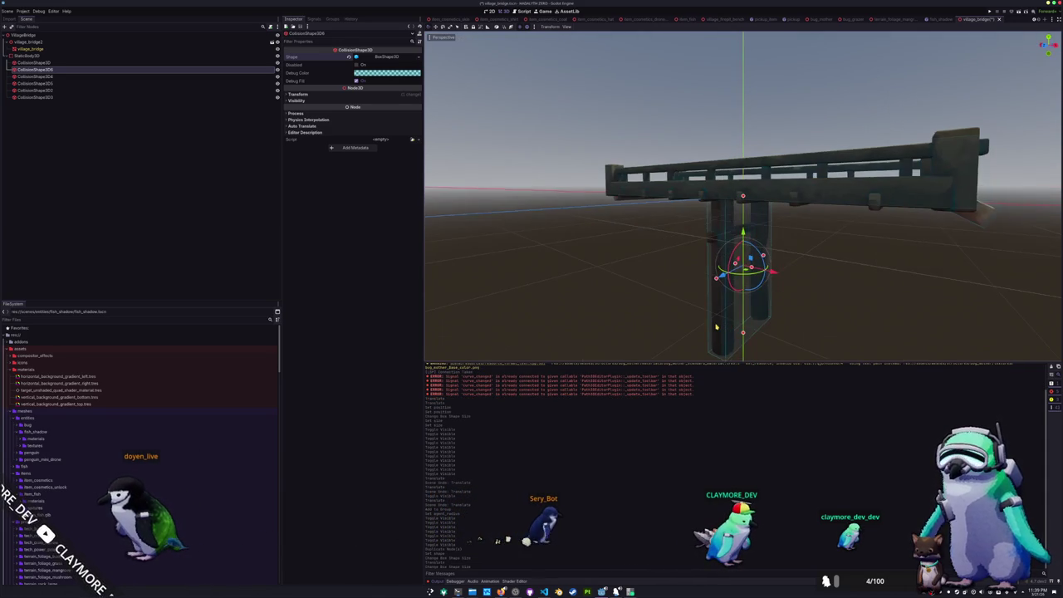
key("KP_3")
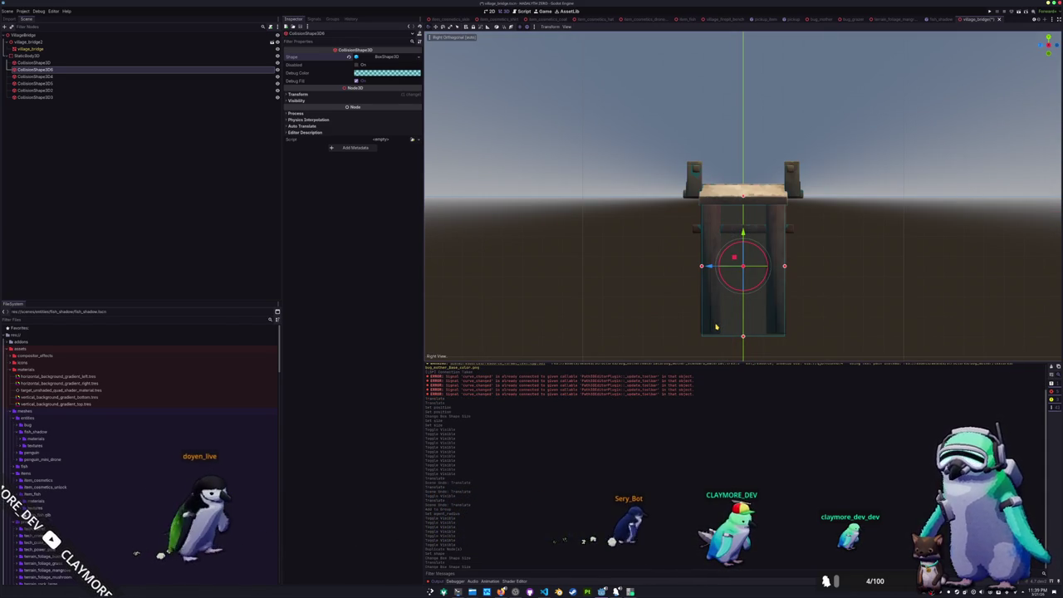
left_click_drag(704, 310, 785, 293)
scroll(786, 293, "down", 3)
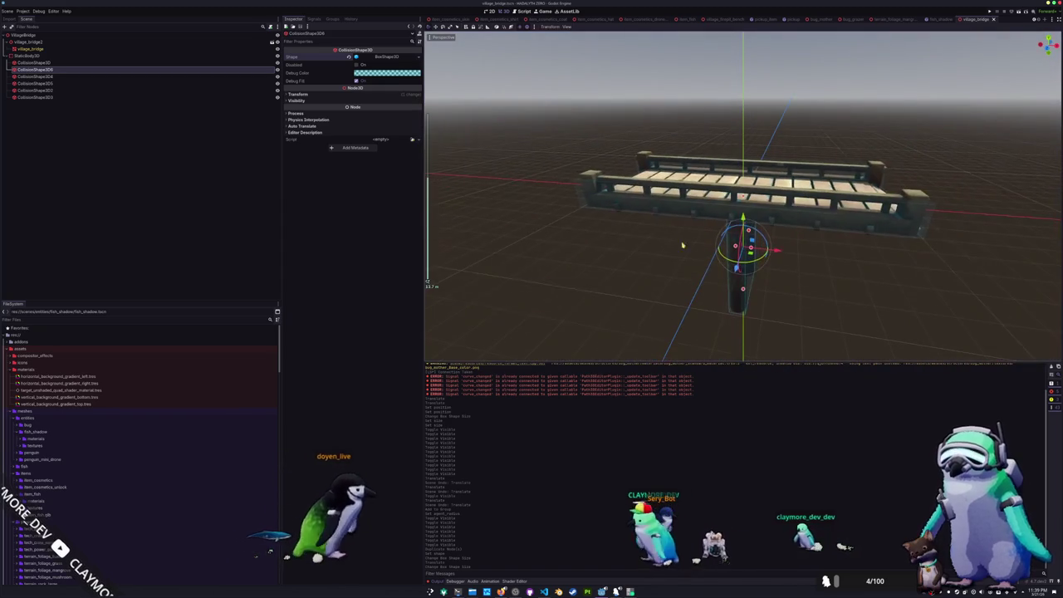
left_click(433, 18)
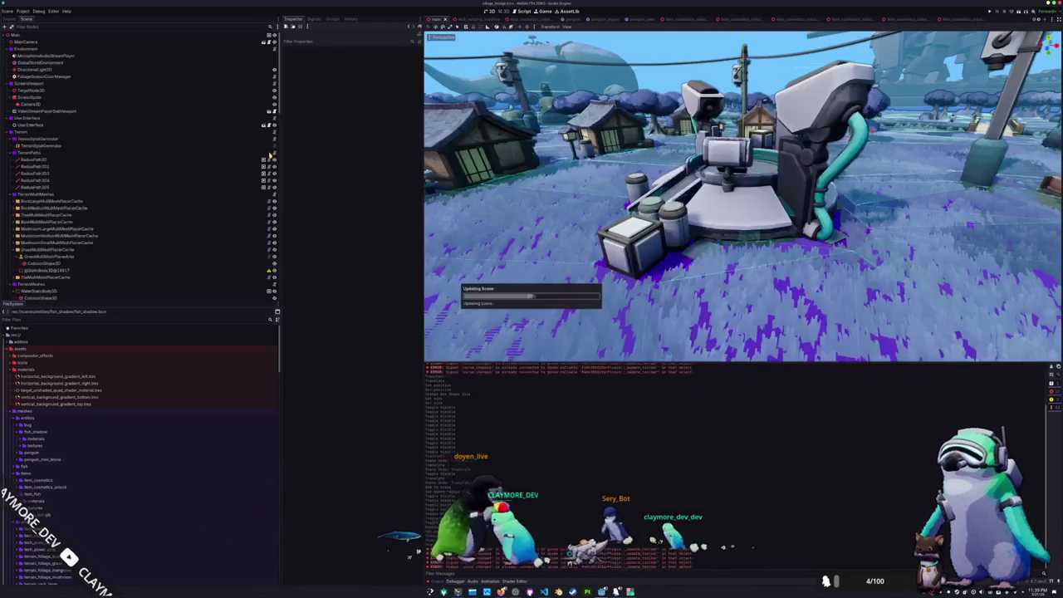
Show the Groups list with NavigationSourceGroupWater, collapse Bridges and Shrines, and select Main
double_click(119, 218)
left_click(59, 229)
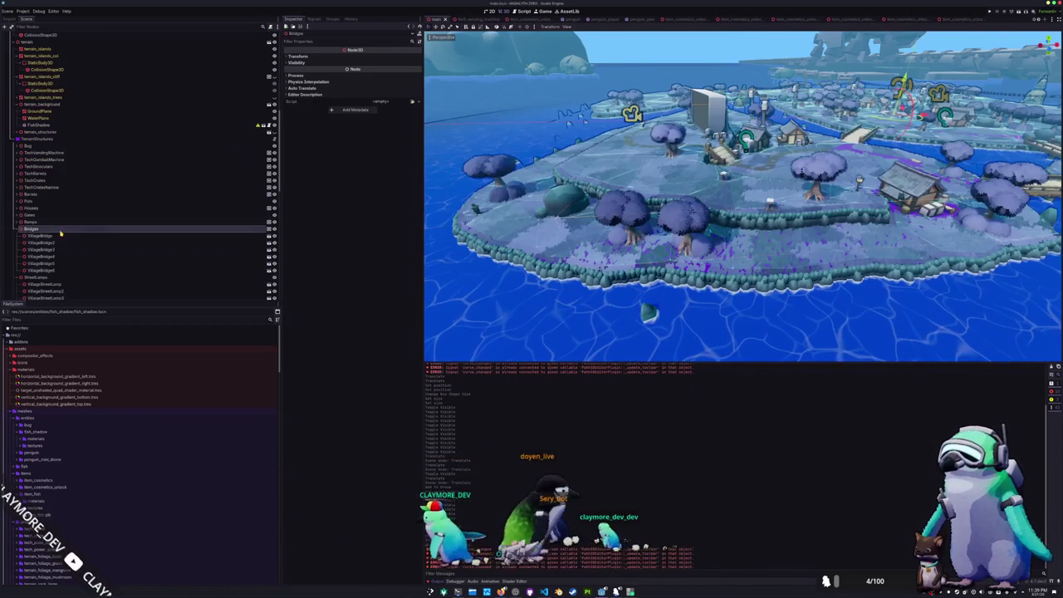
left_click(331, 19)
left_click(324, 76)
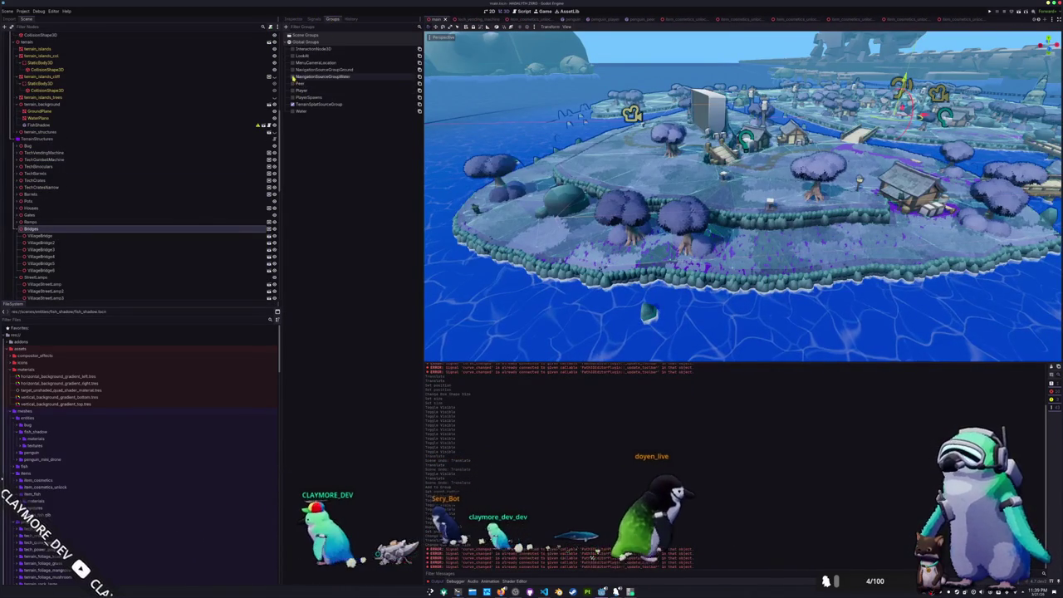
left_click(20, 229)
left_click(15, 249)
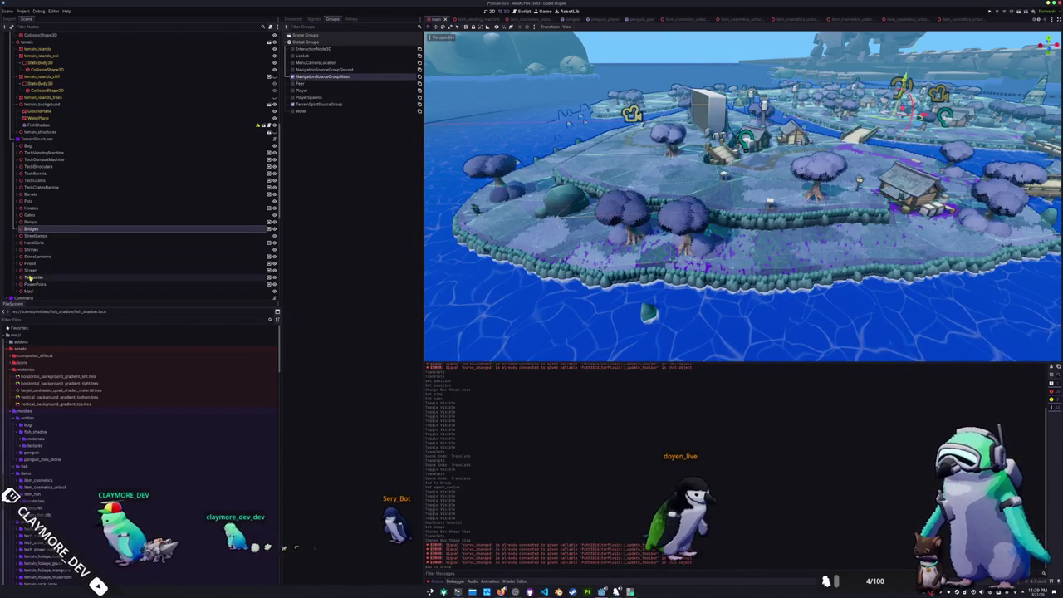
left_click(30, 290)
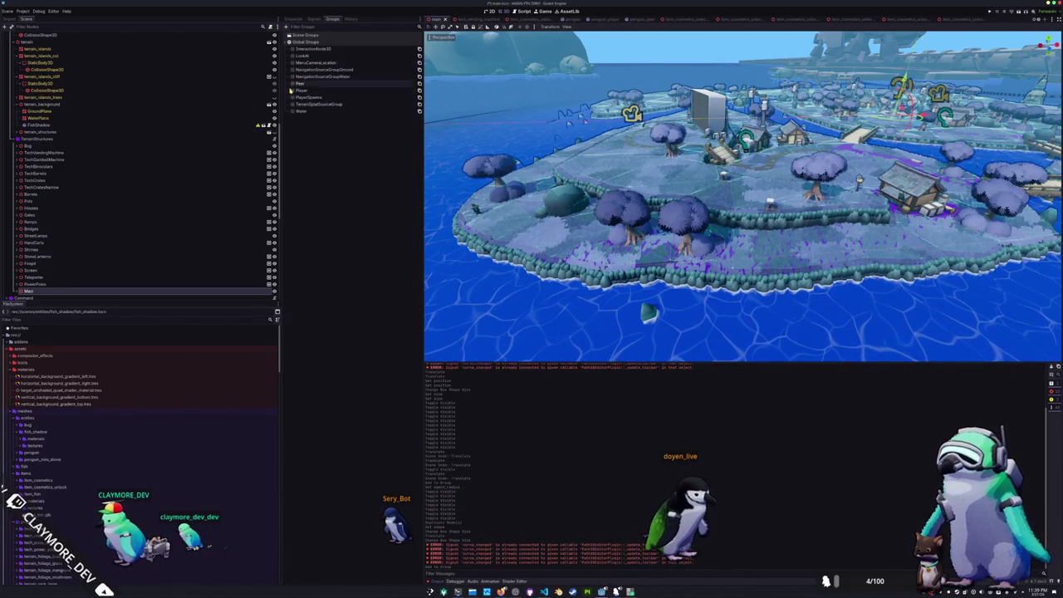
scroll(166, 204, "down", 5)
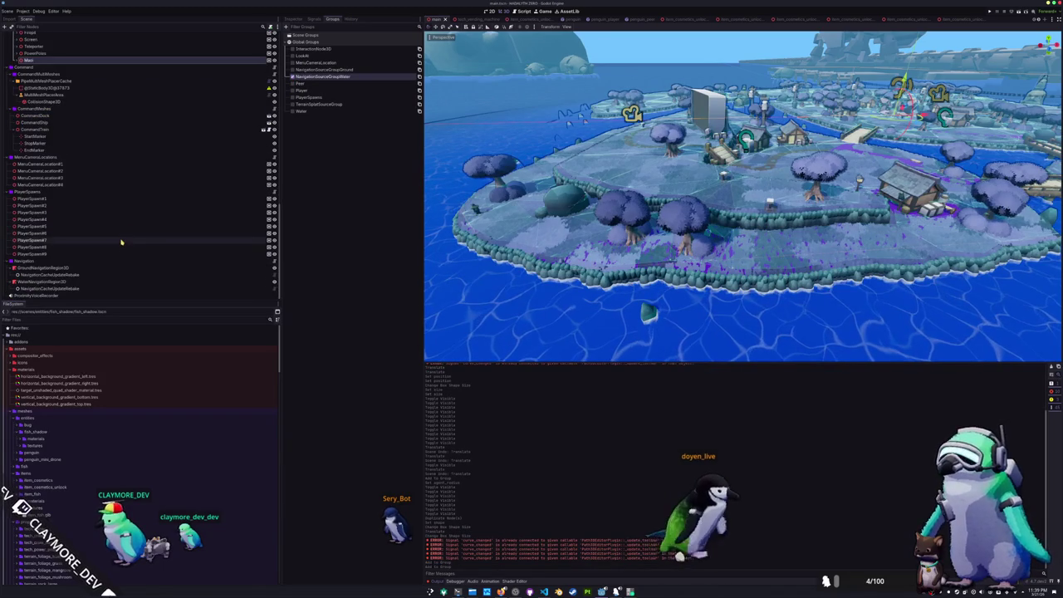
Rebake the water navmesh, then toggle a navigation layer bit and Use Edge Connections
left_click(46, 281)
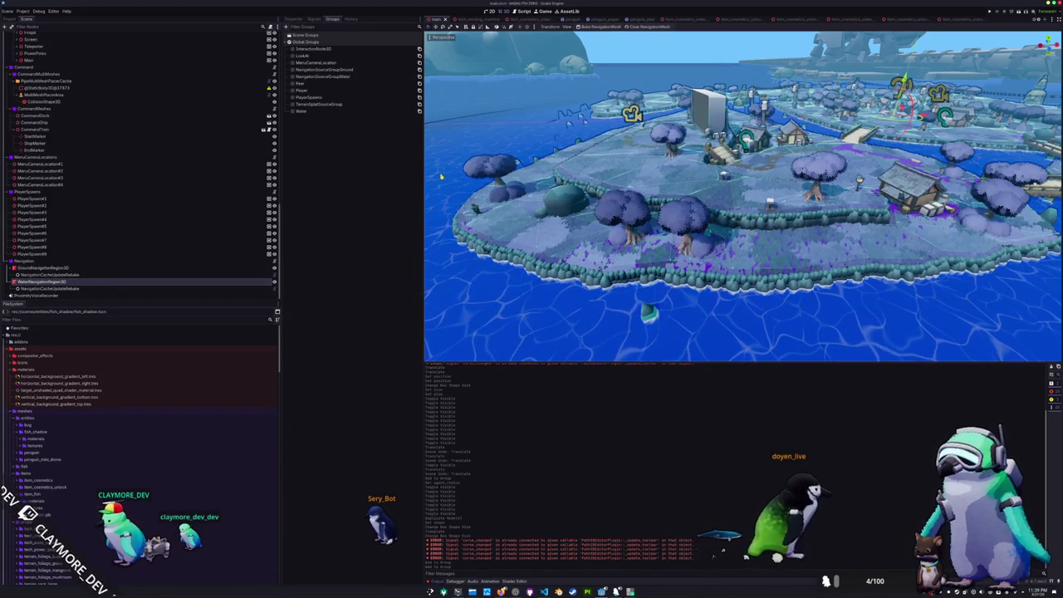
left_click(648, 27)
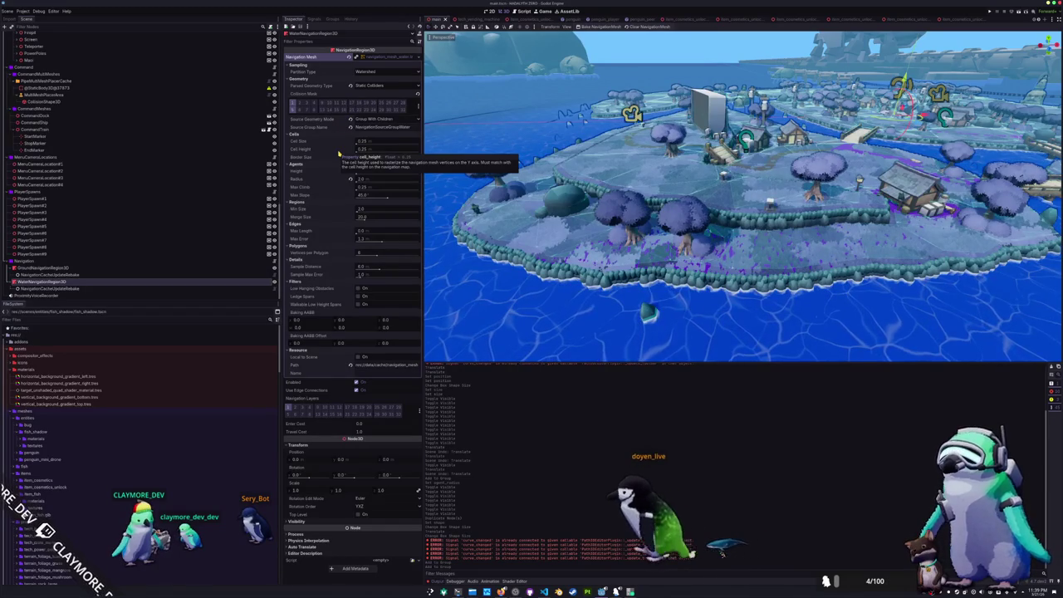
left_click(294, 409)
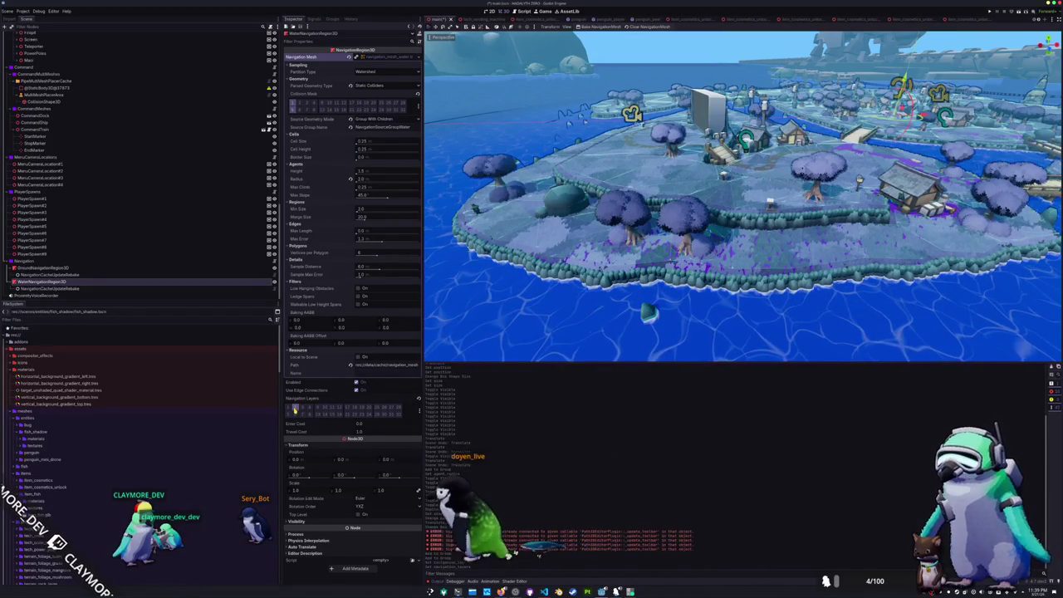
left_click(166, 268)
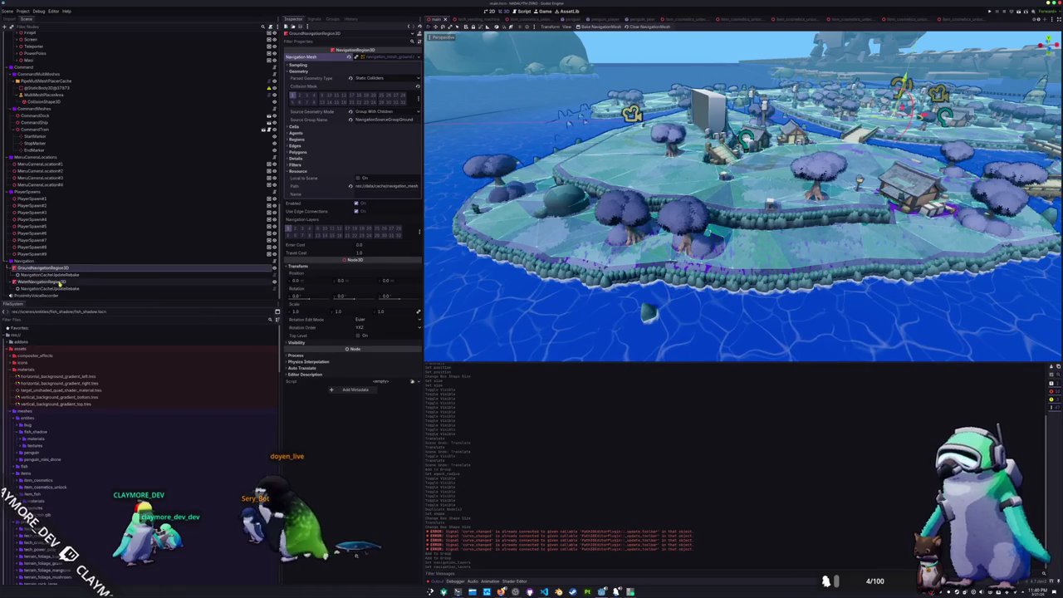
left_click(109, 284)
left_click(357, 390)
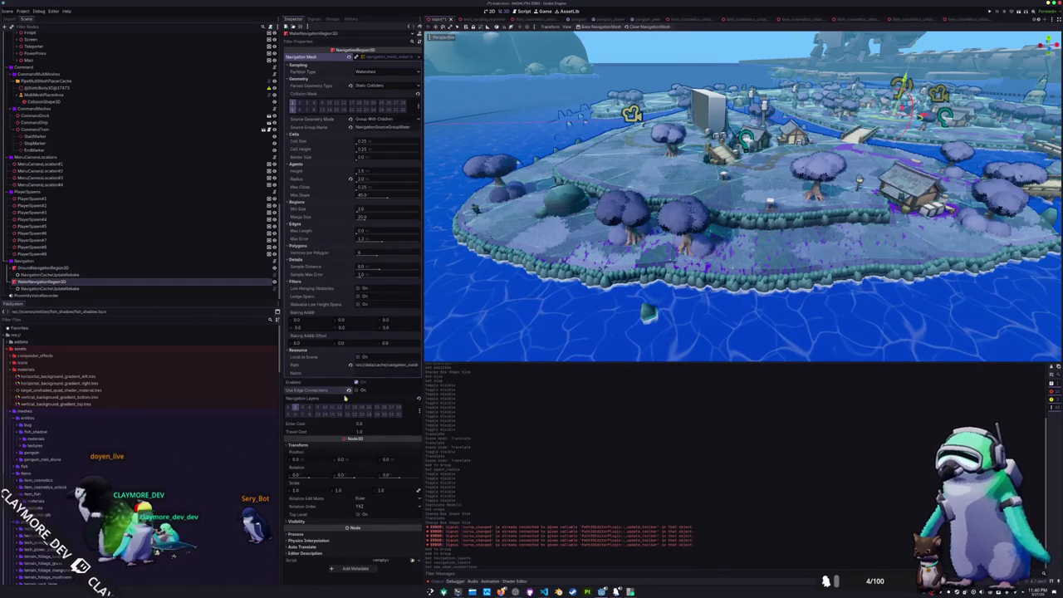
Run the game from the river and bridge view to test the navmesh, then stop it
key("w")
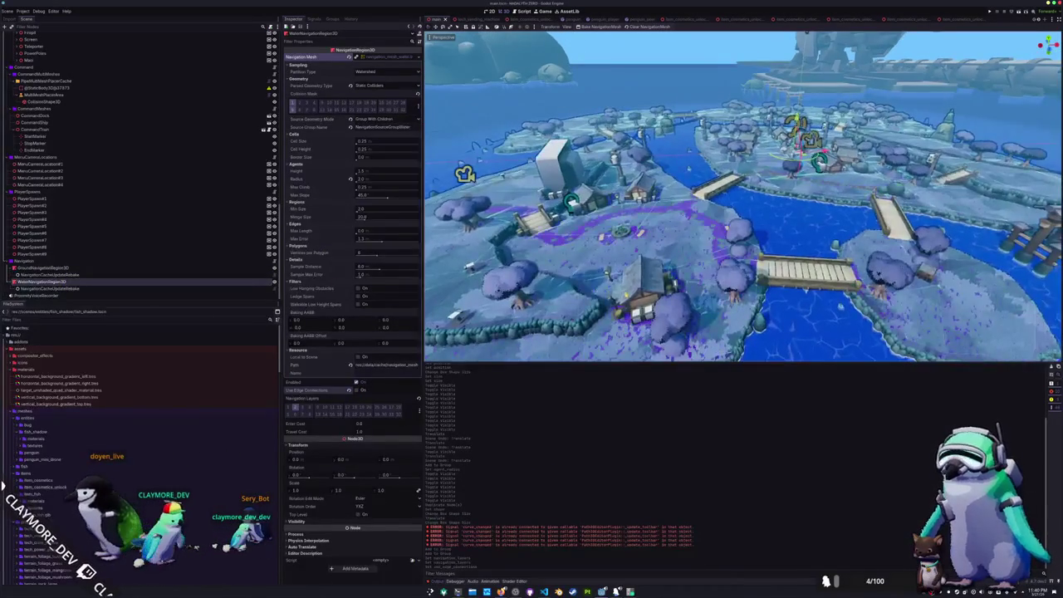
key("F5")
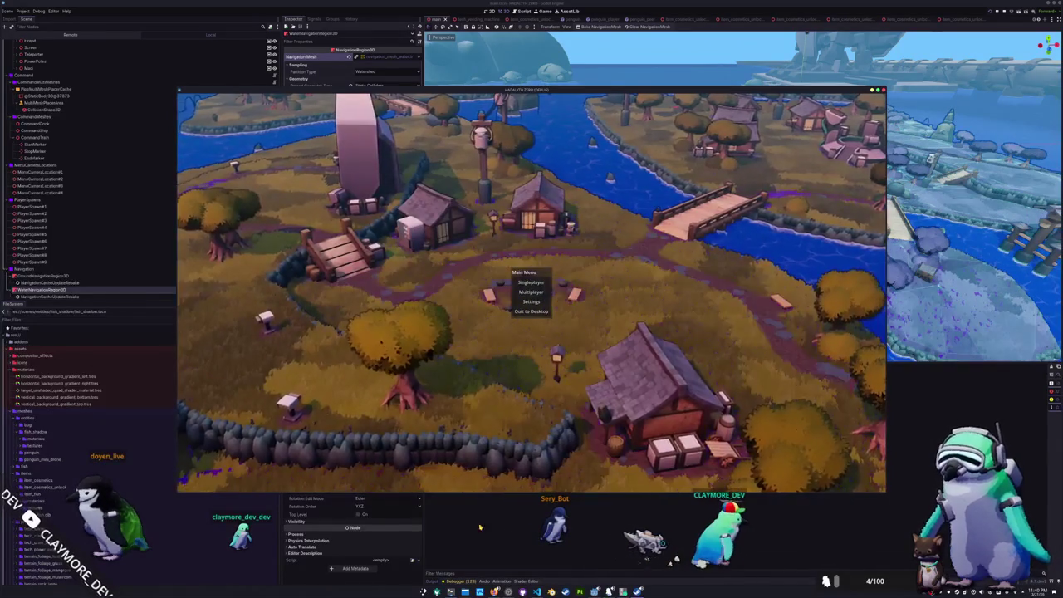
key("F8")
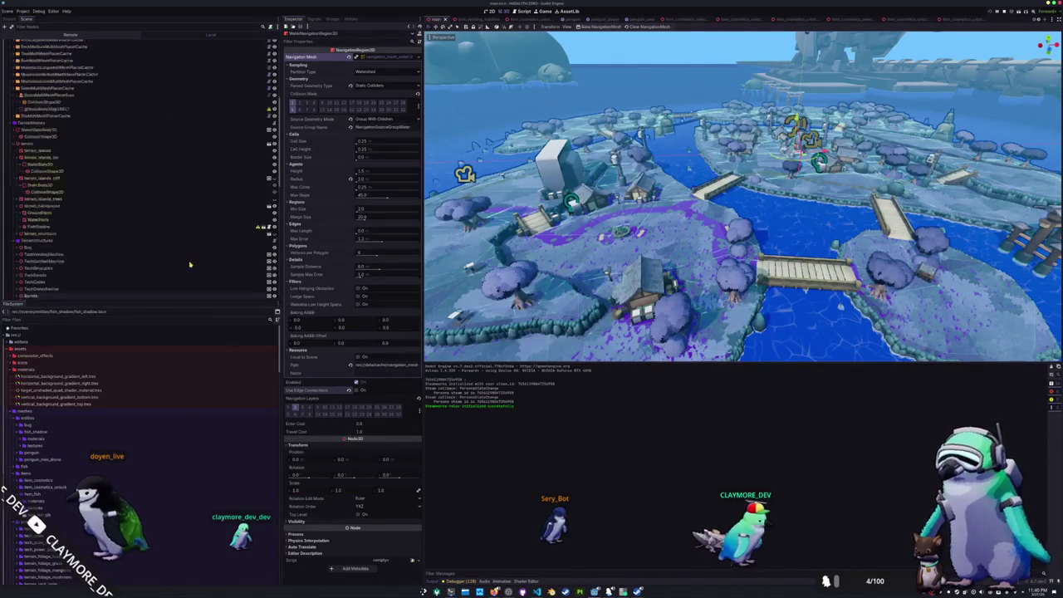
Select terrain_islands_col in the scene tree and run the game again
scroll(190, 264, "up", 5)
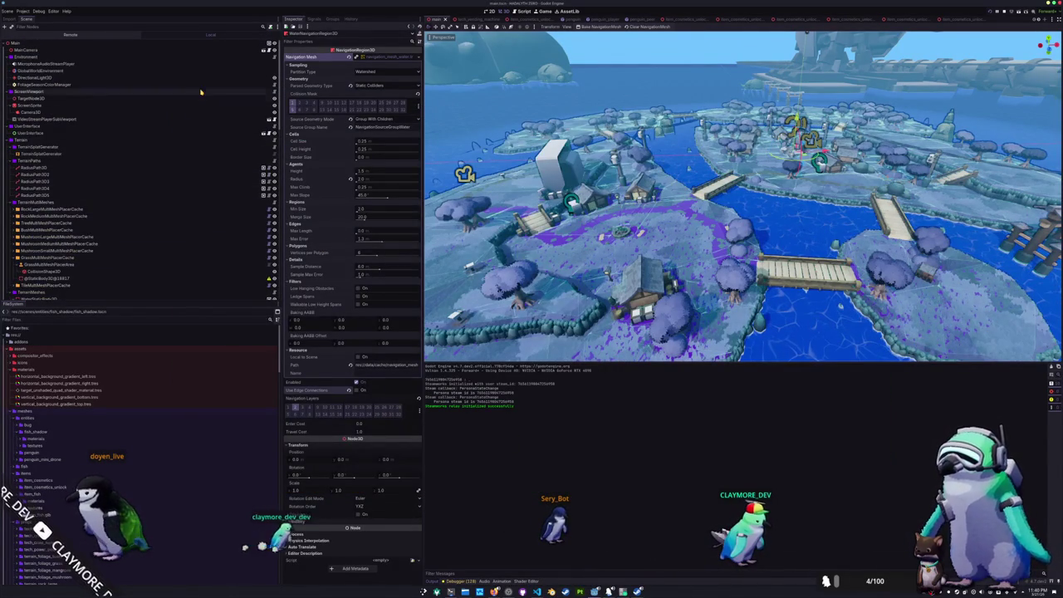
scroll(125, 166, "down", 5)
left_click(87, 176)
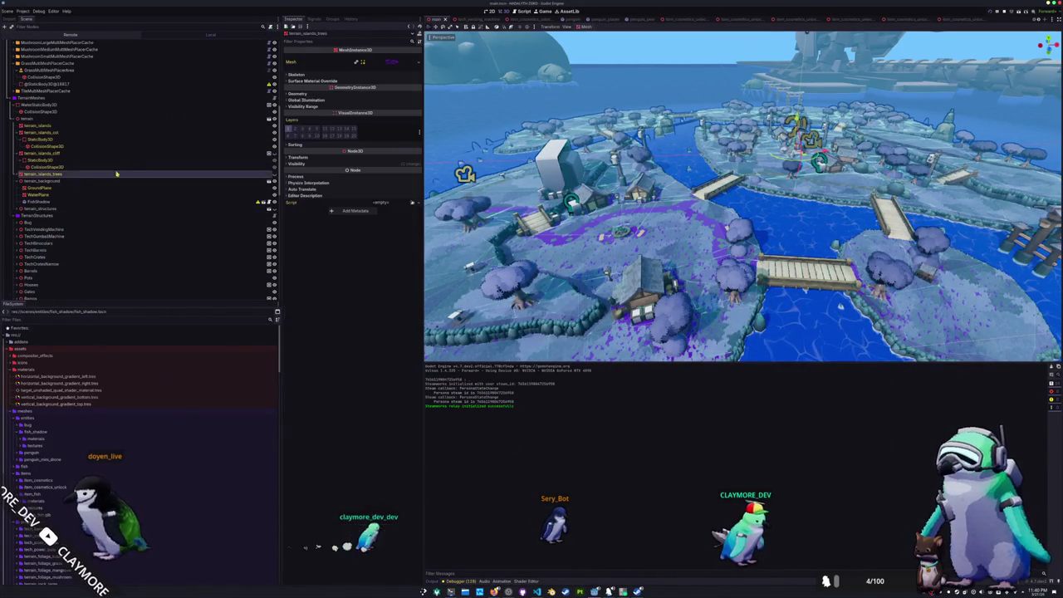
left_click(226, 134)
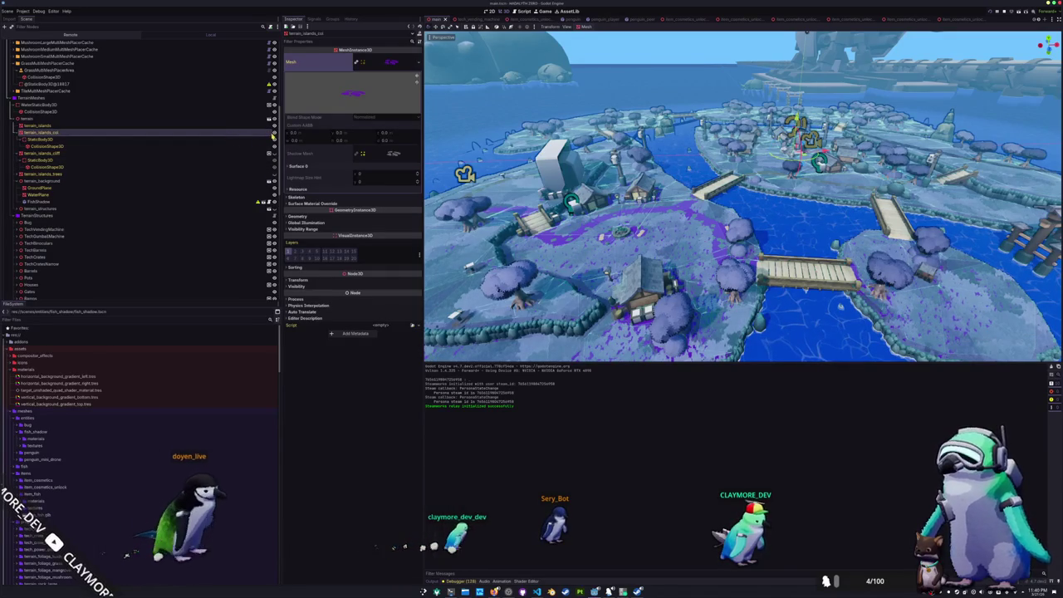
key("F5")
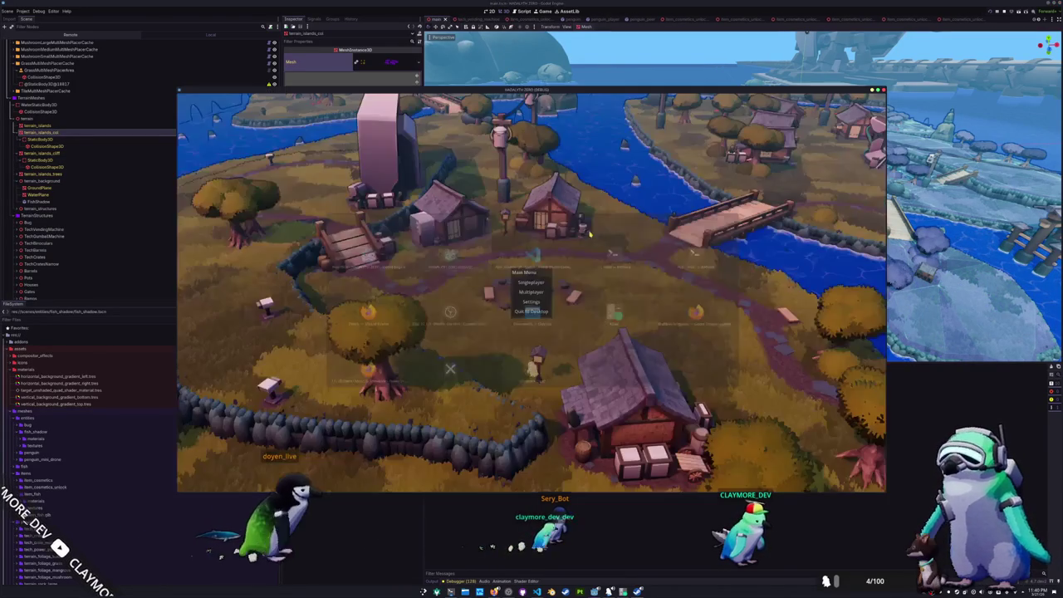
Start a Singleplayer game, run the penguin toward the river bridge, then switch to nano
left_click(531, 282)
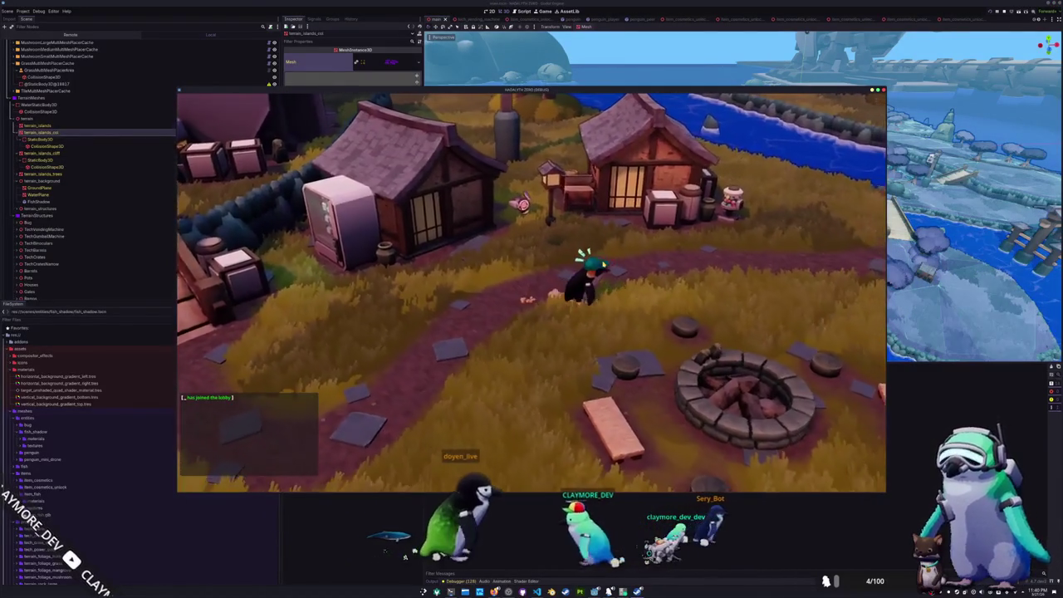
key("d")
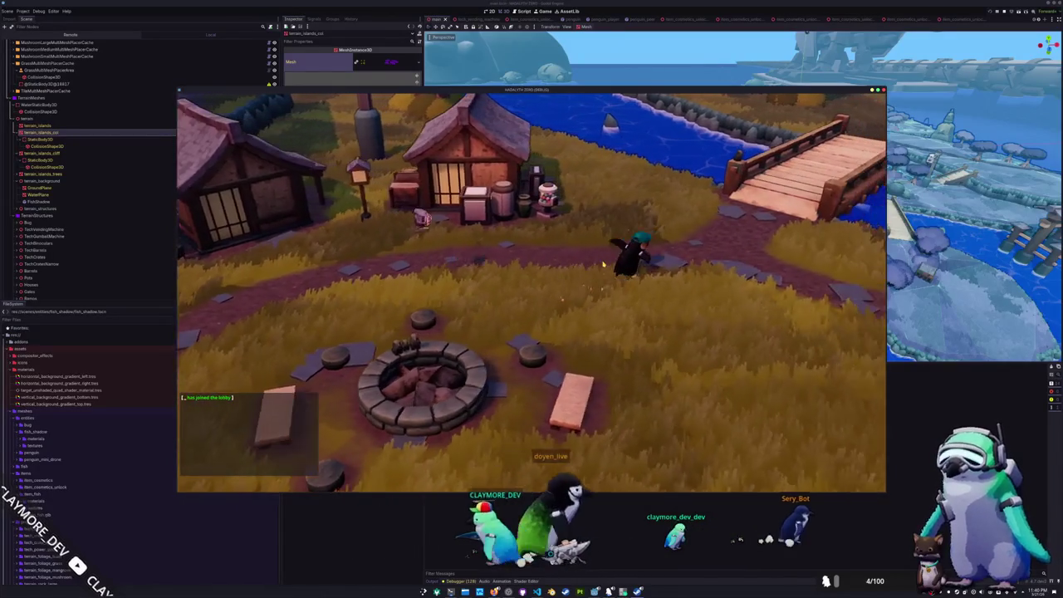
key("d")
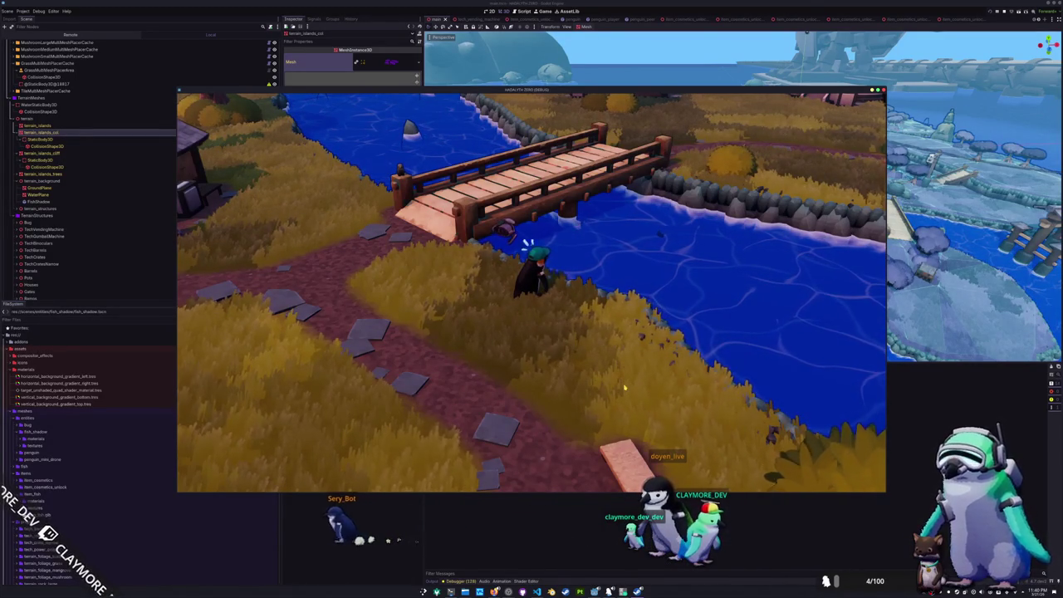
key("alt+Tab")
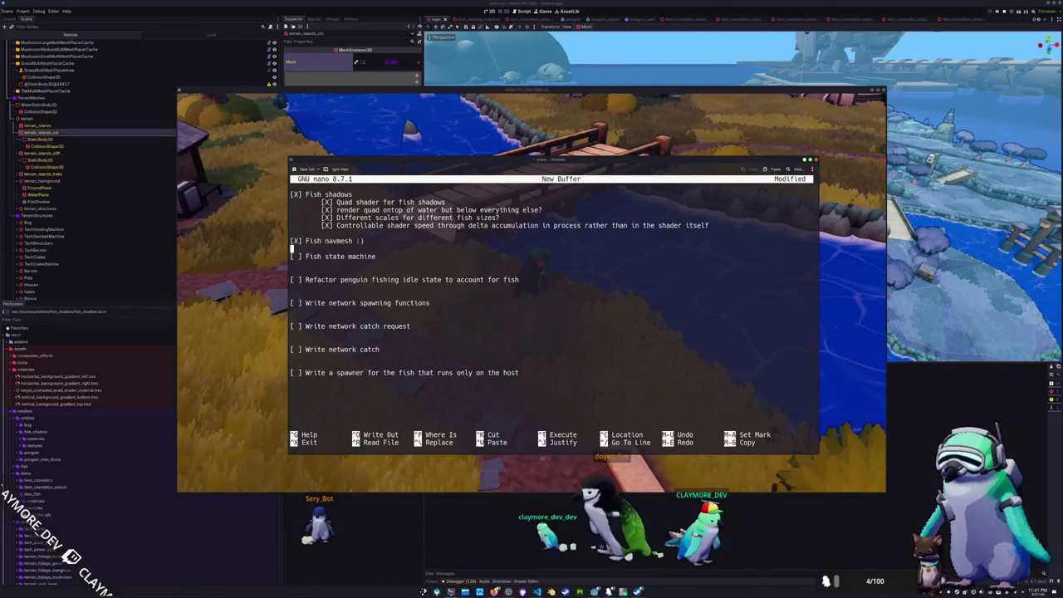
Under 'Fish state machine', add '[ ] Spawn by fading in from a spawn location' and '[ ] Wander between POIs'
key("Return")
key("Down")
key("Down")
key("Return")
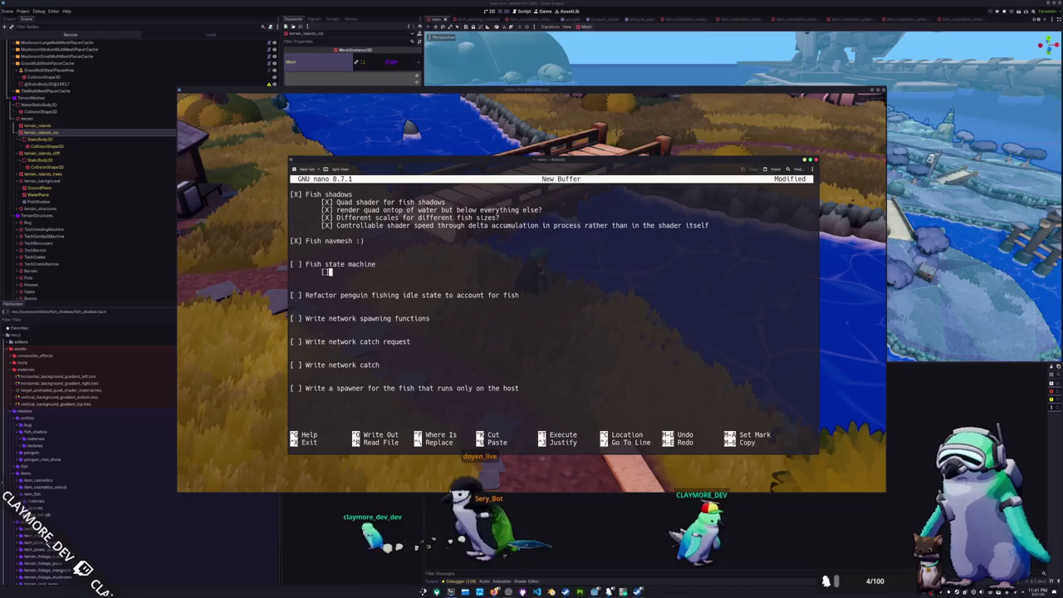
type("[ ] Spawn by fading in from a spa")
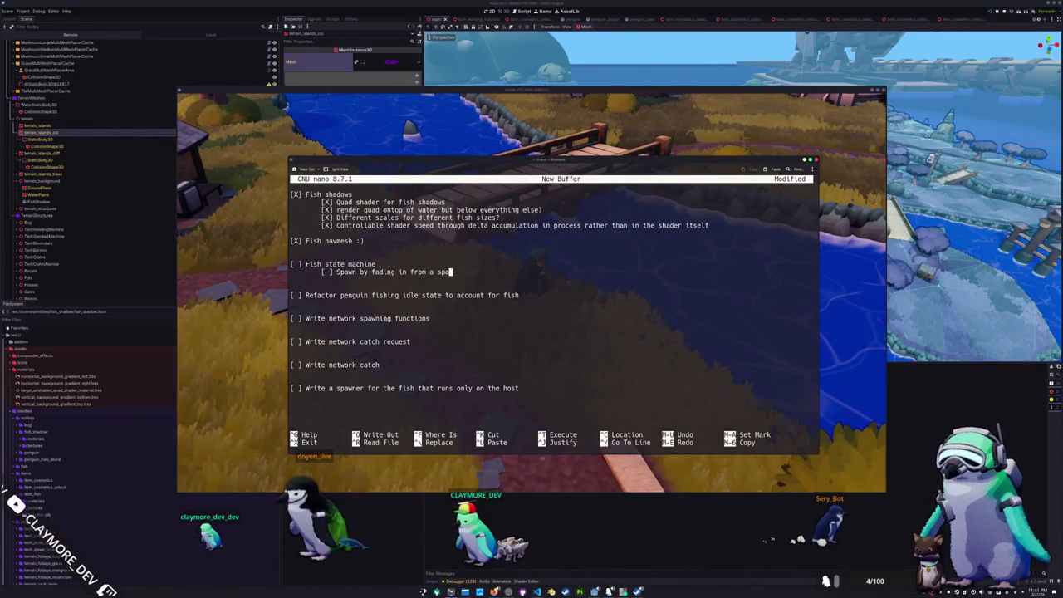
key("Return")
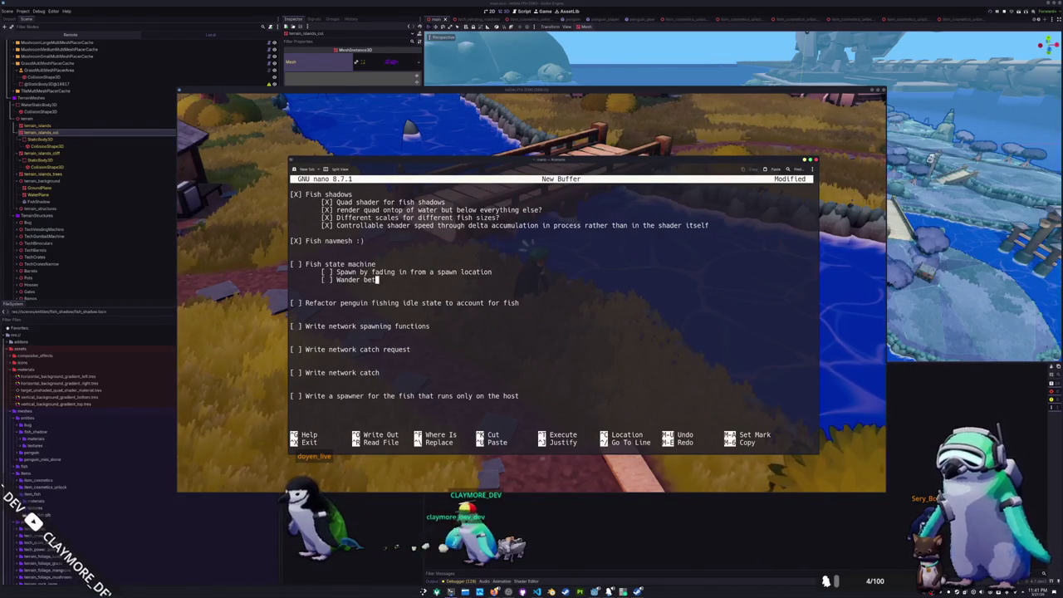
type("etween PO")
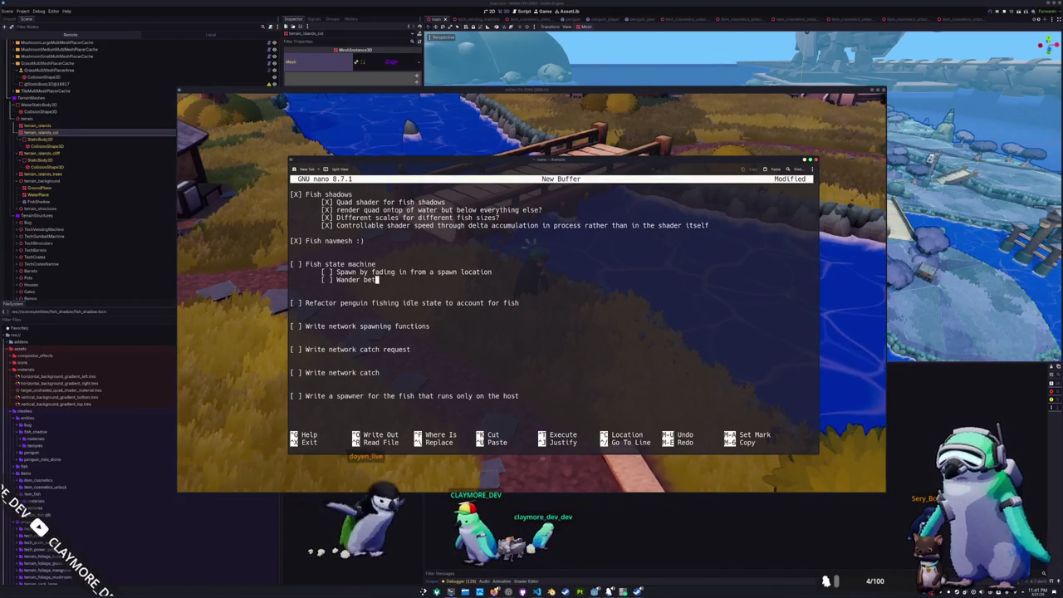
type("Is")
key("Return")
type("[ ] Wande")
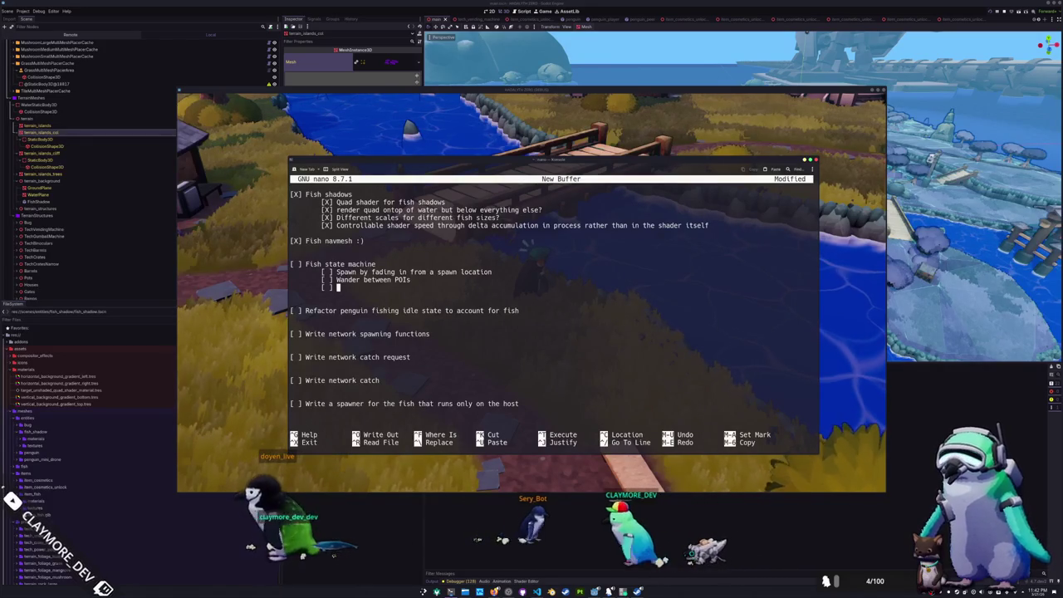
Reword the wander subtask to 'Navigate to a POI'
key("BackSpace")
key("BackSpace")
key("BackSpace")
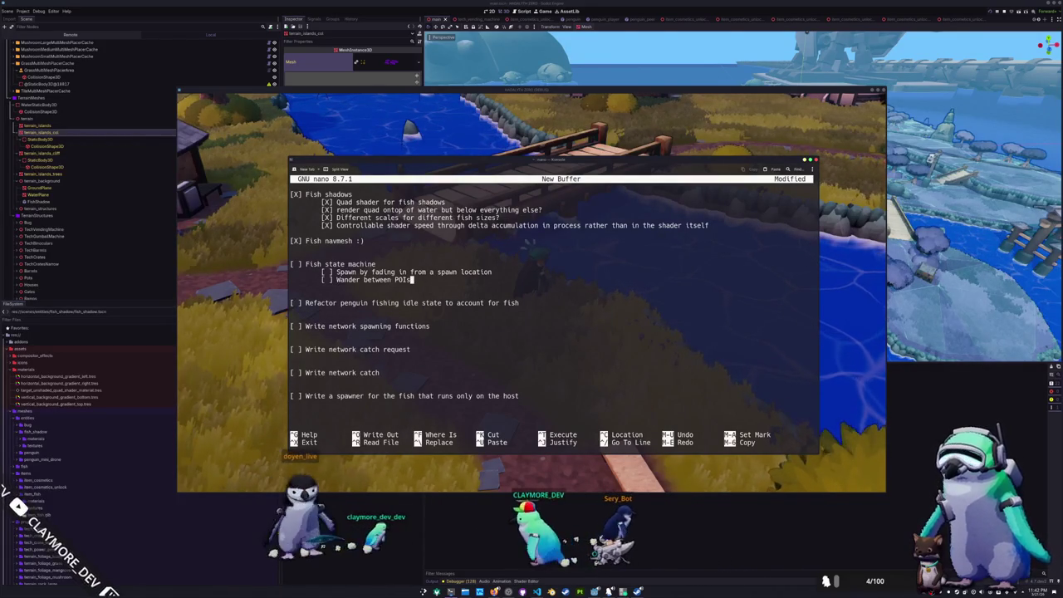
key("Left")
key("Left")
key("Left")
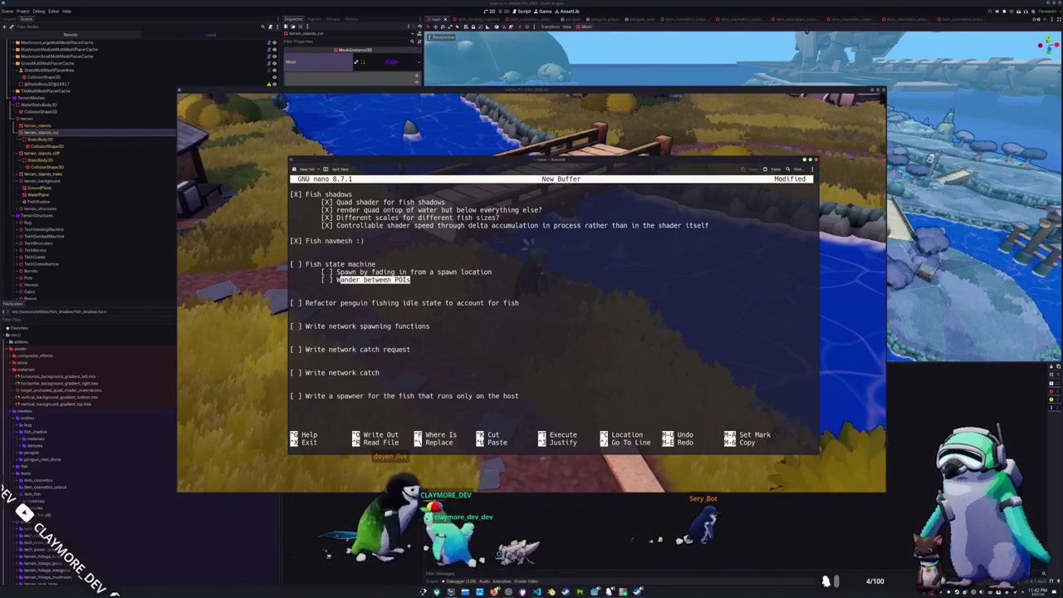
key("Delete")
key("Delete")
key("Delete")
key("Delete")
key("Delete")
key("Delete")
type("]")
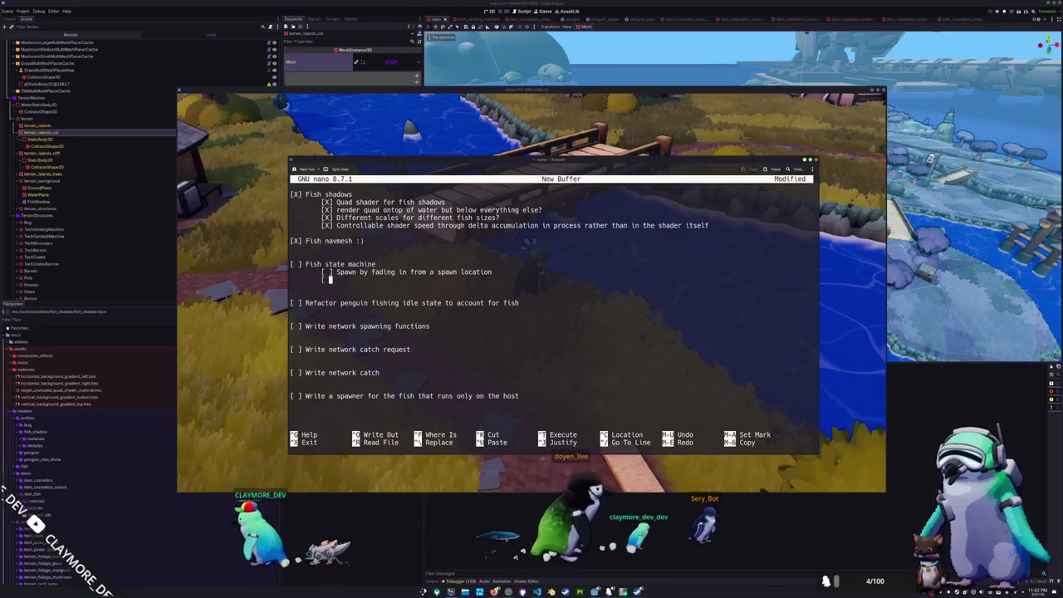
type(" Swim")
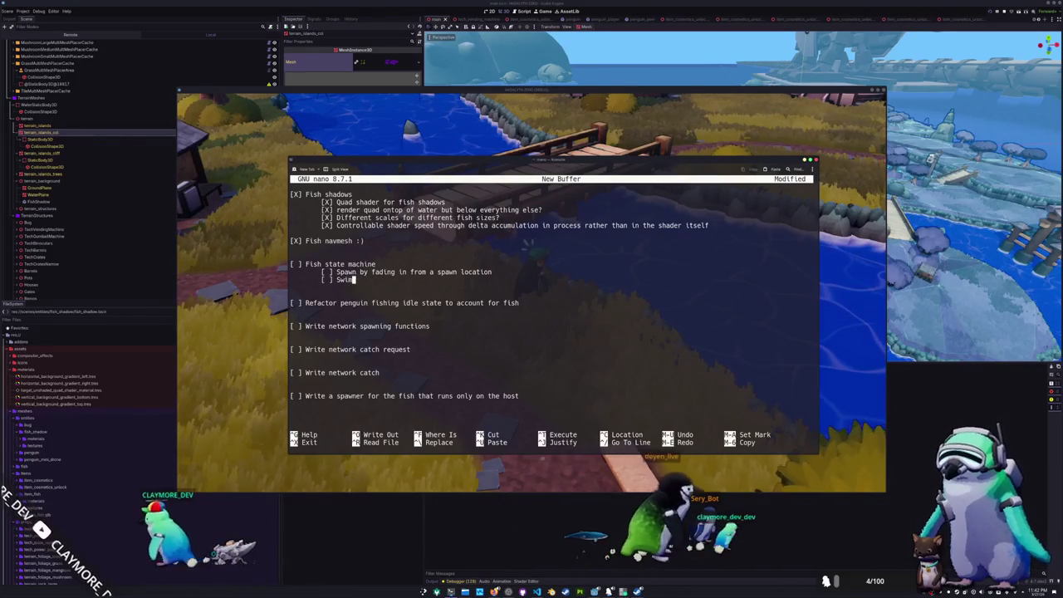
type(" to a POI")
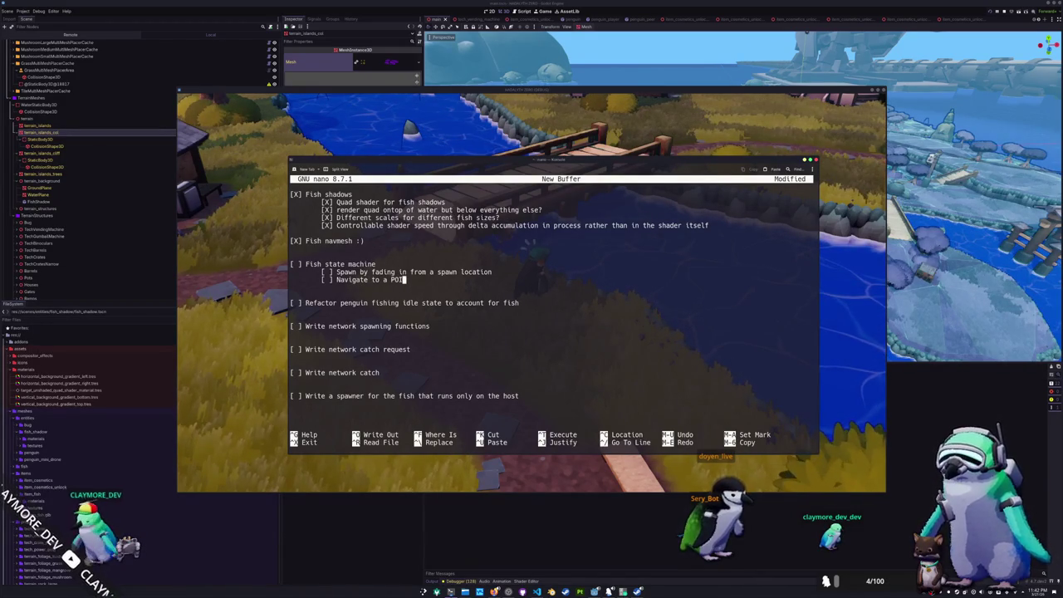
key("Return")
Add subtasks 'Wander around the POI' and 'Despawn timer so fish are cycling constantly'
type("[ ] ")
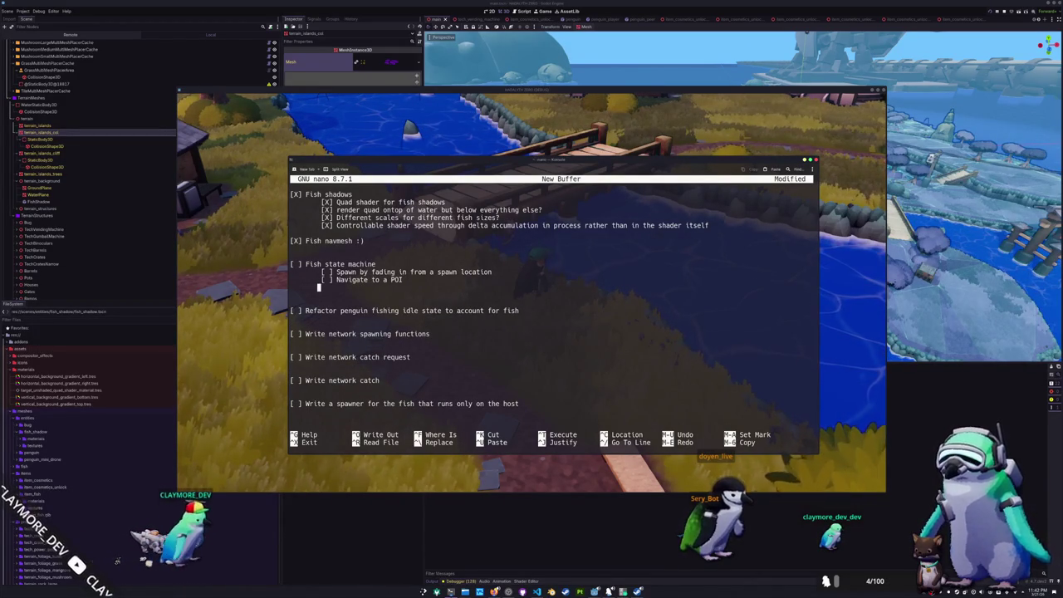
type("Wander locally around the PO")
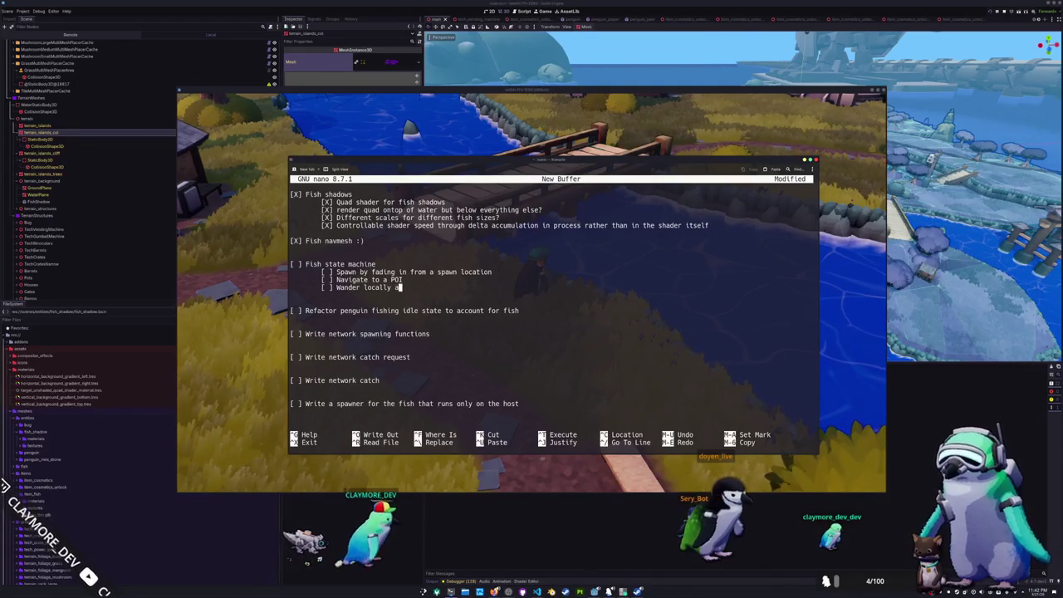
type("I")
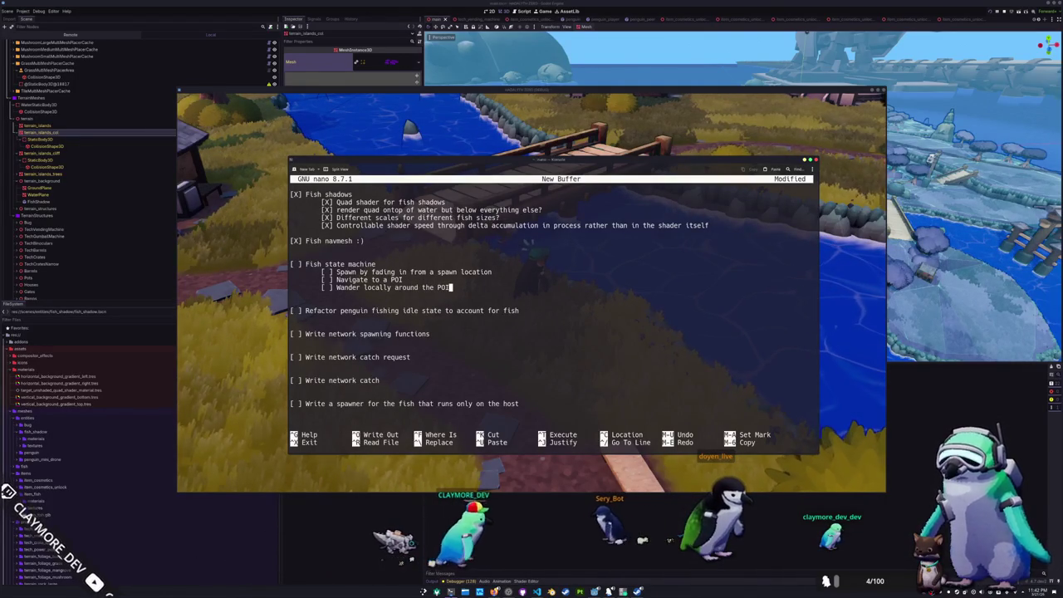
key("ctrl+Left")
key("ctrl+Left")
key("ctrl+Left")
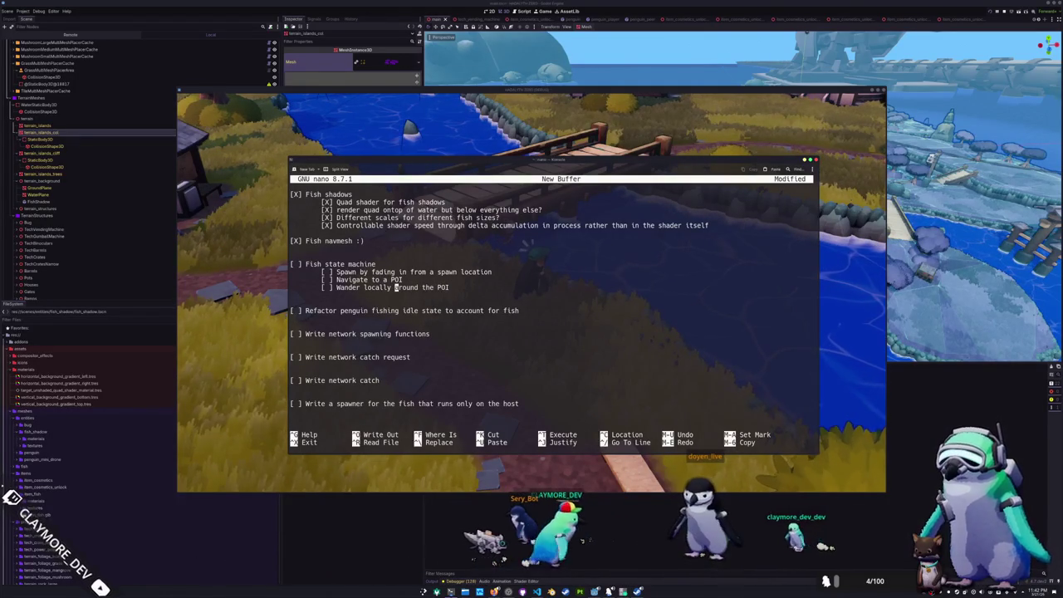
key("BackSpace")
key("BackSpace")
key("BackSpace")
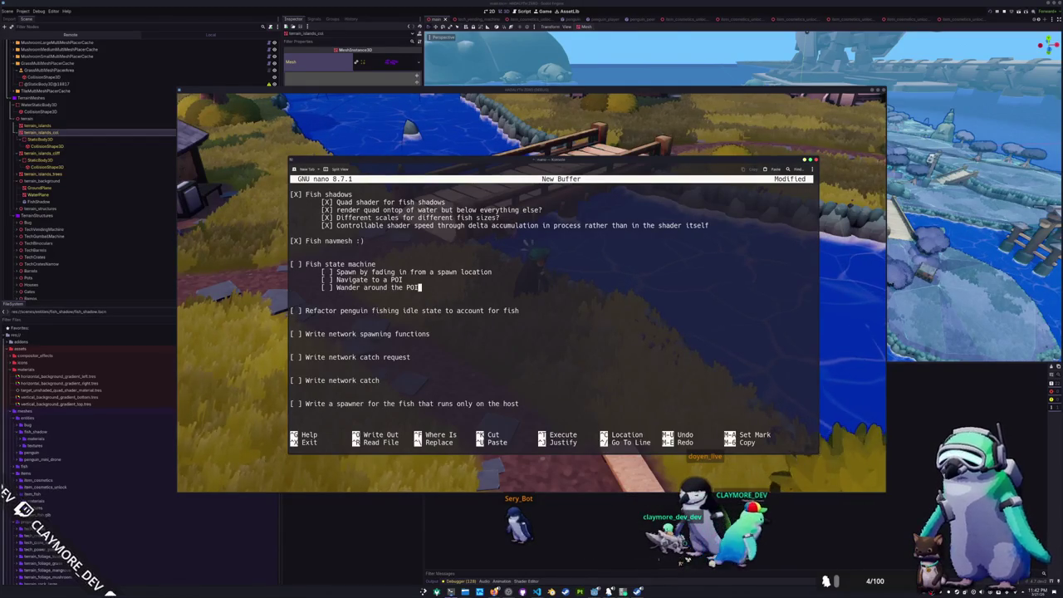
key("Return")
type("[ ] Despawn timer so fish are c")
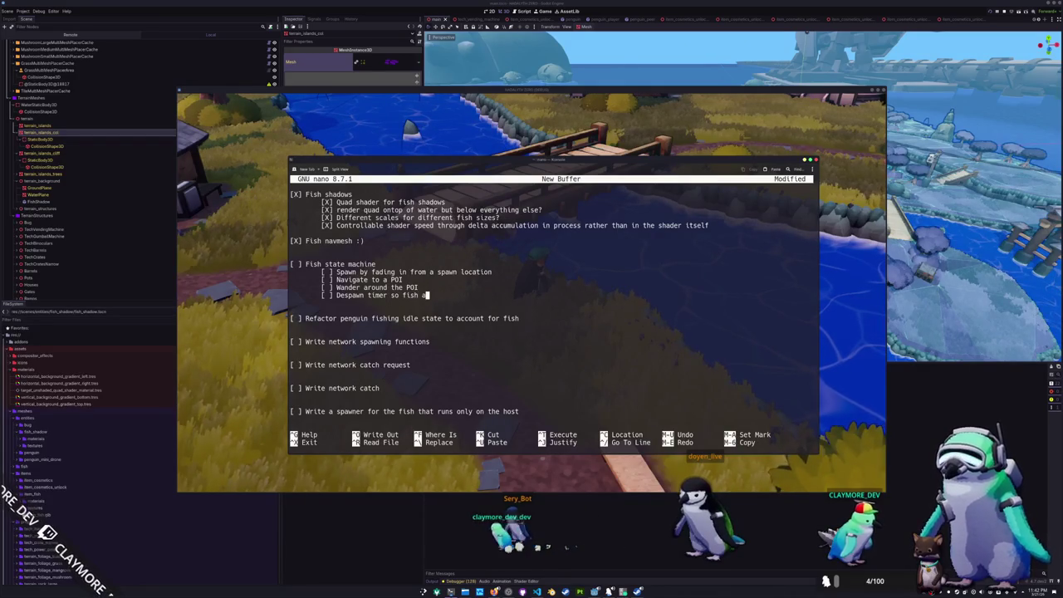
type("ycling constantly")
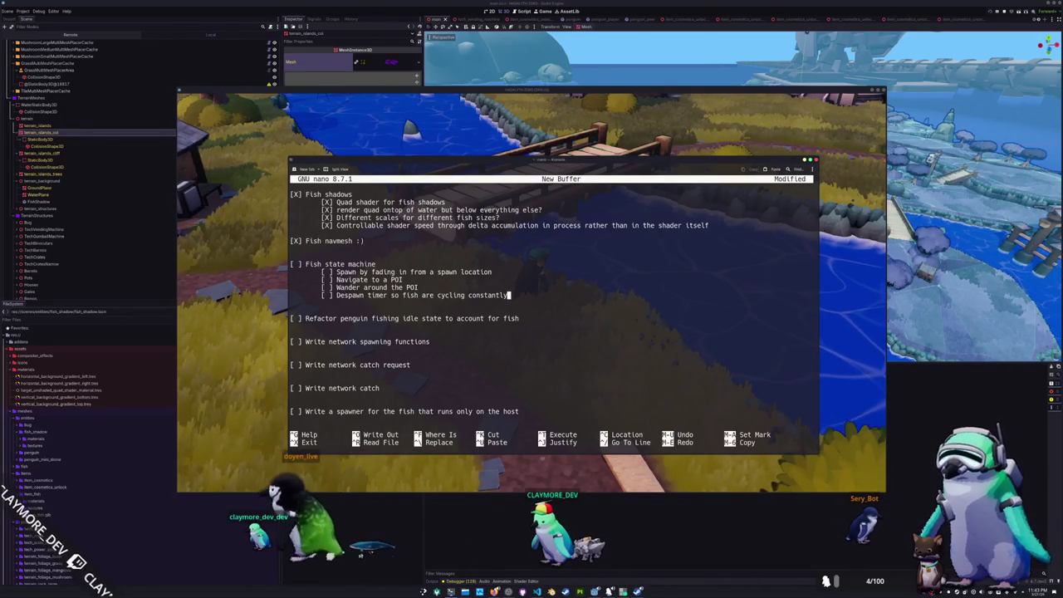
key("Return")
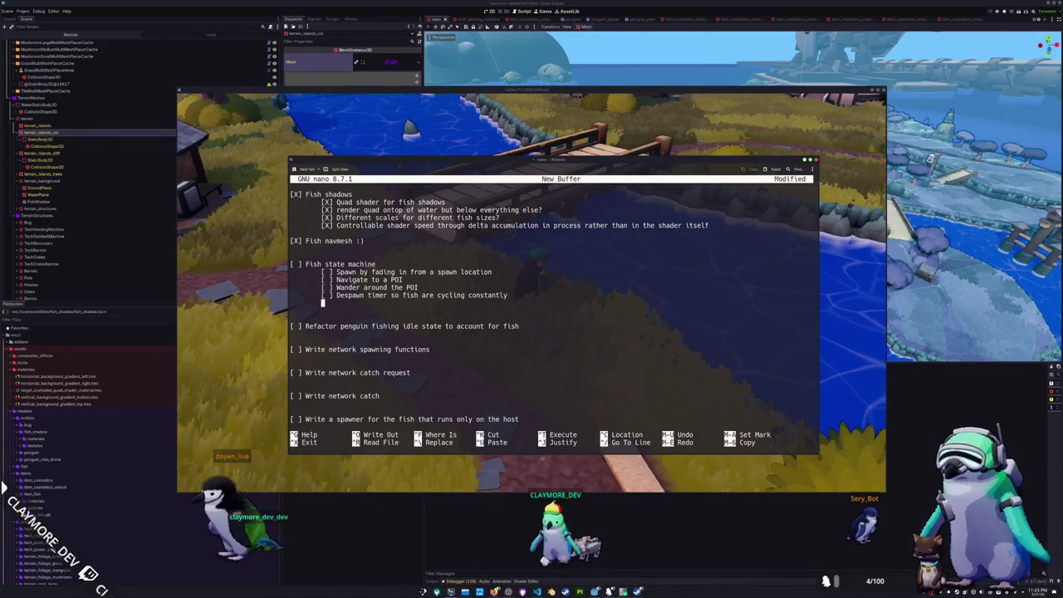
Add subtasks for taking interest in a bobber entering the water nearby and entering an approaching state
type("[ ] ")
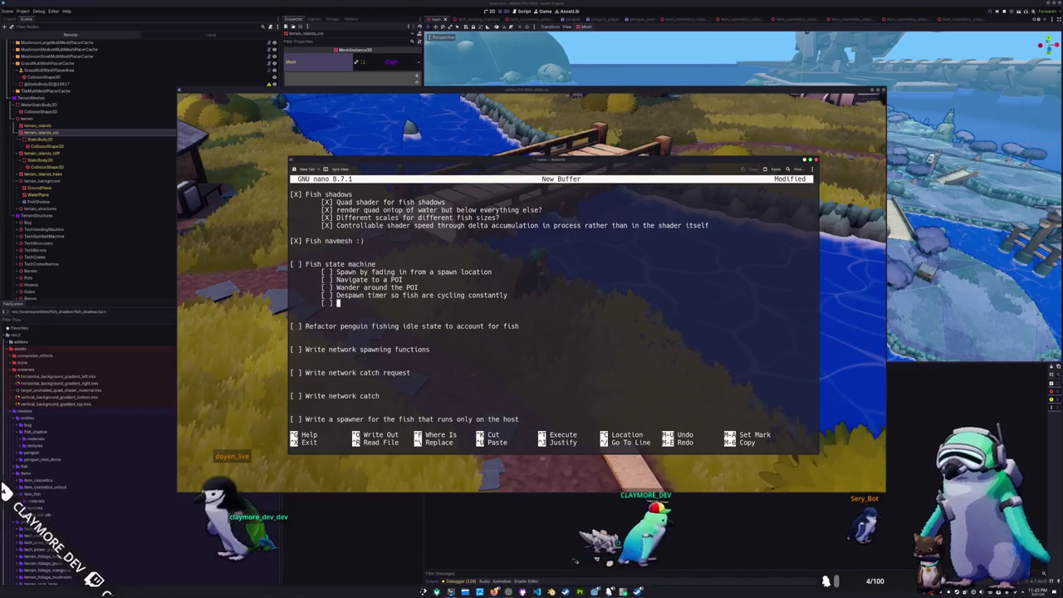
type("If a bobber ")
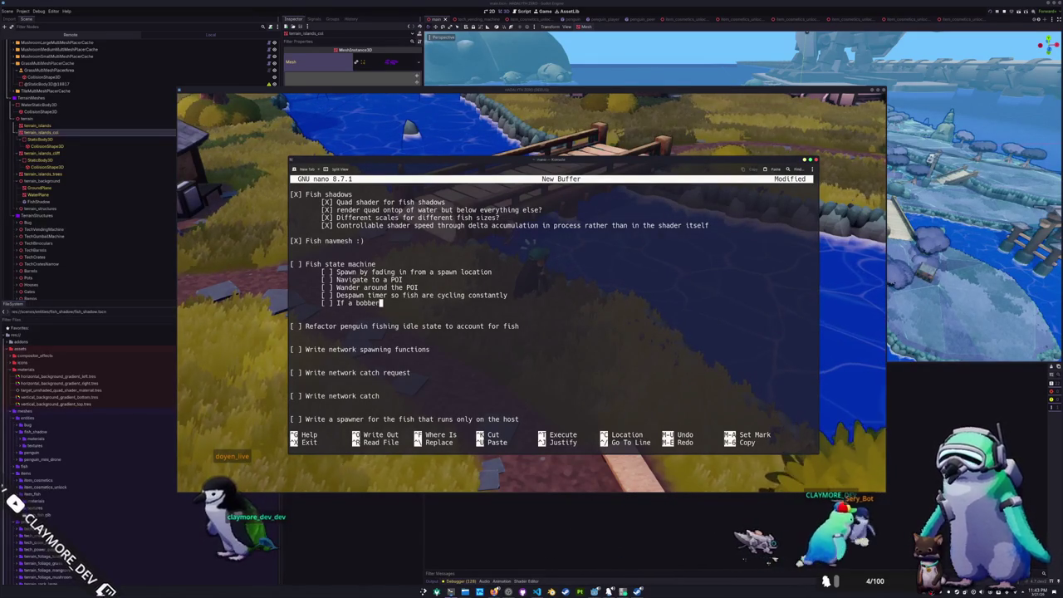
type("ent")
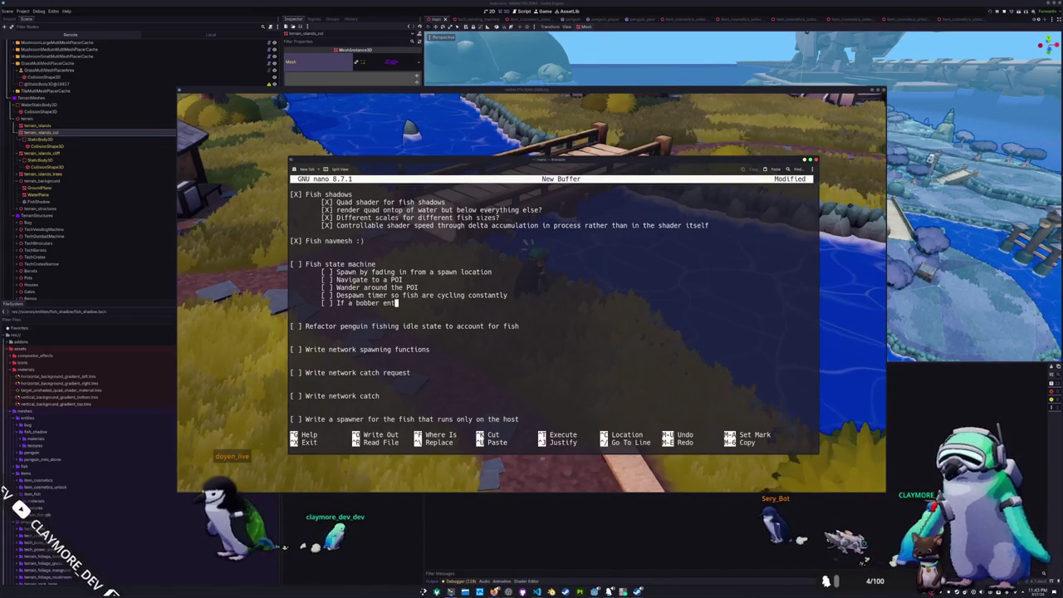
type("ers the water near them")
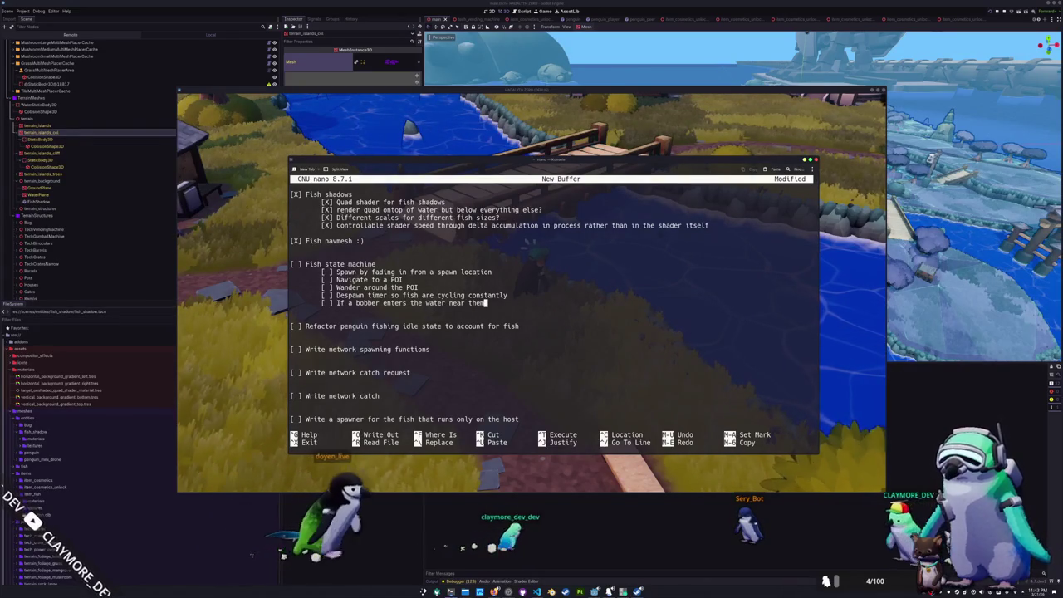
type(",")
key("BackSpace")
key("BackSpace")
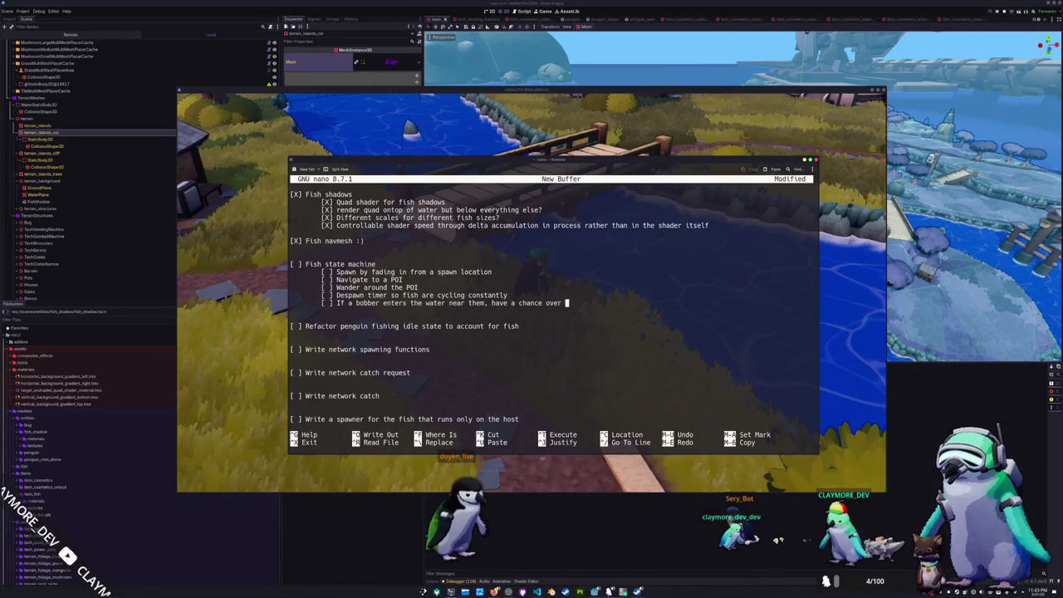
type("e interest in it")
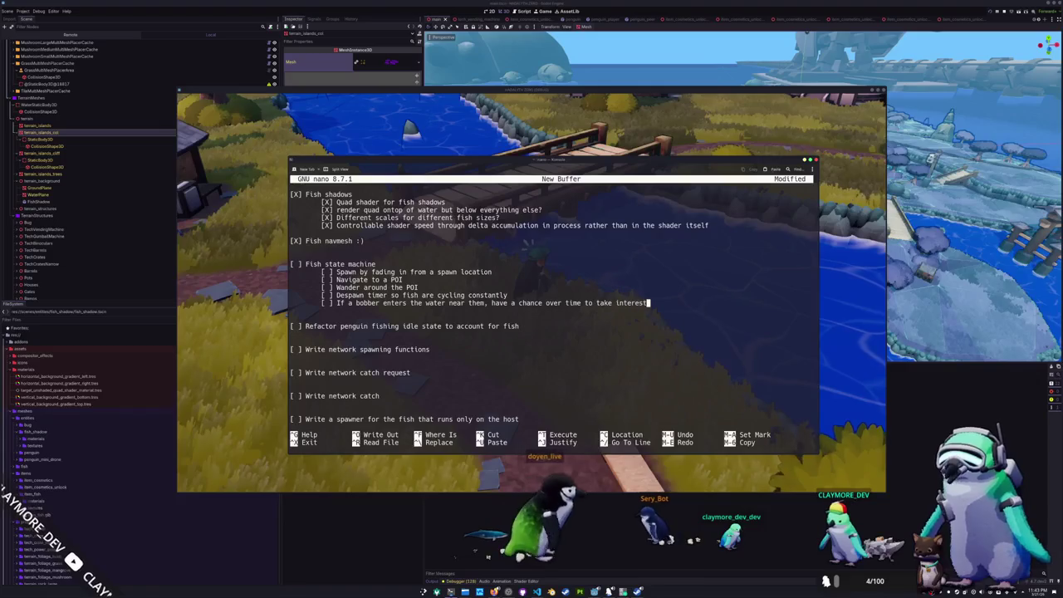
key("Return")
type("[ ] If interested in")
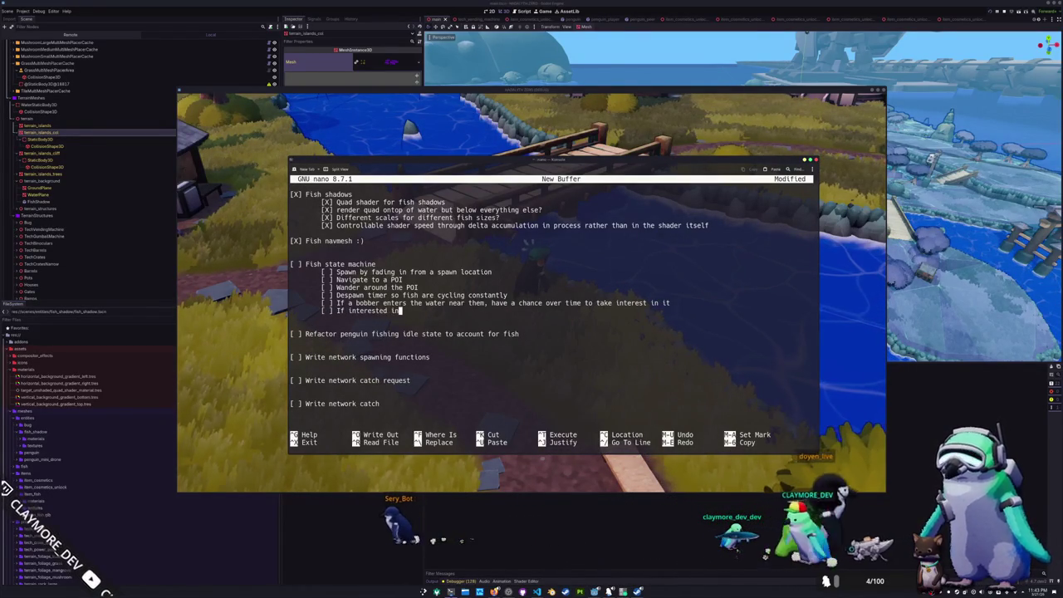
type(" he biting state")
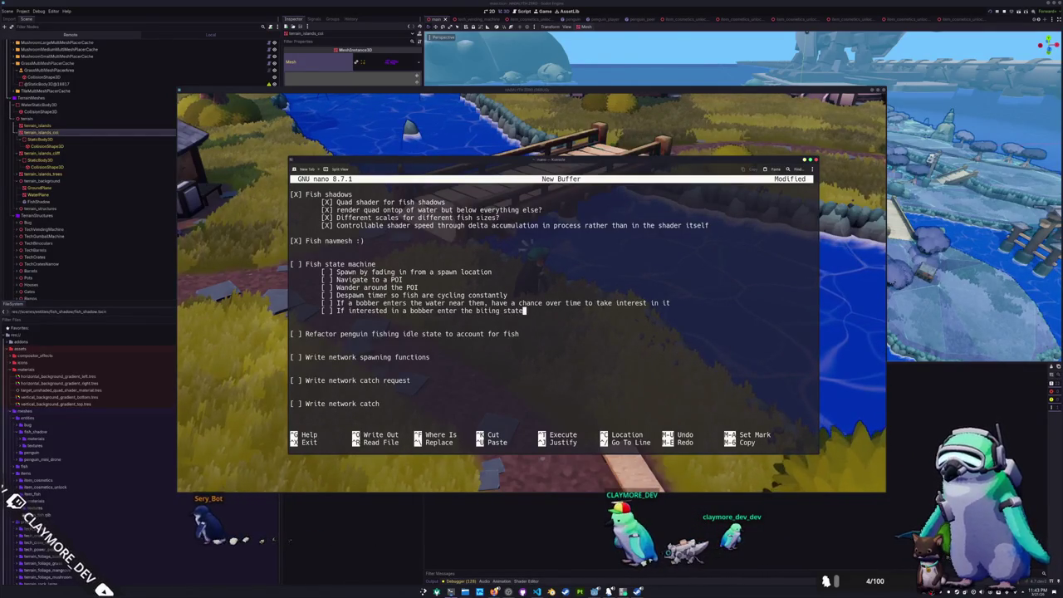
key("Return")
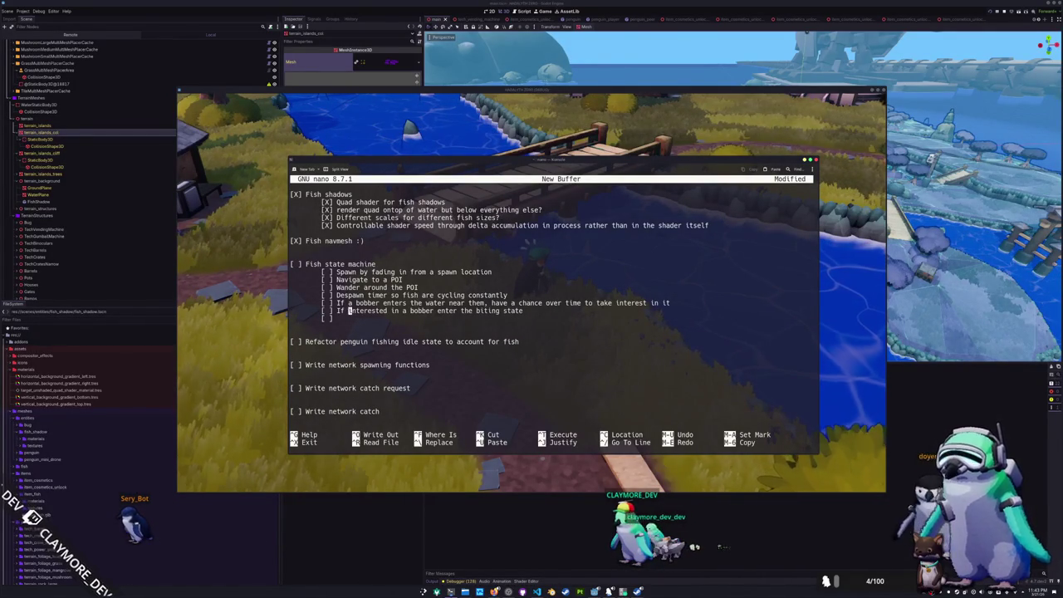
key("BackSpace")
key("BackSpace")
key("BackSpace")
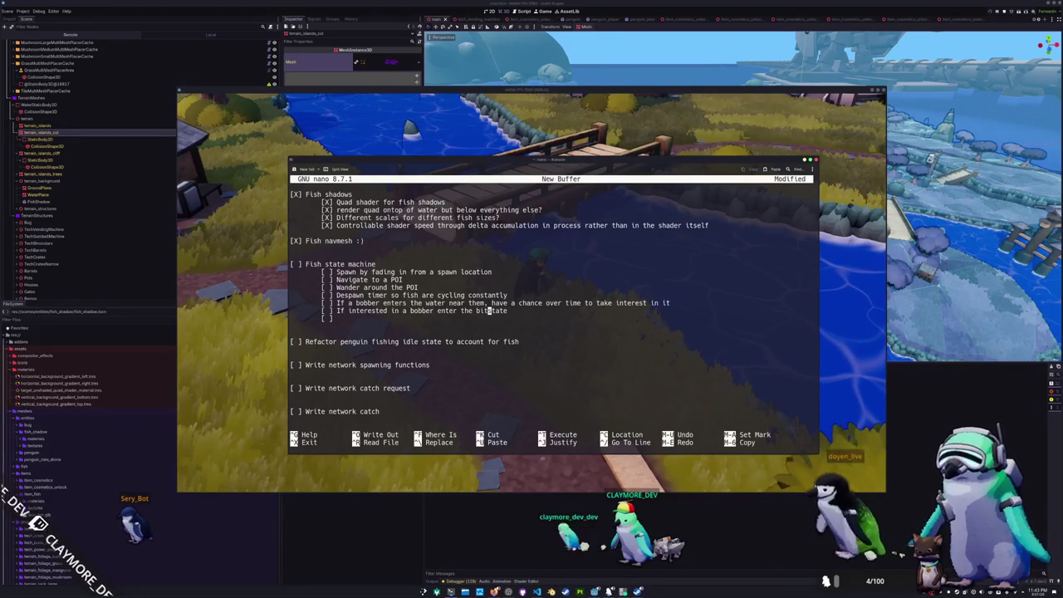
type("appr")
type("oaching")
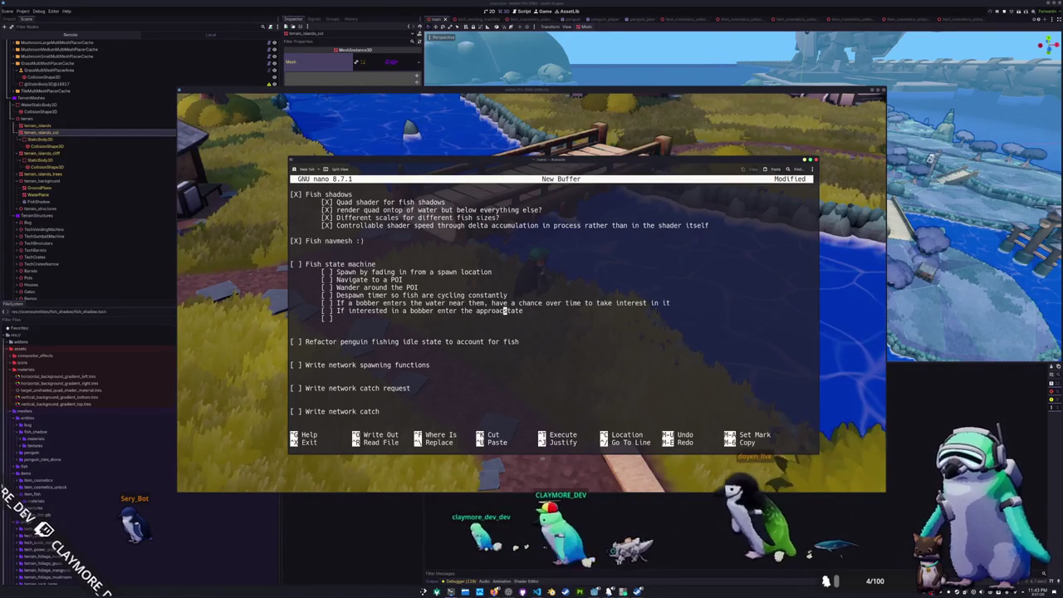
Add subtasks 'Swim towards the bobber slowly' and 'fake out bite and retreat a short distance'
key("Down")
key("Home")
type("Swim")
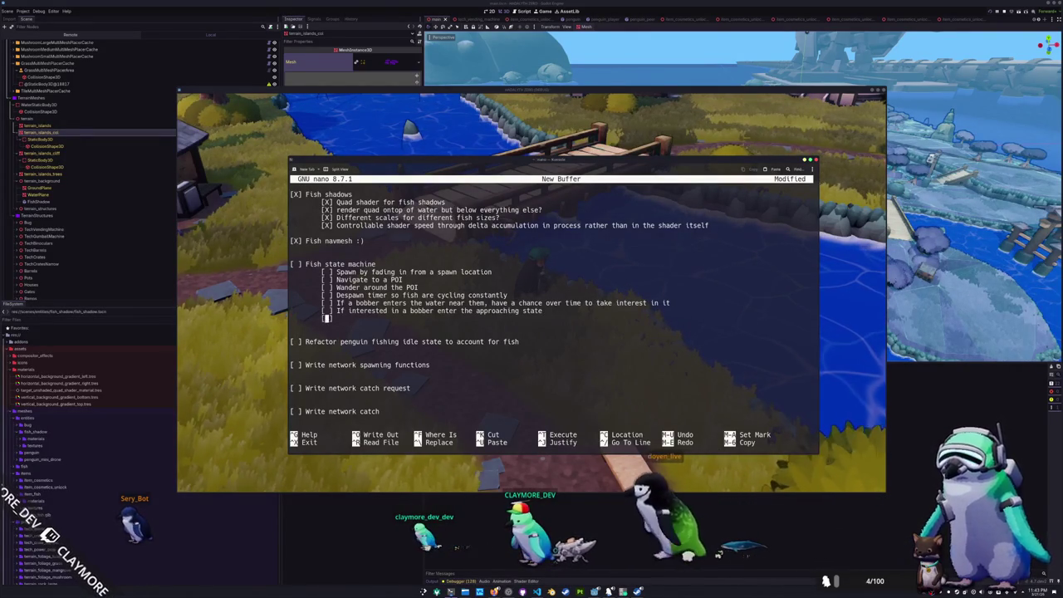
type(" towards the b")
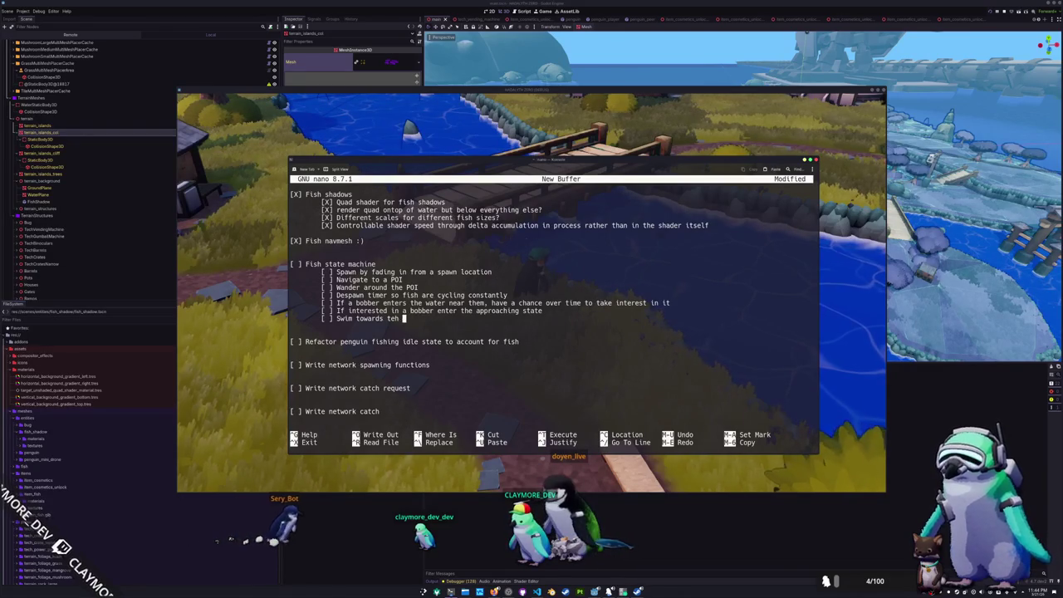
type("obber slowly")
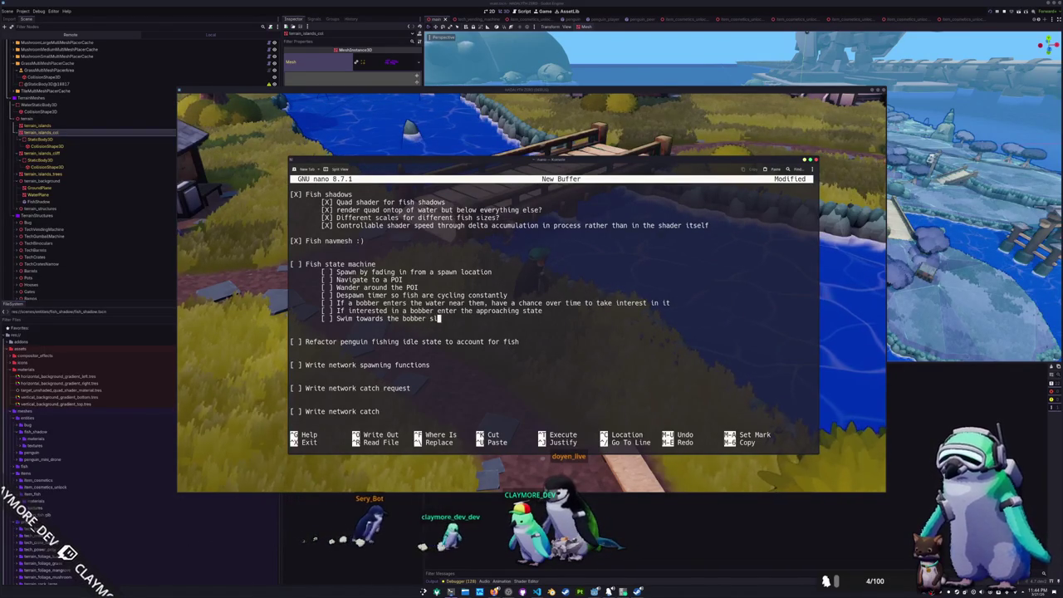
key("Return")
type("[ ] Have a probability to do a")
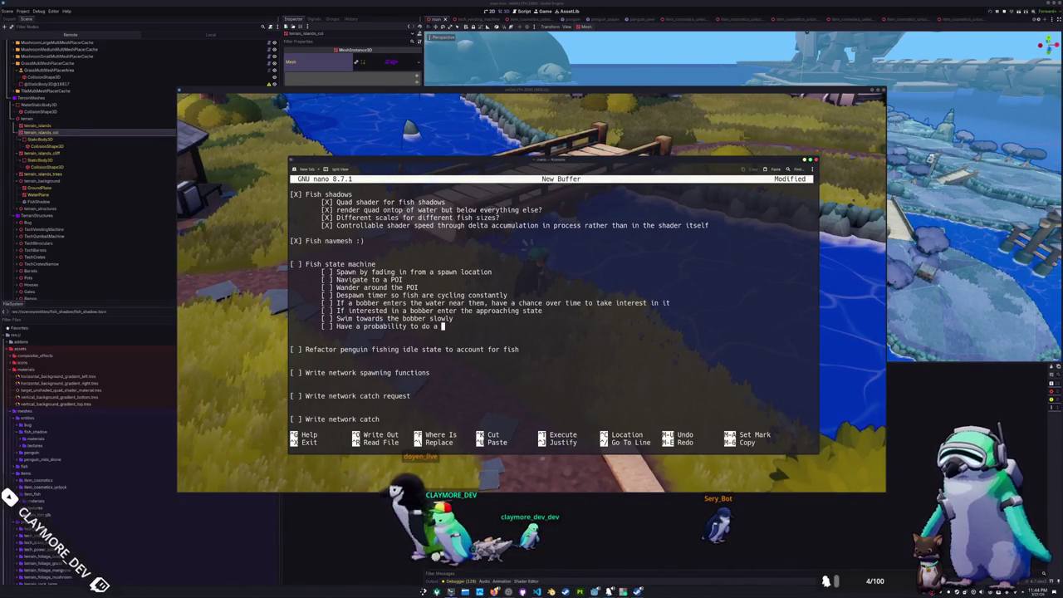
type("fake out bite")
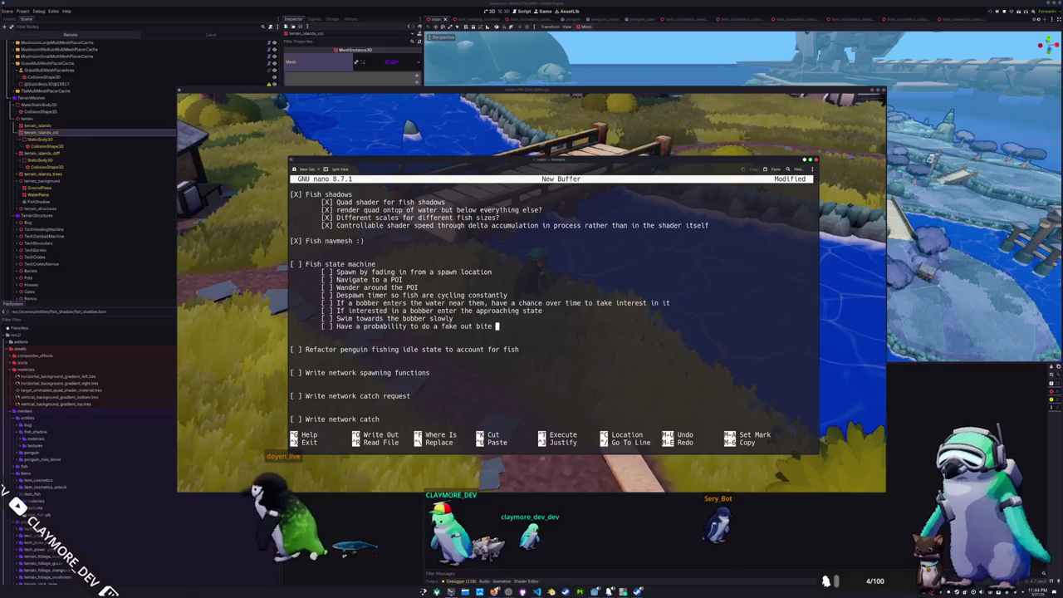
type(" a")
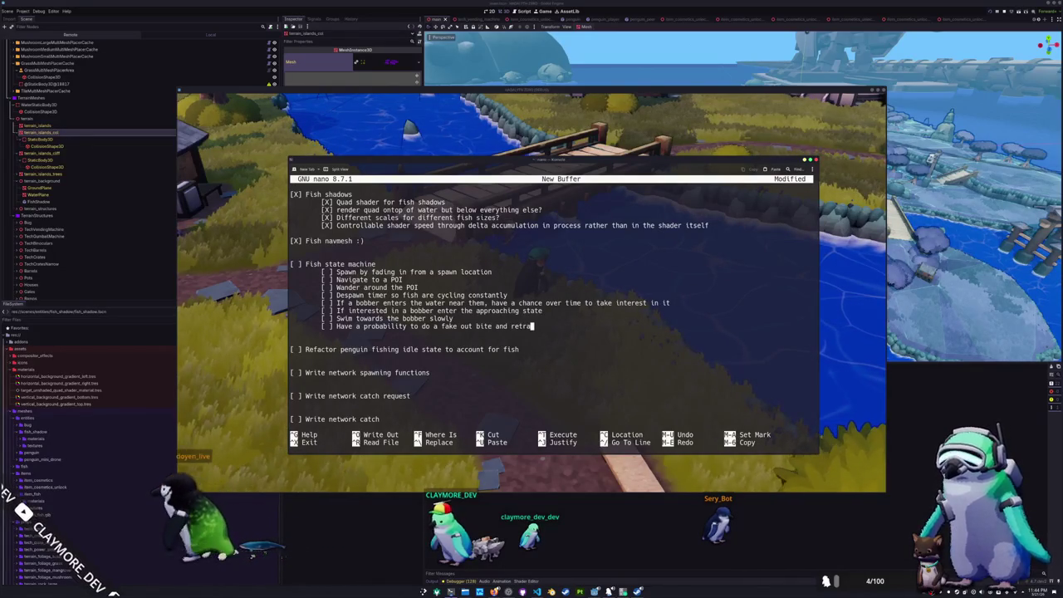
type("nd retreat a short distance")
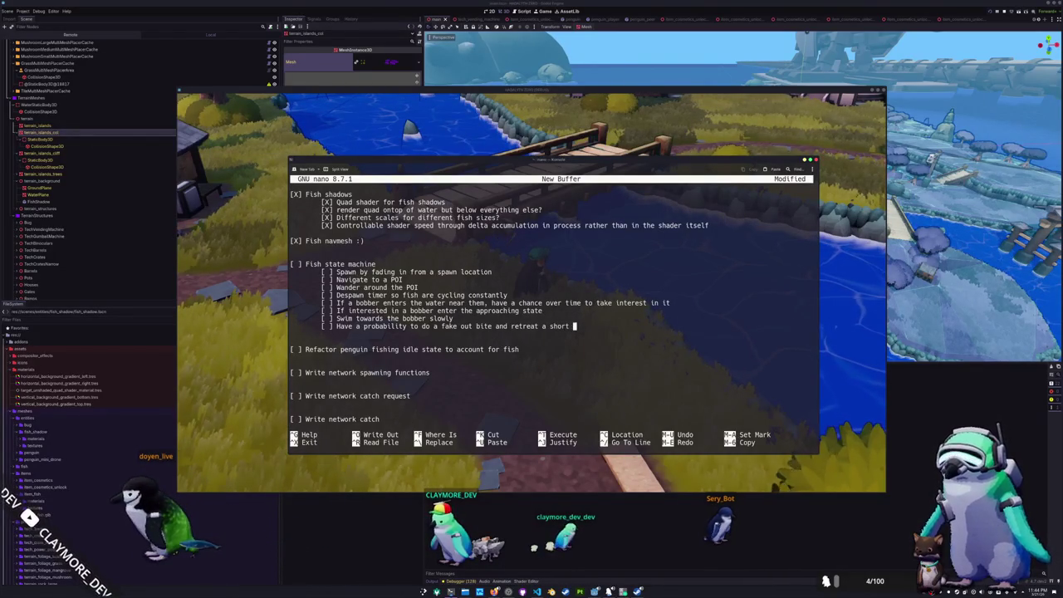
key("Return")
Insert '[ ] Despawn if a penguin sprints near them' above the Despawn timer item
key("Up")
key("Return")
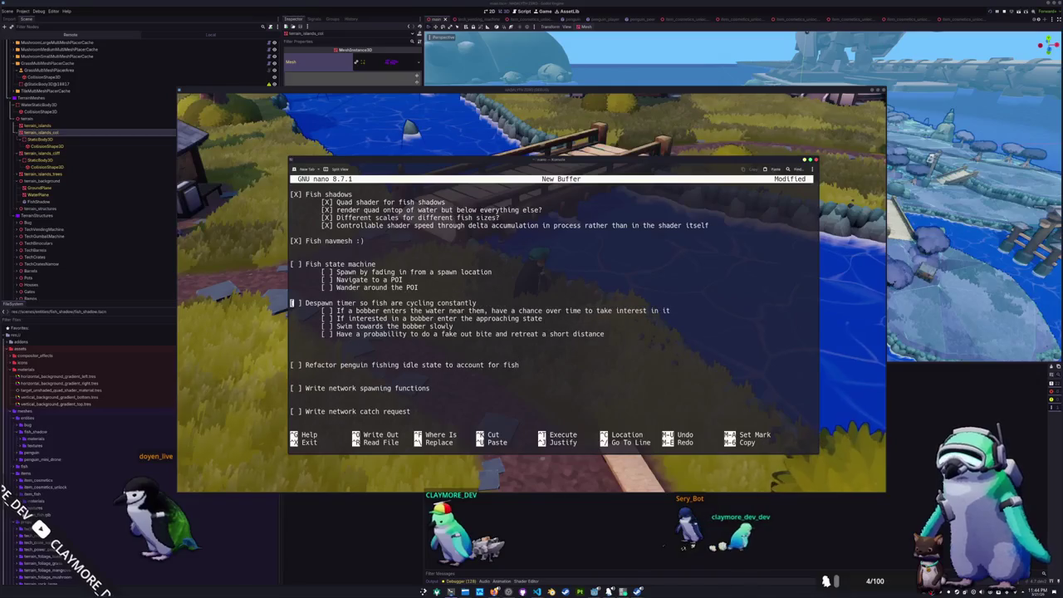
key("Down")
type("[ ")
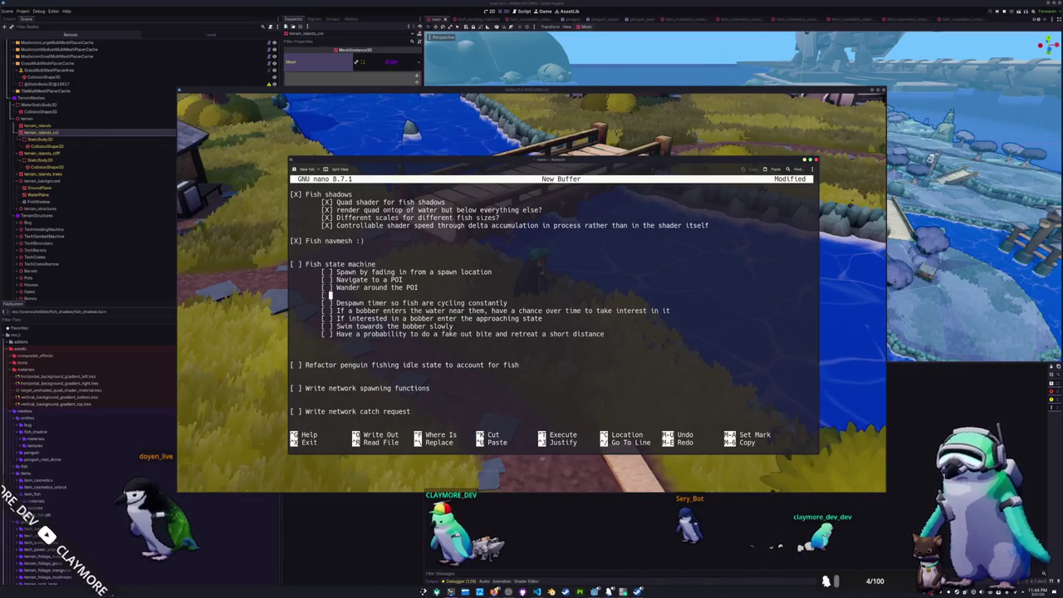
type("] Despawn")
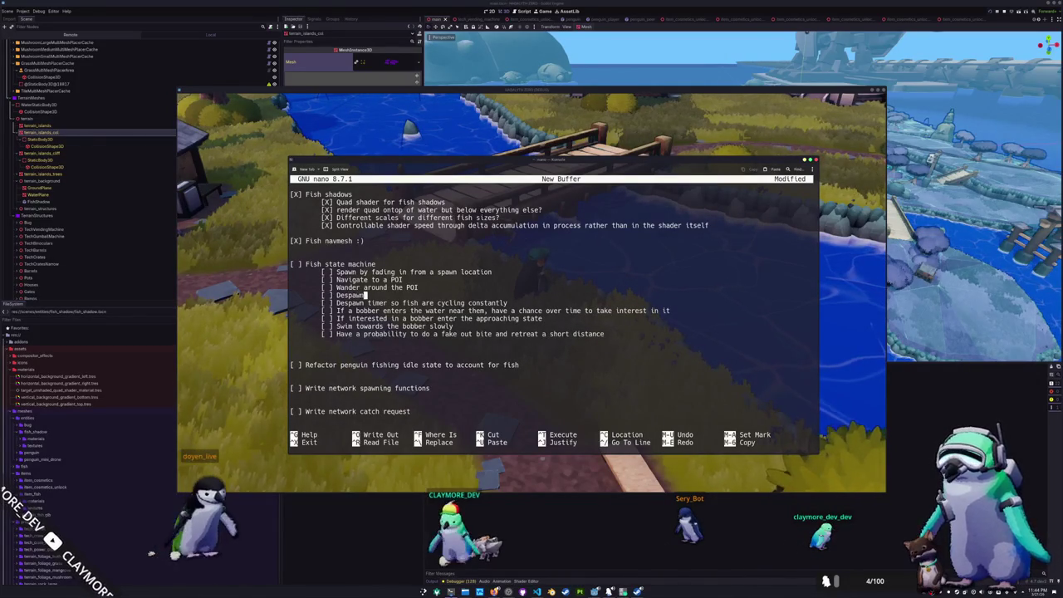
type(" if a penguin s")
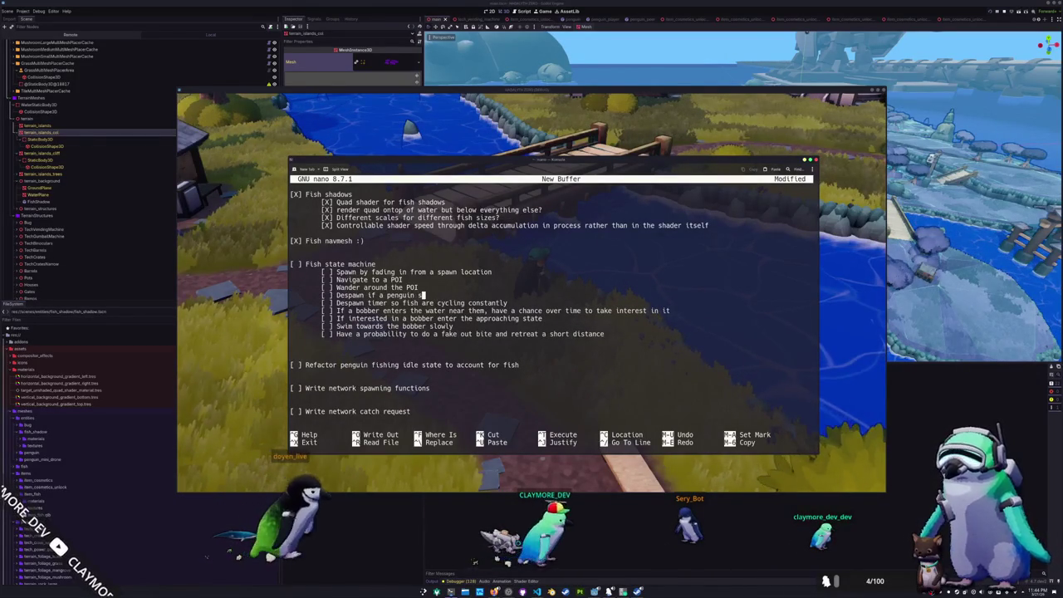
type("prints near them")
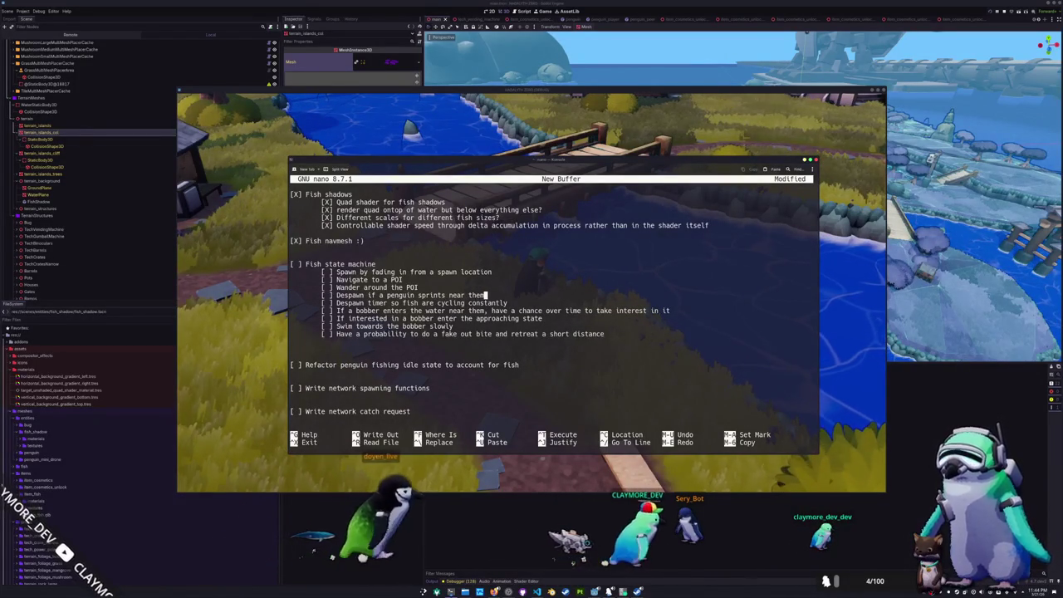
left_click(291, 341)
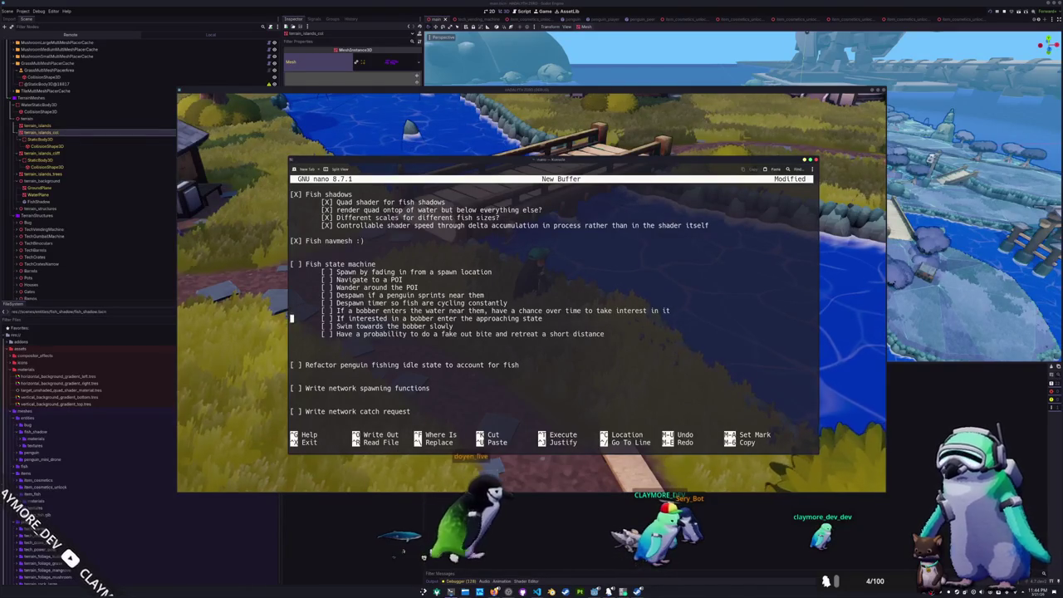
left_click(607, 333)
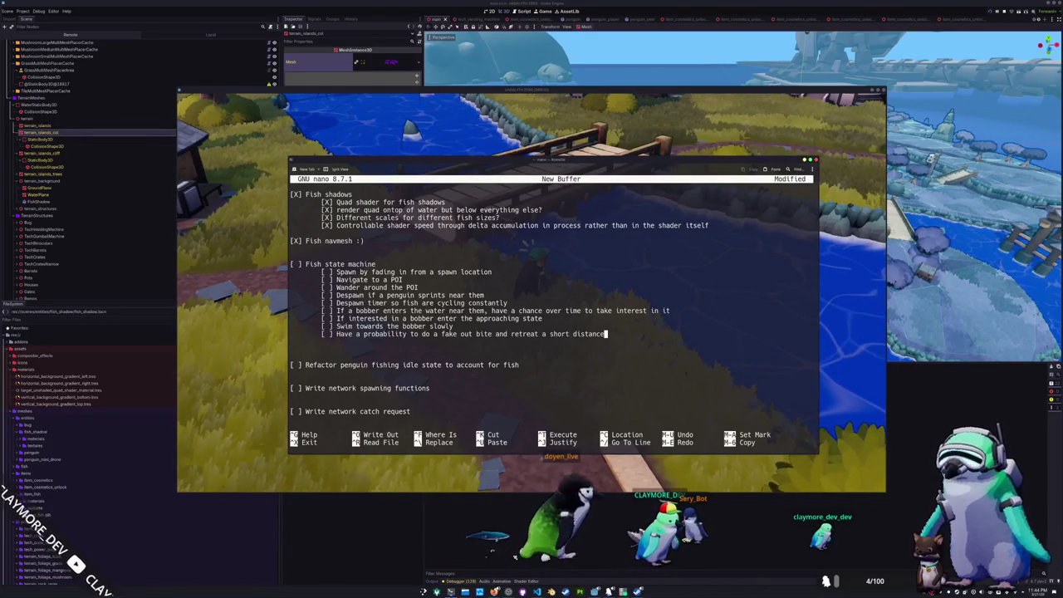
key("Return")
type("[ ] If a real bite is done")
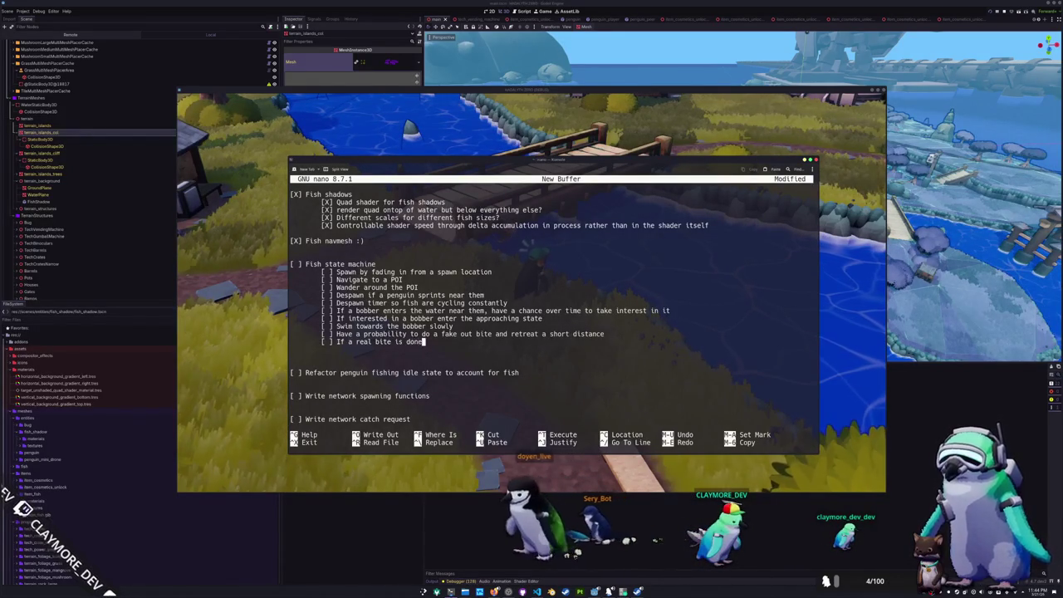
Finish the real-bite subtask so the fish enters a catchable window
type(", th")
type("e pengui")
key("BackSpace")
key("BackSpace")
key("BackSpace")
type("fish should enter a catchable window")
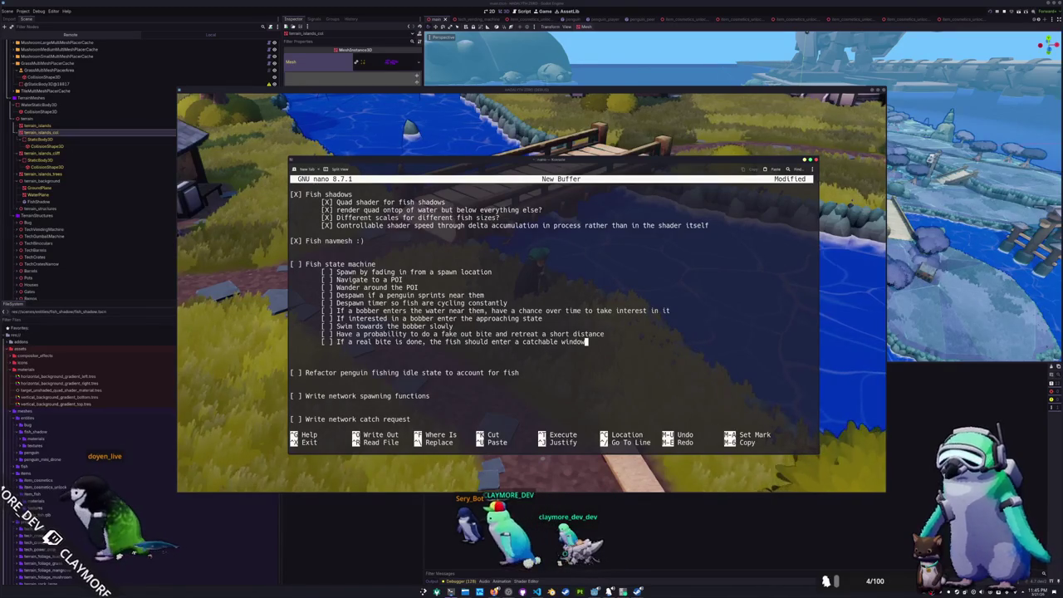
key("Return")
Add a fish-despawns-after-the-catchable-window subtask and begin the fishing-idle fish-check item
type("[")
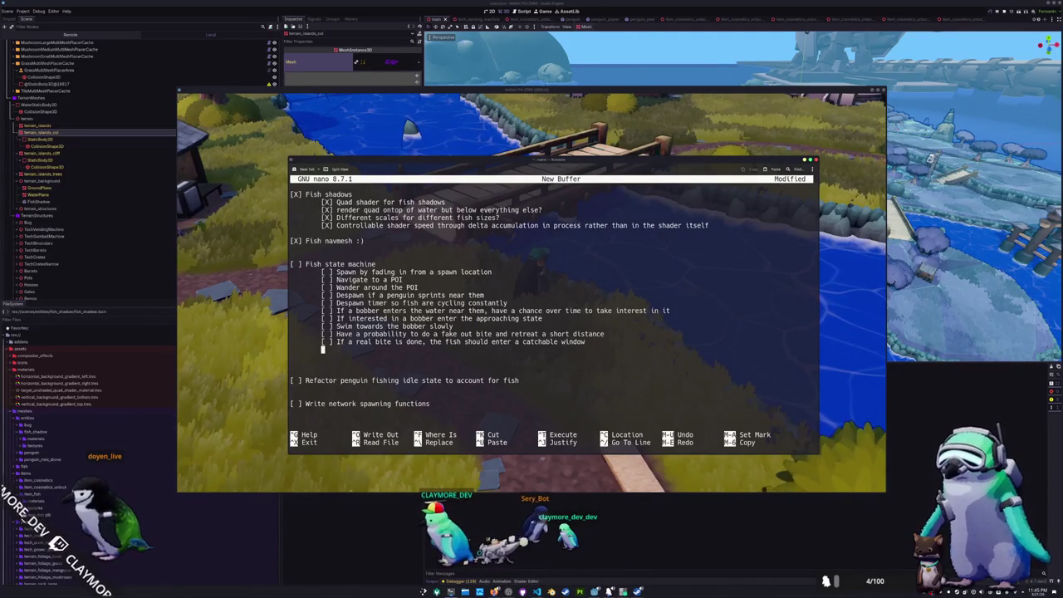
type(" ] After the catchable window expires")
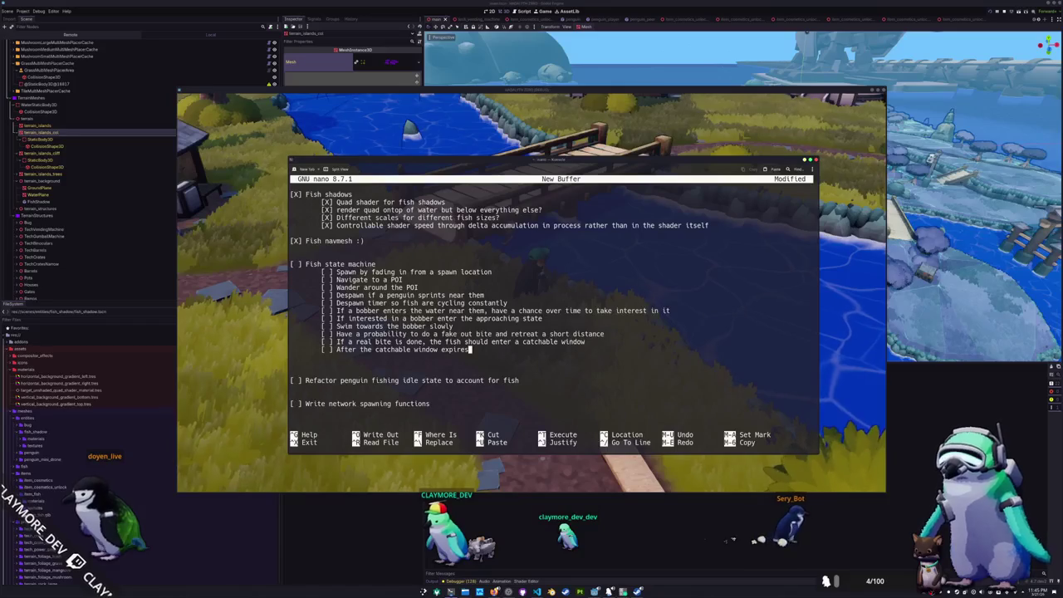
type("h despaw")
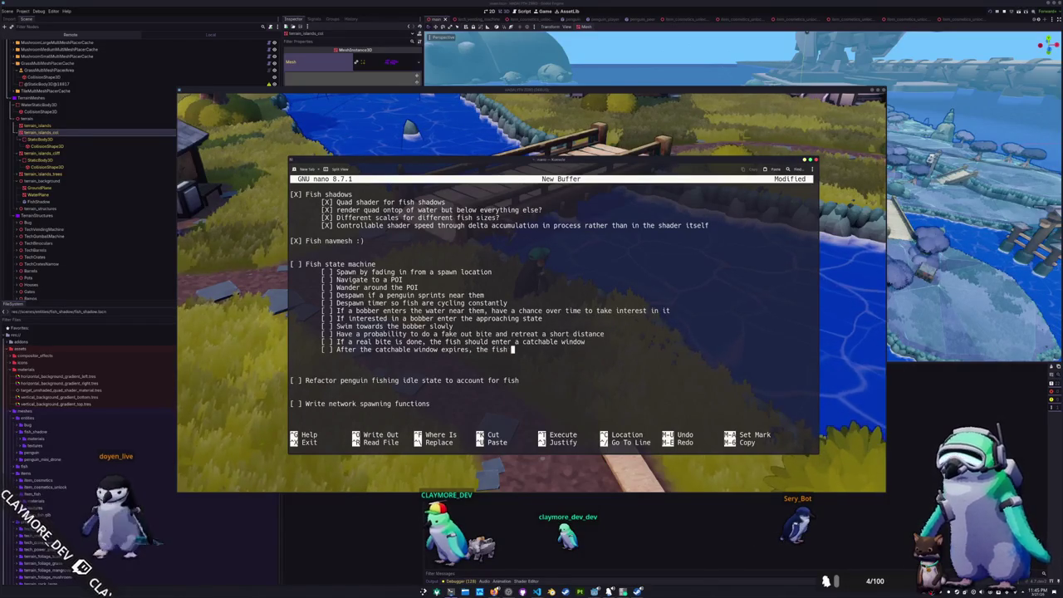
type("ns")
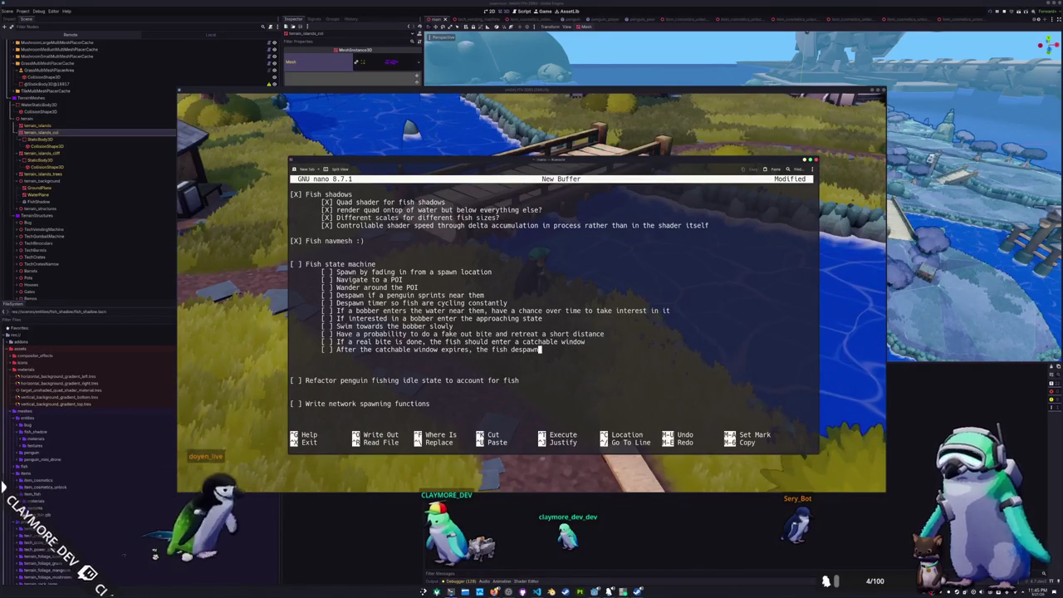
key("Return")
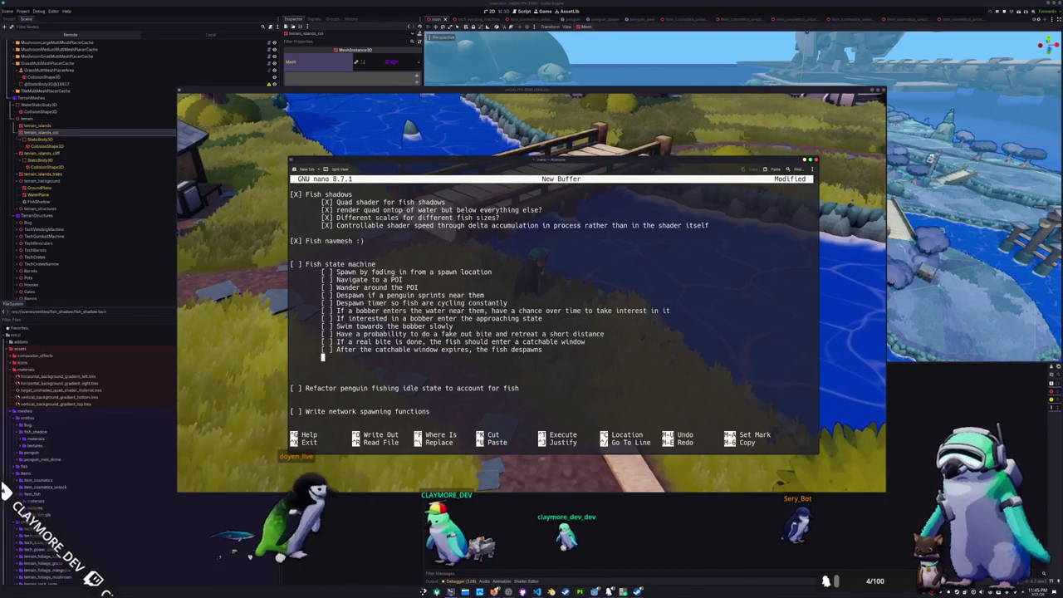
key("Return")
type("[ ] During the")
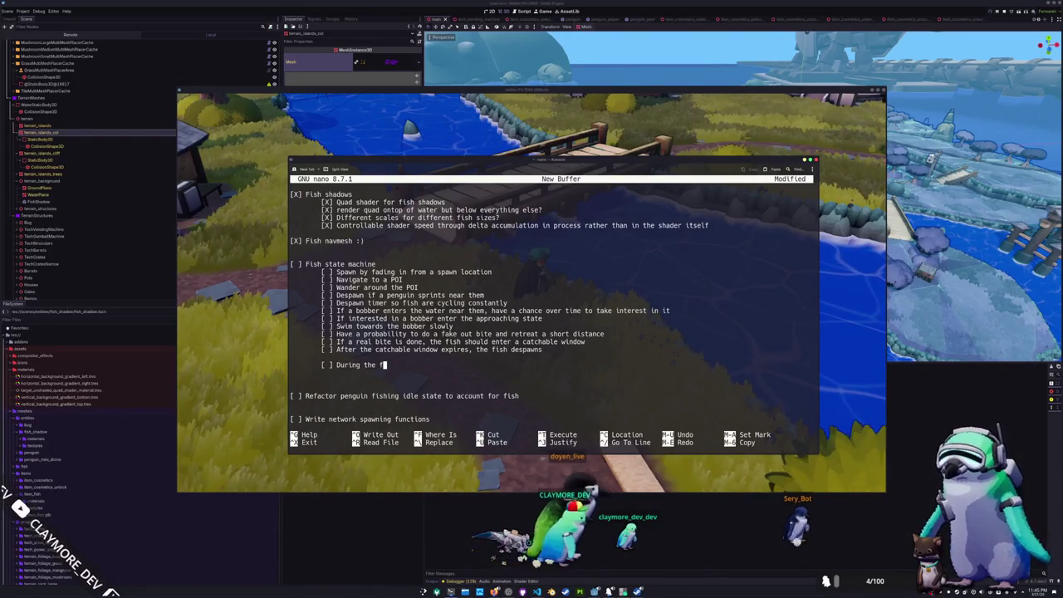
type(" peng")
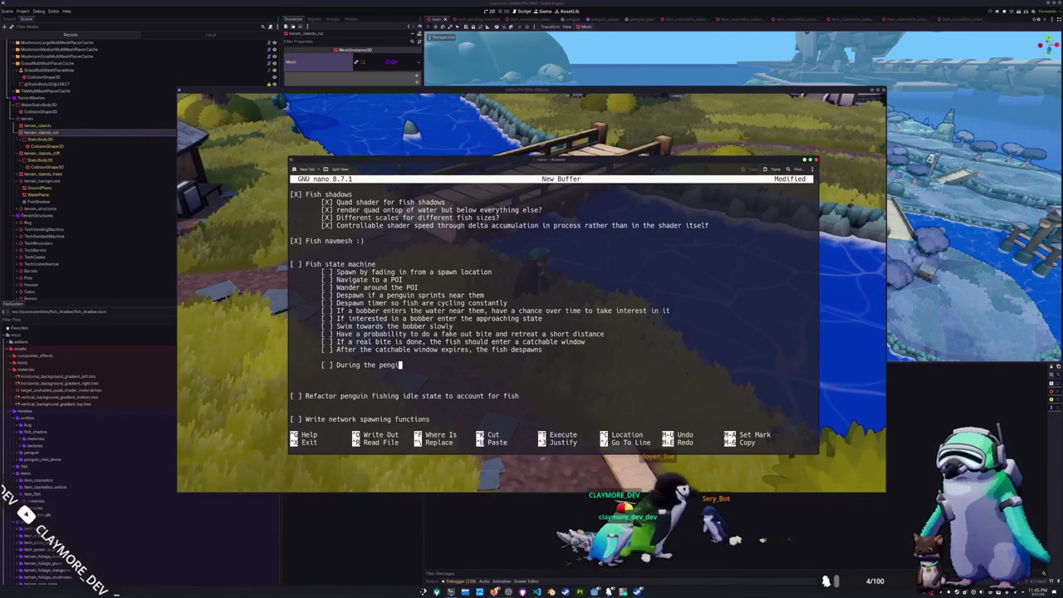
type("uin fishing idle state ")
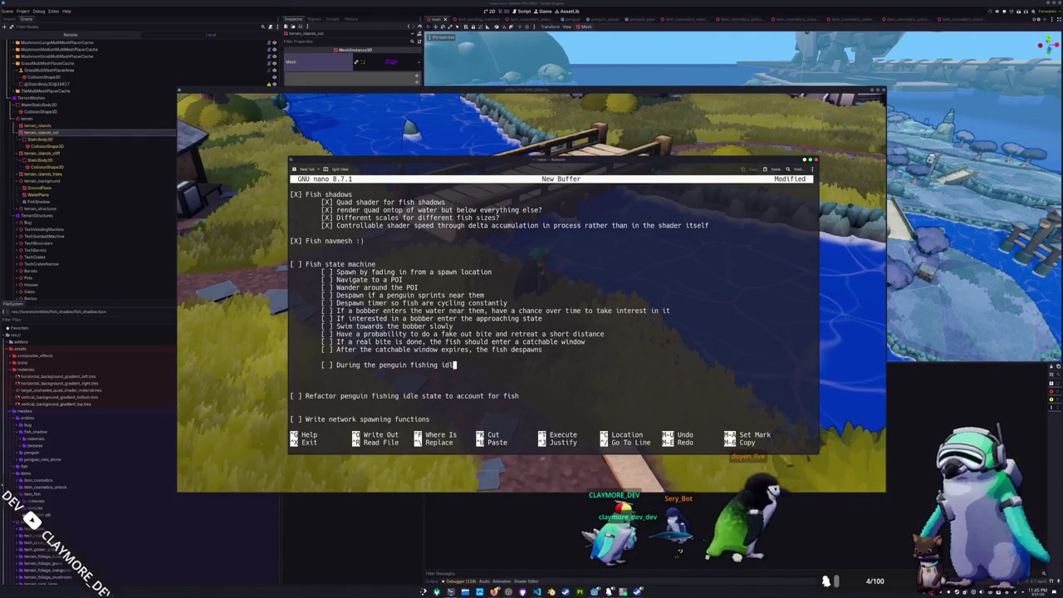
type("they should check")
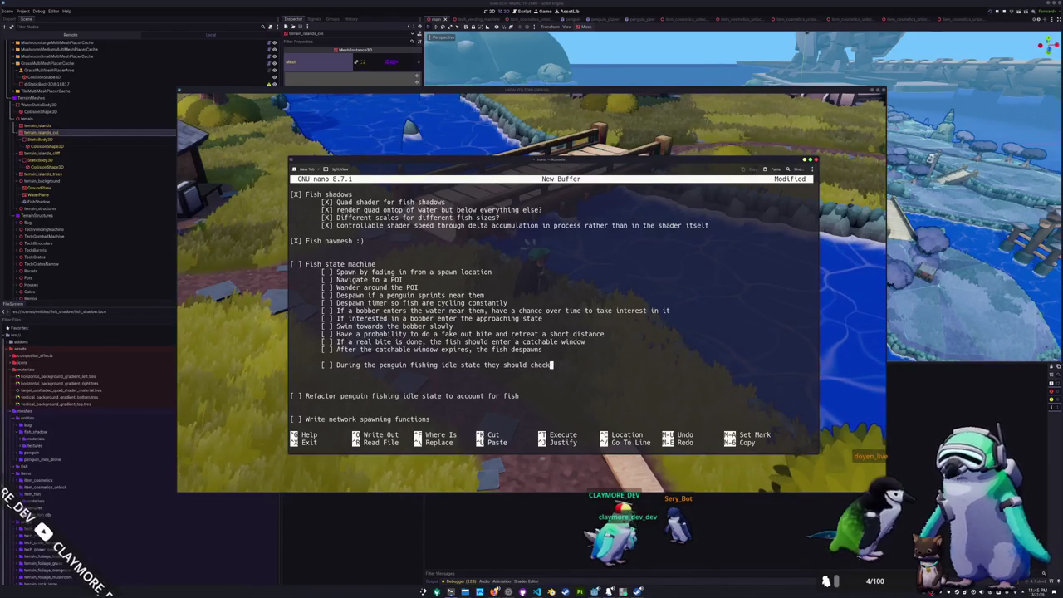
type(" to see if a ")
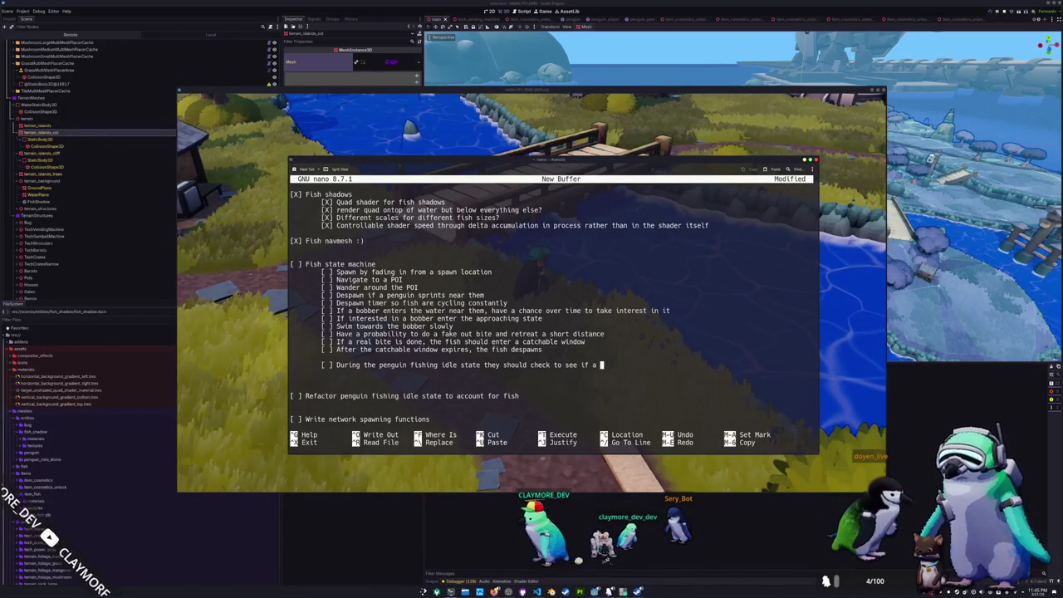
type("fish has entered a catchab")
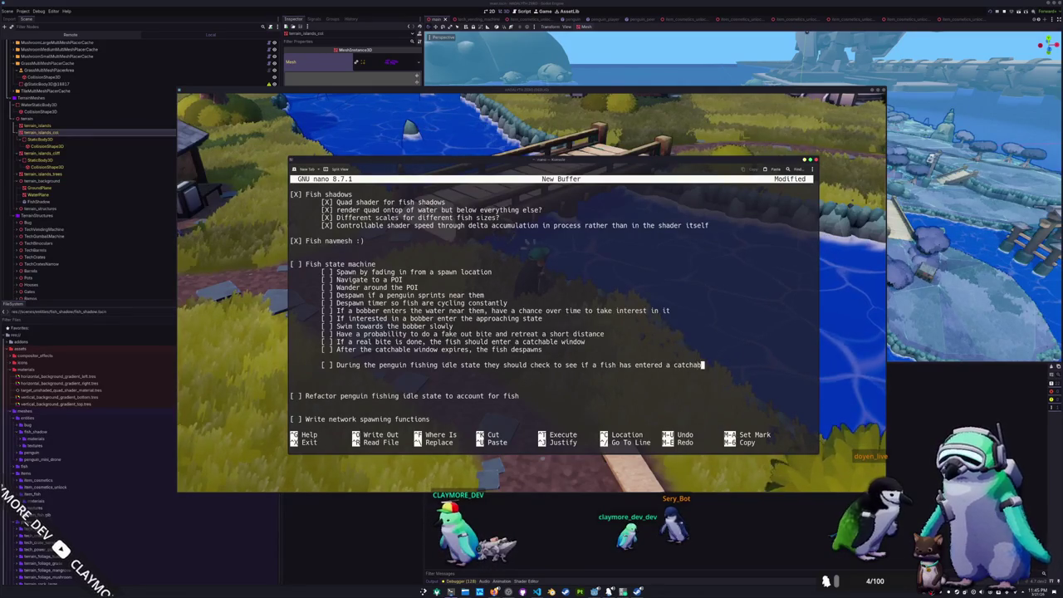
type("le state ")
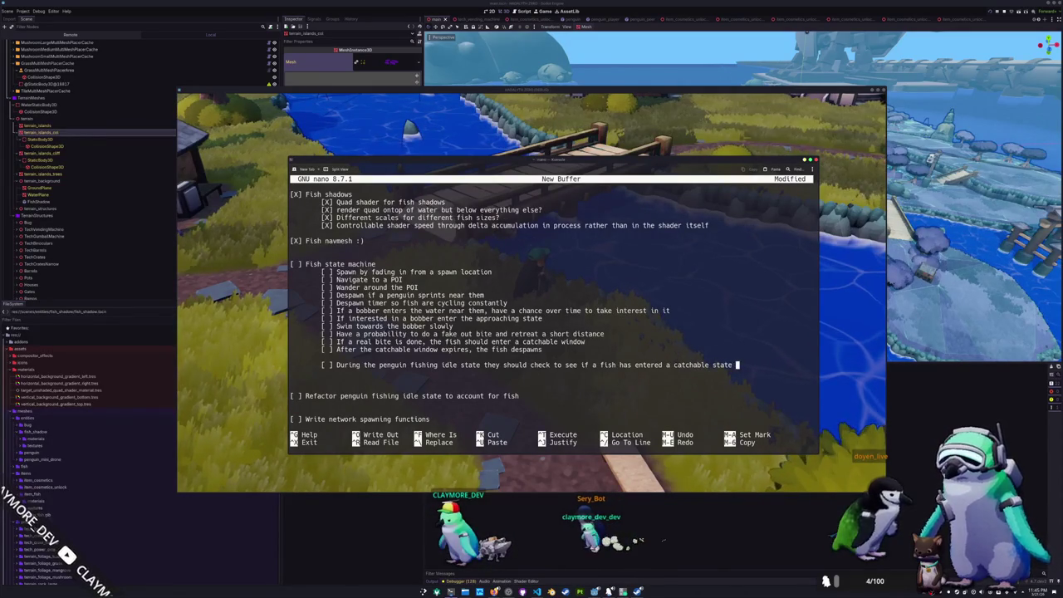
type("near their bo")
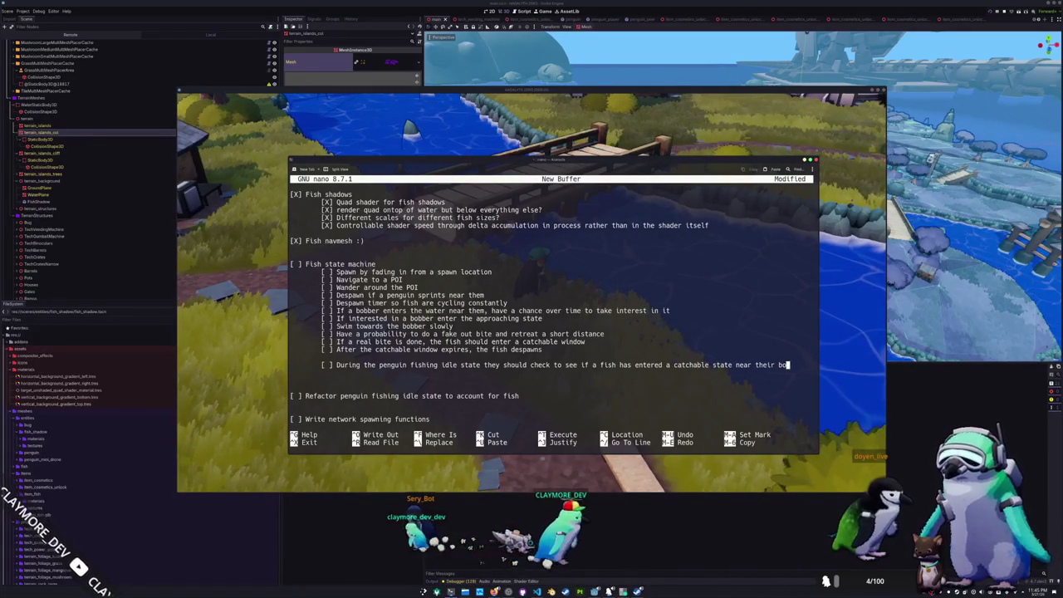
type("bber")
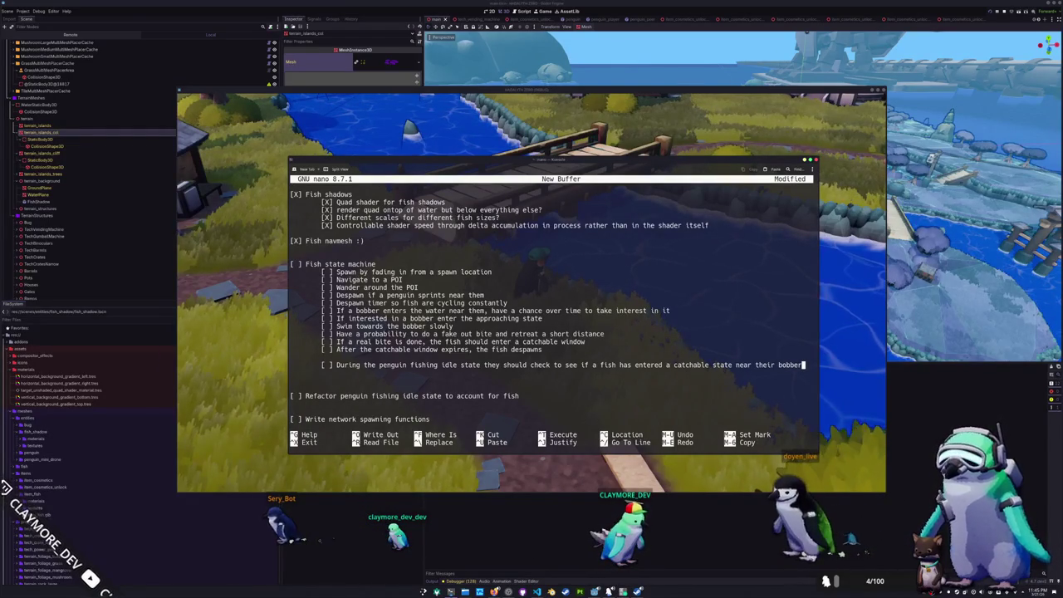
Finish the fishing-idle item: check for catchable fish near the bobber and send a catch request to the server
key("Return")
type("[ ] If a fish does ent")
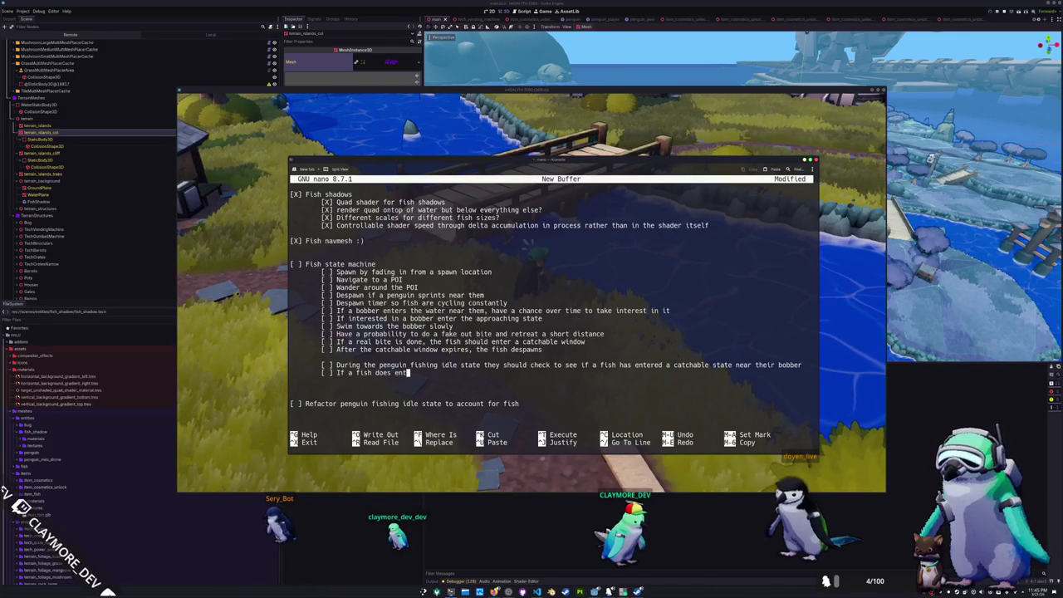
type("er a catchable s")
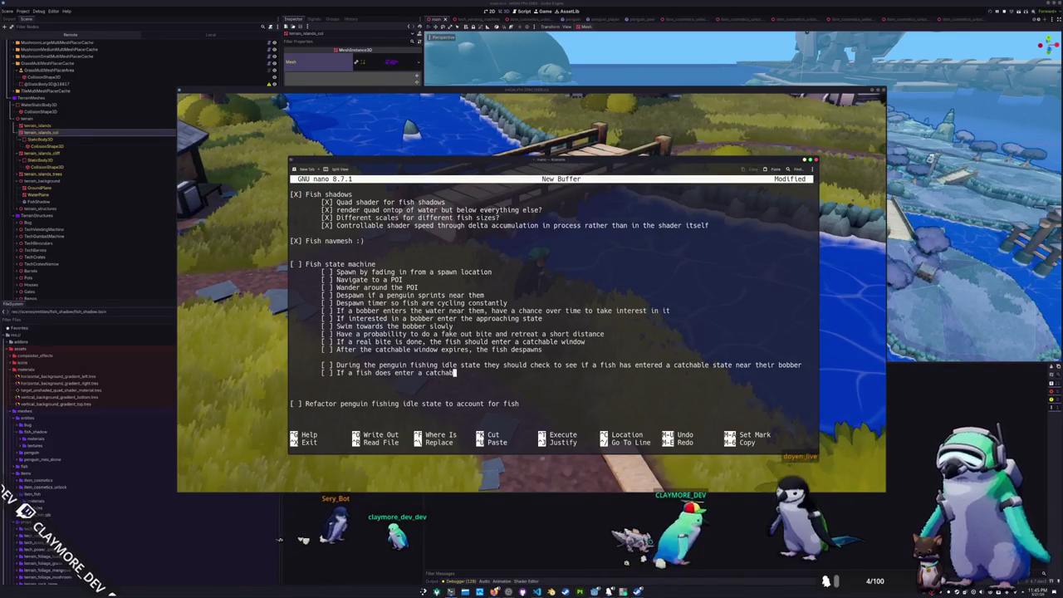
type("tate near thei")
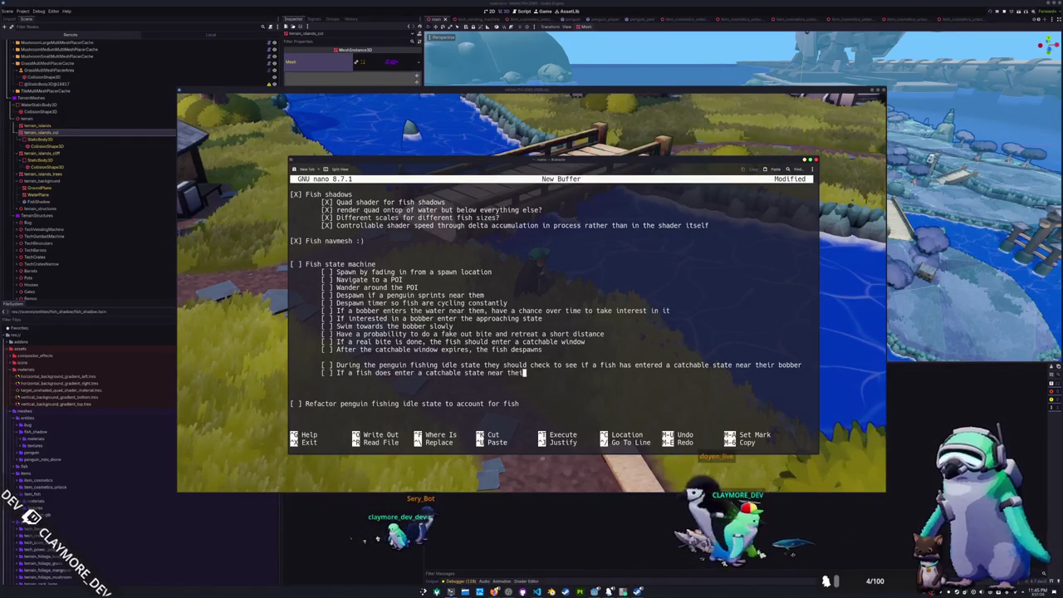
type("r bobber they sho")
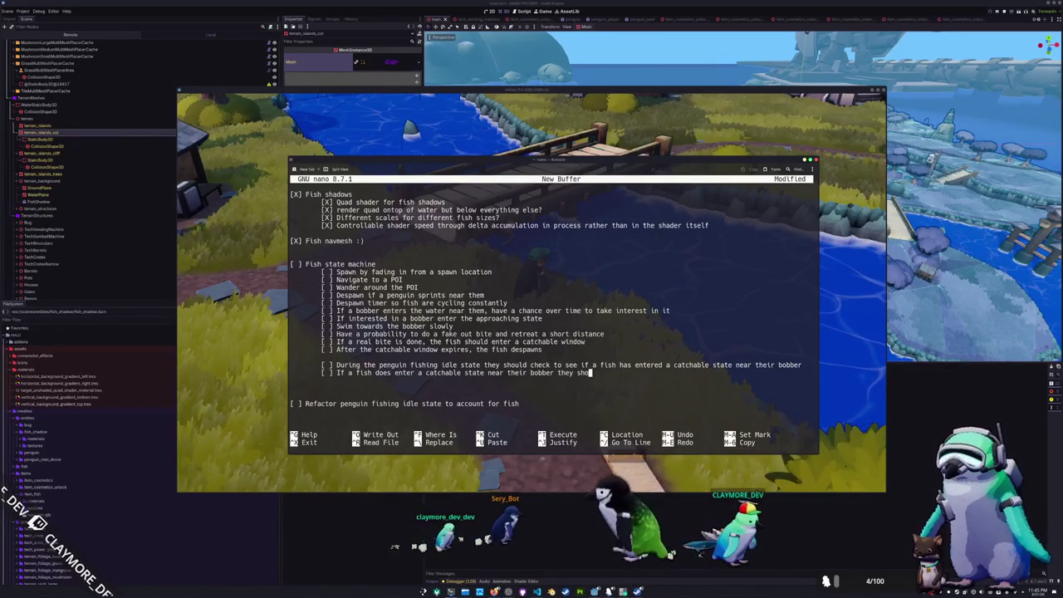
type("uld immediately")
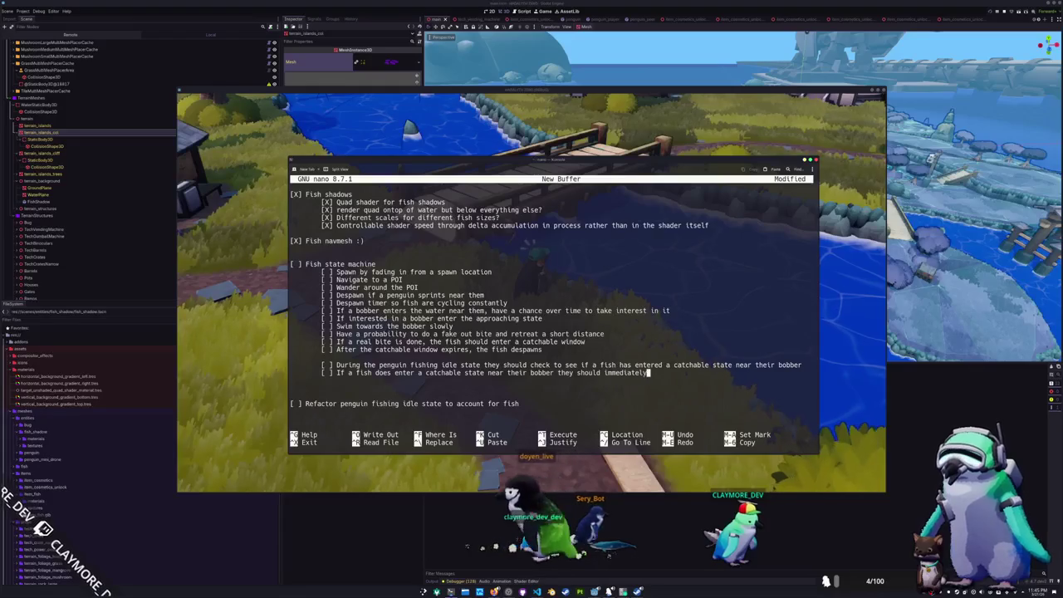
type(" enter the catch state with ca")
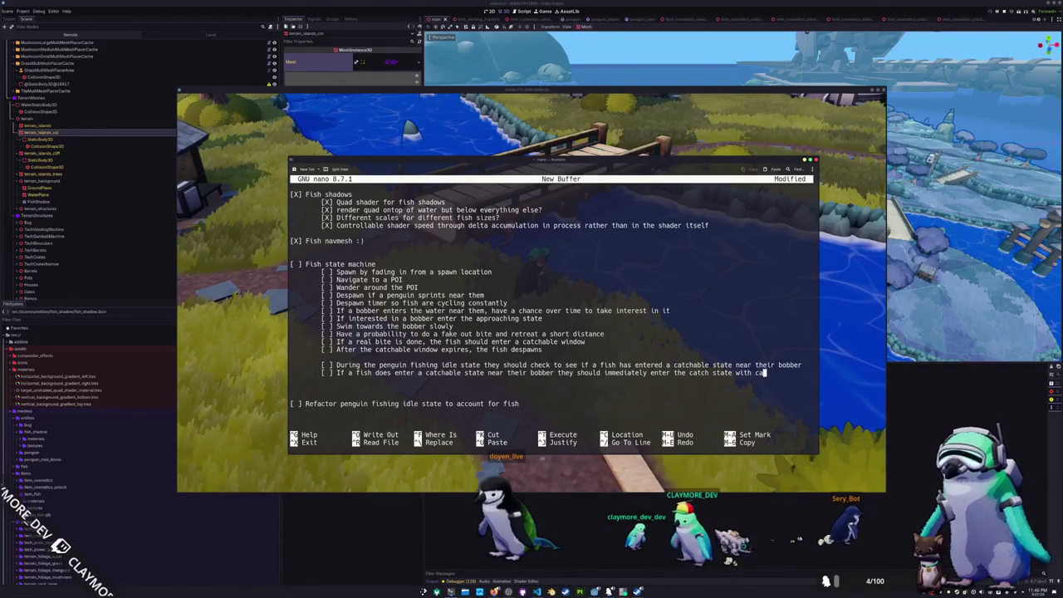
type("bout the fish")
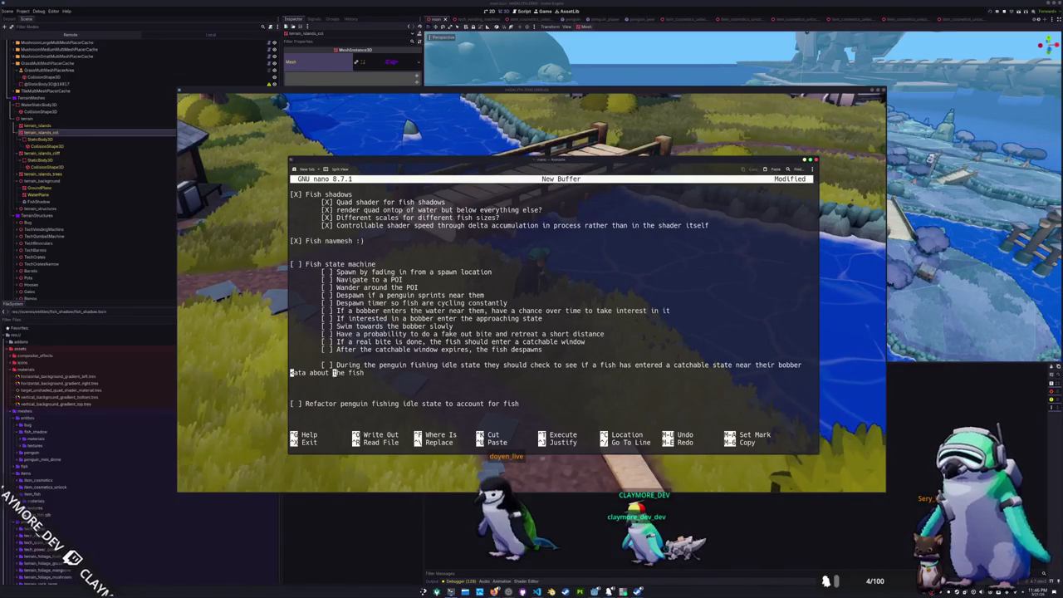
key("ctrl+Left")
key("ctrl+Left")
key("ctrl+Left")
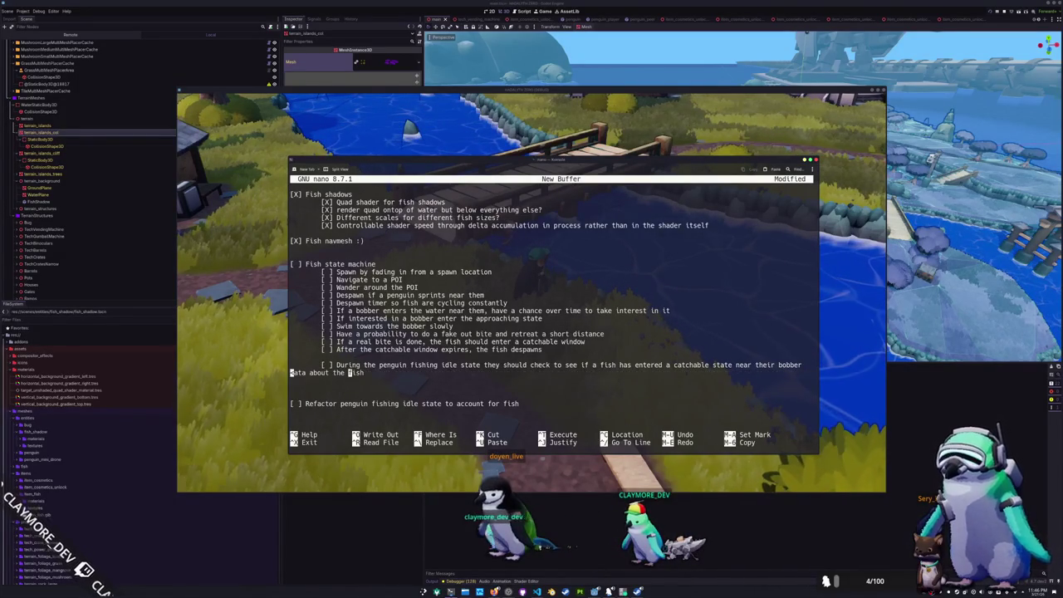
key("BackSpace")
key("BackSpace")
key("BackSpace")
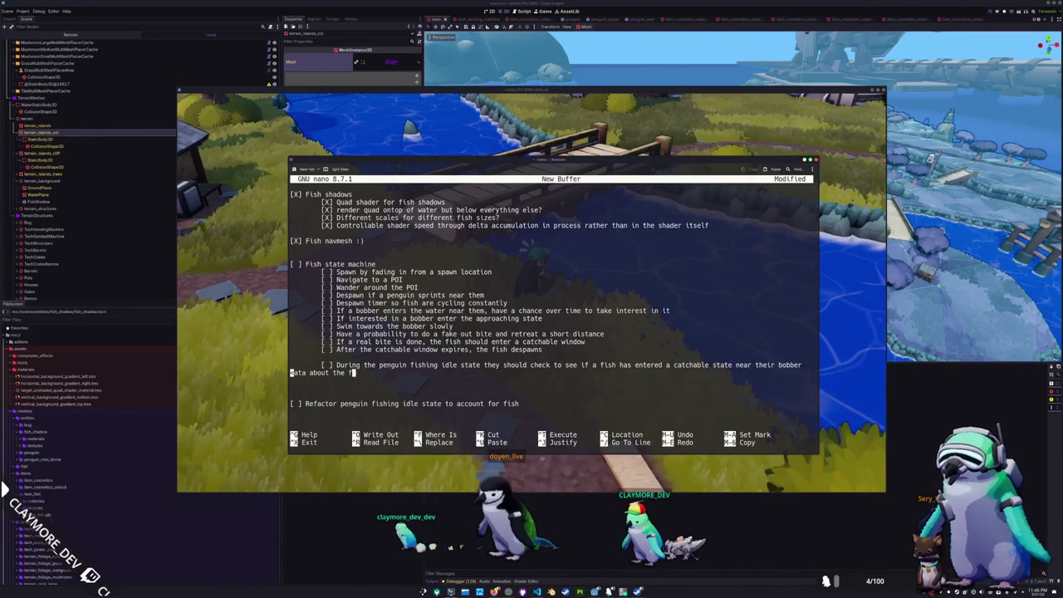
key("BackSpace")
key("BackSpace")
key("BackSpace")
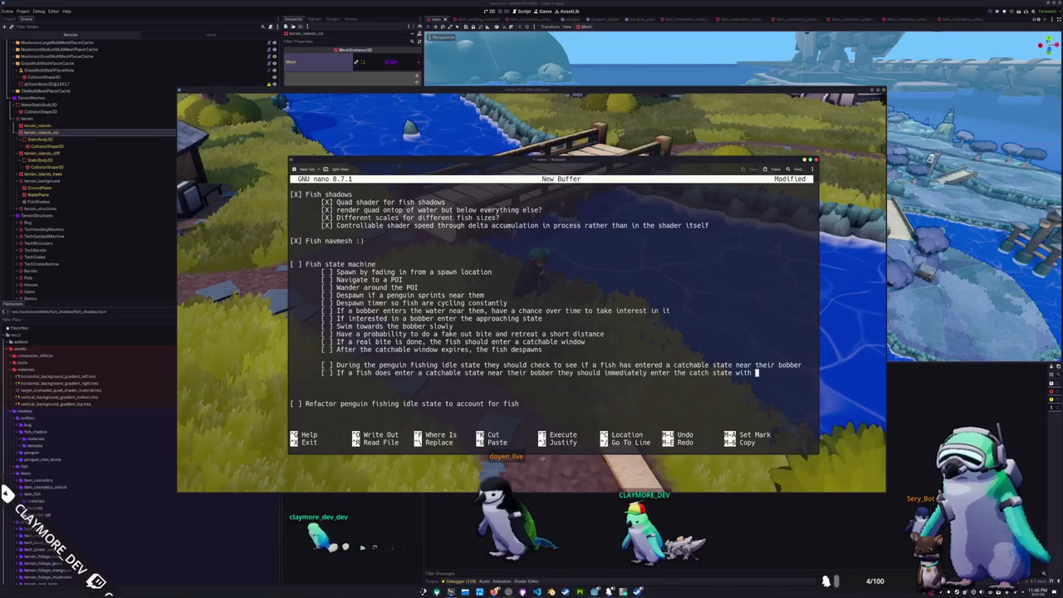
key("BackSpace")
key("BackSpace")
type("send a catch request to the ser")
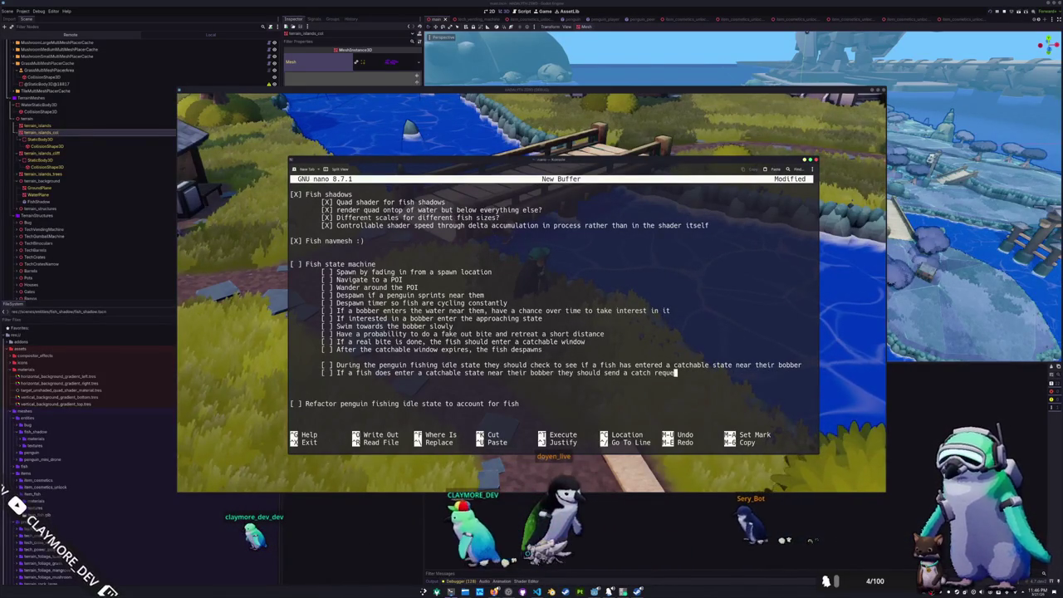
type("ver")
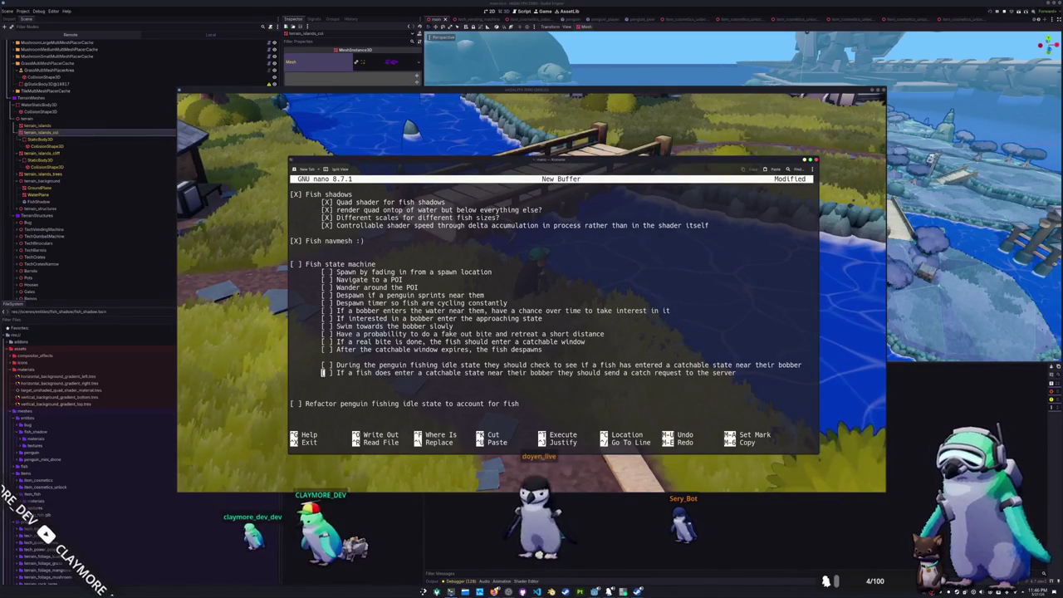
key("End")
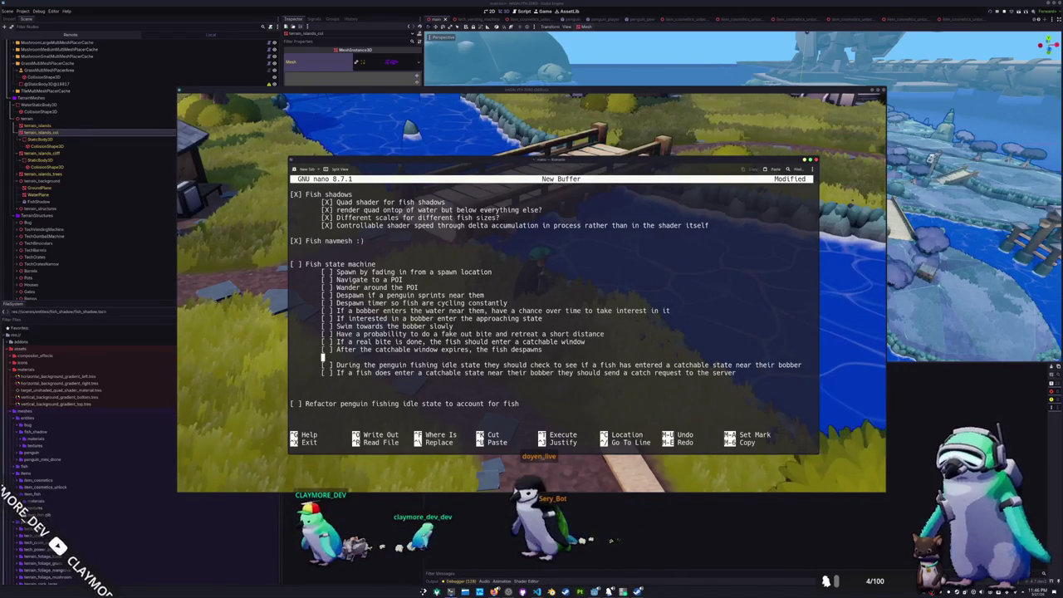
Delete the 'After the catchable window expires, the fish despawns' subtask and leave blank lines below
key("ctrl+shift+Left")
key("ctrl+shift+Left")
key("ctrl+shift+Left")
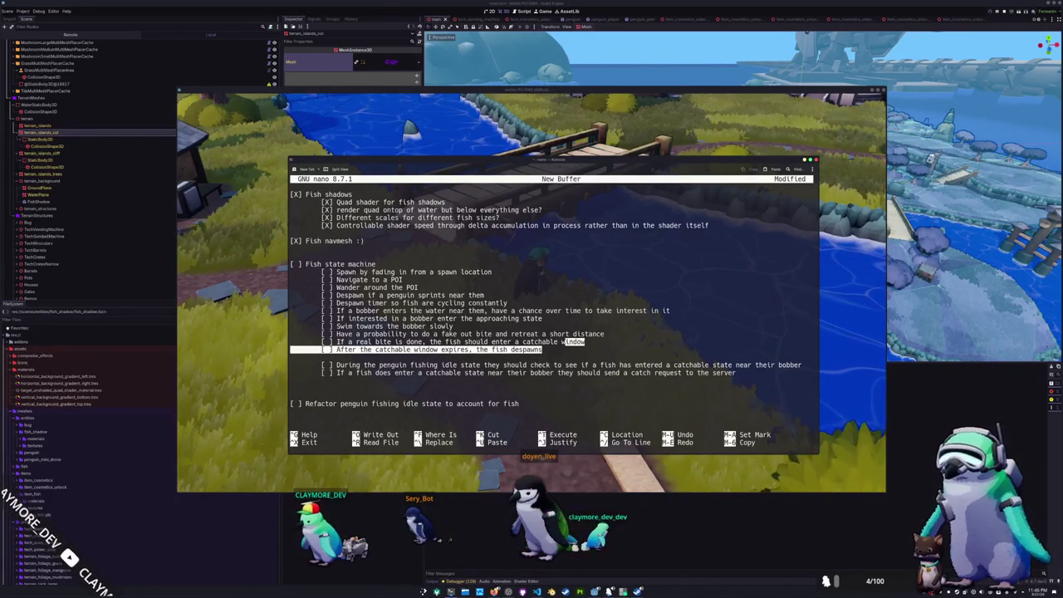
key("ctrl+shift+Left")
key("BackSpace")
key("BackSpace")
key("BackSpace")
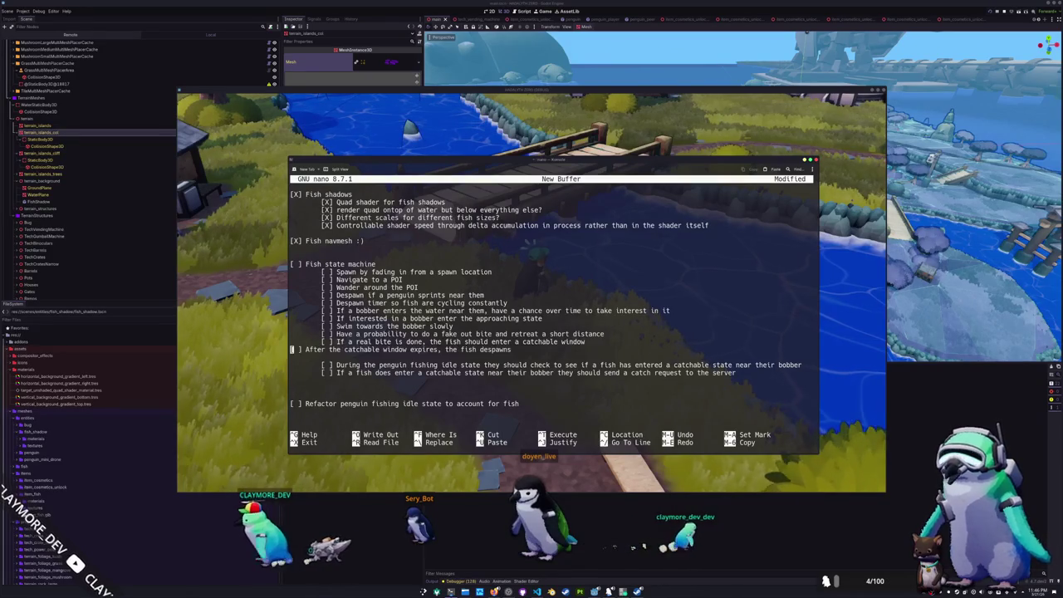
key("ctrl+Delete")
key("ctrl+Delete")
key("ctrl+Delete")
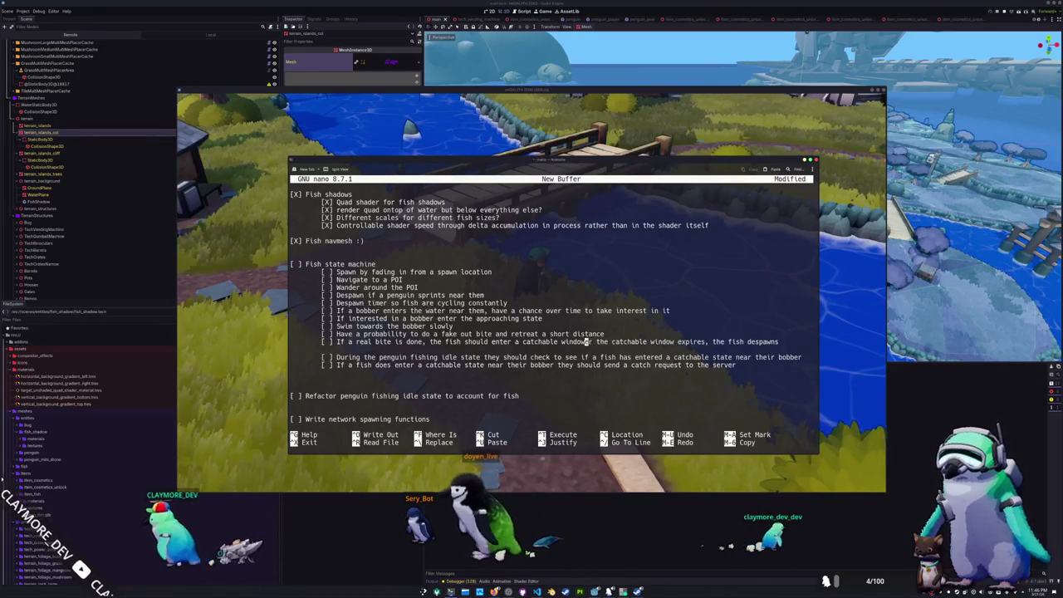
key("Delete")
key("Delete")
key("Delete")
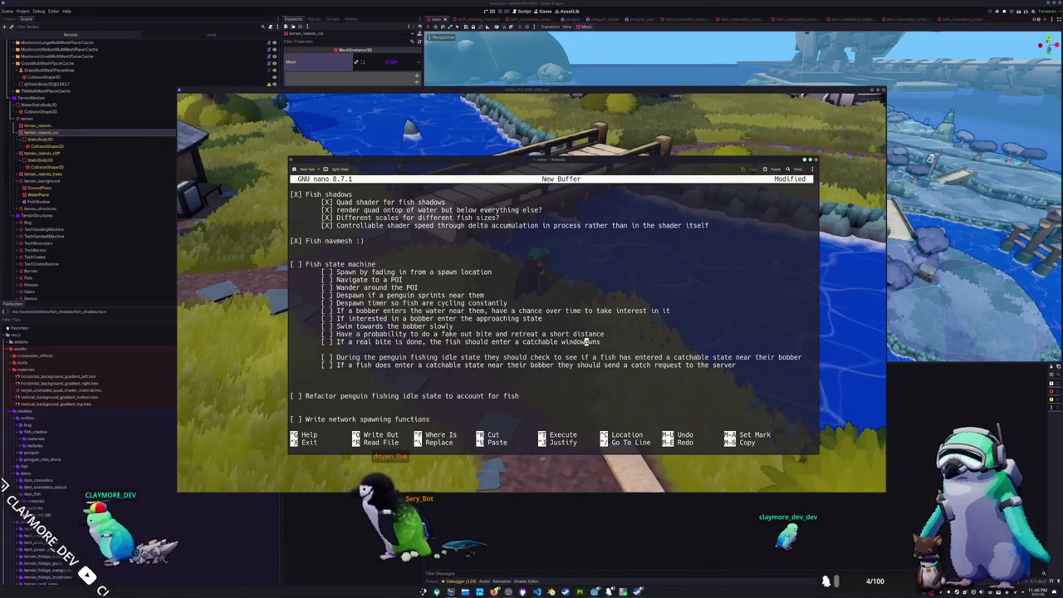
key("Return")
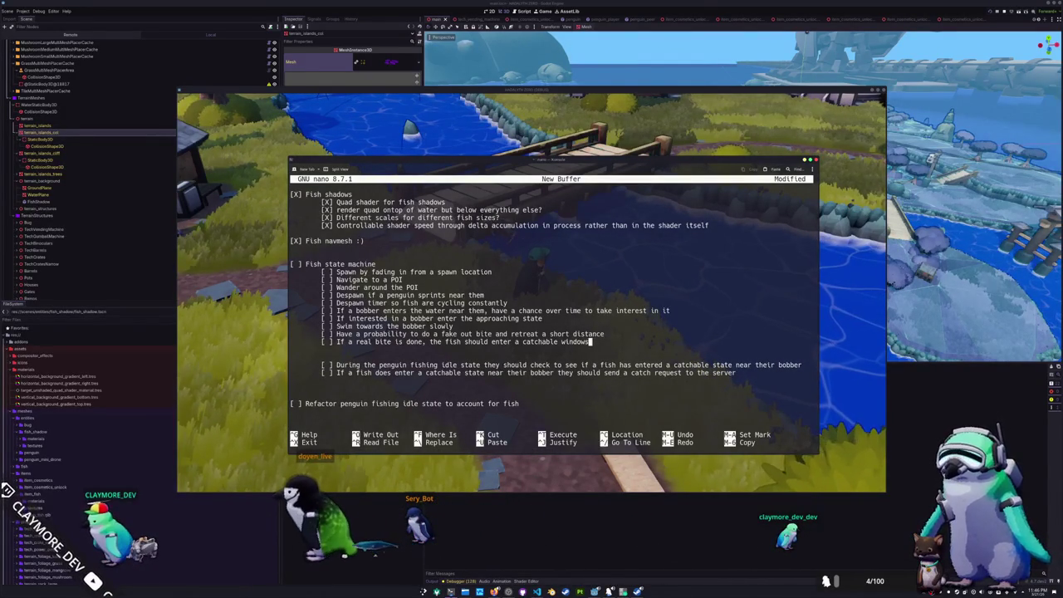
key("Return")
type("[ ]")
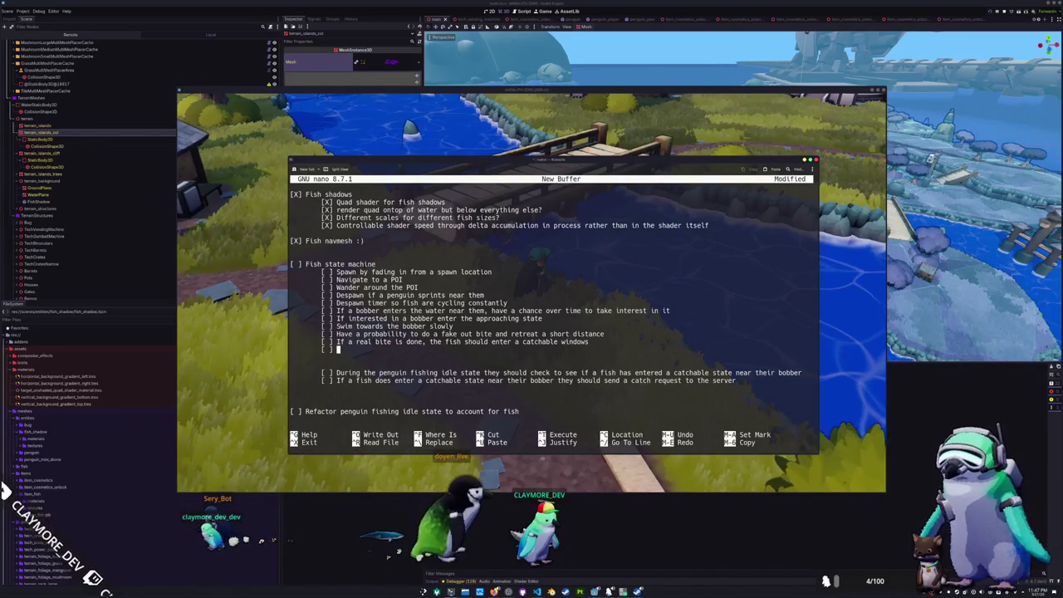
Insert '[ ] If the bobber the fish is interested in is reeled in, despawn' above the swim subtask
left_click(323, 325)
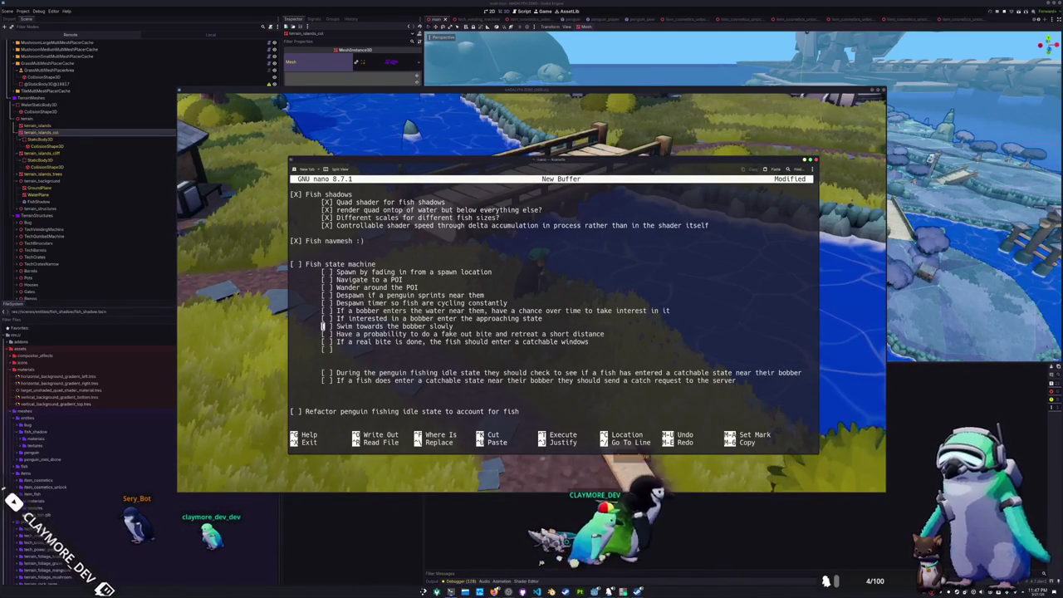
key("Return")
key("Tab")
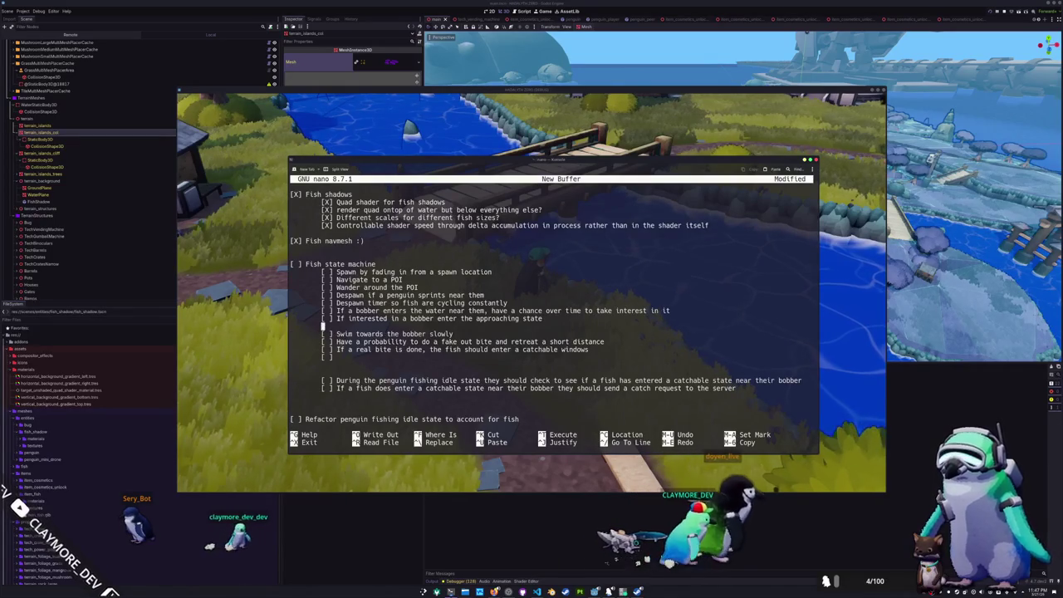
type("[ ]")
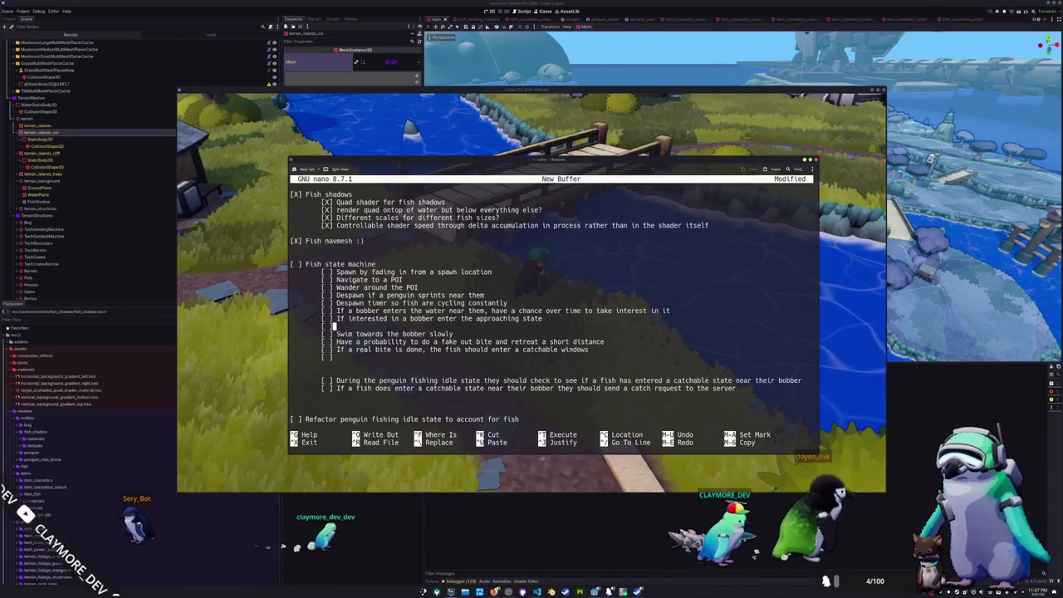
type(" If the bobber")
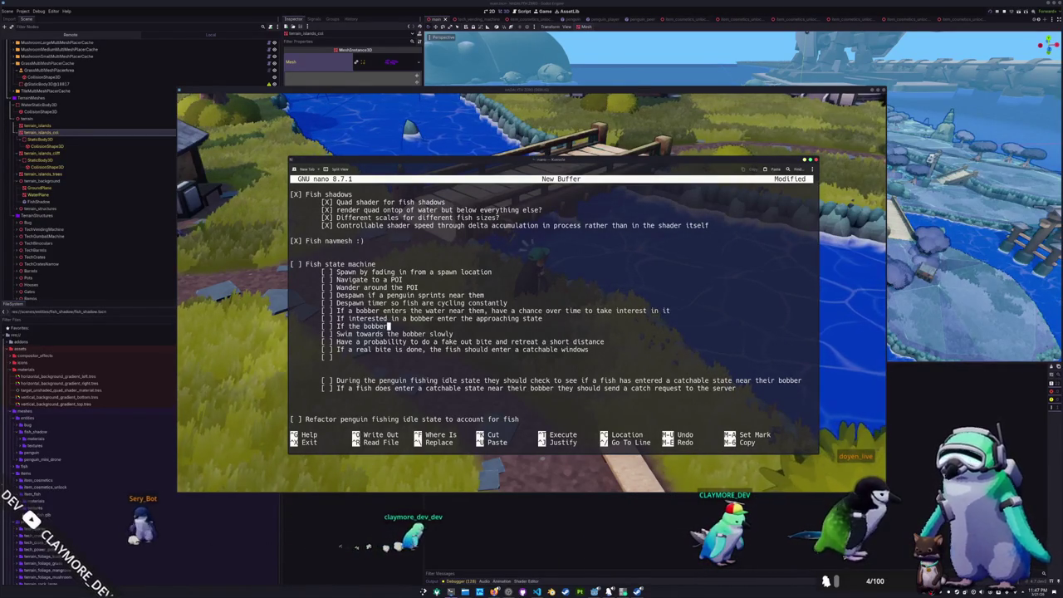
type(" the fish is interest")
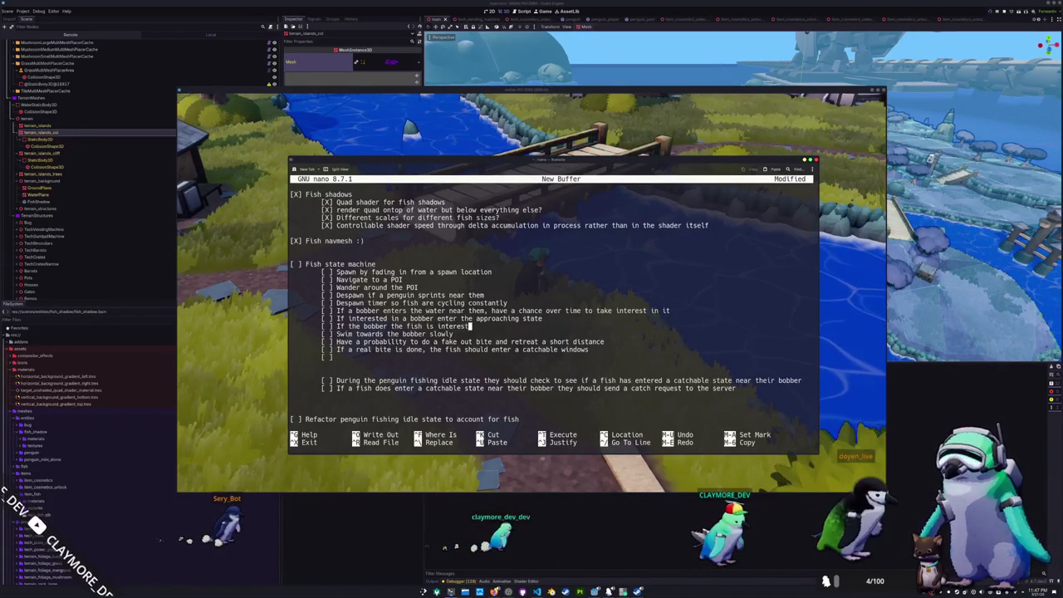
type("ed in is reele")
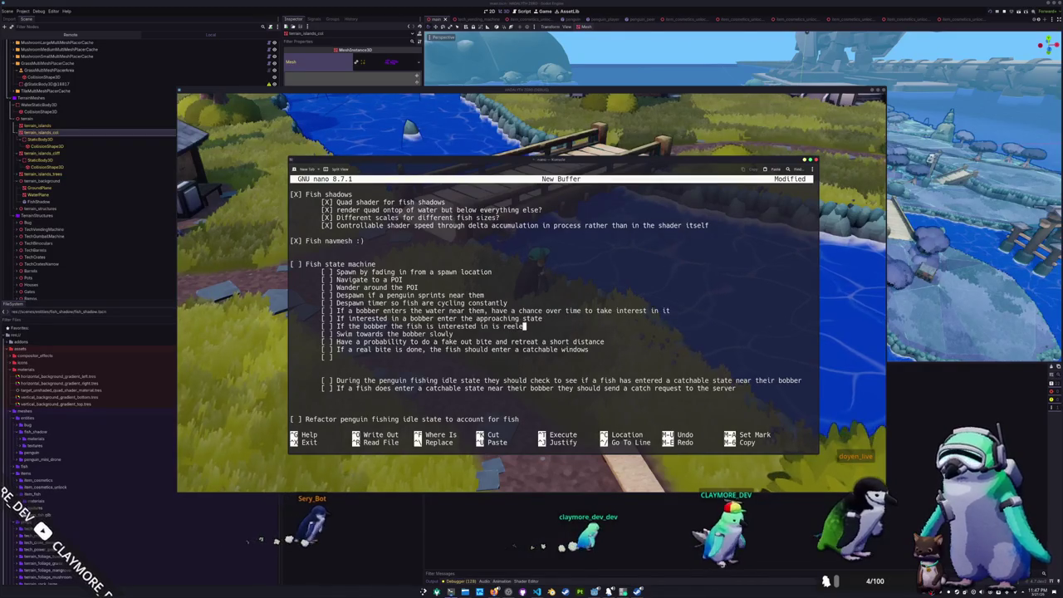
type("d it, despawn")
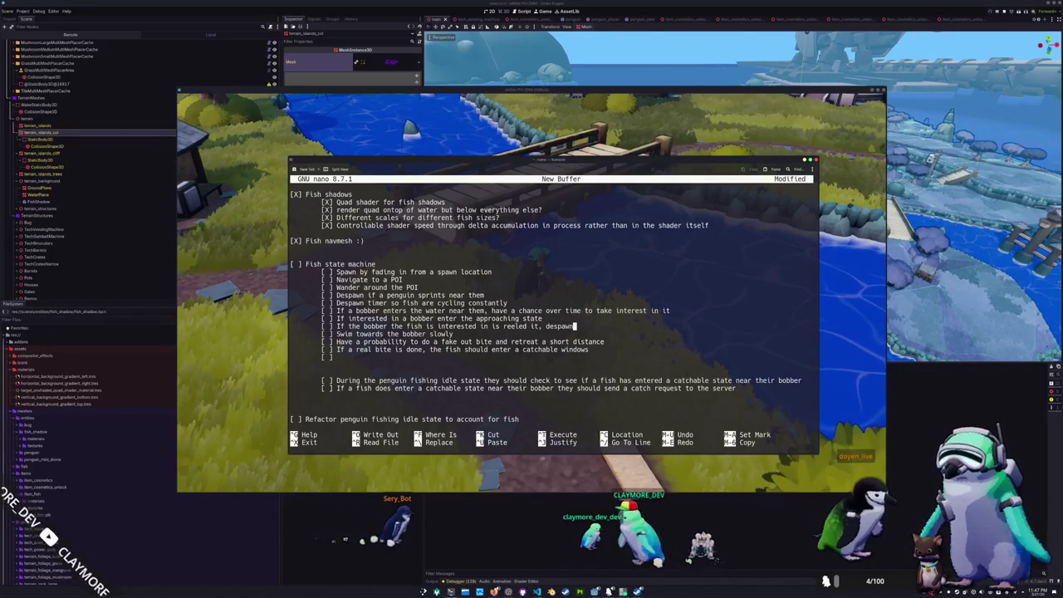
left_click(338, 356)
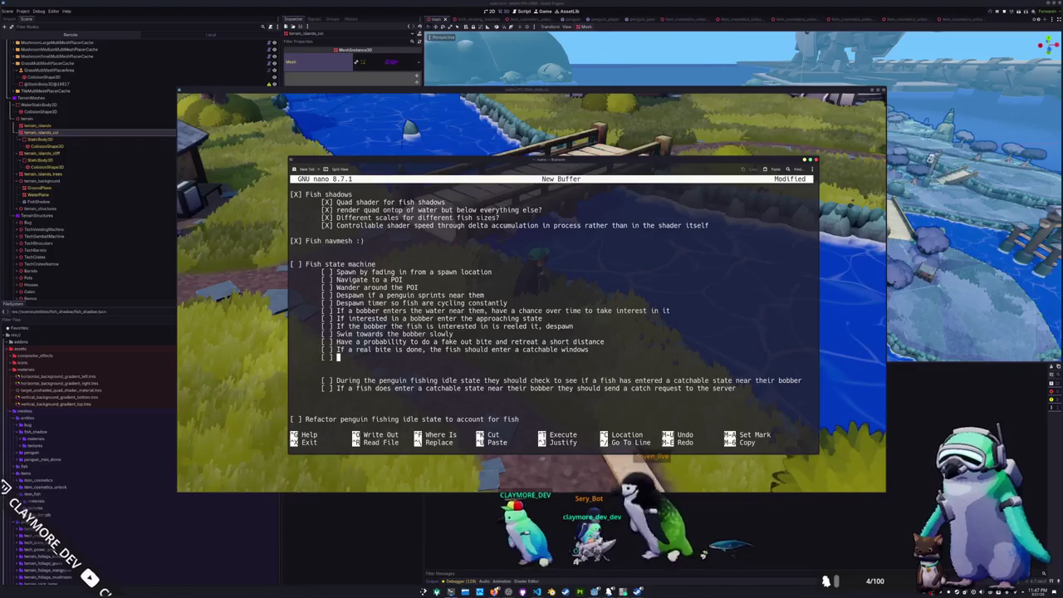
key("BackSpace")
key("BackSpace")
key("BackSpace")
Replace 'windows' with 'state' so the real-bite item ends 'enter a catchable state'
type("state")
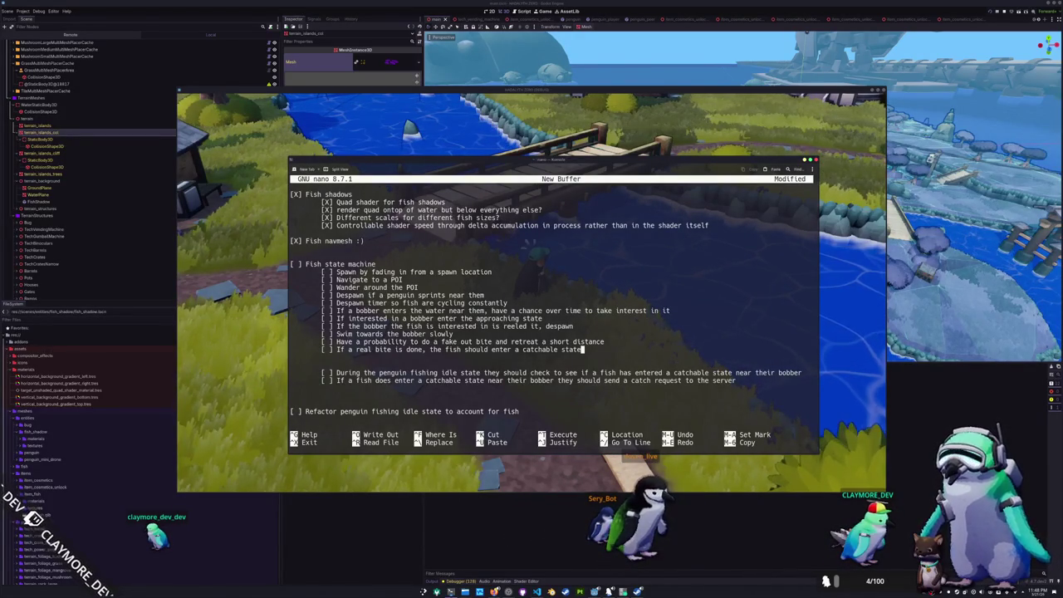
Change the real-bite item to end in 'a hooked state' and begin 'When in the hooked state, the fish'
left_click(582, 372)
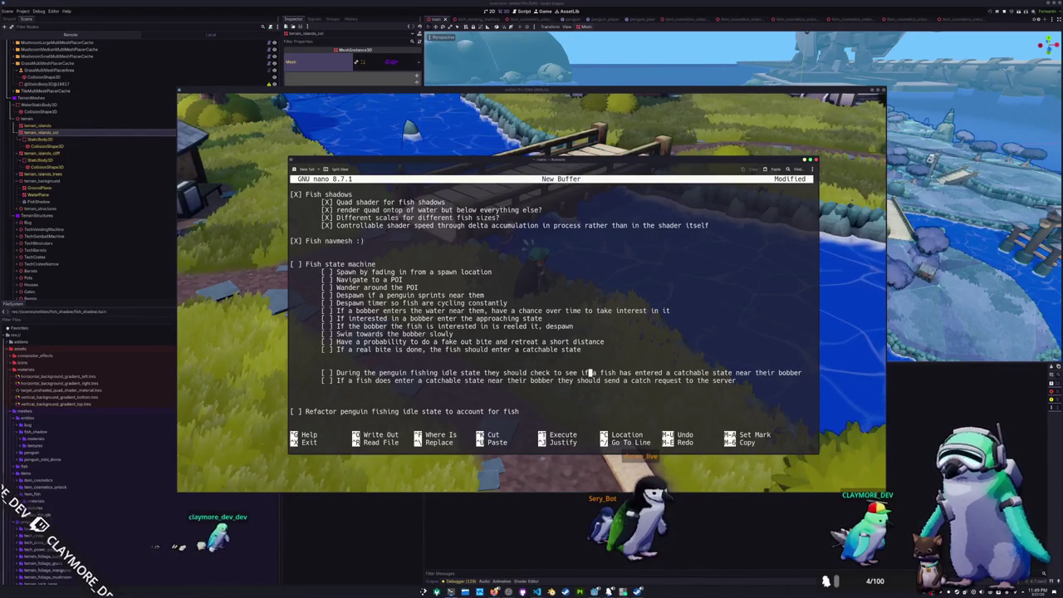
key("Right")
key("Right")
key("Right")
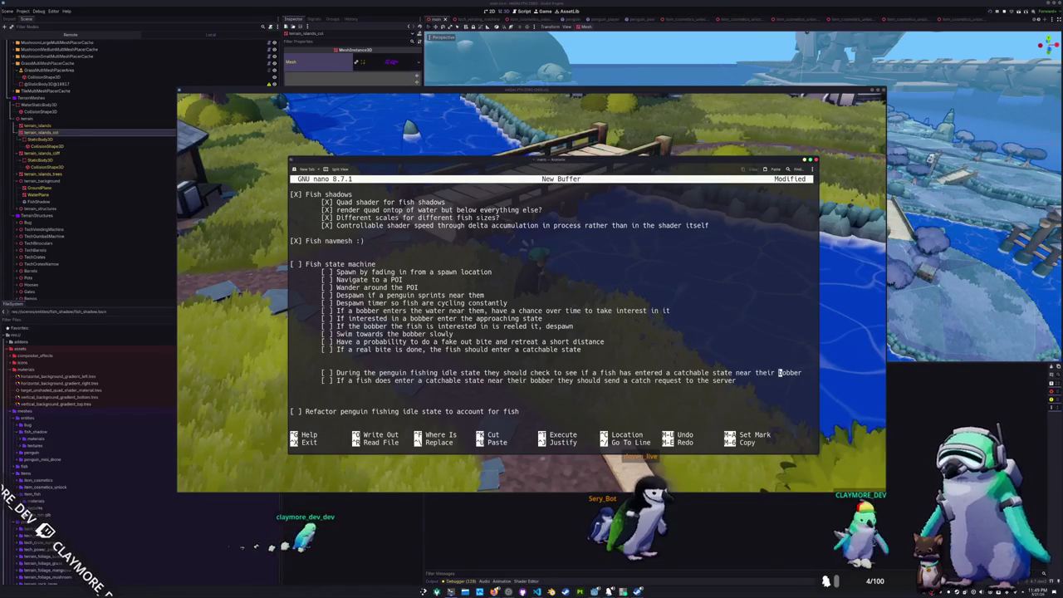
key("Left")
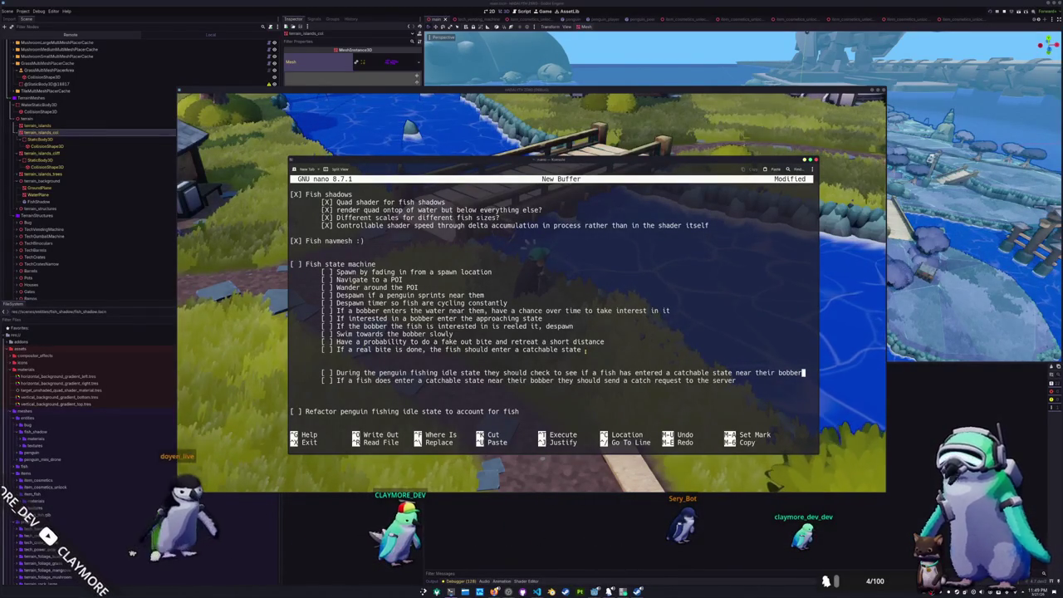
key("ctrl+Left")
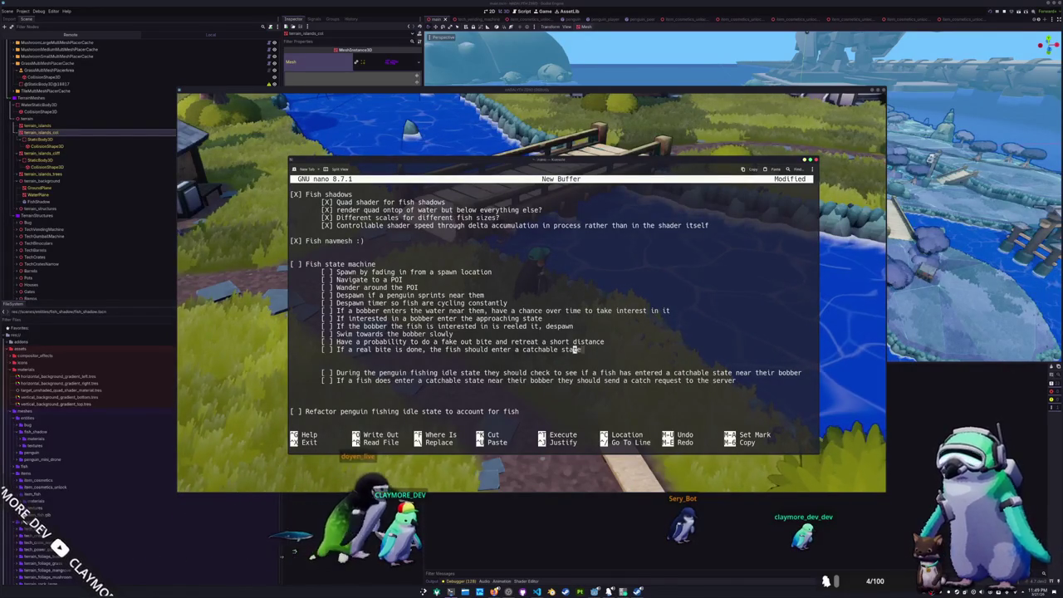
key("ctrl+Left")
key("Left")
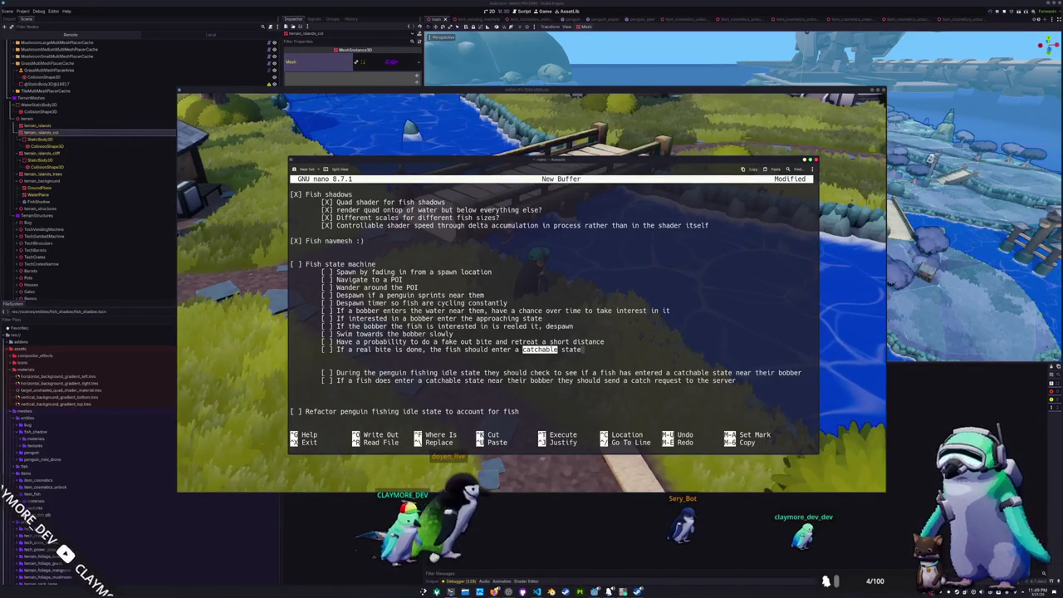
type("nter ahooked")
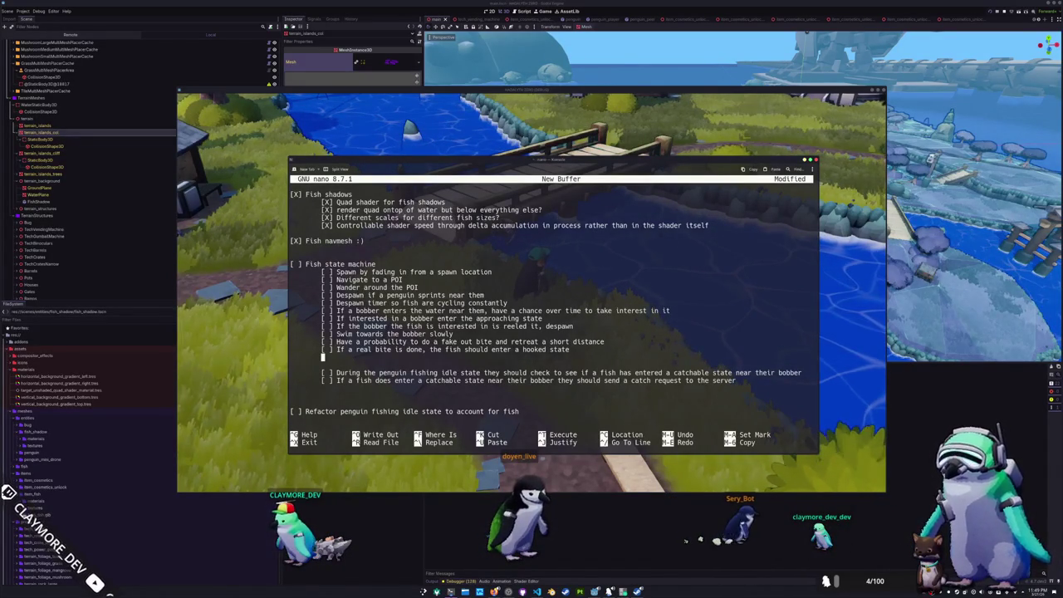
key("BackSpace")
key("BackSpace")
key("BackSpace")
type("hen in the hooked state, the fish h")
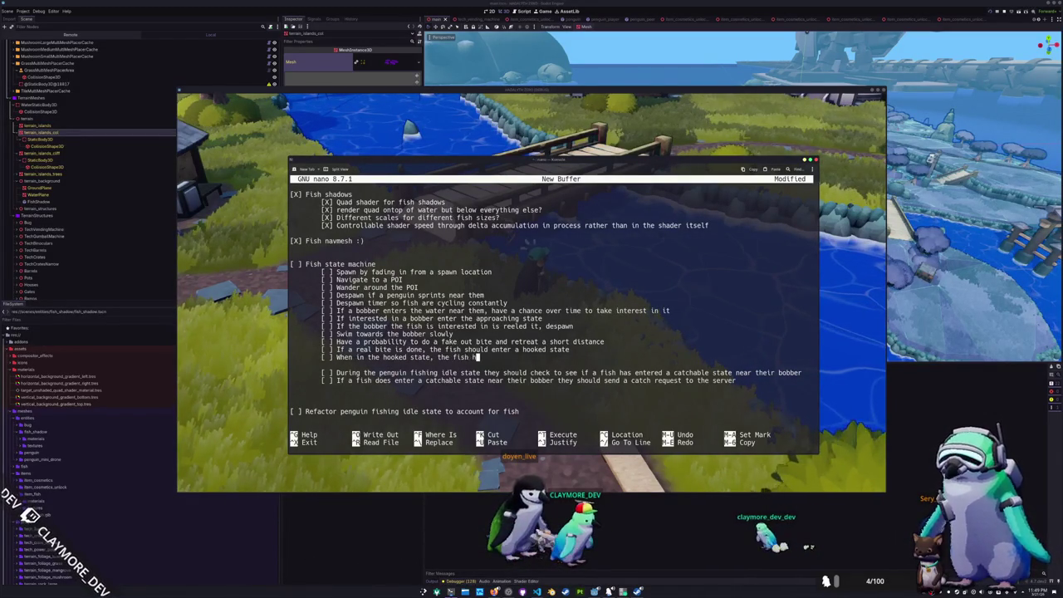
type("lf and waits up to")
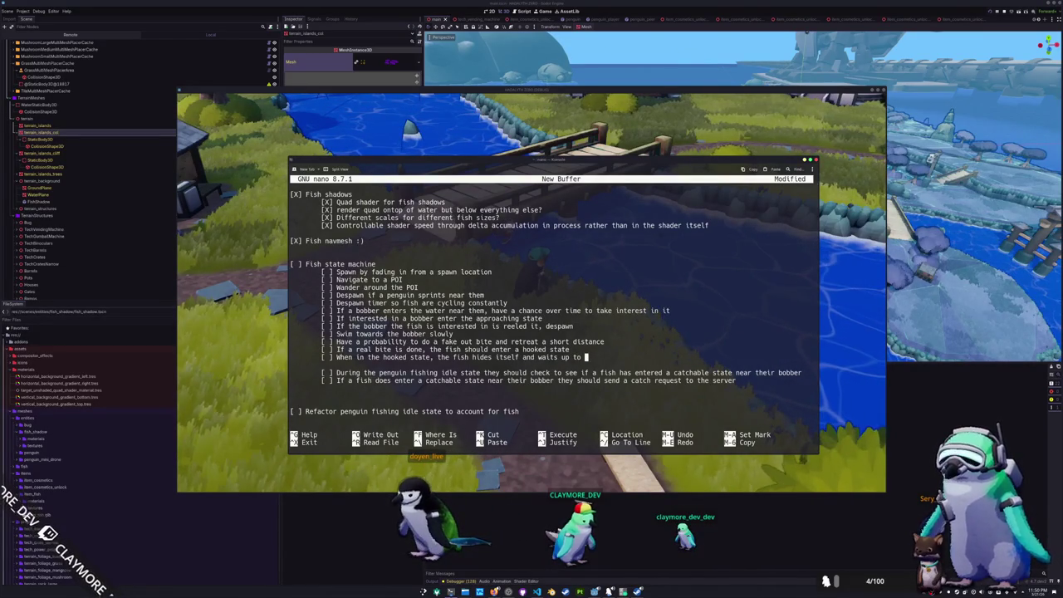
Finish the hooked item waiting for a penguin catch request; add the despawn and goal-fish response item
type("ds for a penguin to submit a catch request")
key("Return")
type("[ ] When the catch request is responded to, the fish is despawned and the penguin's temporary goal dis")
key("BackSpace")
key("BackSpace")
key("BackSpace")
type("f")
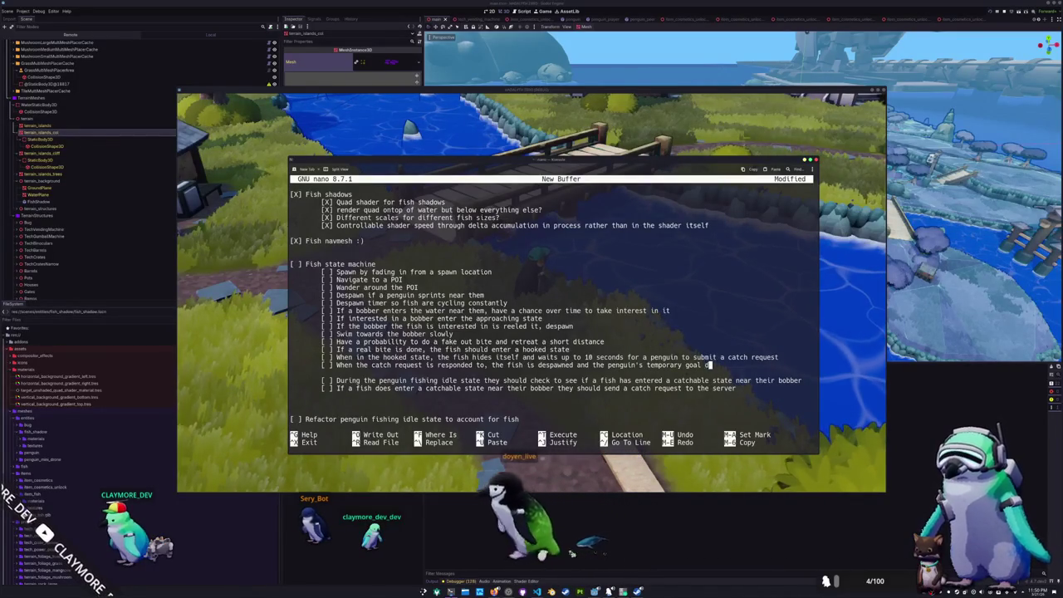
type("ish data is s")
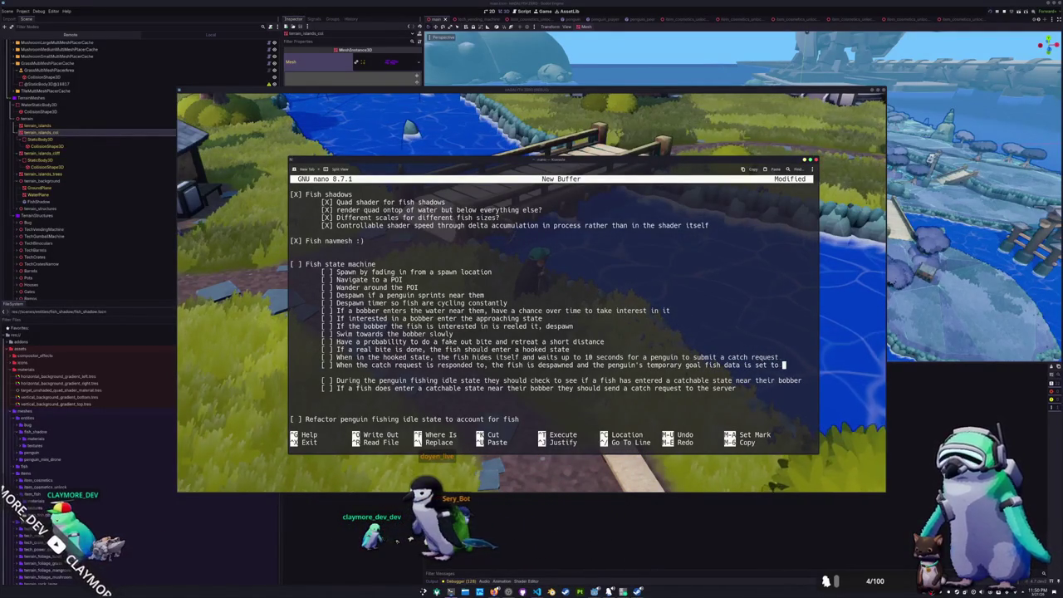
type("the")
key("Return")
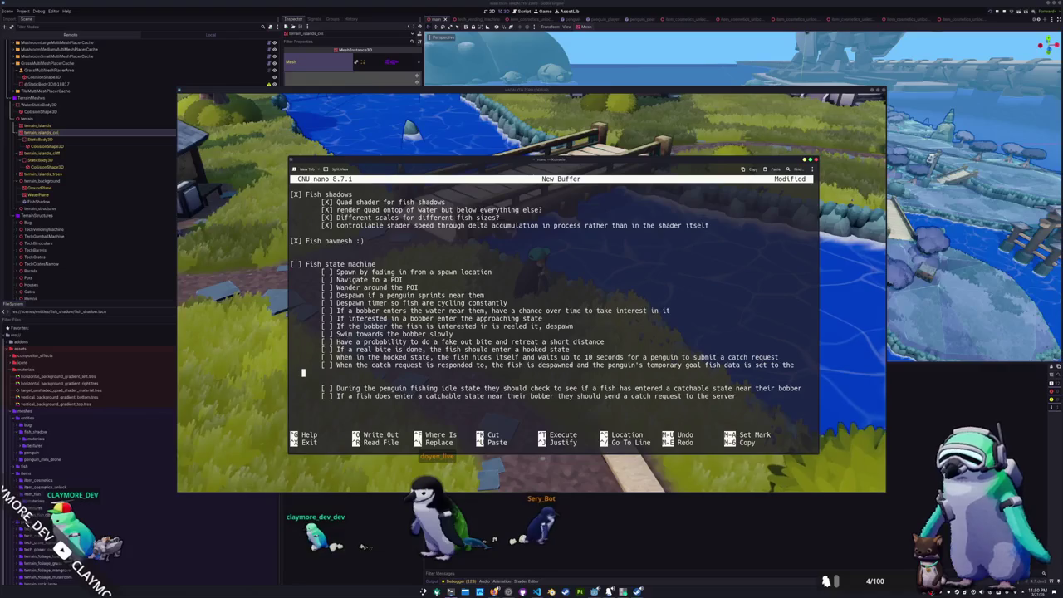
type("r")
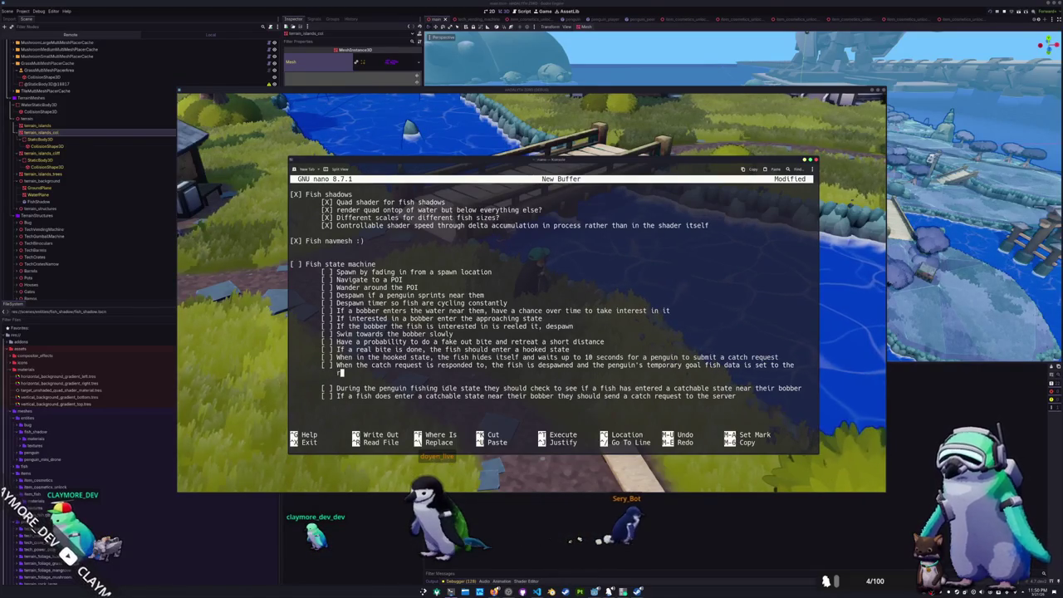
type("equested fish.")
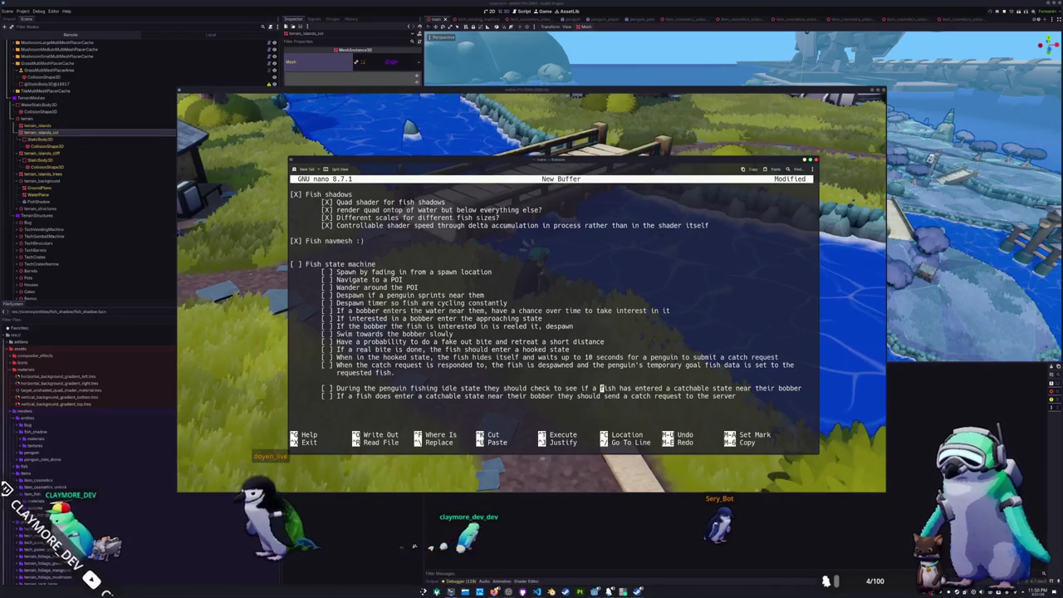
Replace 'catchable' with 'hooked' in the idle-state check item
key("ctrl+Right")
key("ctrl+shift+Left")
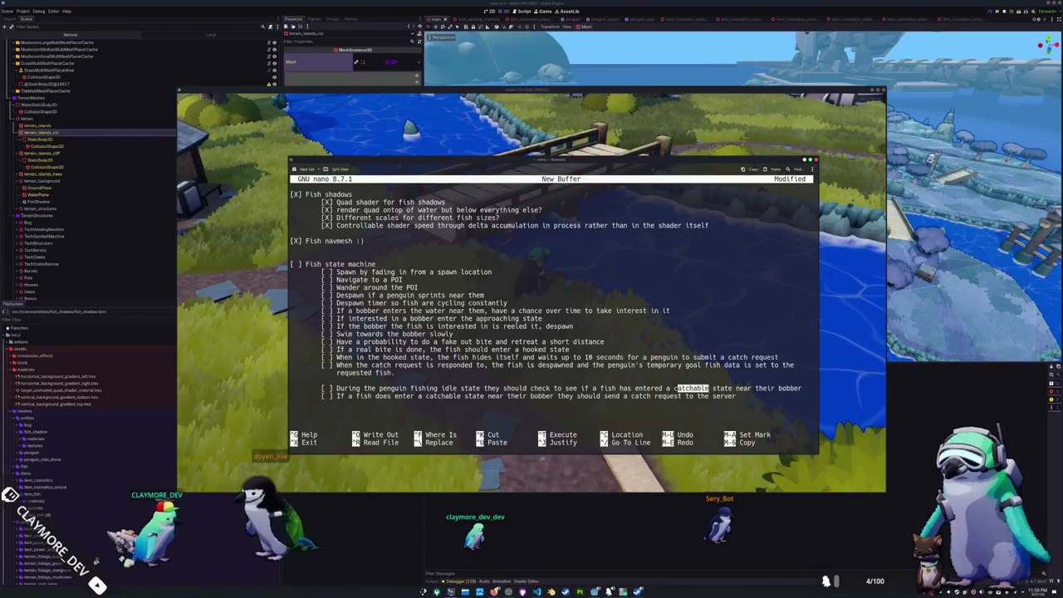
type("hooked")
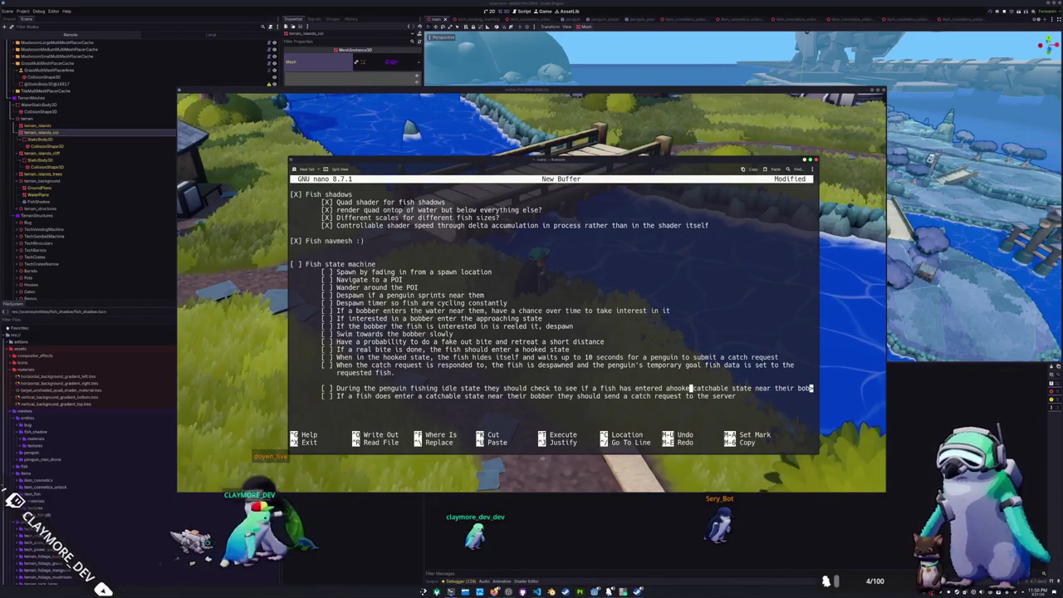
key("ctrl+Right")
key("ctrl+Right")
key("ctrl+shift+Right")
key("ctrl+shift+Right")
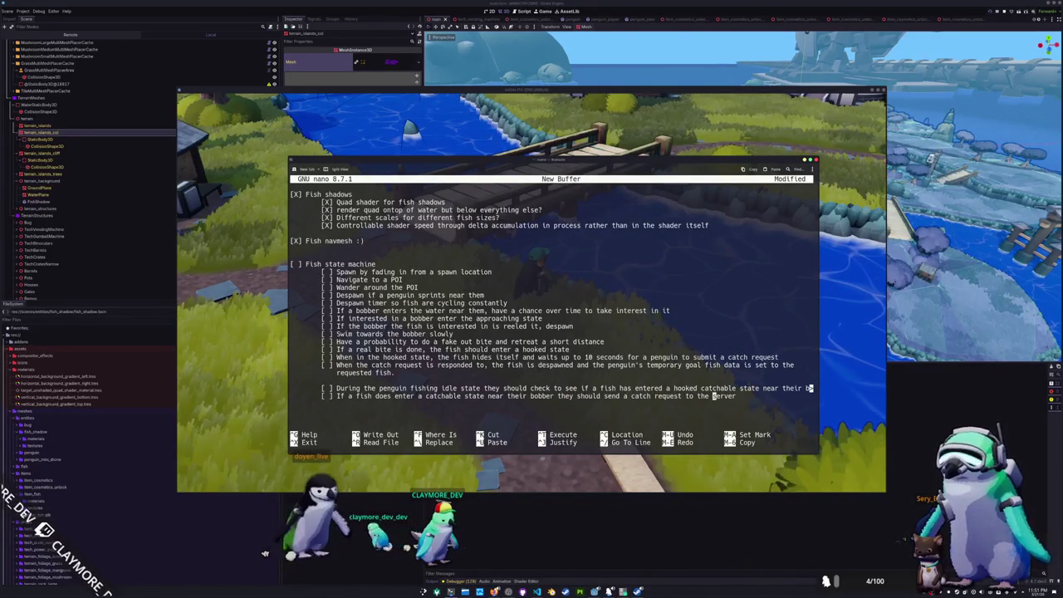
Add the item '[ ] Refactor penguin fishing idle state to account for fish' below it
key("End")
key("Return")
key("Return")
type("[ ] Refactor penguin fishing idle state to account for fish")
key("Return")
key("Up")
key("Up")
key("Up")
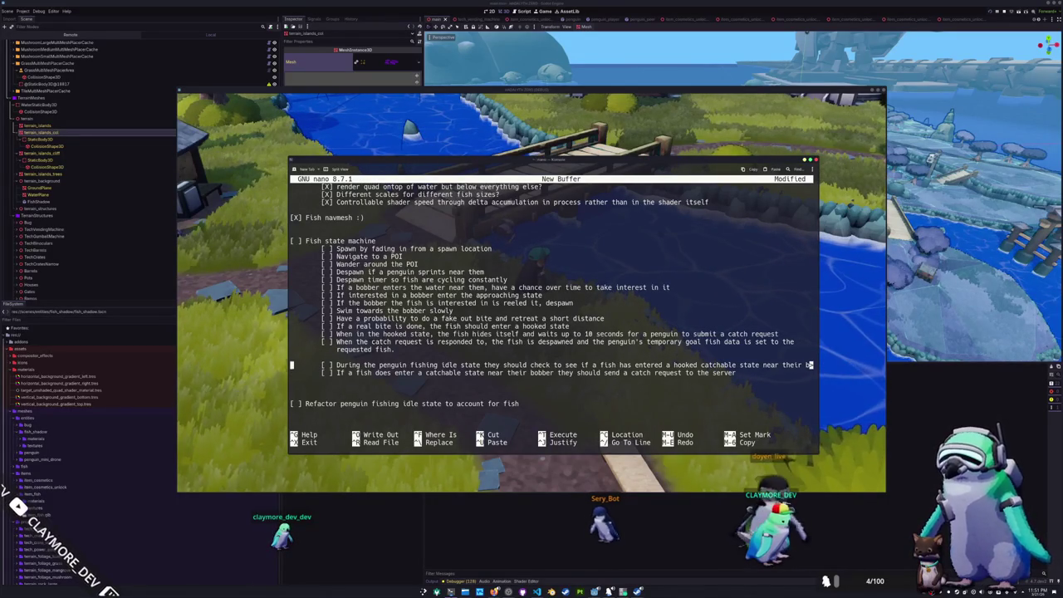
Change the hooked-state wait from 10 seconds to X seconds
left_click(420, 264)
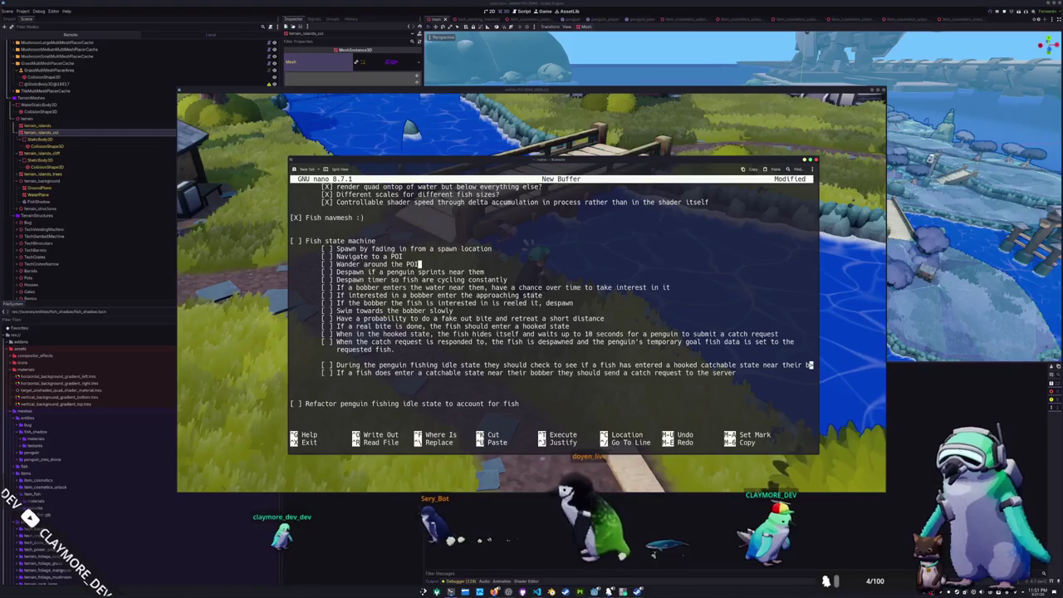
left_click(404, 255)
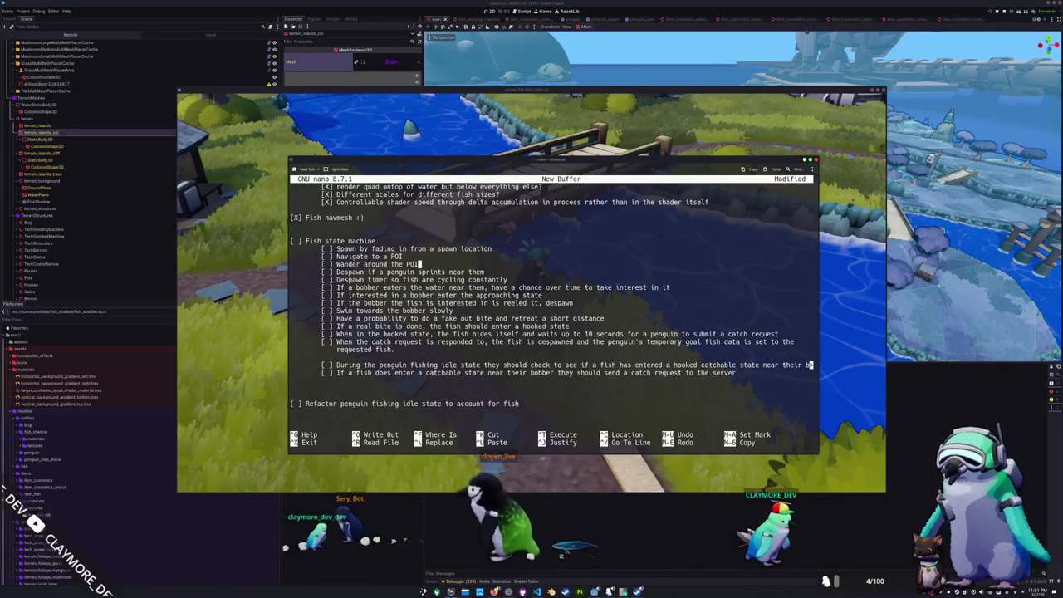
left_click(420, 263)
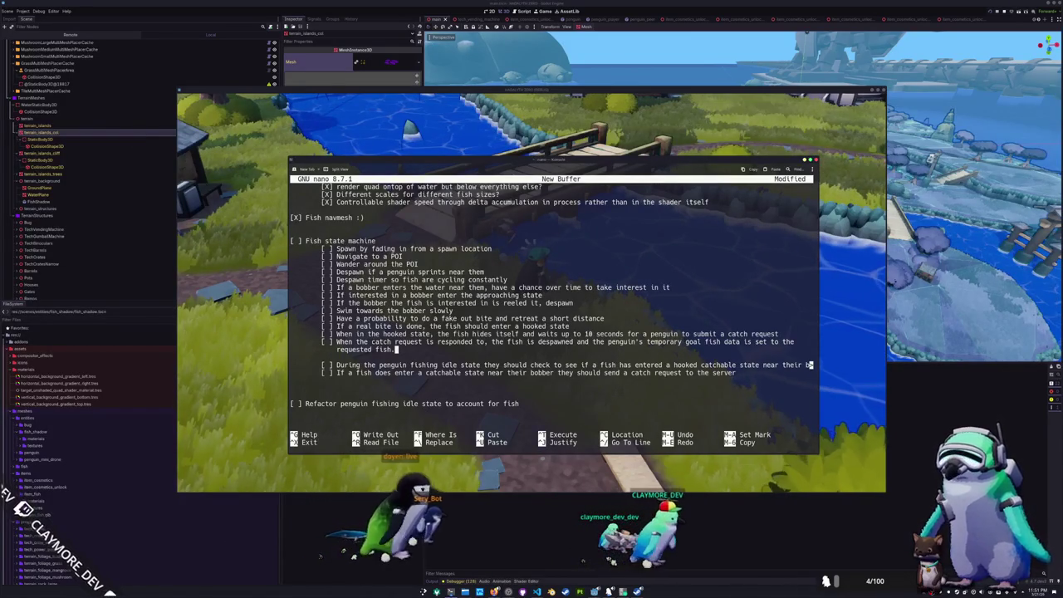
left_click(419, 334)
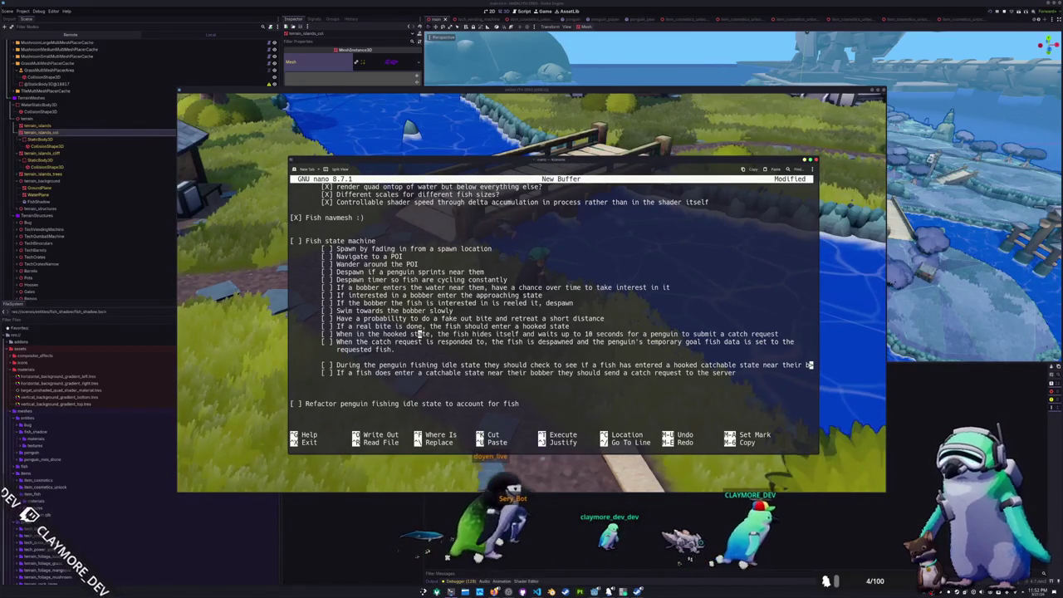
left_click(480, 334)
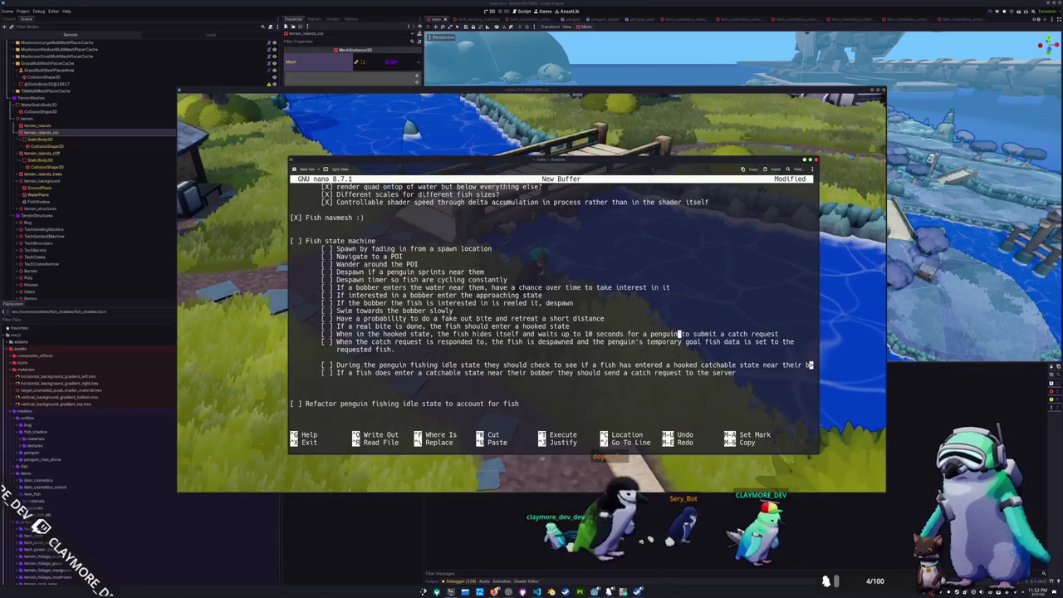
left_click(402, 341)
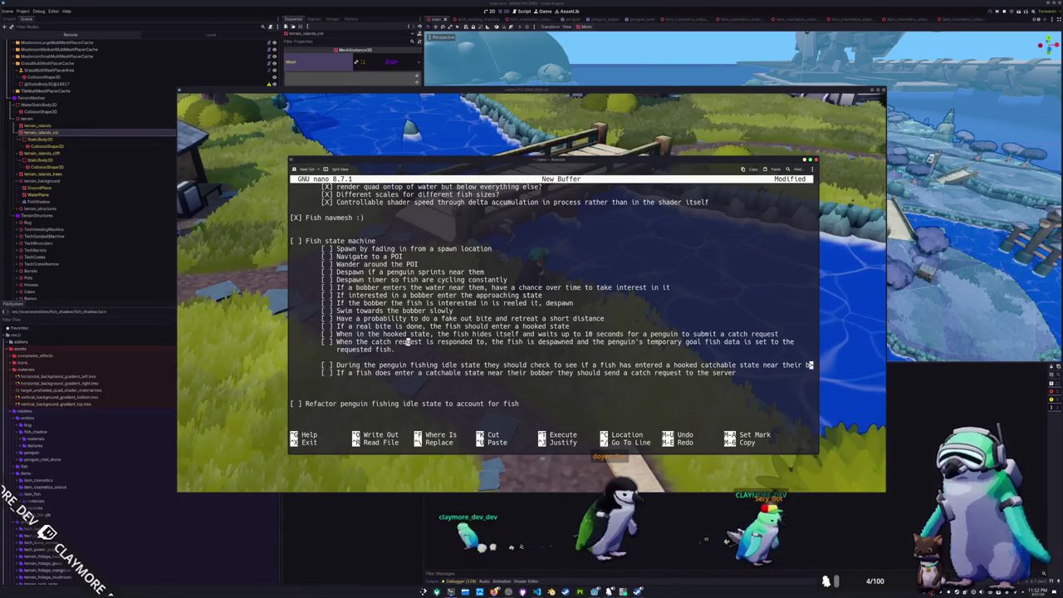
left_click(582, 342)
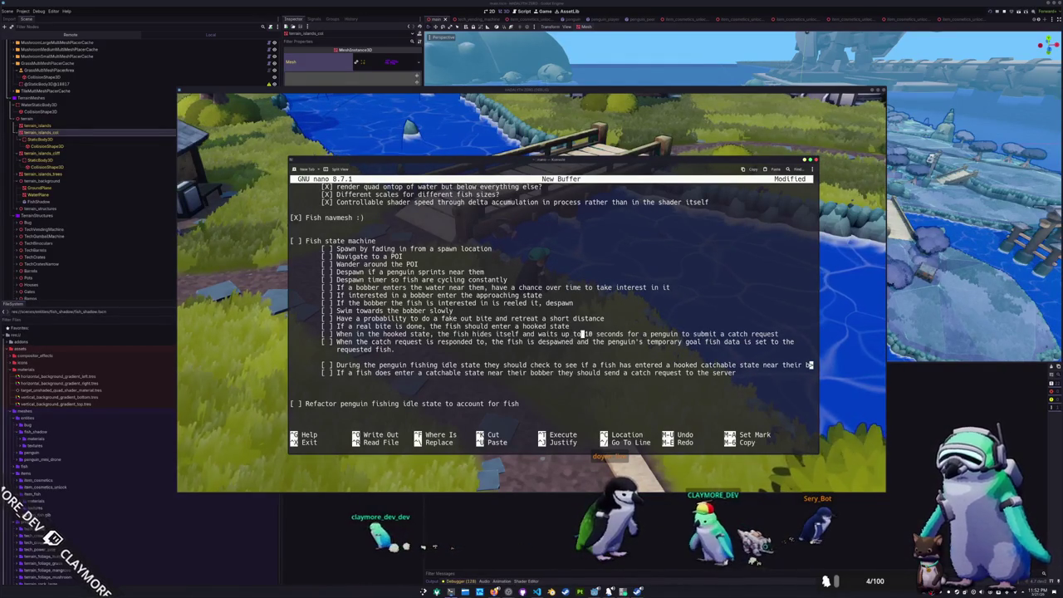
left_click(589, 334)
key("Delete")
key("Delete")
type("X")
left_click(589, 341)
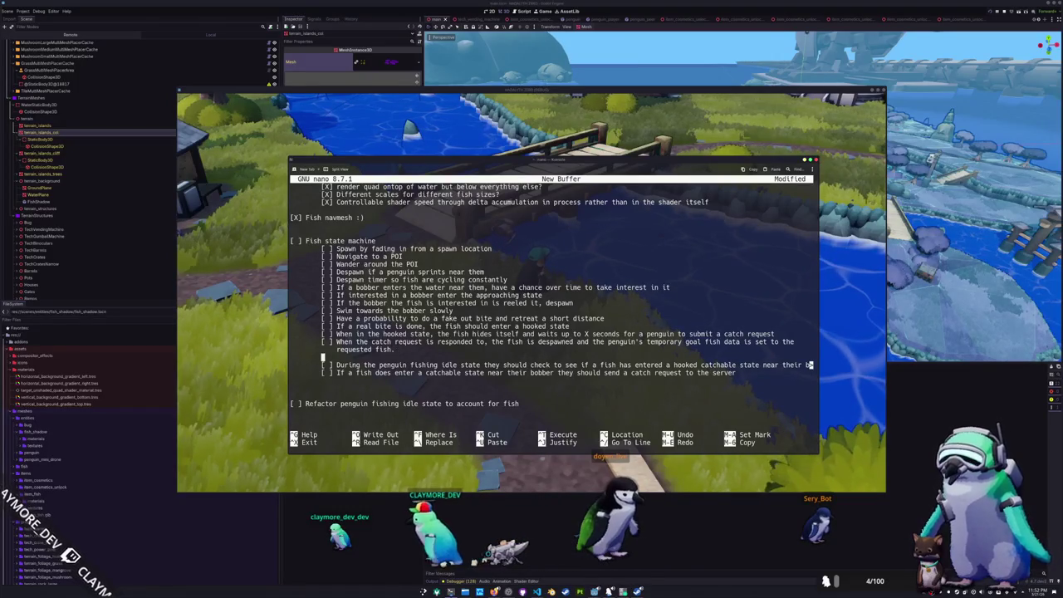
Insert an empty line above the idle-state check items
left_click(594, 365)
left_click(561, 365)
left_click(322, 357)
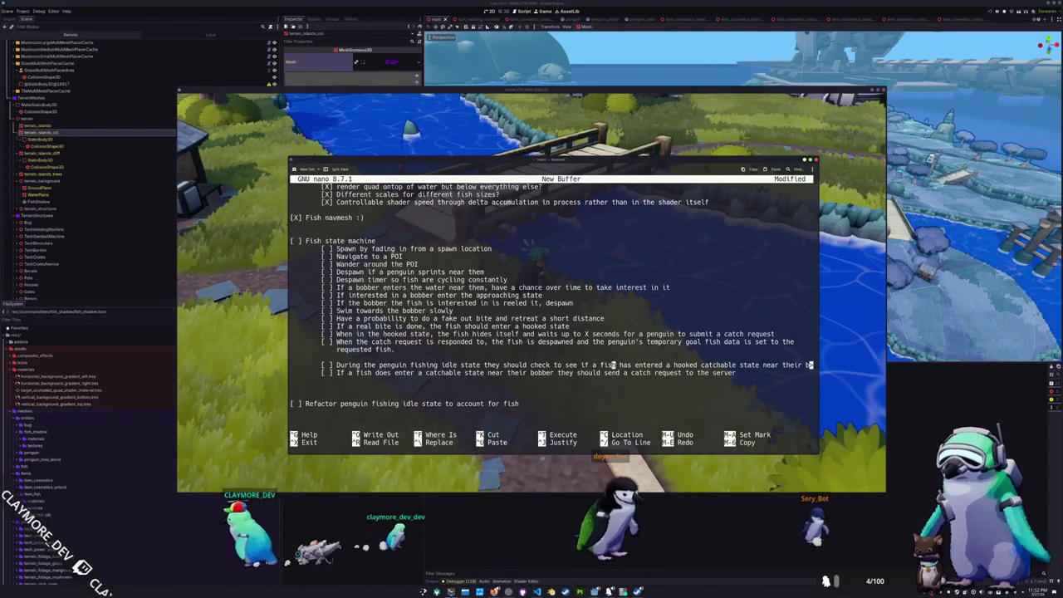
key("Return")
type("[ ]")
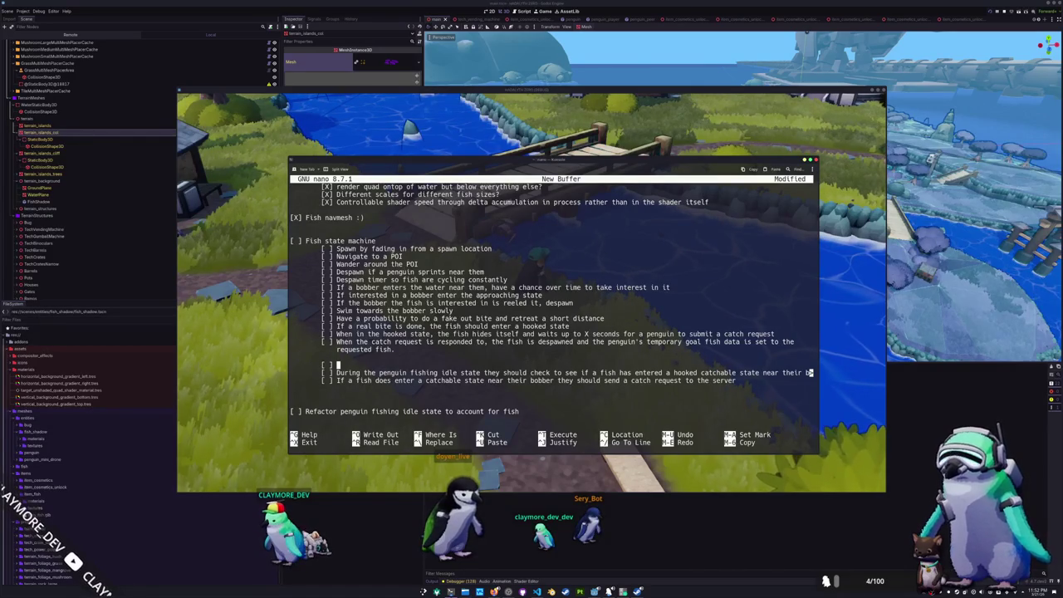
Open the fish_shadow scene and inspect FishShadowMeshInstance3D's position, rotation and scale
left_click(878, 23)
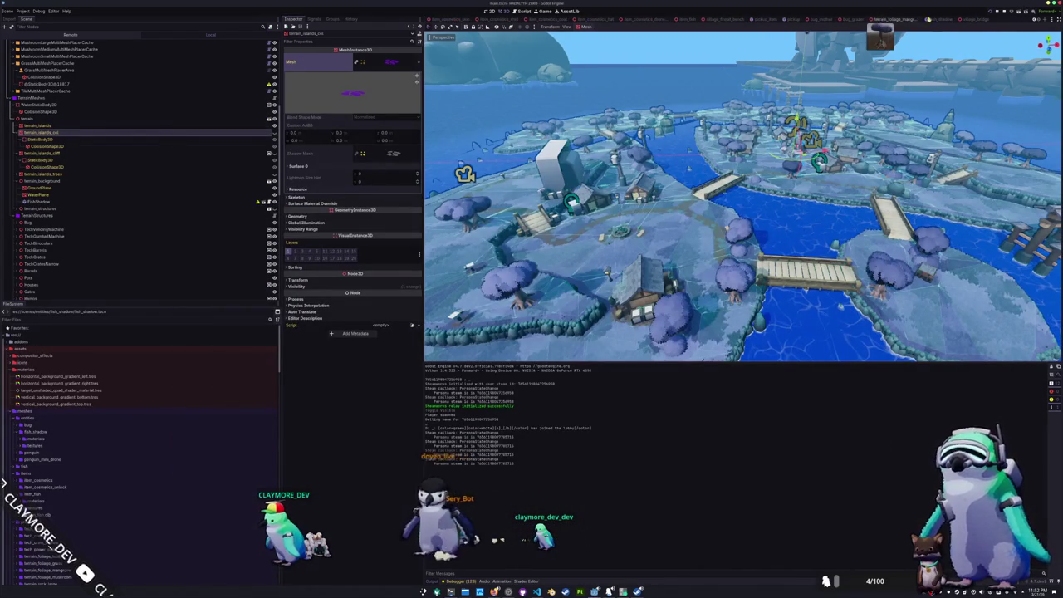
left_click(934, 20)
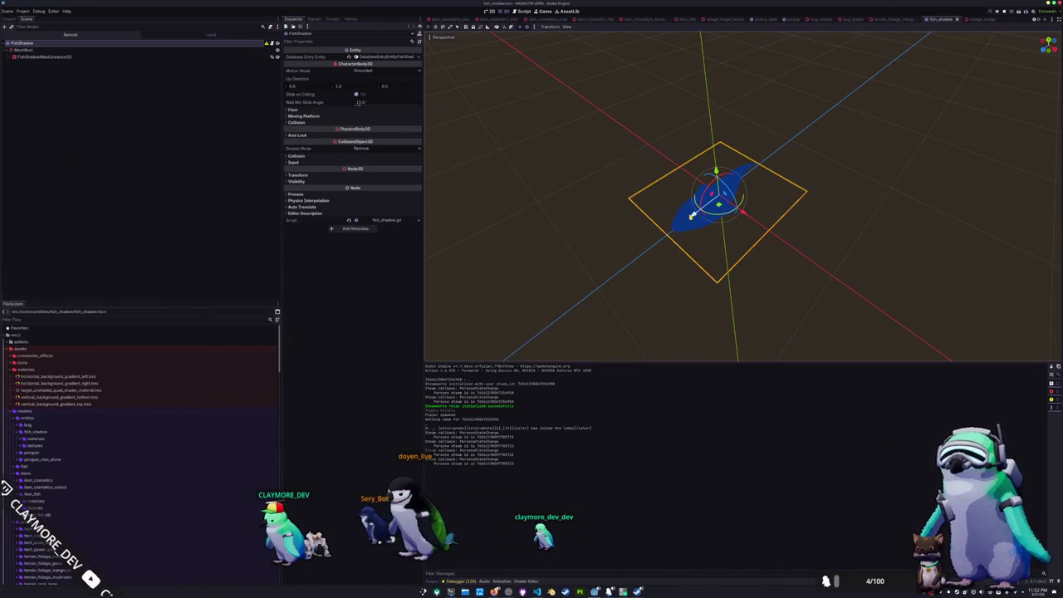
left_click(83, 57)
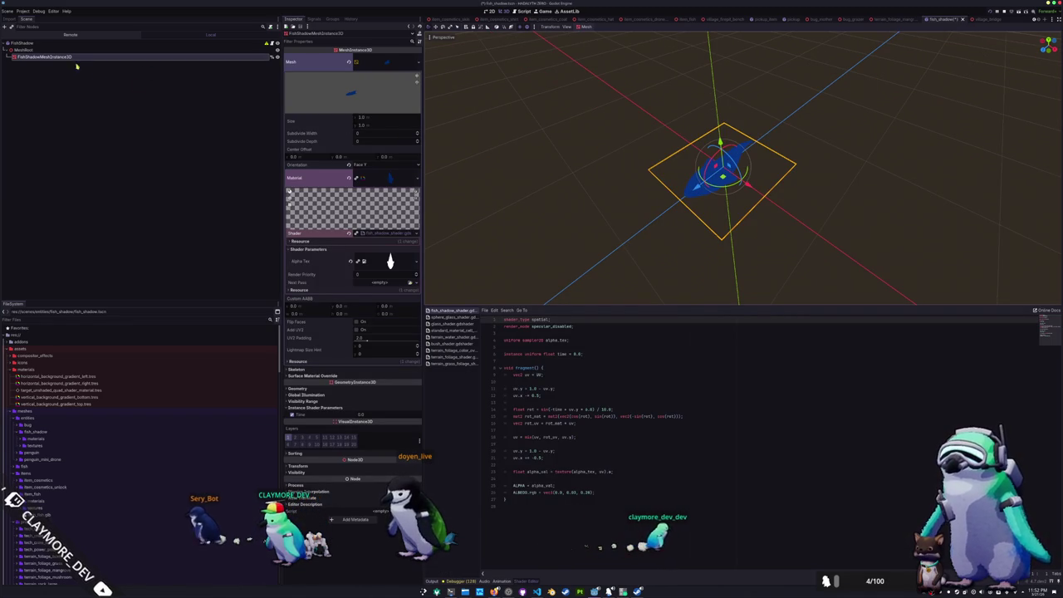
mouse_move(739, 168)
left_mouse_down()
mouse_move(731, 174)
mouse_move(781, 143)
mouse_move(773, 145)
left_mouse_up()
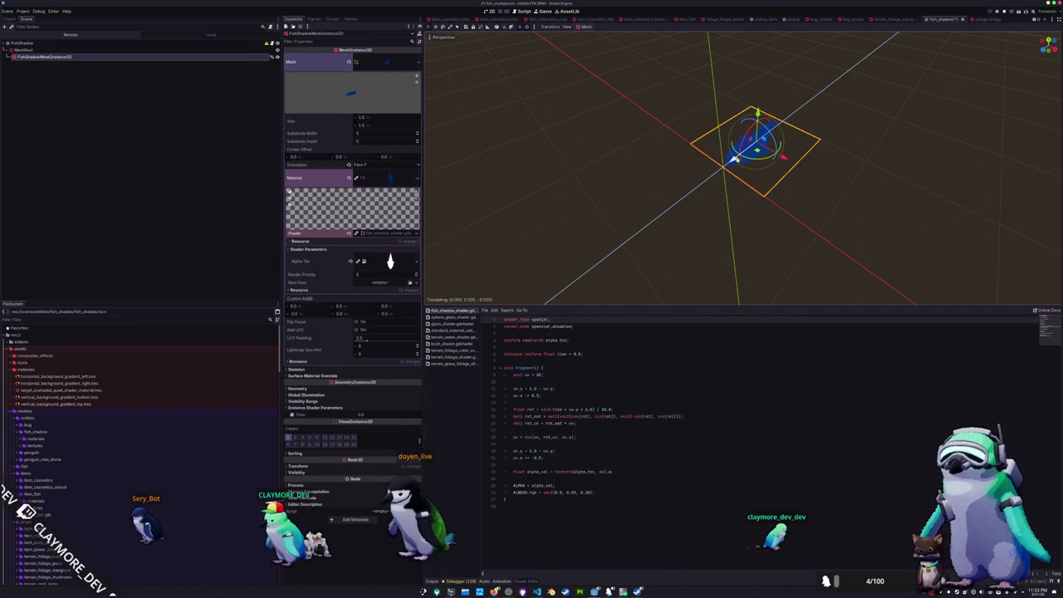
scroll(640, 216, "up", 3)
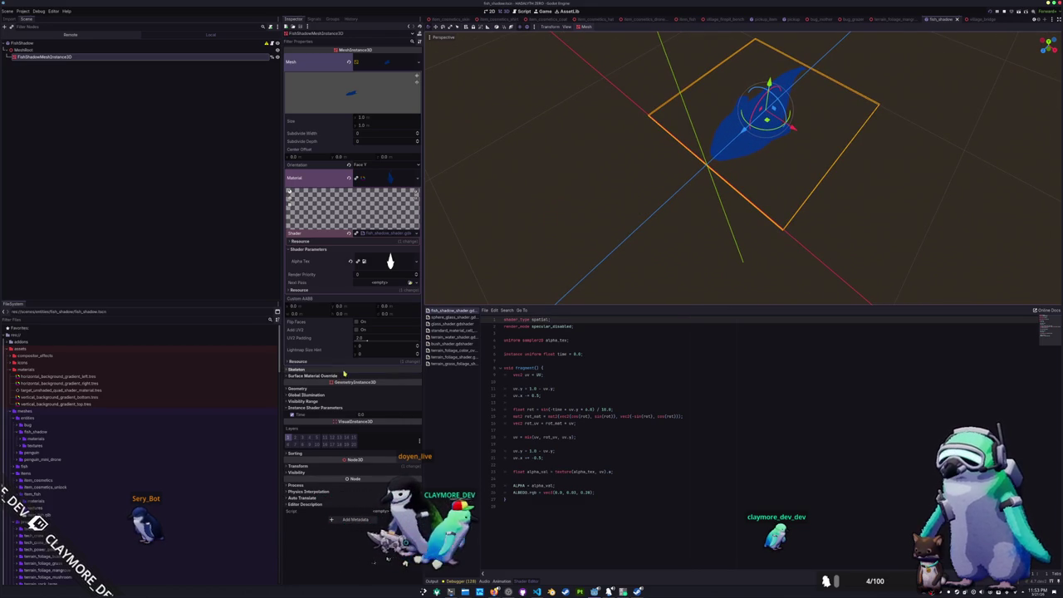
left_click(299, 467)
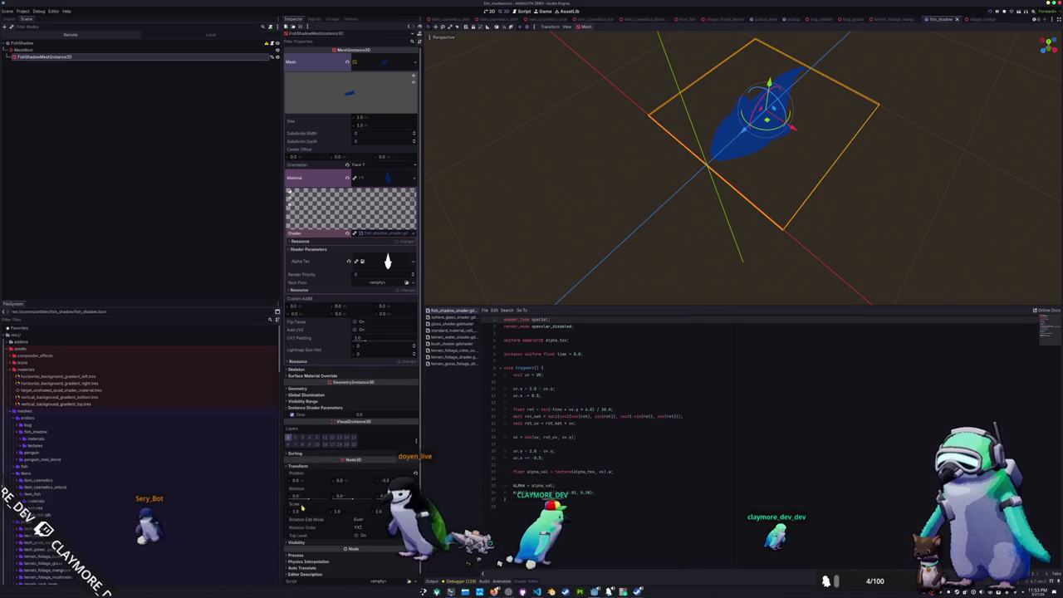
Check MeshRoot's transform and set MeshRoot to Access as Unique Name
left_click(25, 50)
left_click(295, 57)
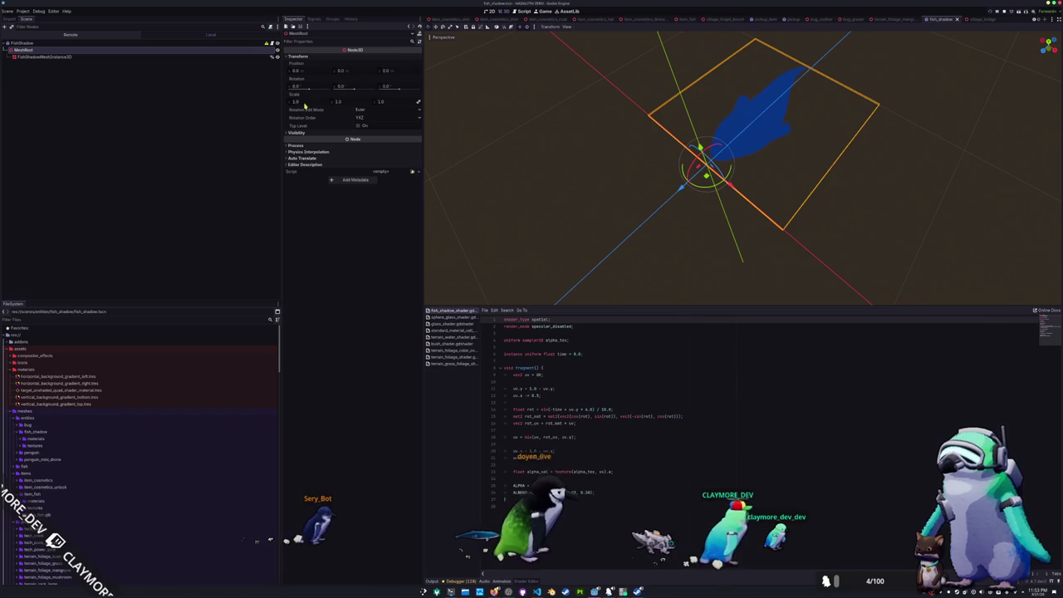
scroll(553, 178, "down", 3)
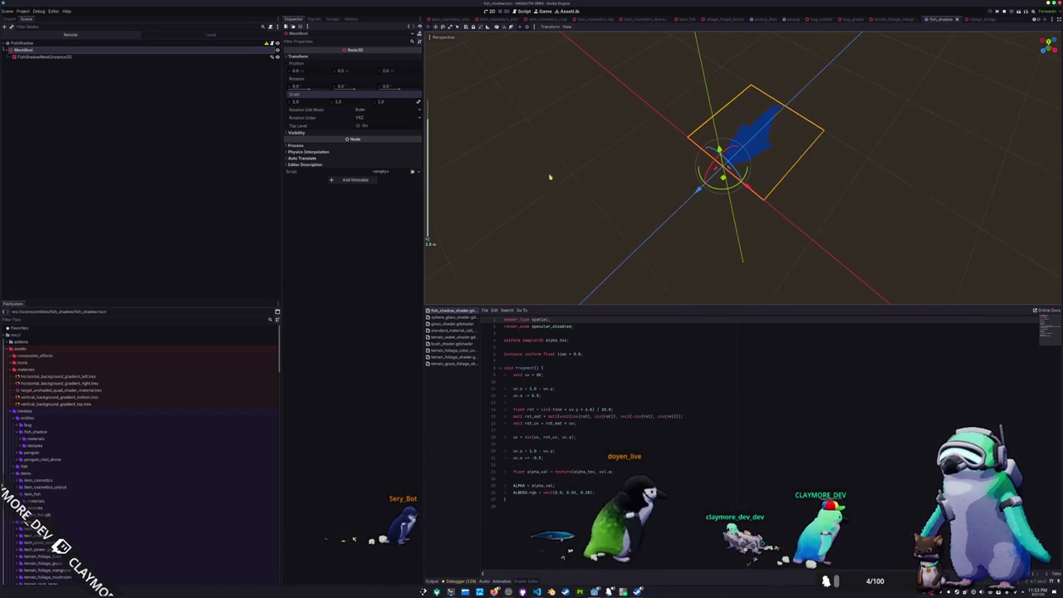
right_click(95, 52)
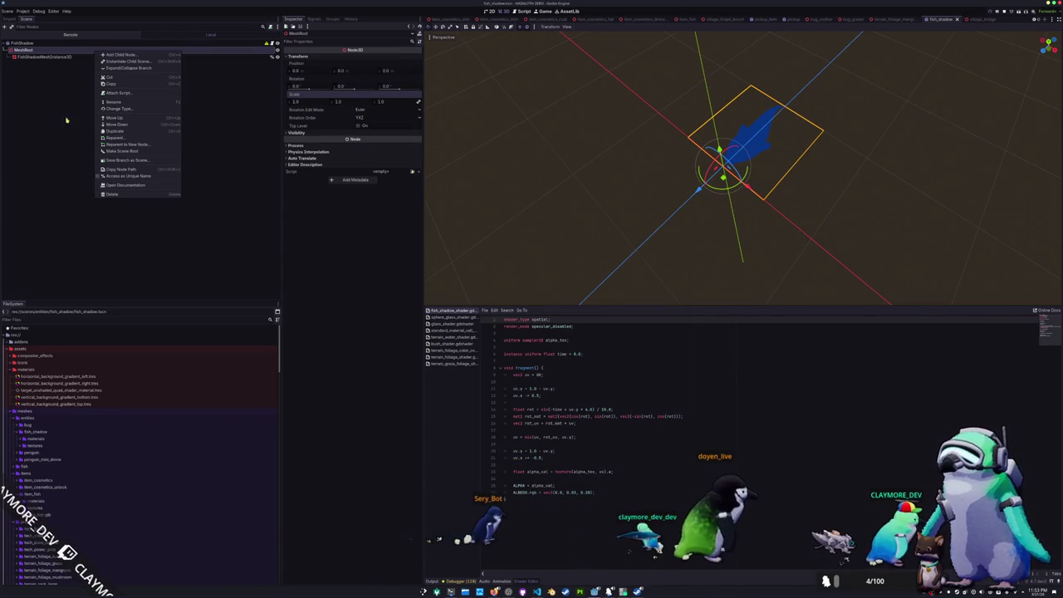
left_click(124, 175)
left_click(242, 50)
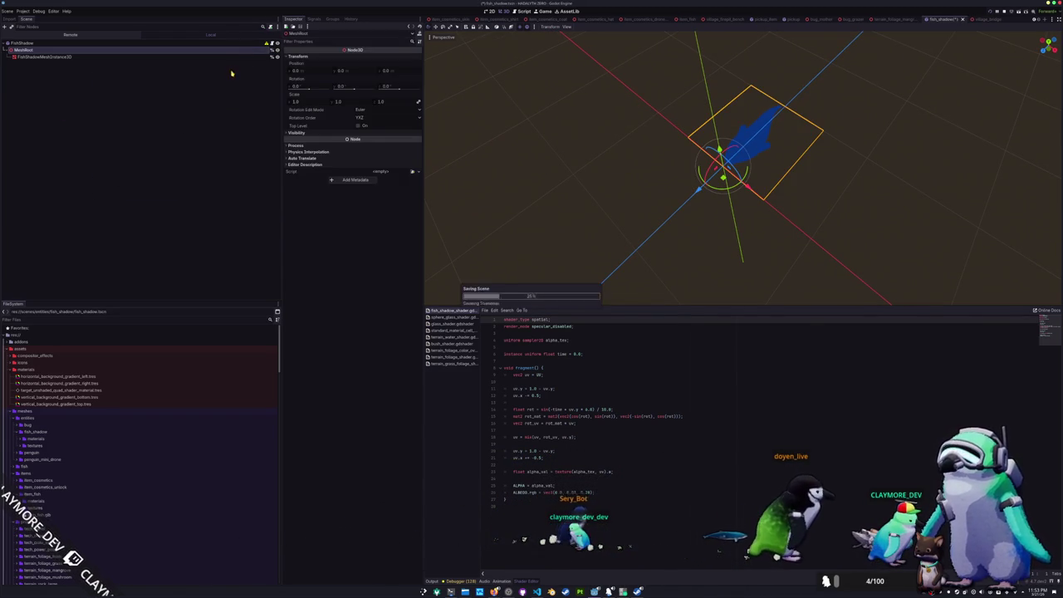
key("alt+Tab")
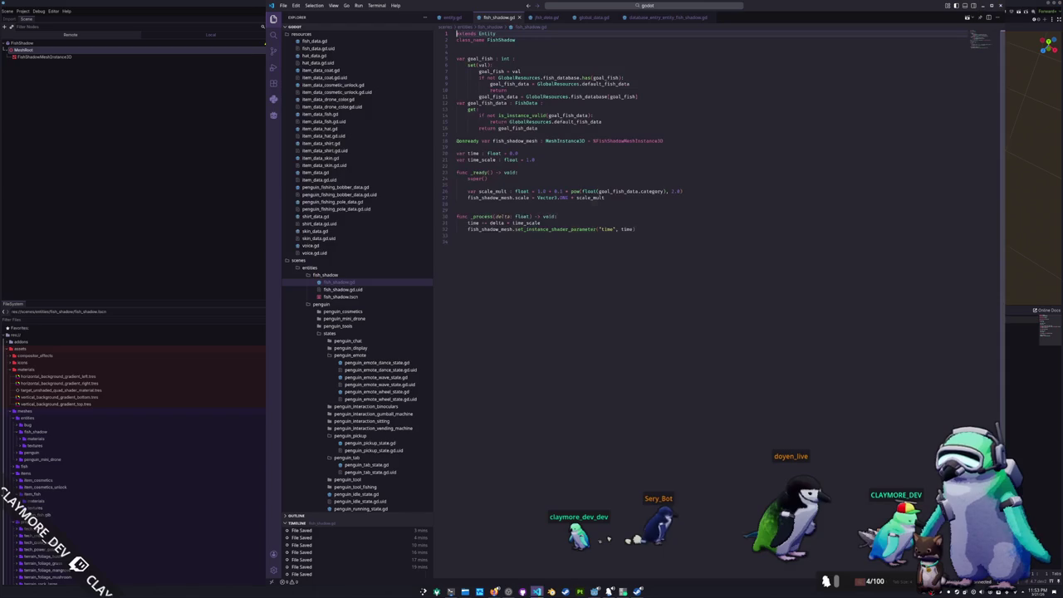
left_click(480, 133)
key("Return")
type("@onready var mesh_root : N")
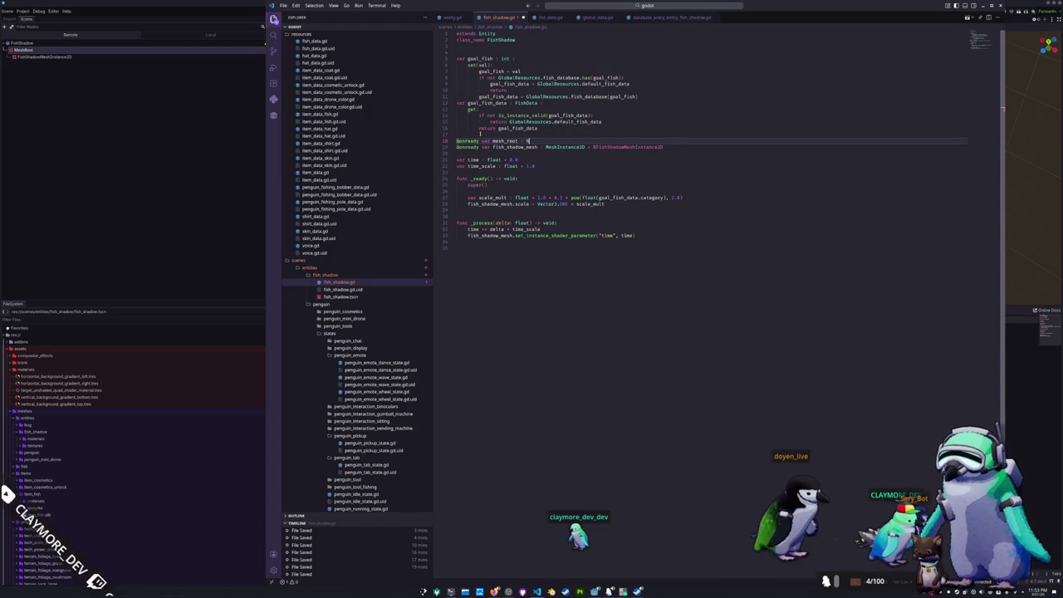
key("ctrl+s")
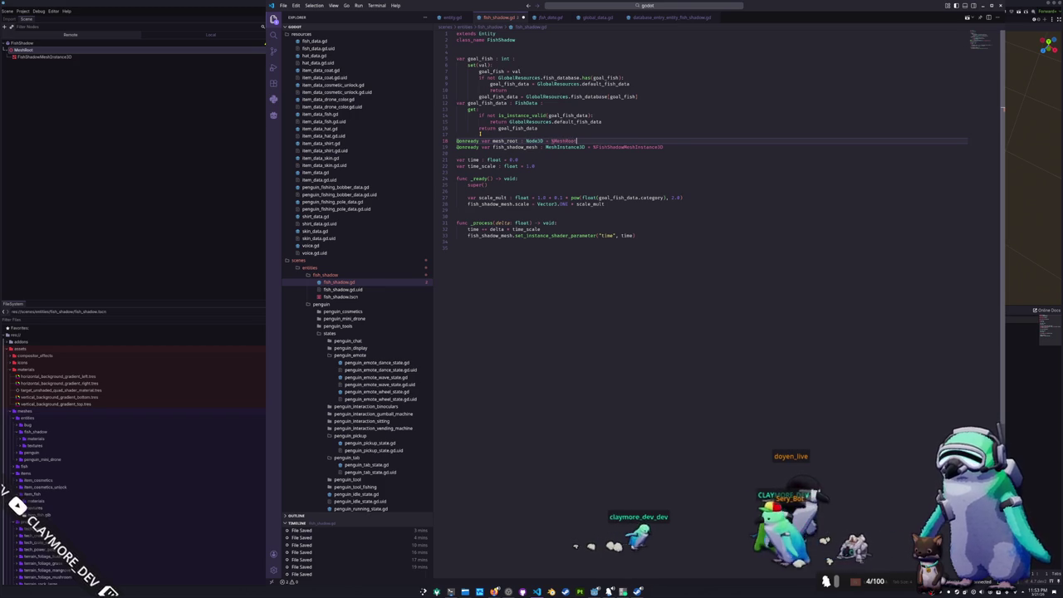
Change the scale line to scale mesh_root instead of fish_shadow_mesh
key("Down")
key("Down")
key("Down")
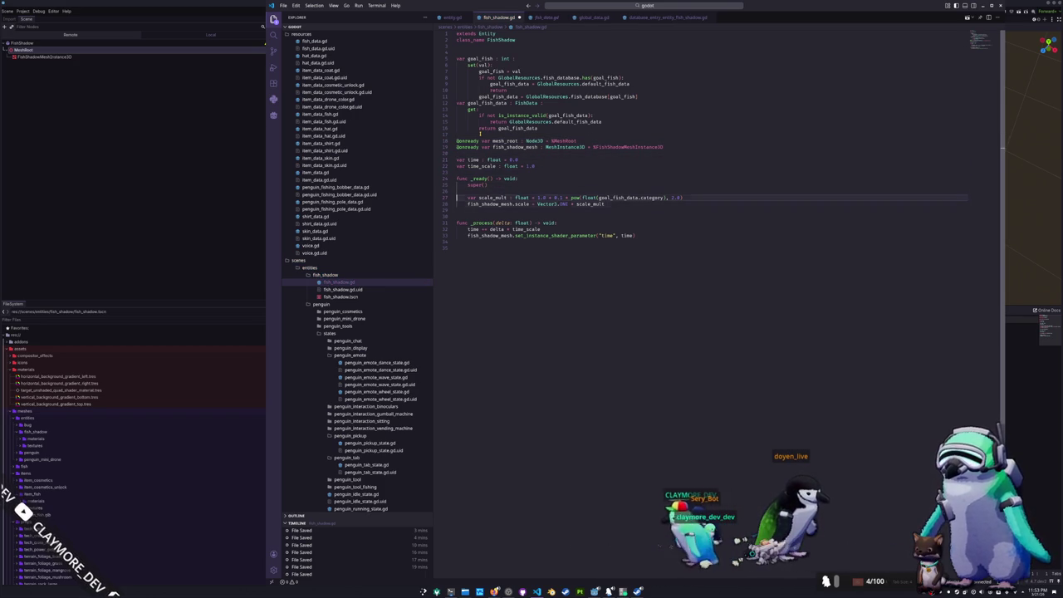
key("ctrl+shift+Right")
type("m")
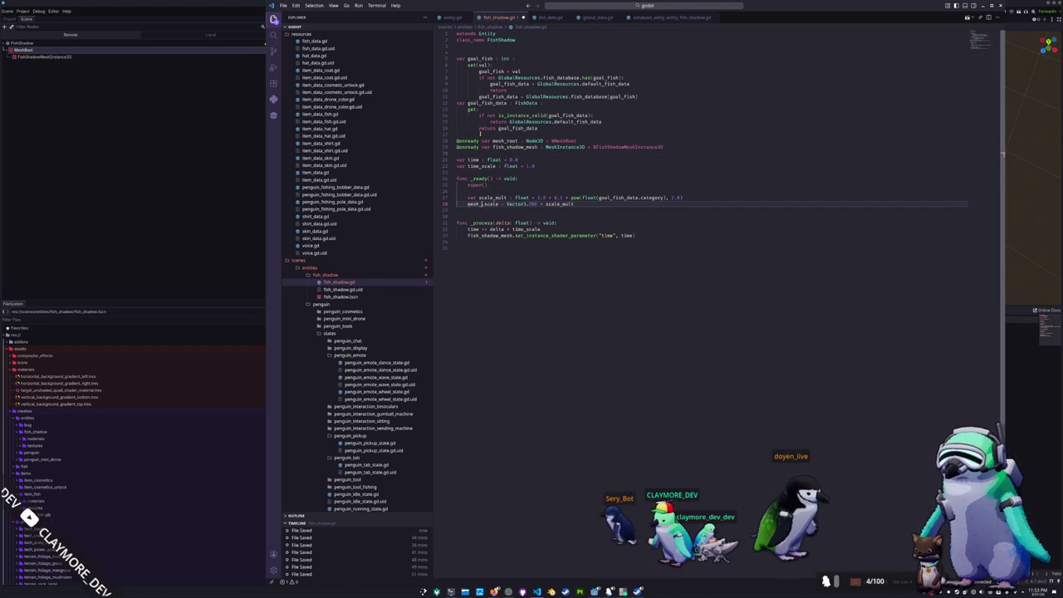
key("Down")
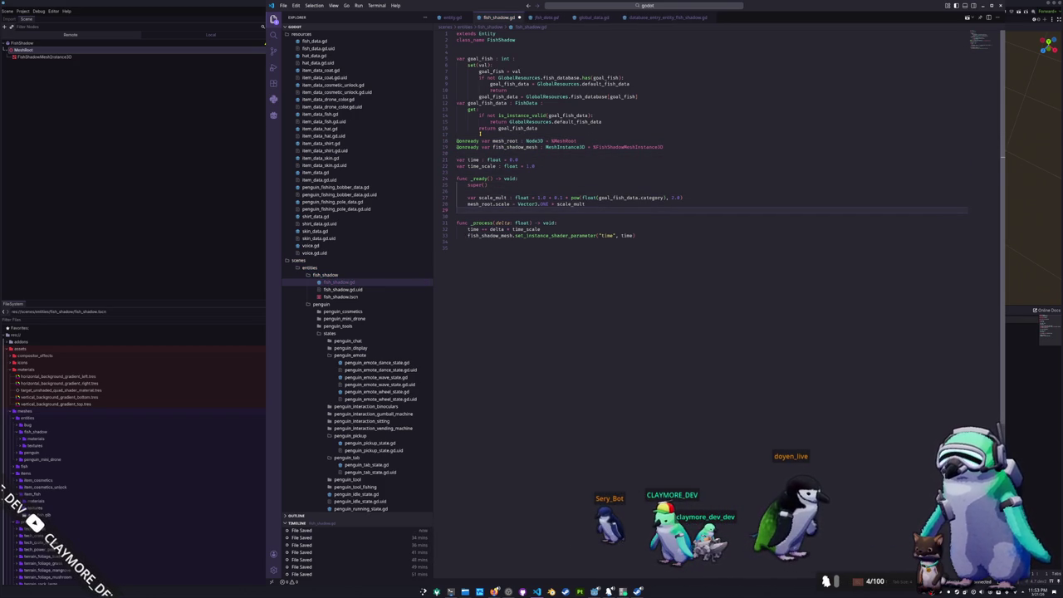
key("alt+Tab")
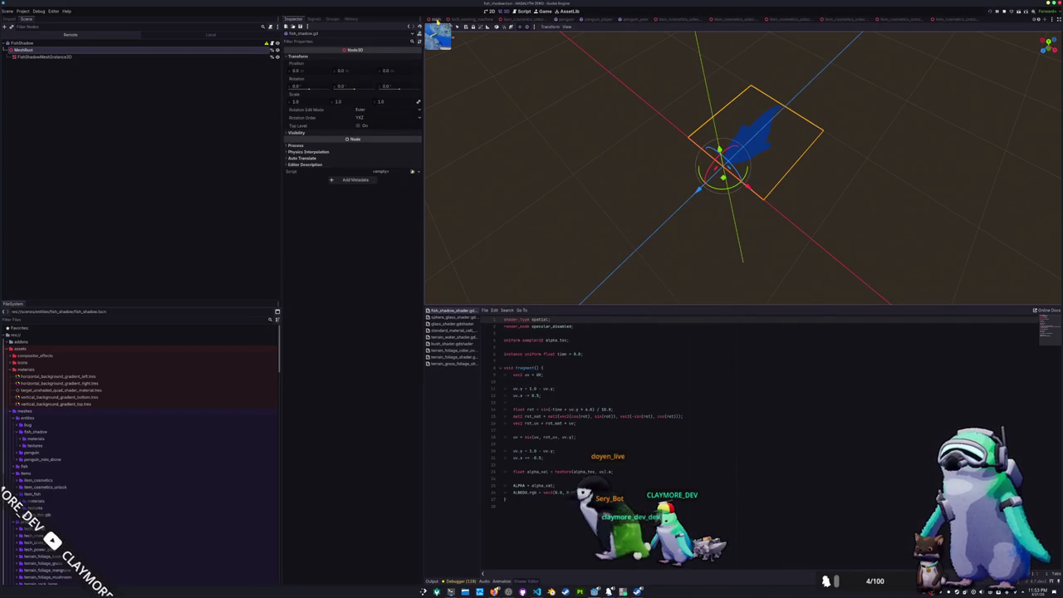
Switch to the main scene and zoom the viewport onto the river and bridge
left_click(435, 19)
scroll(705, 191, "up", 5)
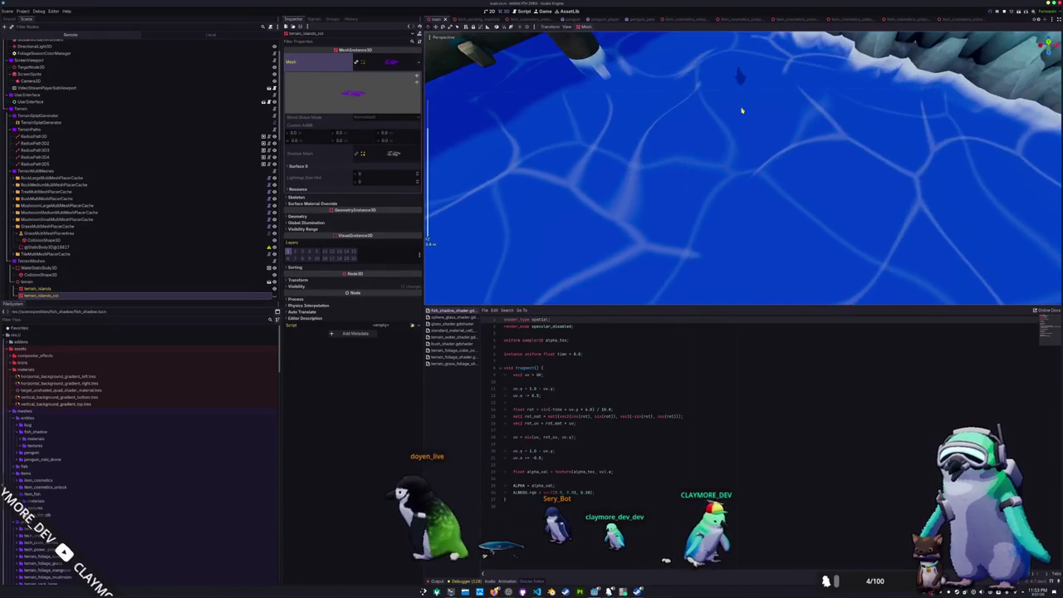
scroll(691, 218, "down", 5)
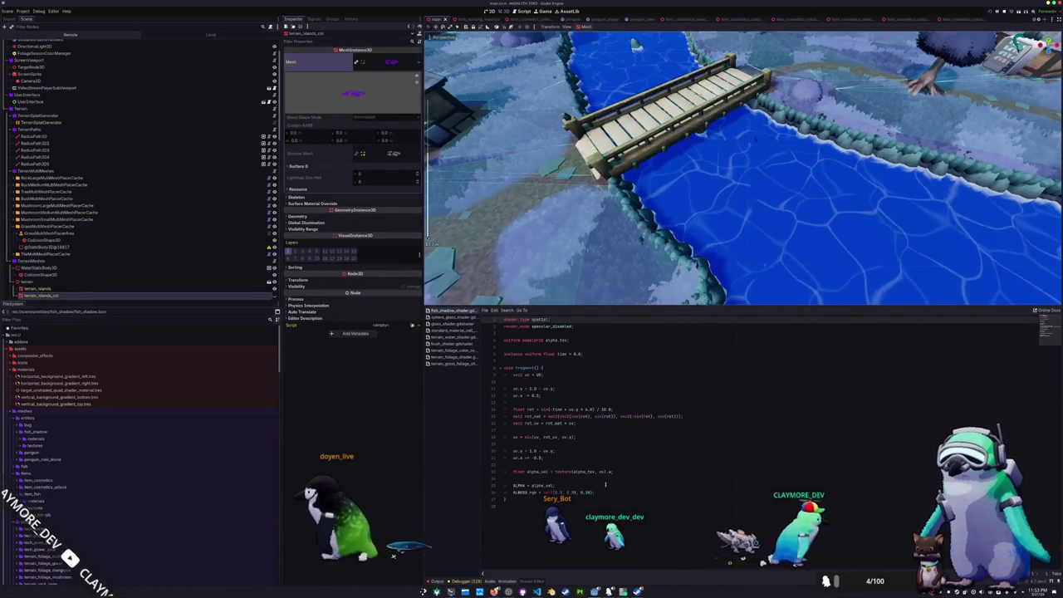
key("alt+Tab")
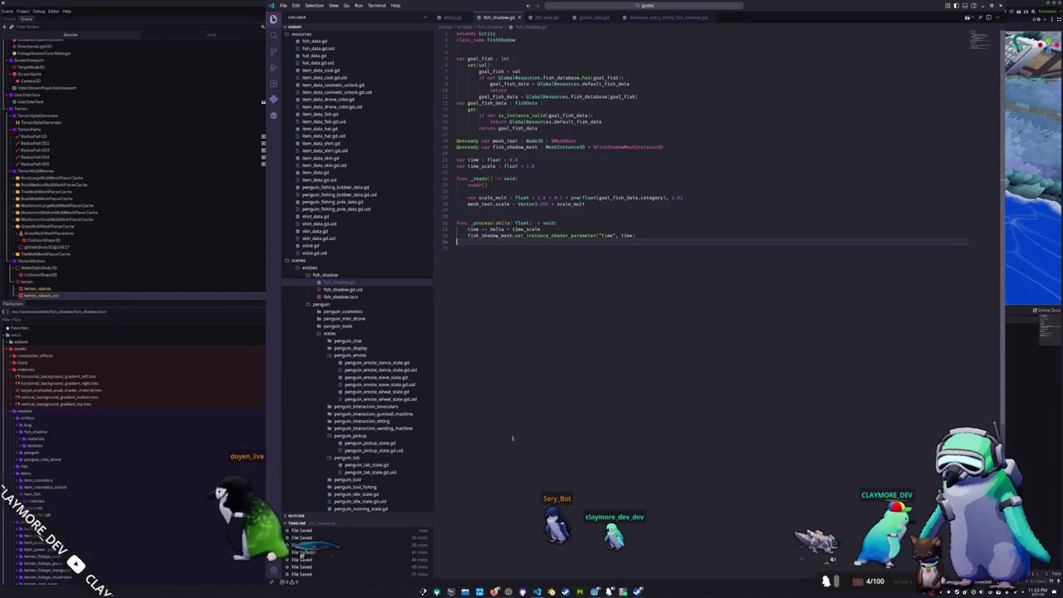
key("alt+Tab")
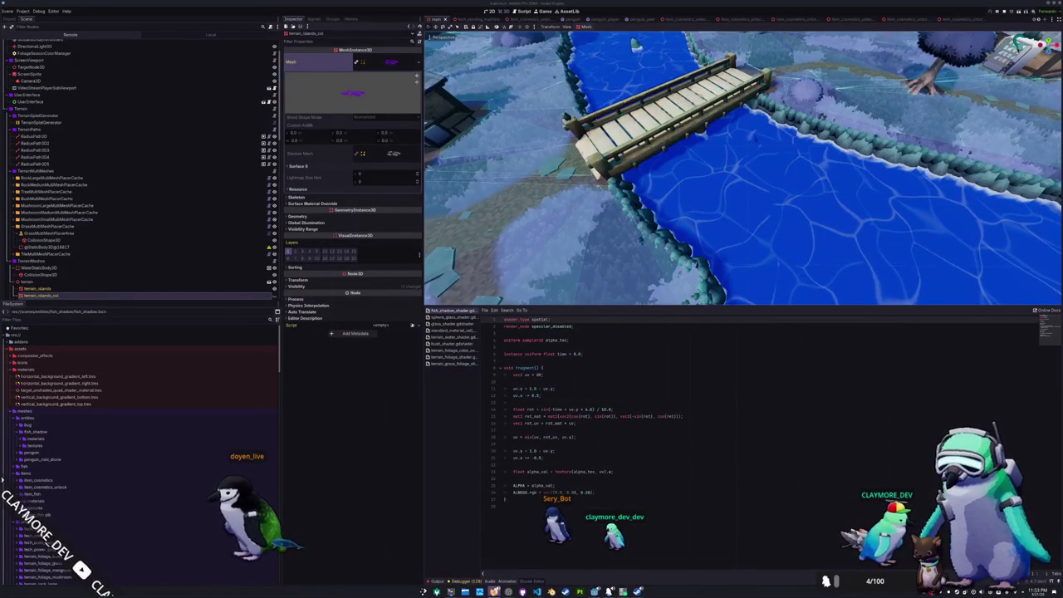
left_click(610, 566)
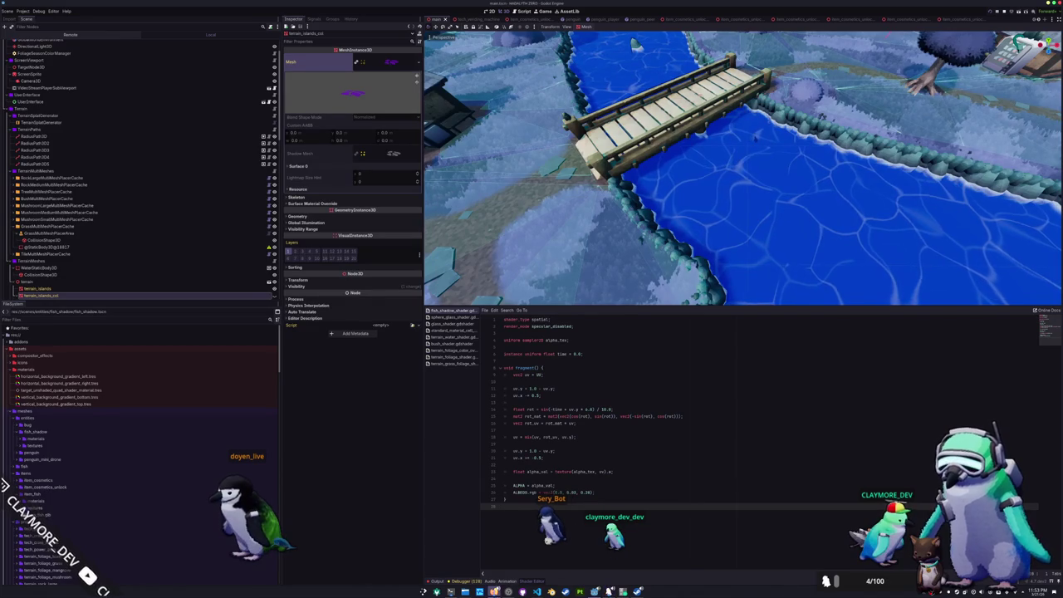
key("alt+Tab")
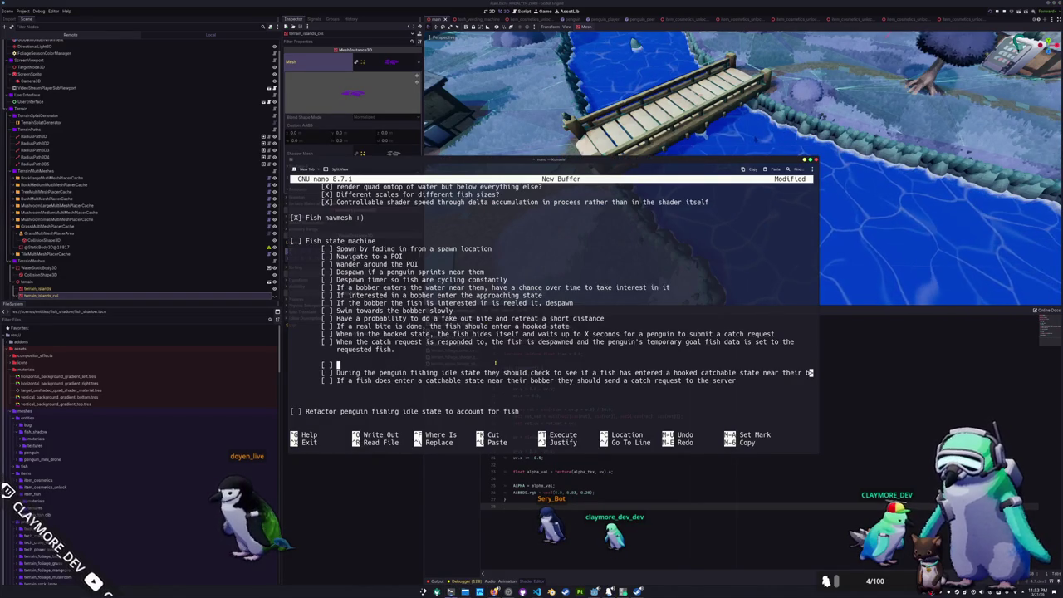
Start the subtask 'While a penguin is in the fishing idle state, they update…' and remove the stray lines
type("Wh")
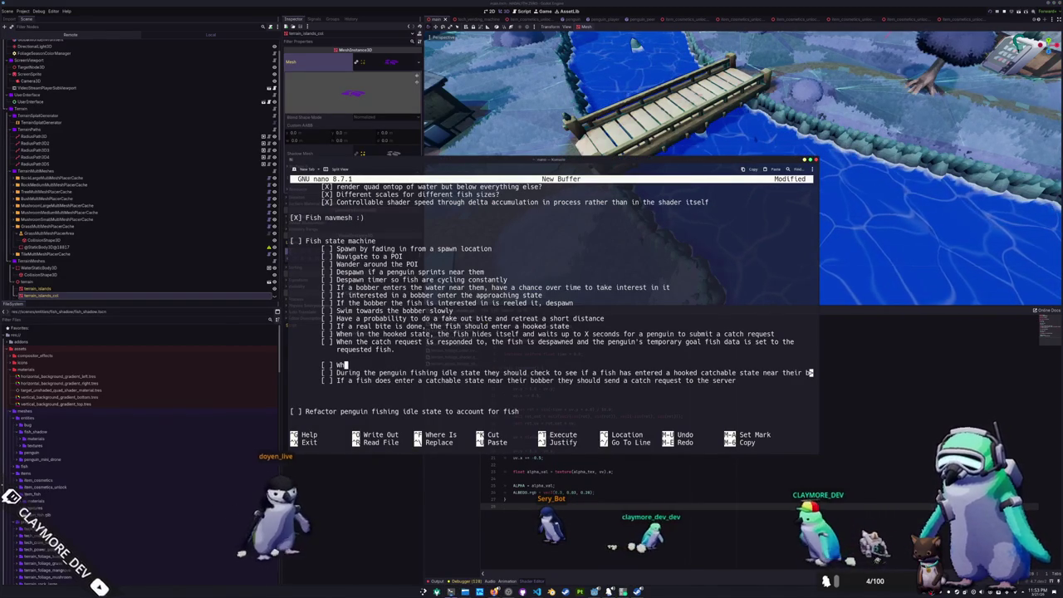
type("ile a penguin is in")
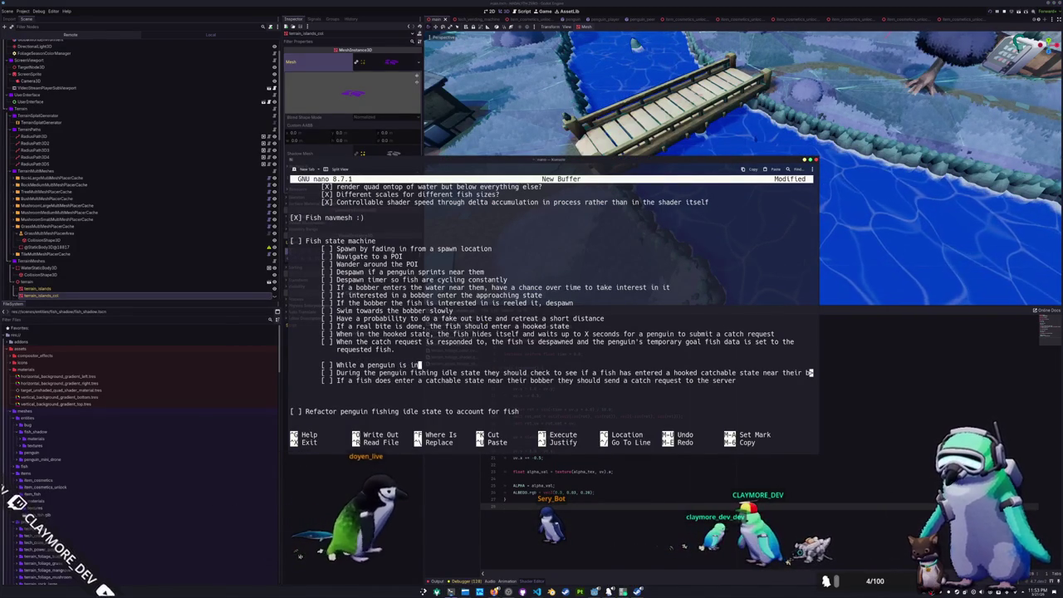
type(" the fishing idle state,")
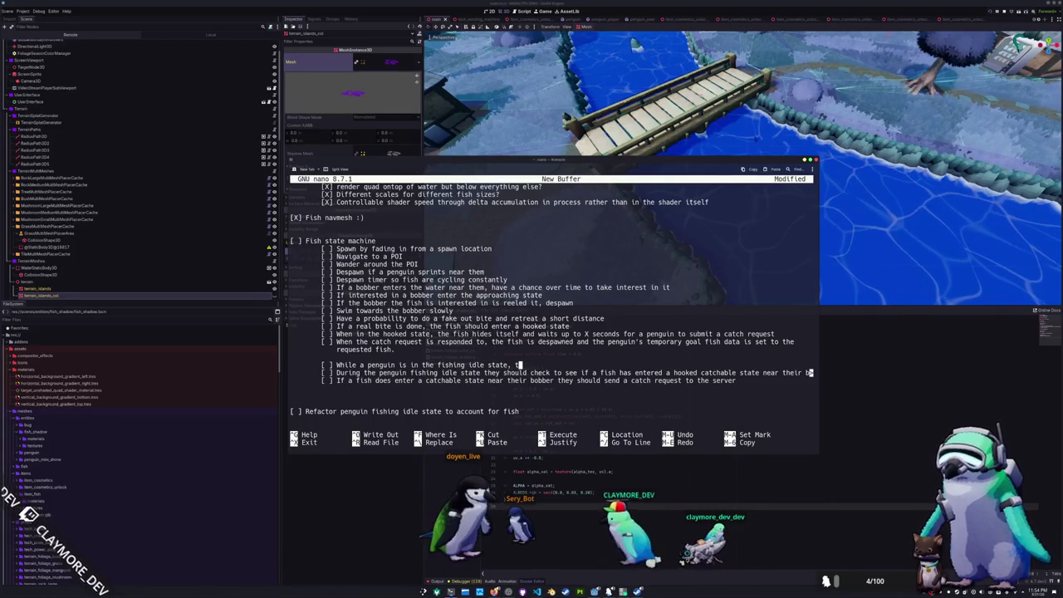
type(" they ")
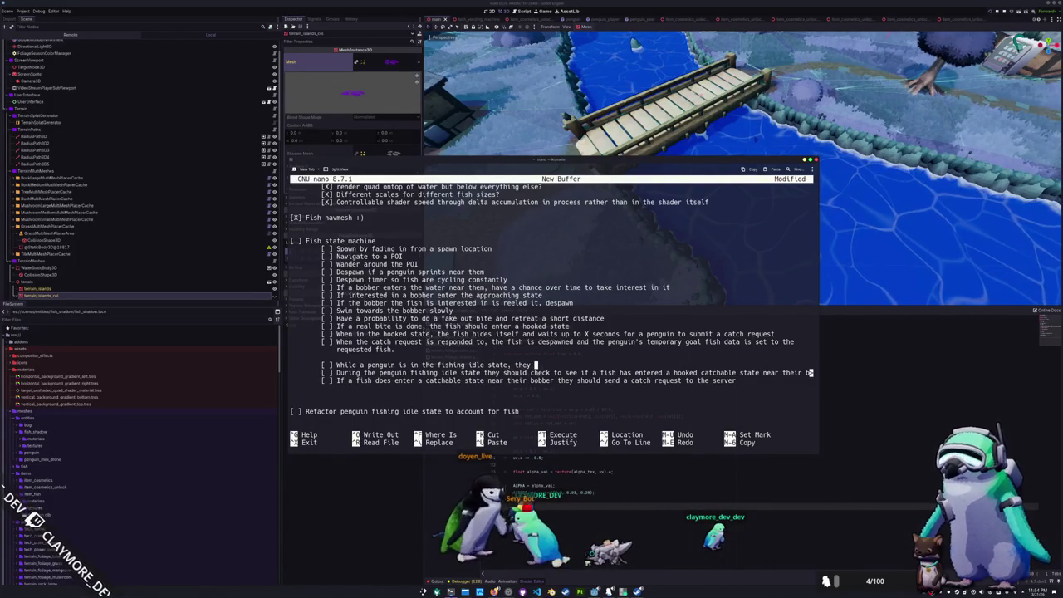
type("update the ")
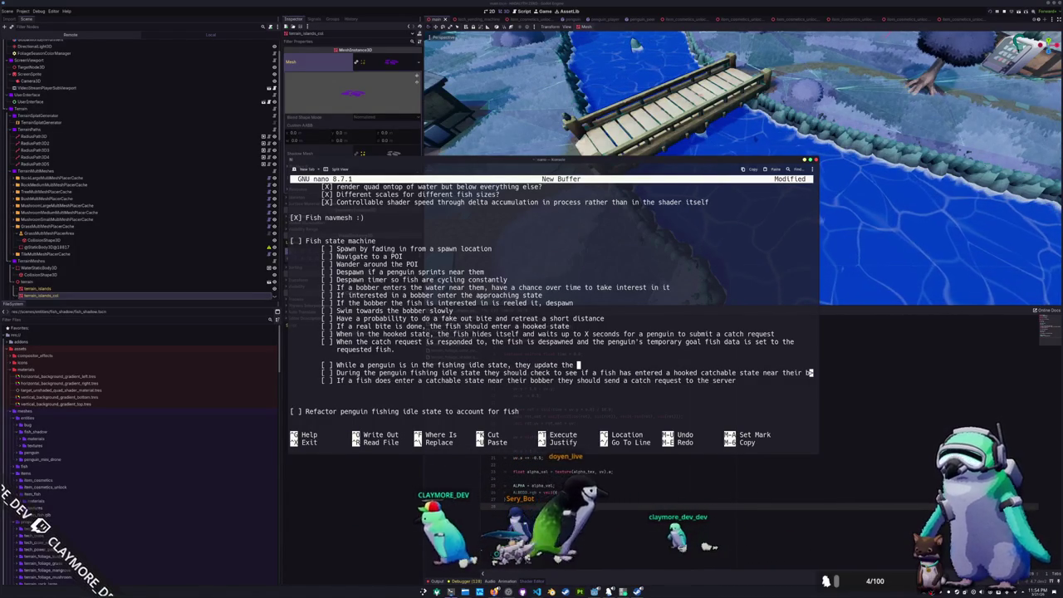
type("area around their bobber with ")
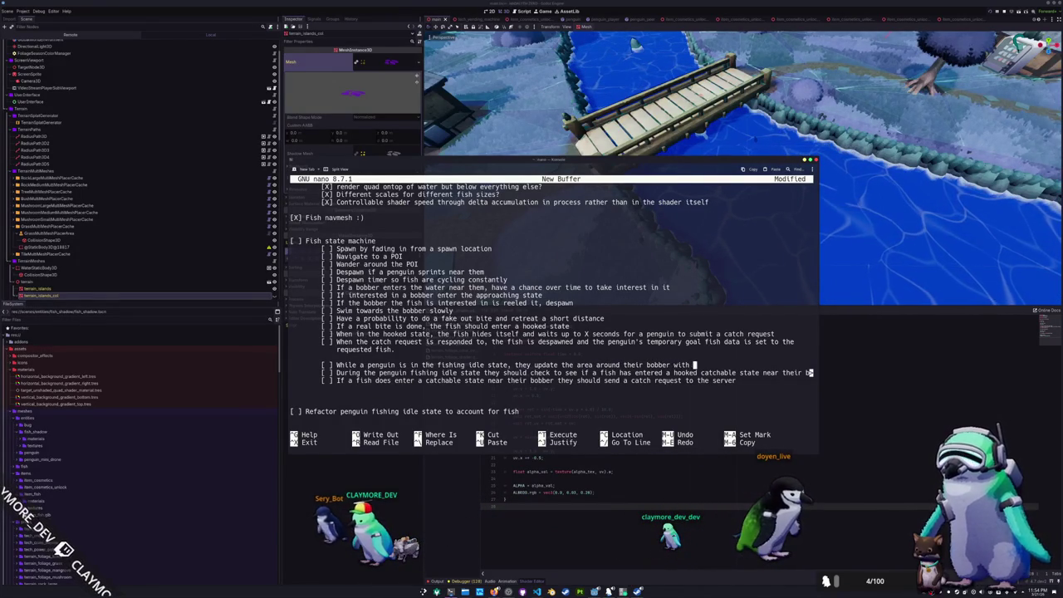
type("fish requests")
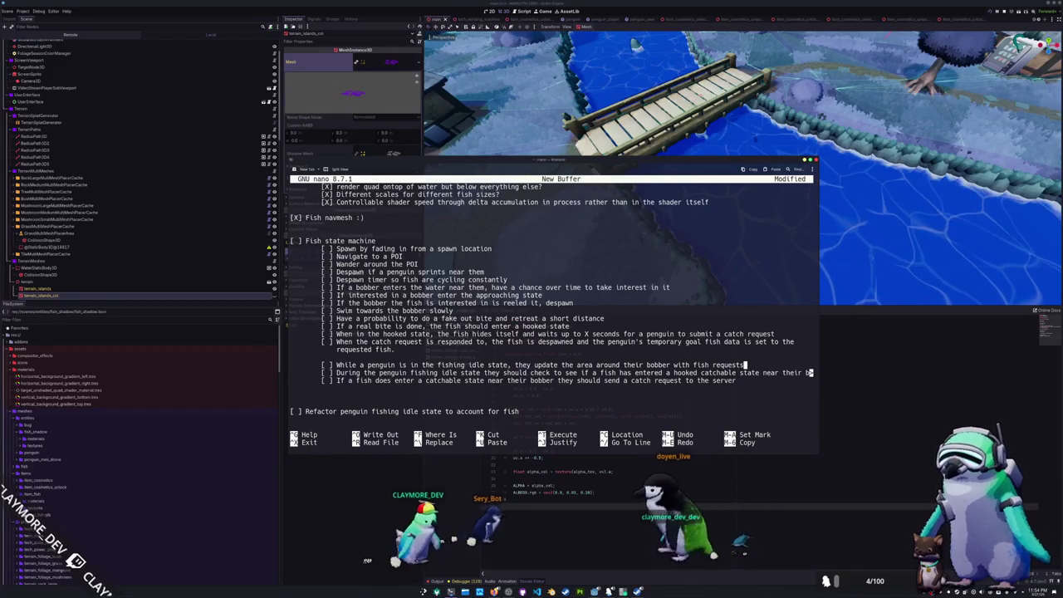
type(".")
key("BackSpace")
key("BackSpace")
key("BackSpace")
key("BackSpace")
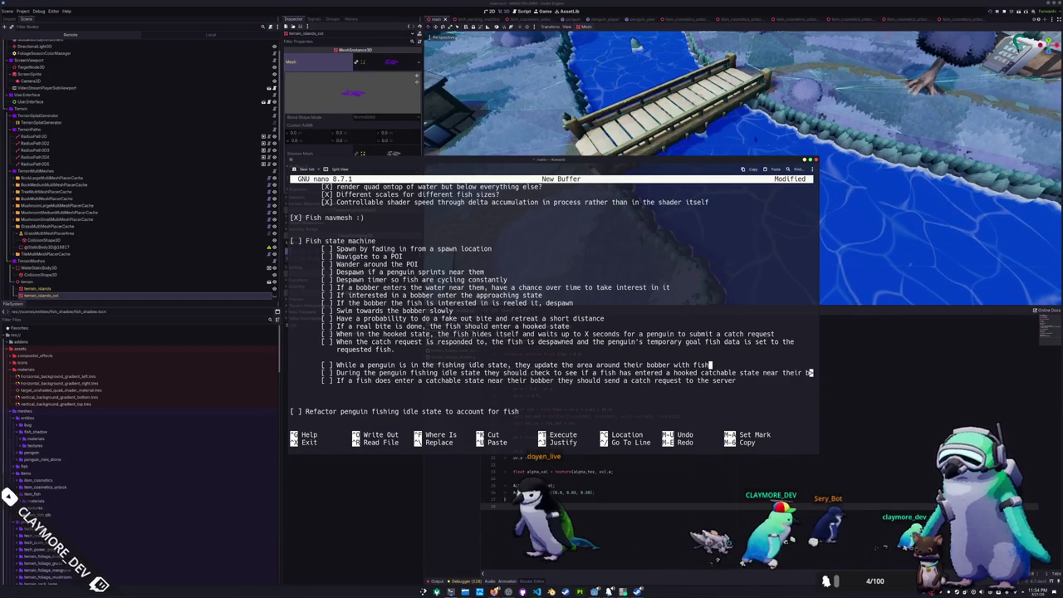
key("Return")
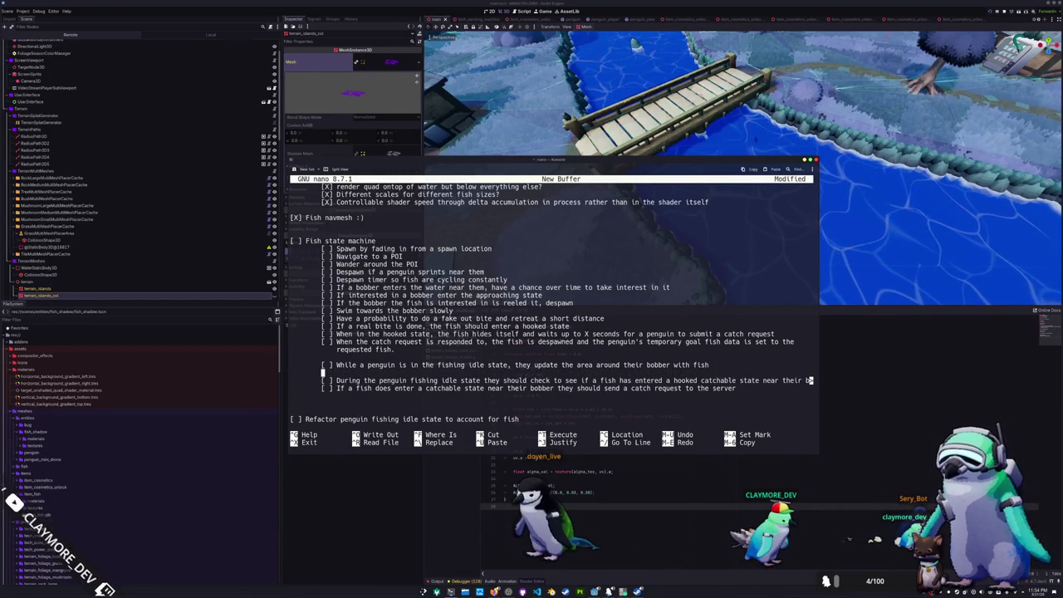
type("[ ]")
key("BackSpace")
key("BackSpace")
key("BackSpace")
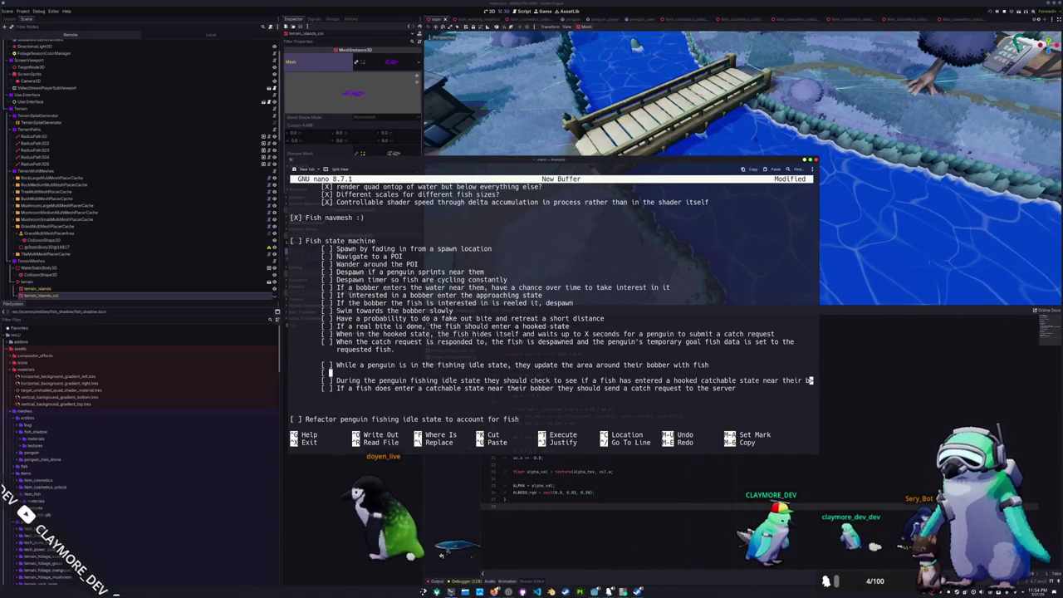
key("BackSpace")
key("BackSpace")
key("BackSpace")
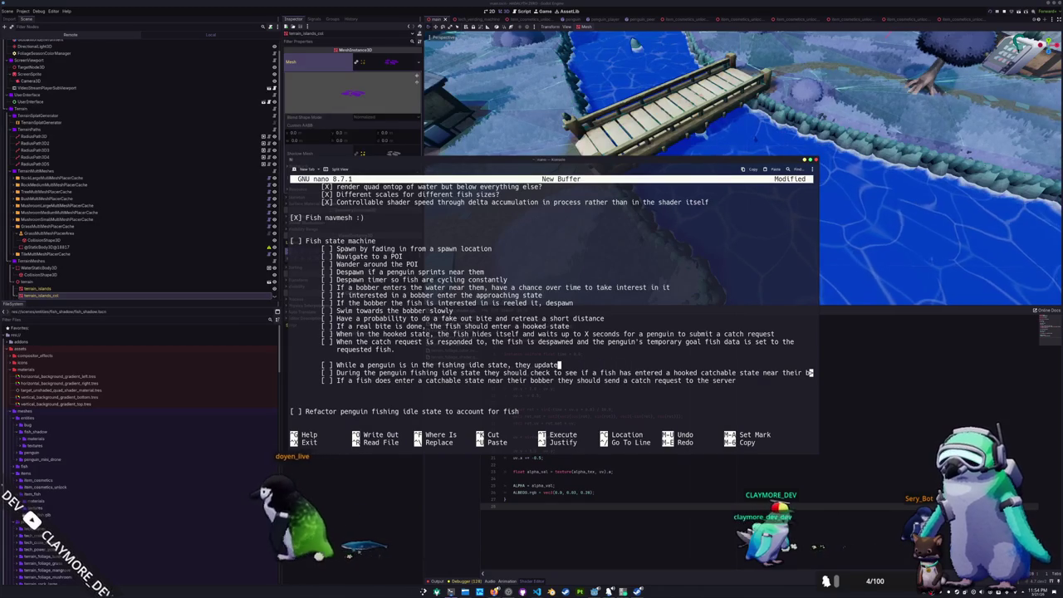
Finish it with 'around their bobber using the area entered and area exited signals'
type(" a list of")
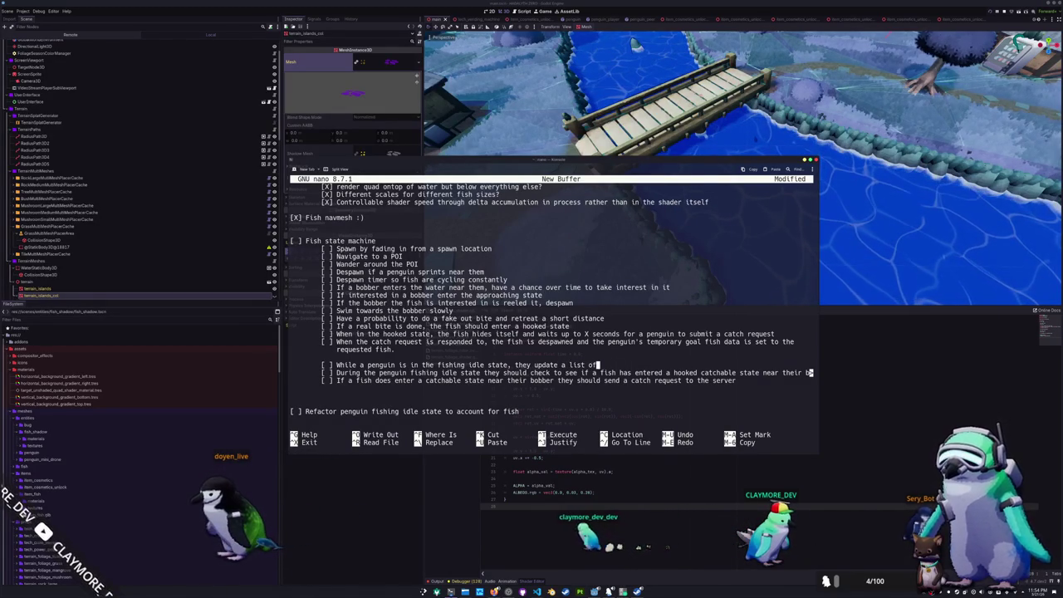
type("round")
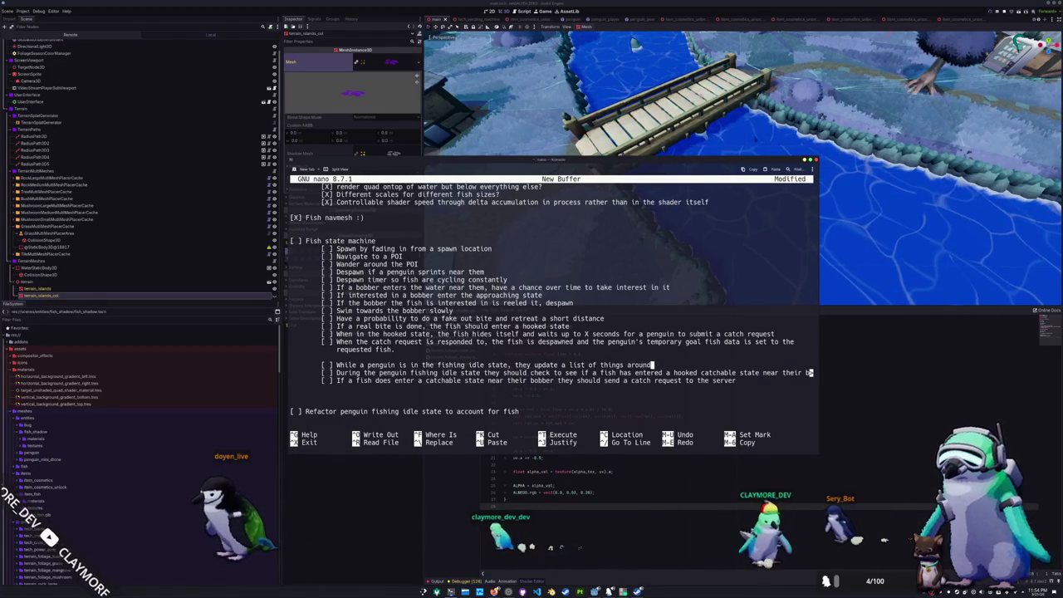
type(" their bobber usin")
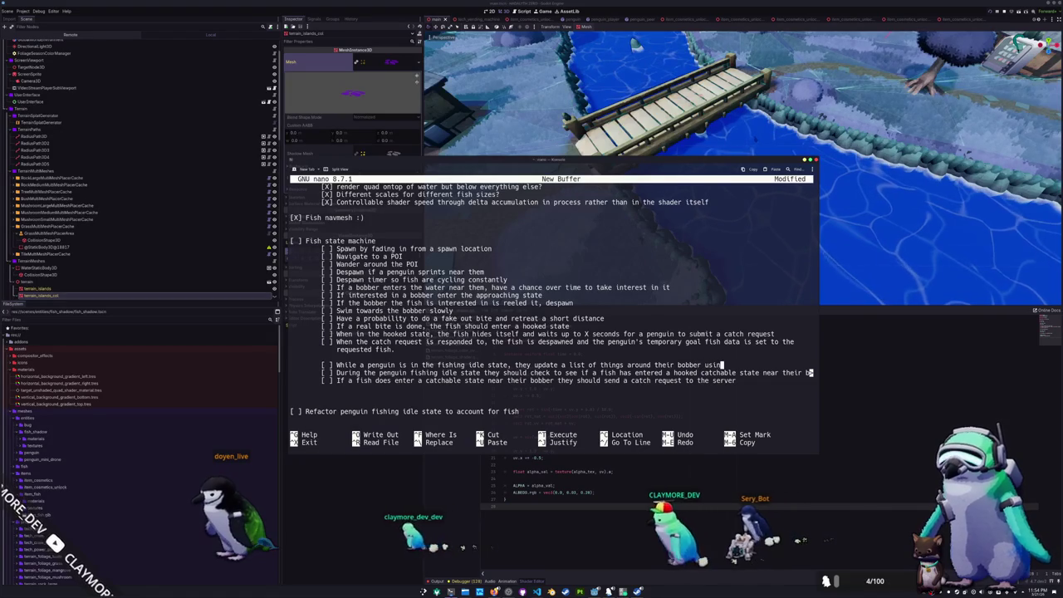
type("g the area around and")
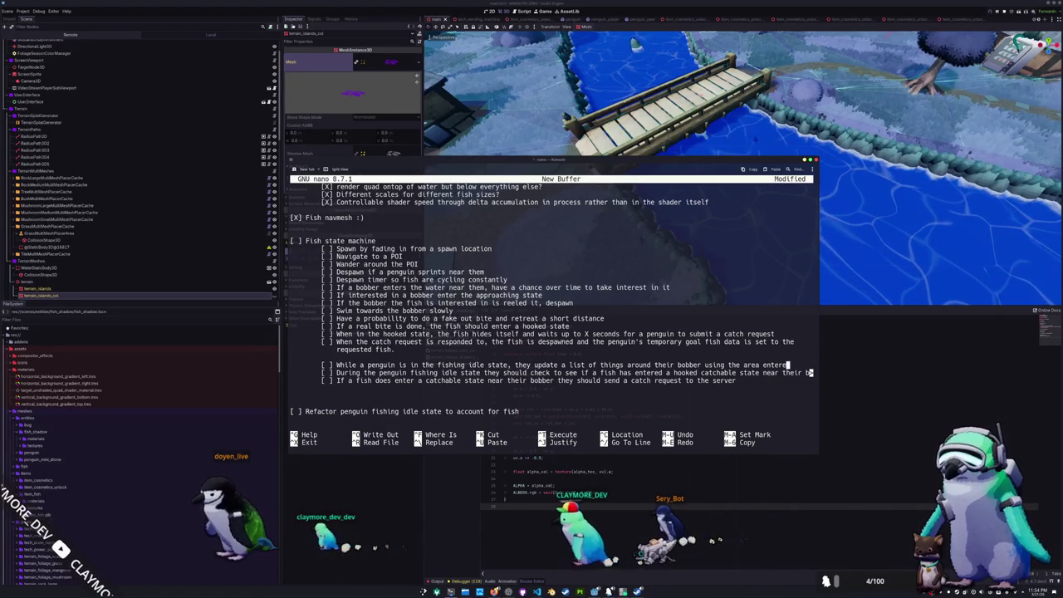
key("BackSpace")
key("BackSpace")
key("BackSpace")
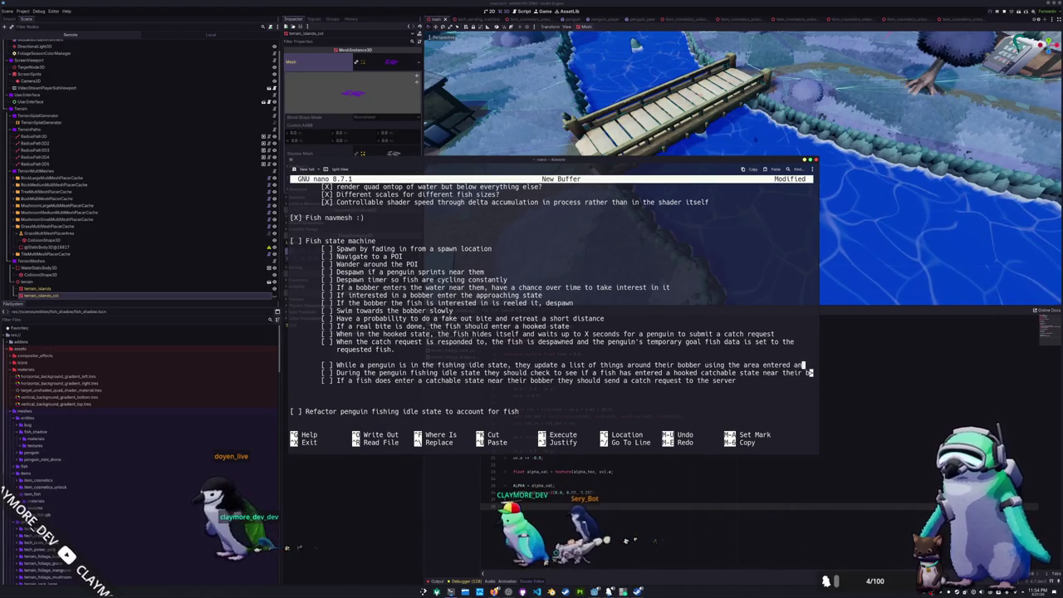
key("Return")
key("Tab")
type("and")
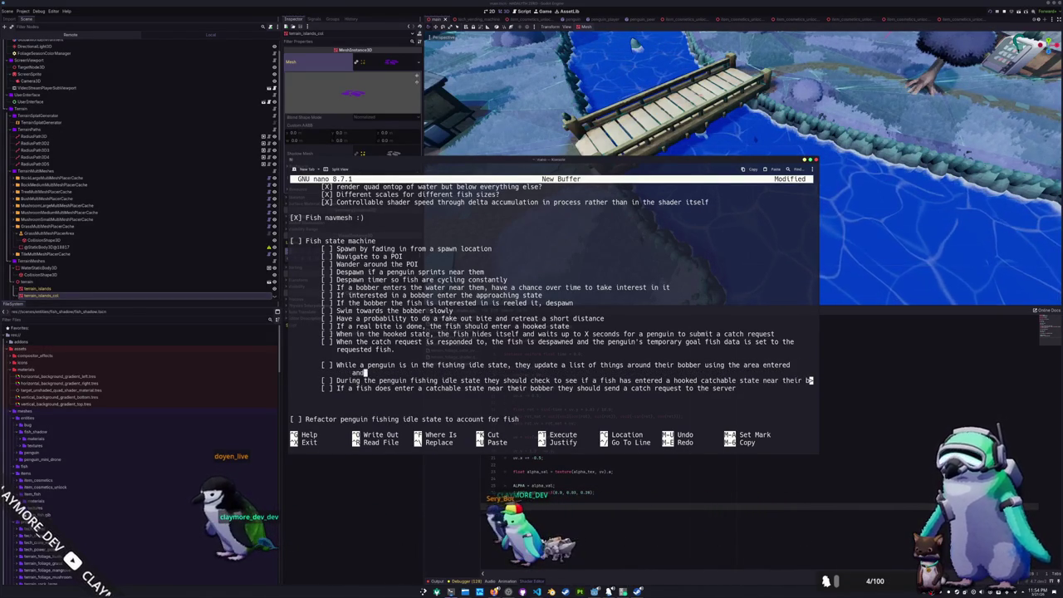
type(" area exited signals")
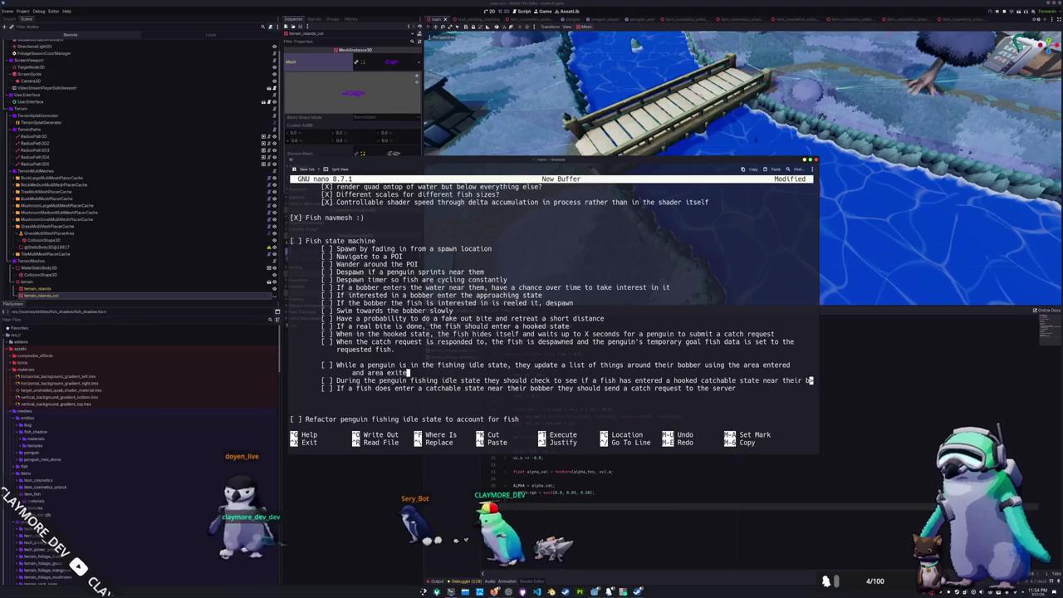
left_click(415, 372)
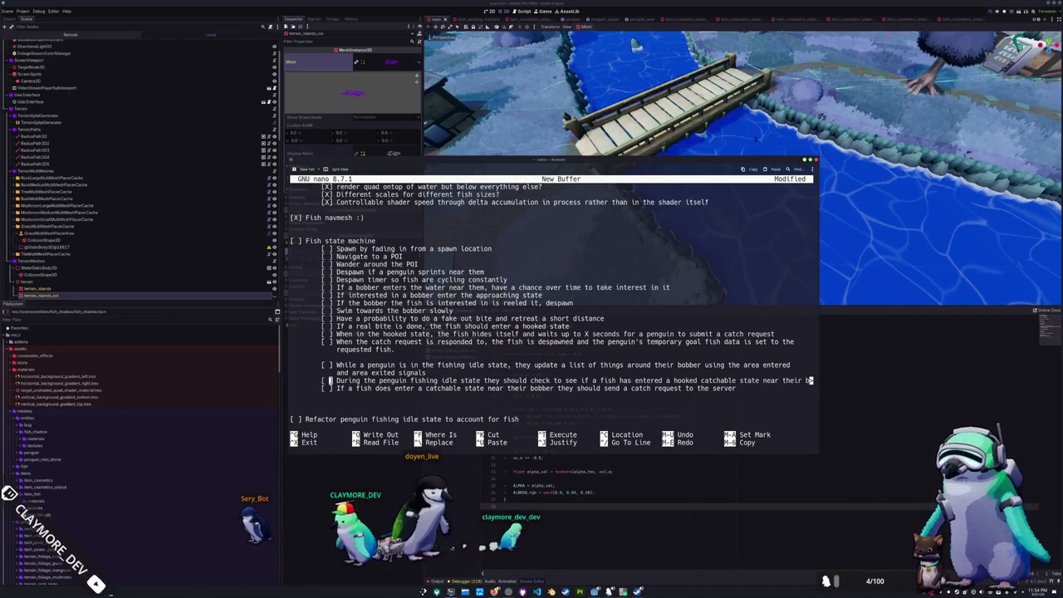
Append 'If a fish in the local area around their bobber enters the catchable state, just assume it's theirs and'
type(". If a fish in")
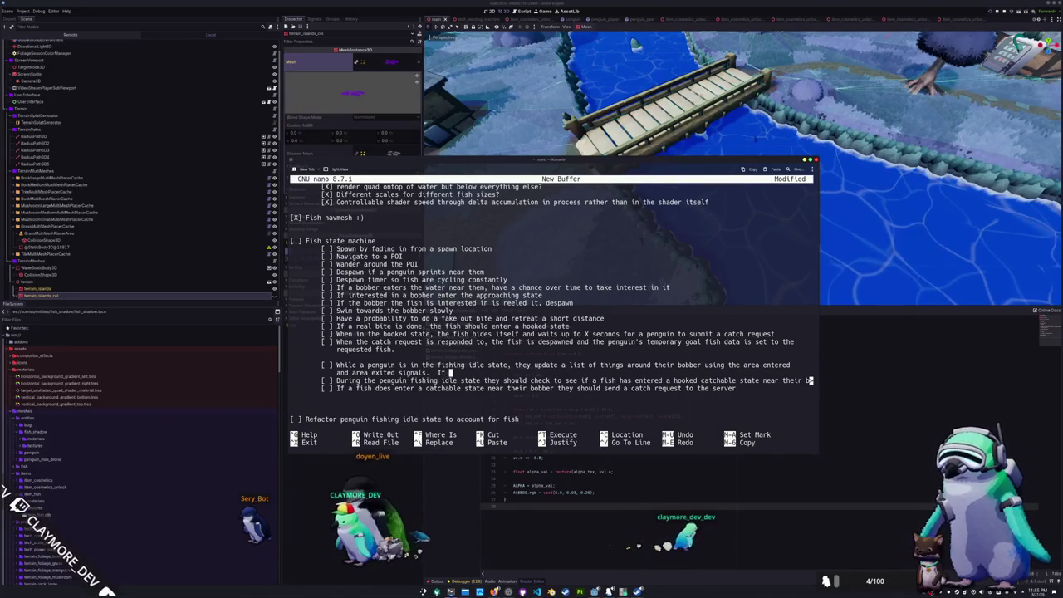
type(" the")
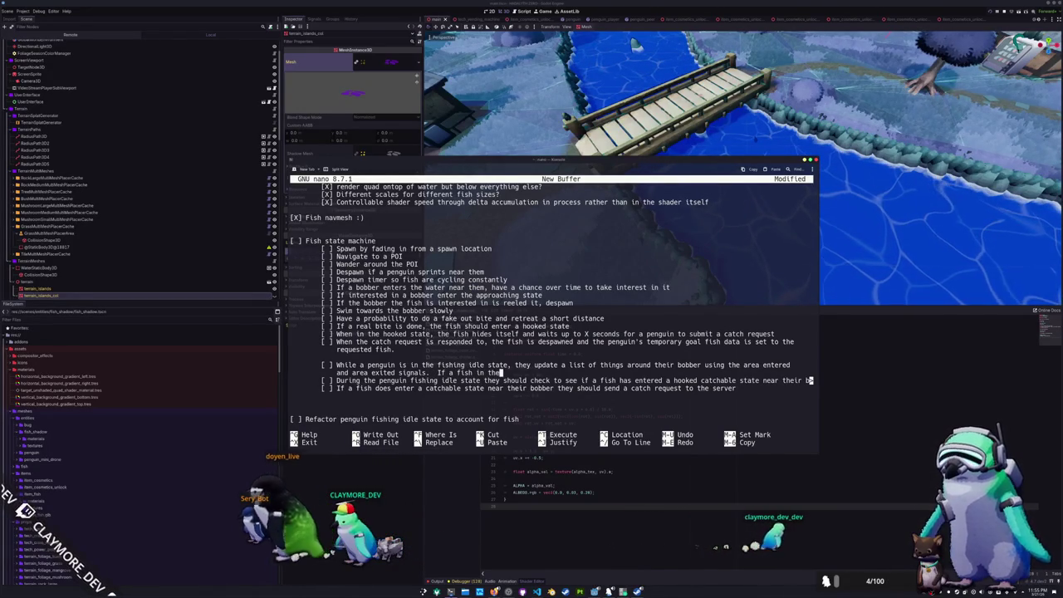
type(" local area ar")
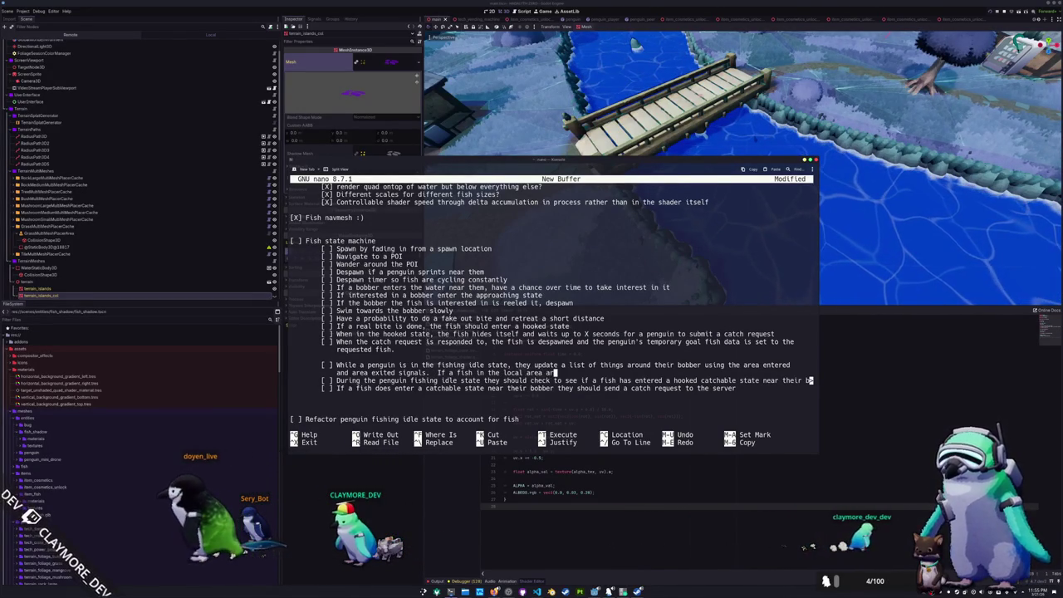
type("ound their bobber")
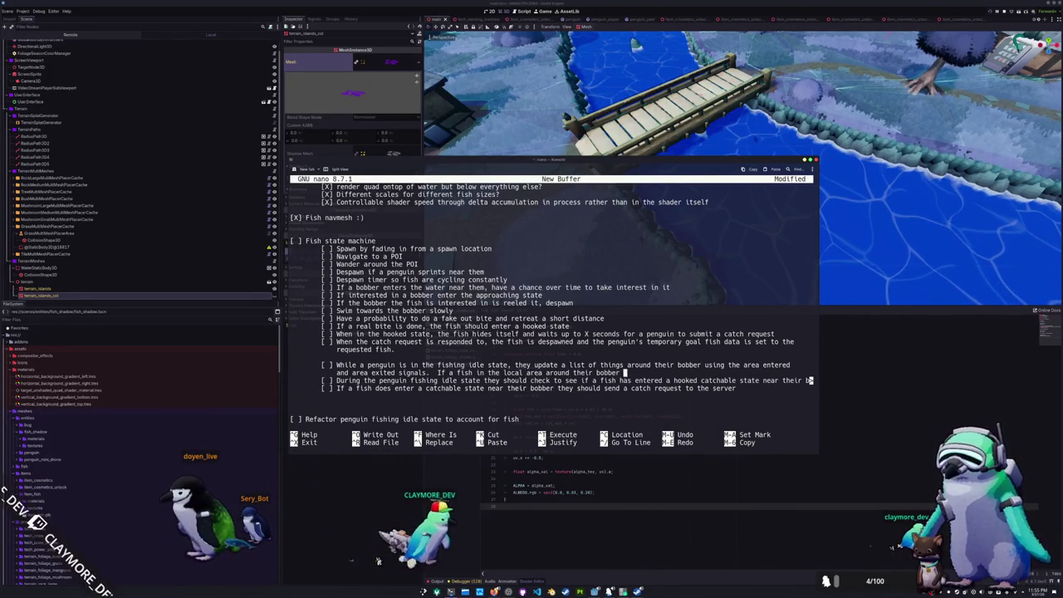
type(" enters the catchable state, just assume it's")
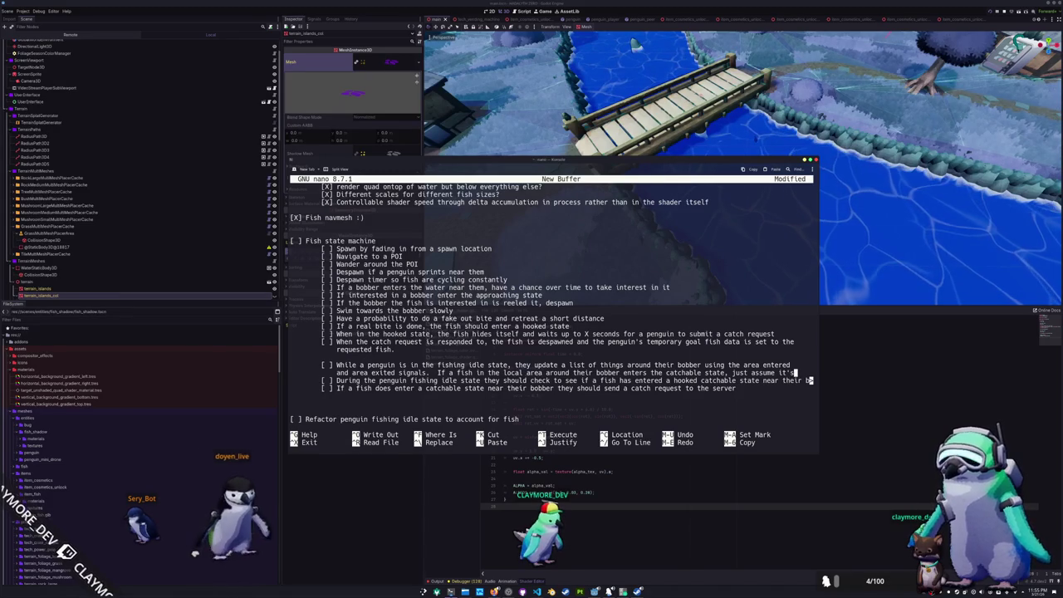
key("Return")
key("Tab")
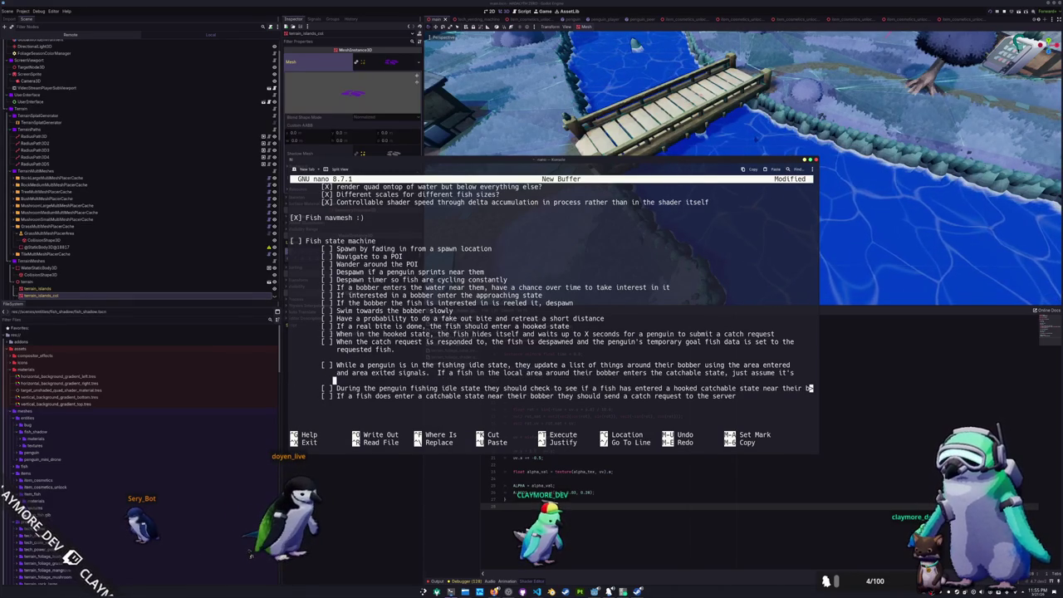
type("the")
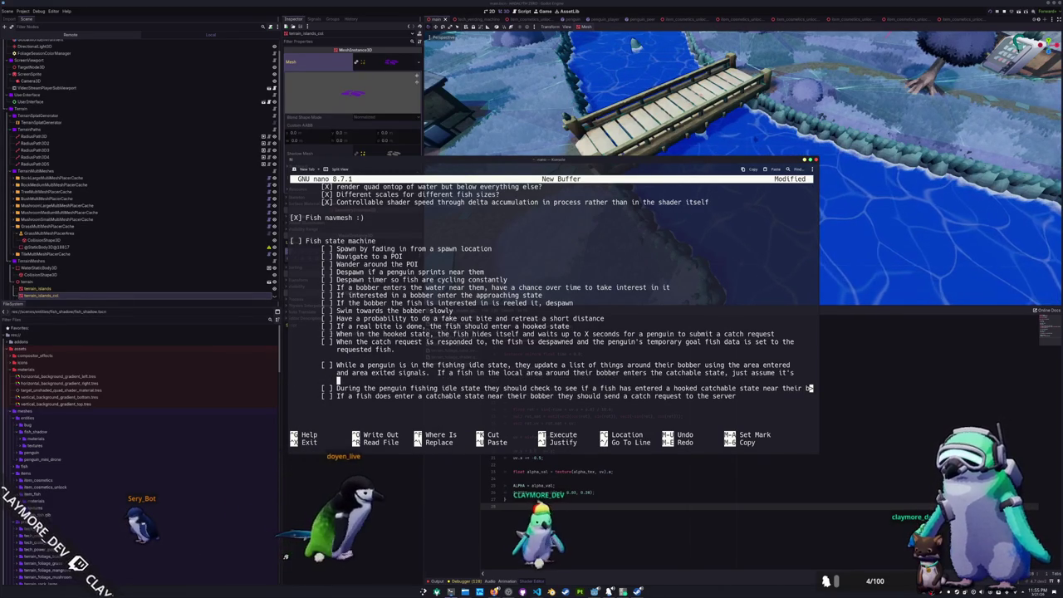
type("irs and progress through the rest of the fishing state")
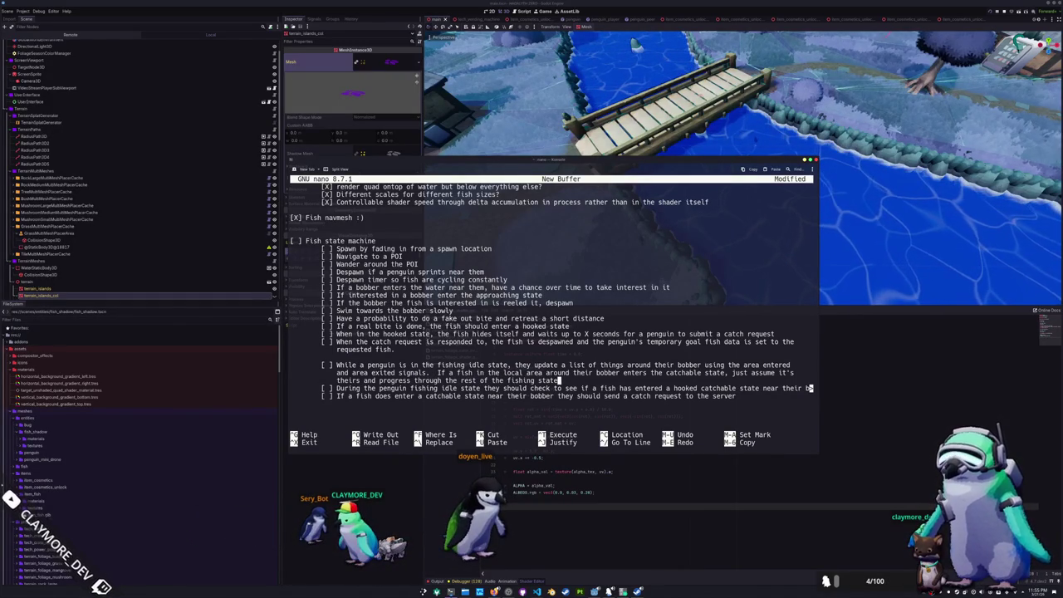
Cut the two obsolete catch-request subtasks with Ctrl+K
key("shift+Down")
key("shift+Down")
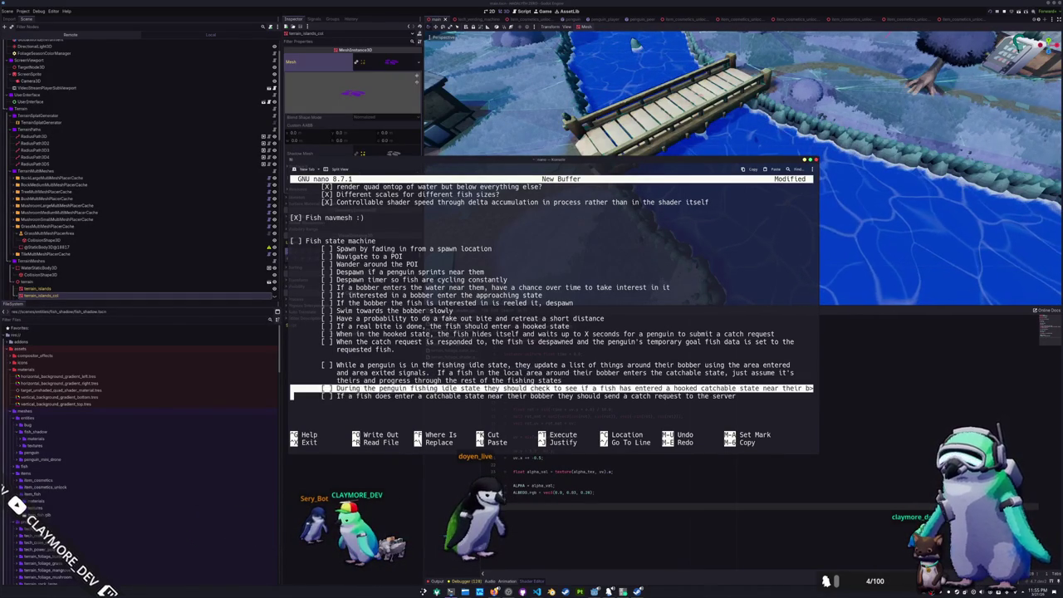
key("Left")
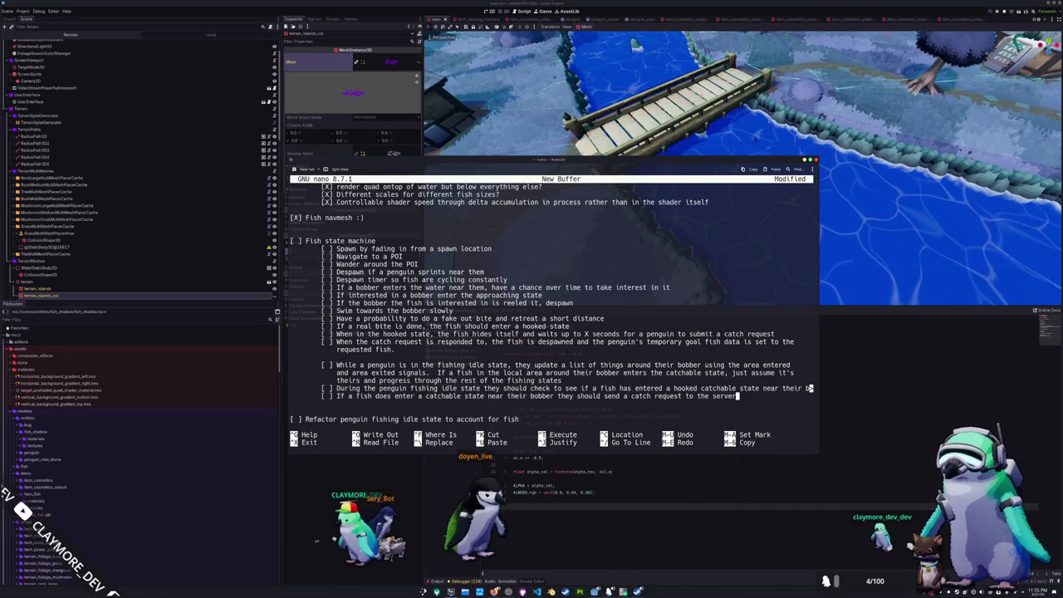
key("ctrl+z")
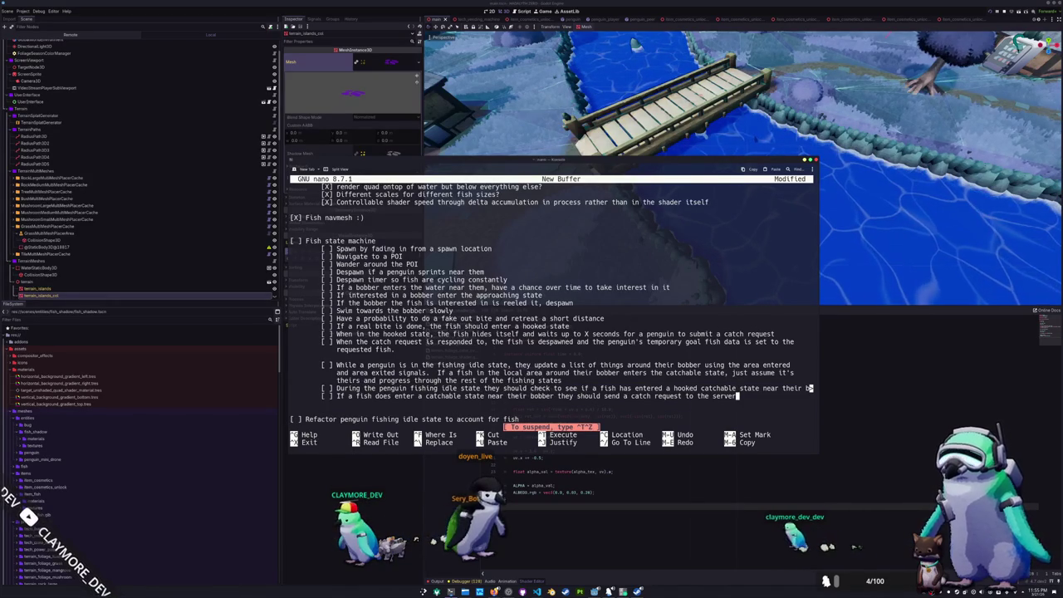
key("shift+Up")
key("shift+Up")
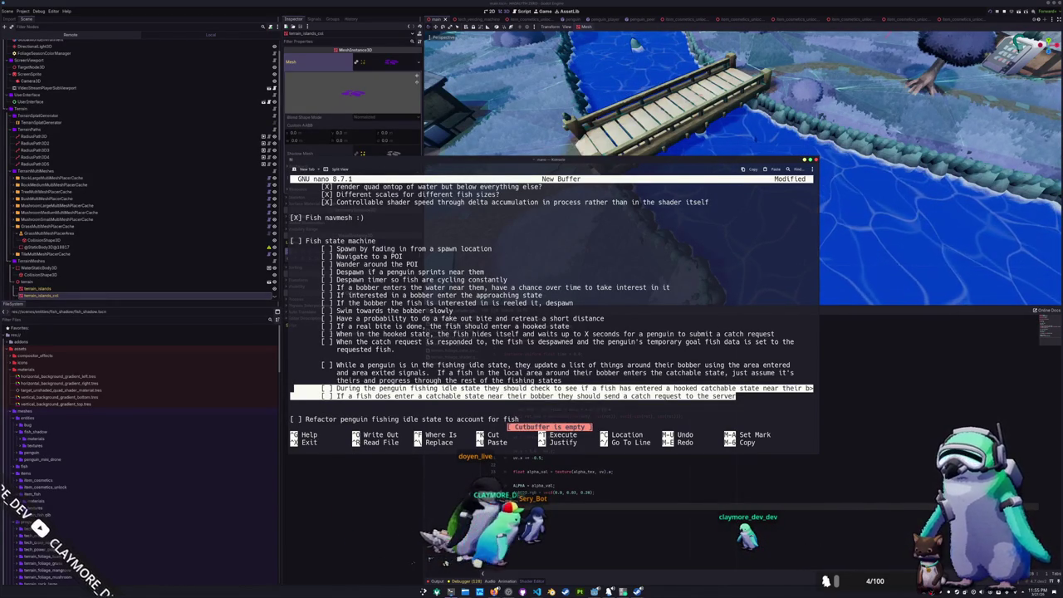
key("ctrl+k")
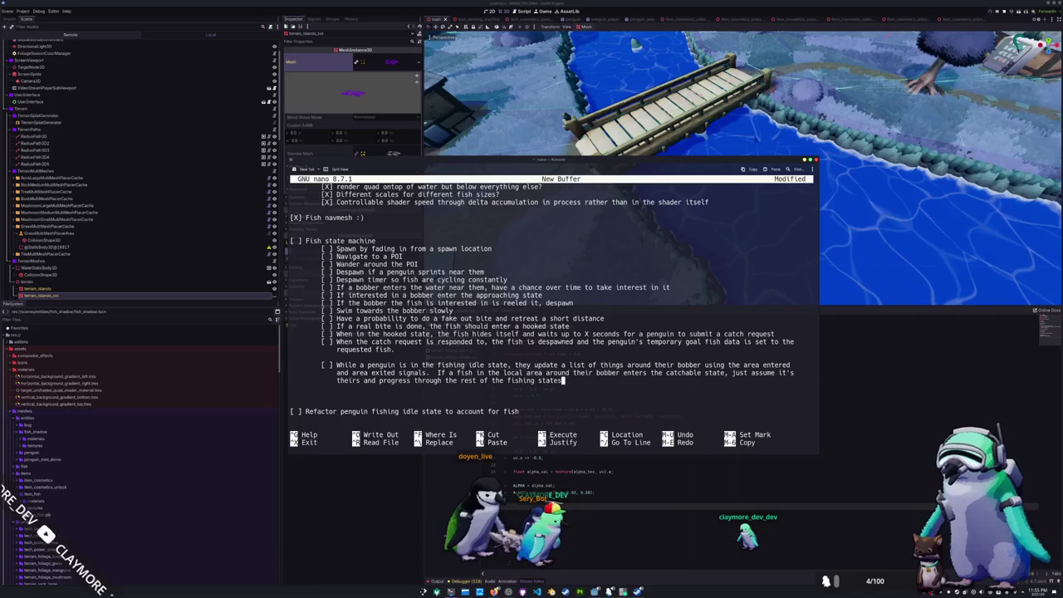
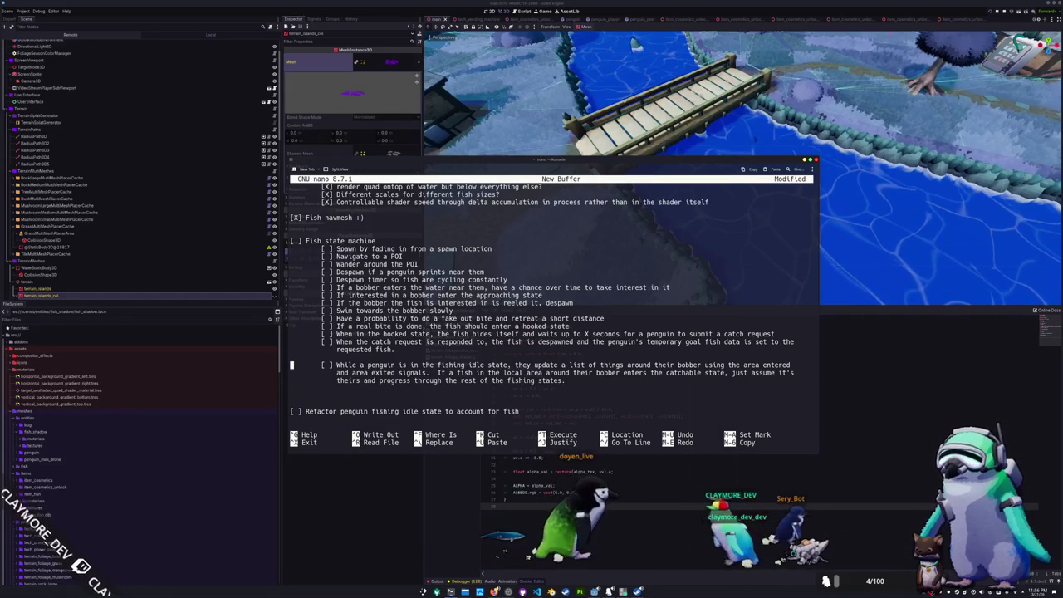
Add a nano to-do: fish track their goal penguin owner's Steam ID to verify reel-in, then close
key("Up")
key("Up")
key("Up")
key("Return")
key("Up")
key("Up")
key("Up")
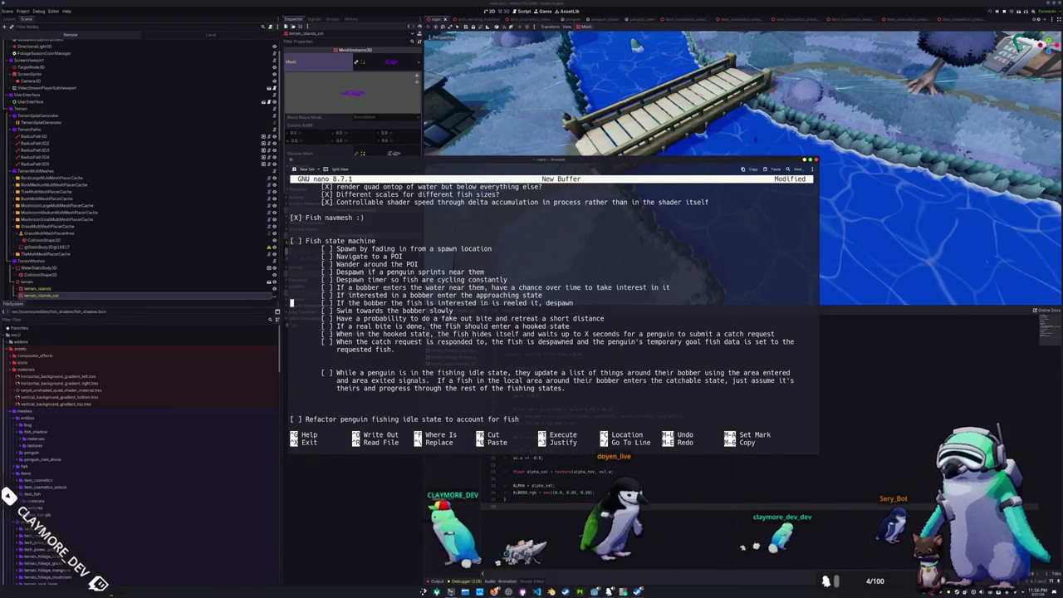
key("Return")
type("[ ] Fish track a reference to their goal penguin st")
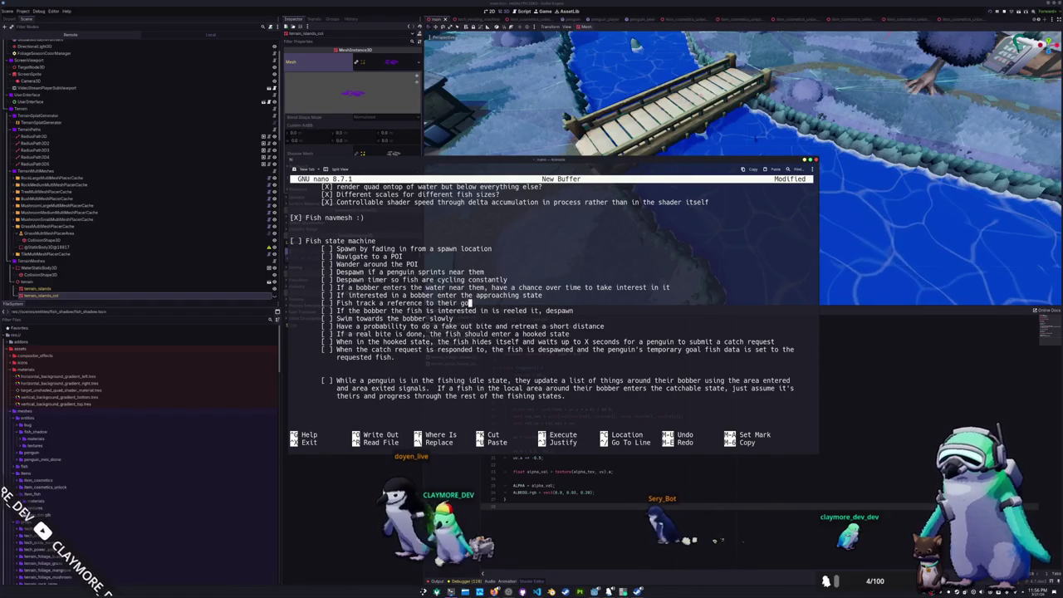
type("e")
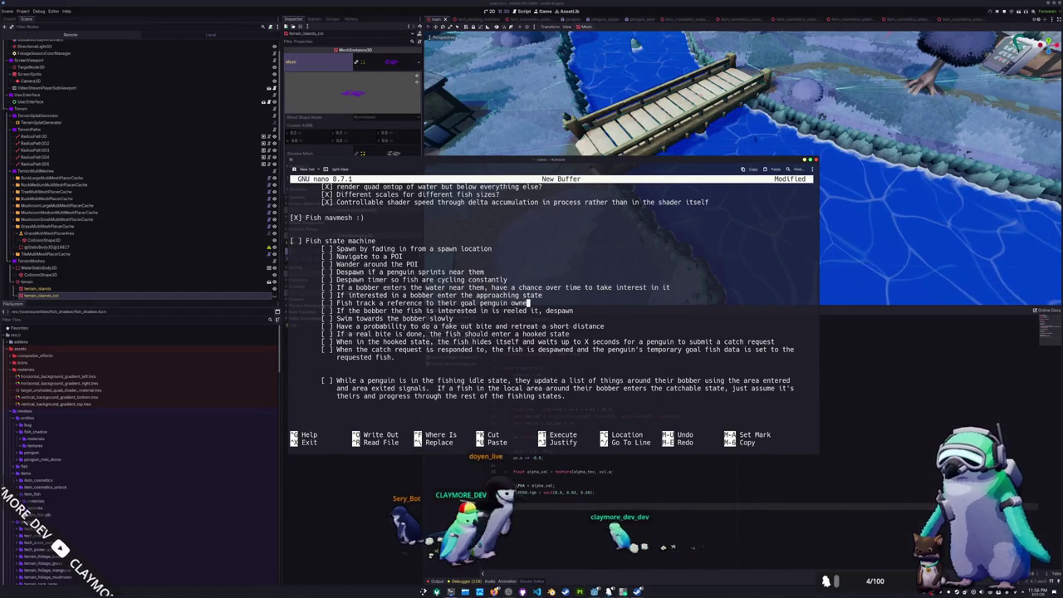
type("ameam id and")
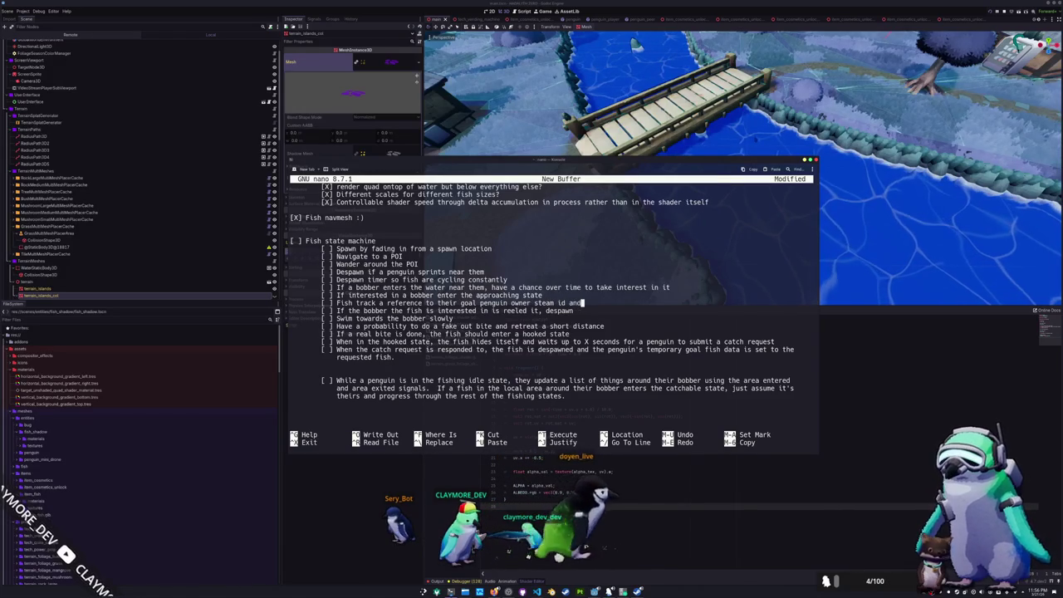
type(" that's used to v")
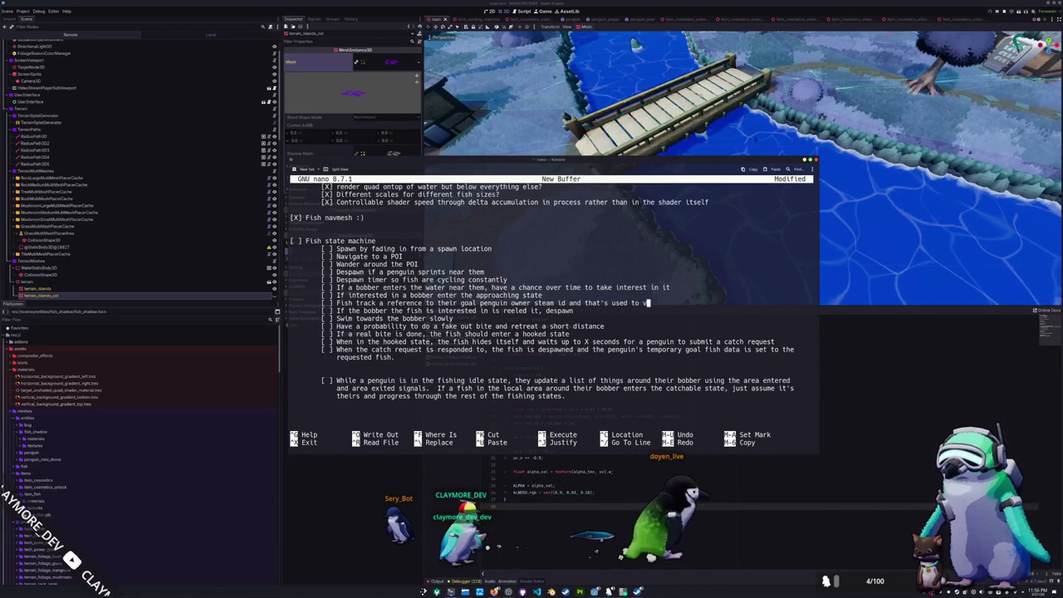
type("erify who they thin")
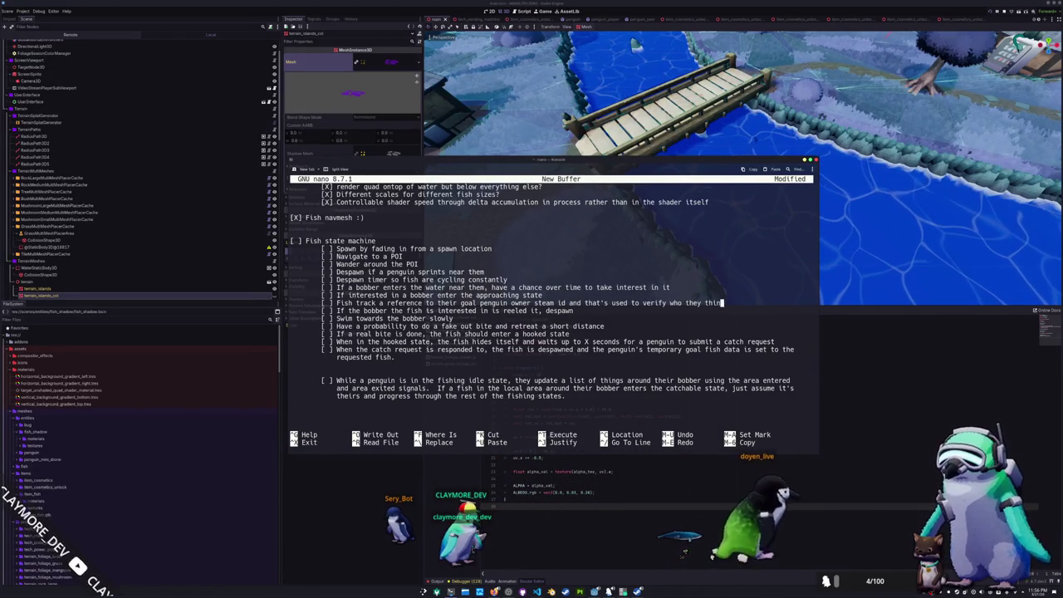
key("Return")
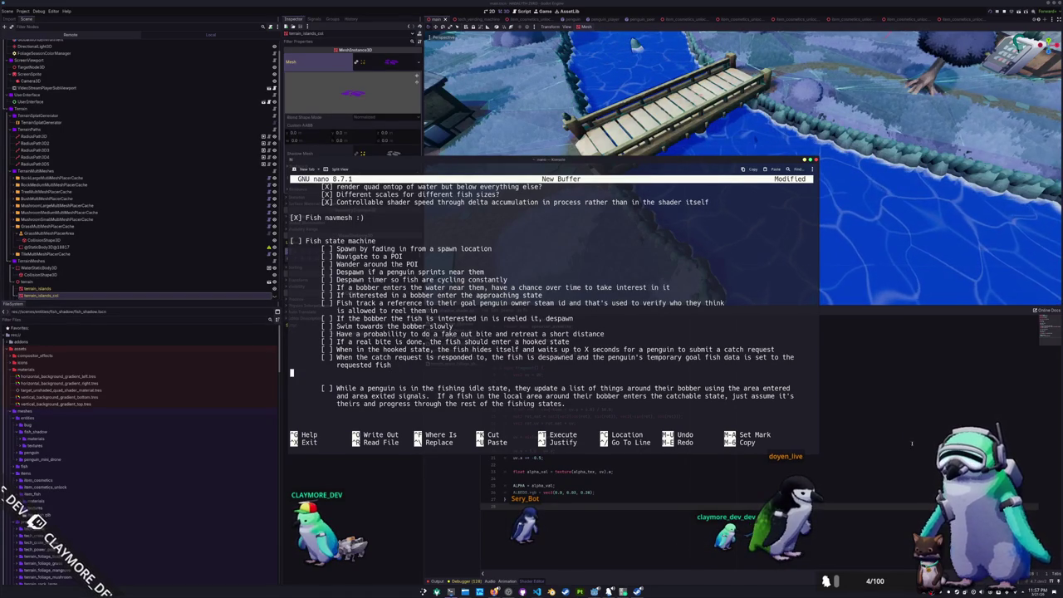
left_click(883, 430)
Declare 'var goal_penguin_owner_steam_id : int = 0' under class_name FishShadow in fish_shadow.gd
key("alt+Tab")
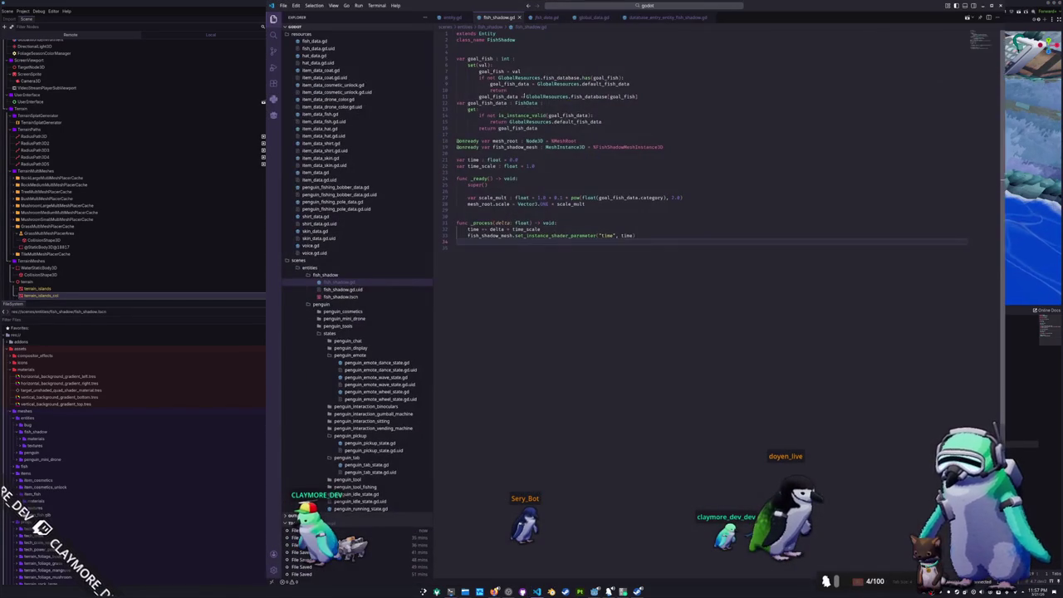
left_click(479, 46)
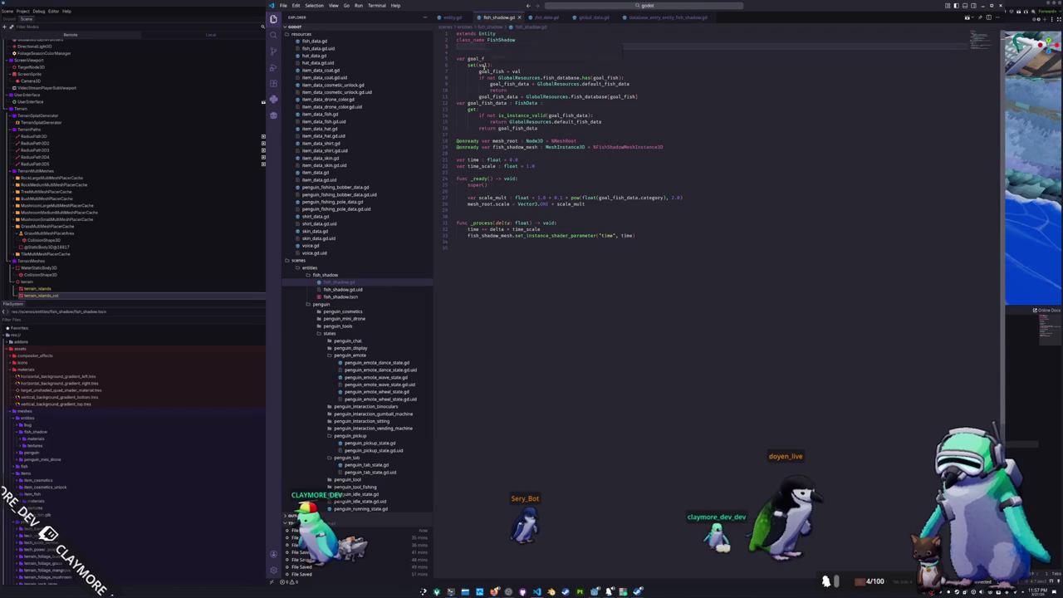
key("Return")
type("var goal")
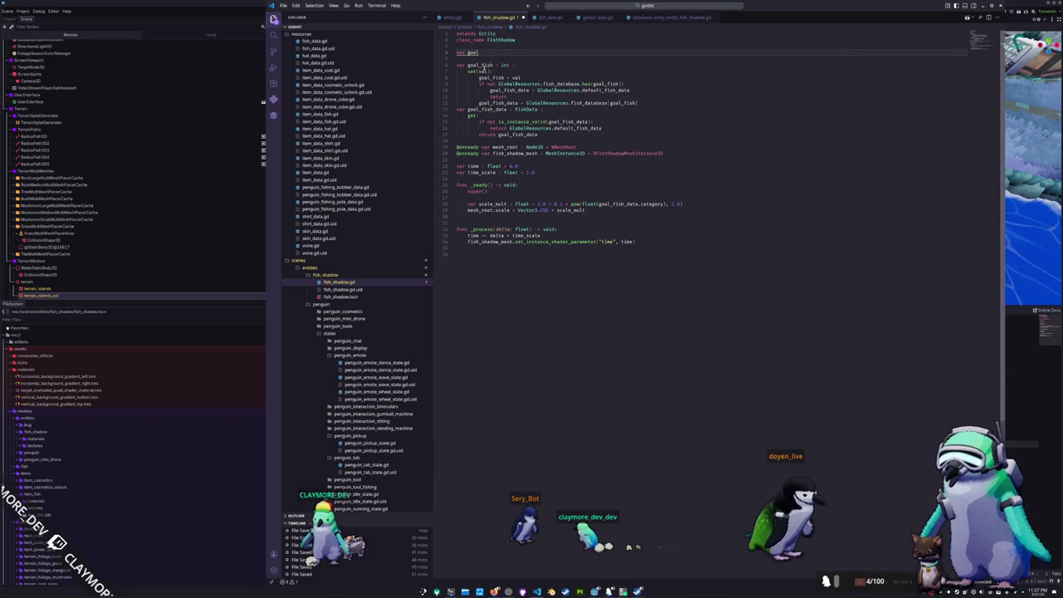
key("BackSpace")
key("BackSpace")
key("BackSpace")
type("owner")
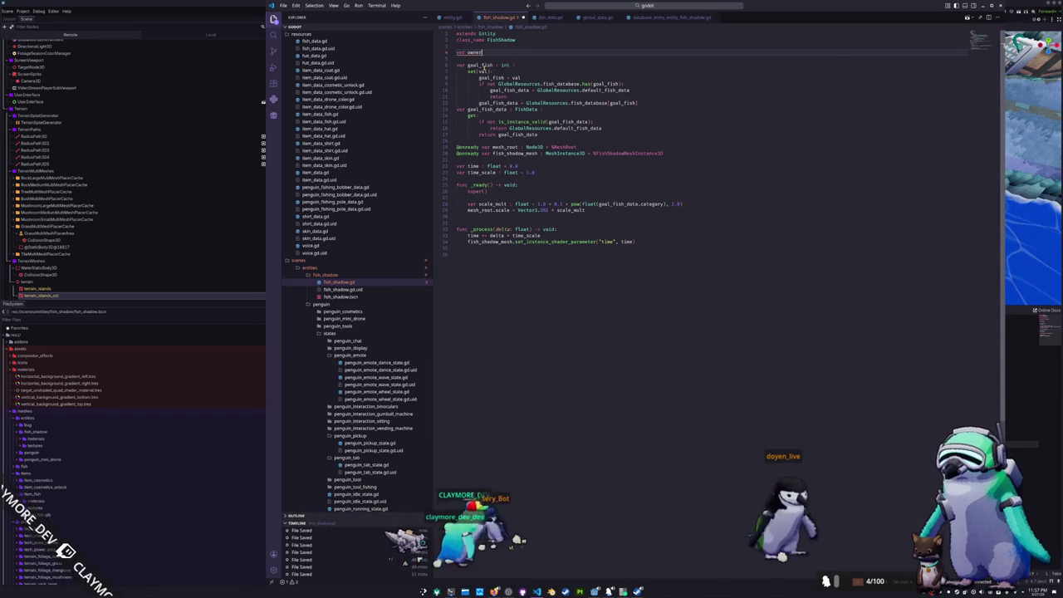
key("BackSpace")
key("BackSpace")
key("BackSpace")
type("pe")
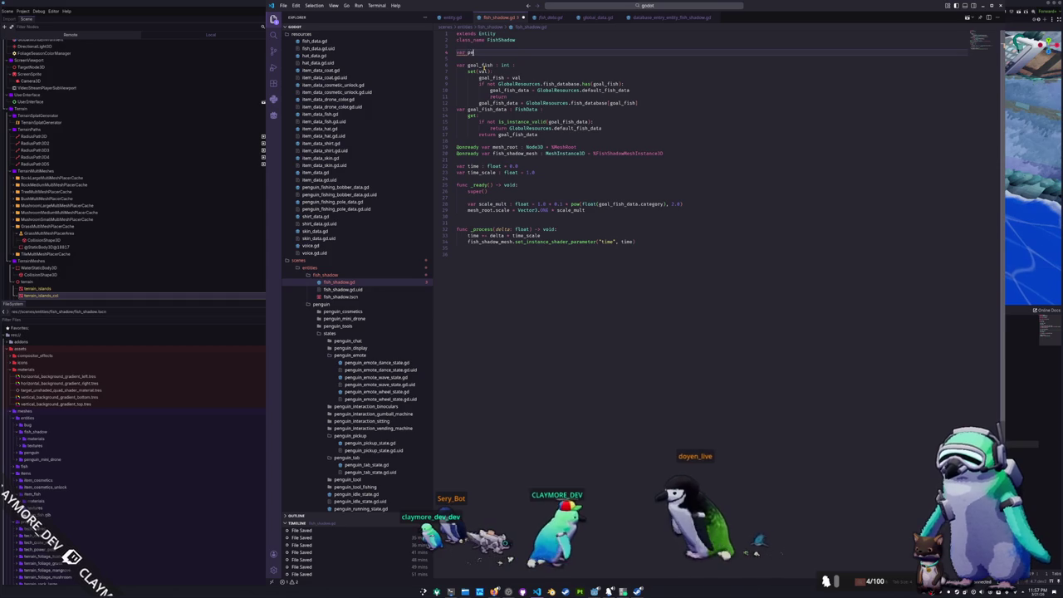
type("nguin_owner_s")
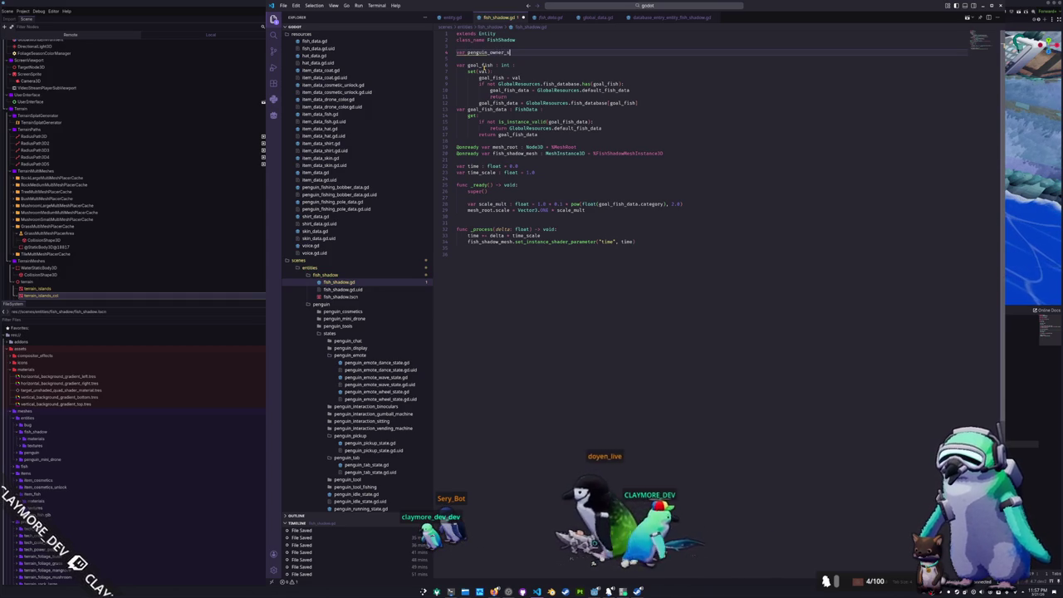
type("team_id : int = 0")
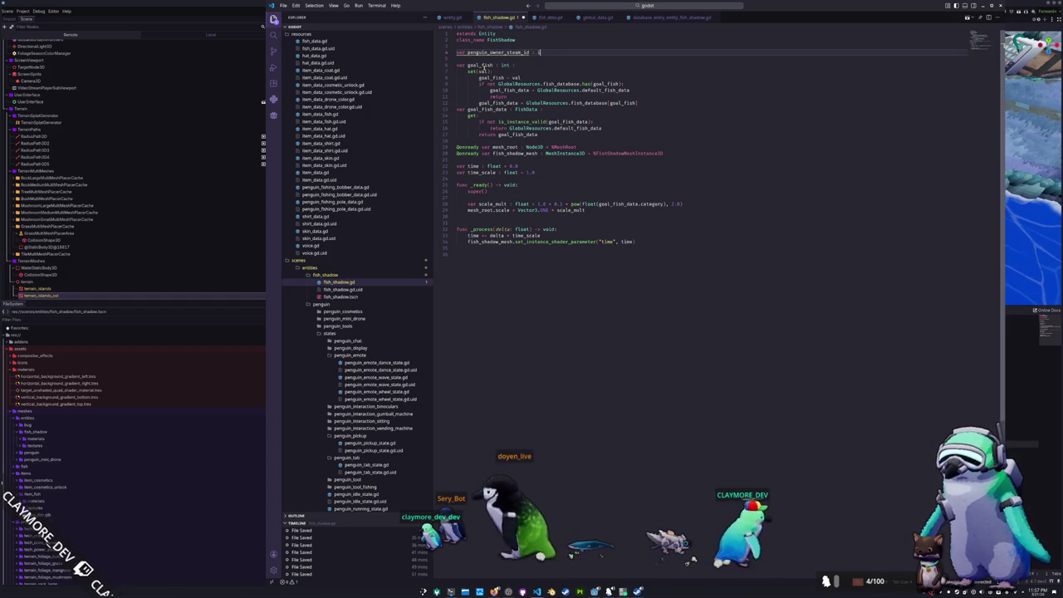
left_click(465, 52)
type("goal_")
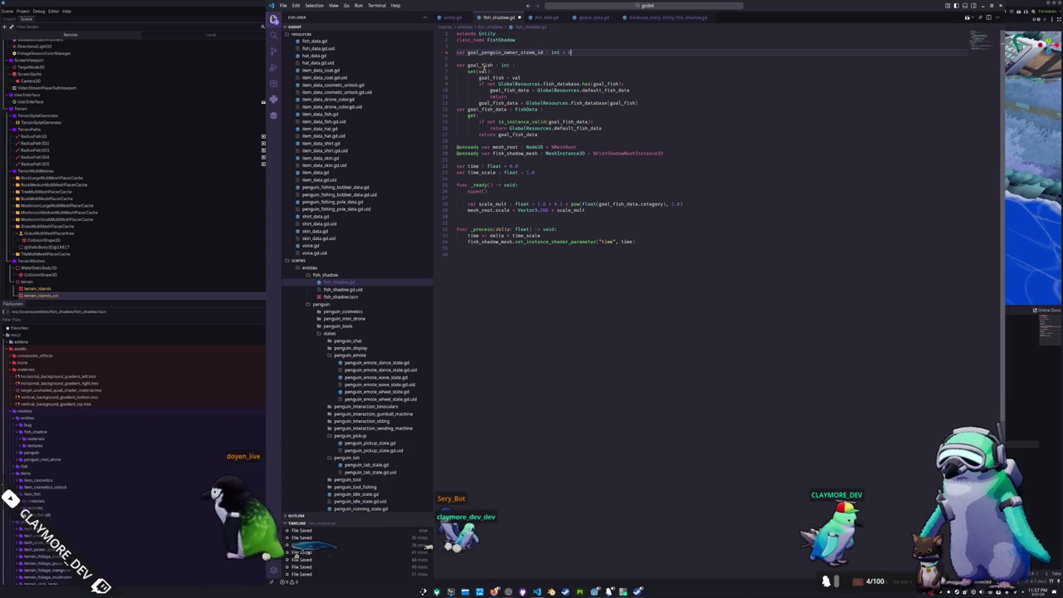
Save fish_shadow.gd and leave a blank line below the new variable
key("ctrl+s")
key("Down")
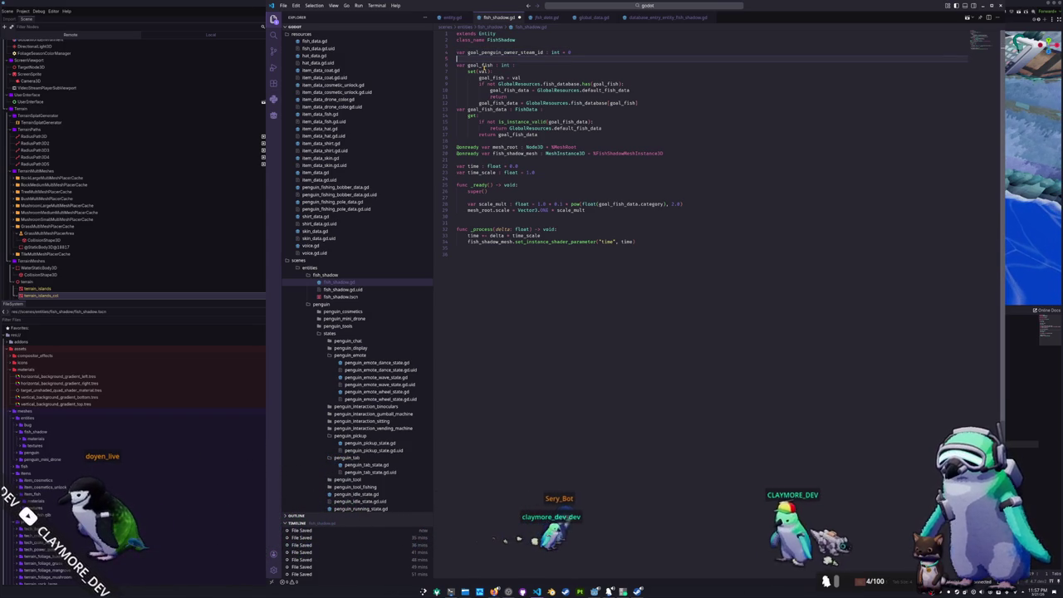
key("ctrl+s")
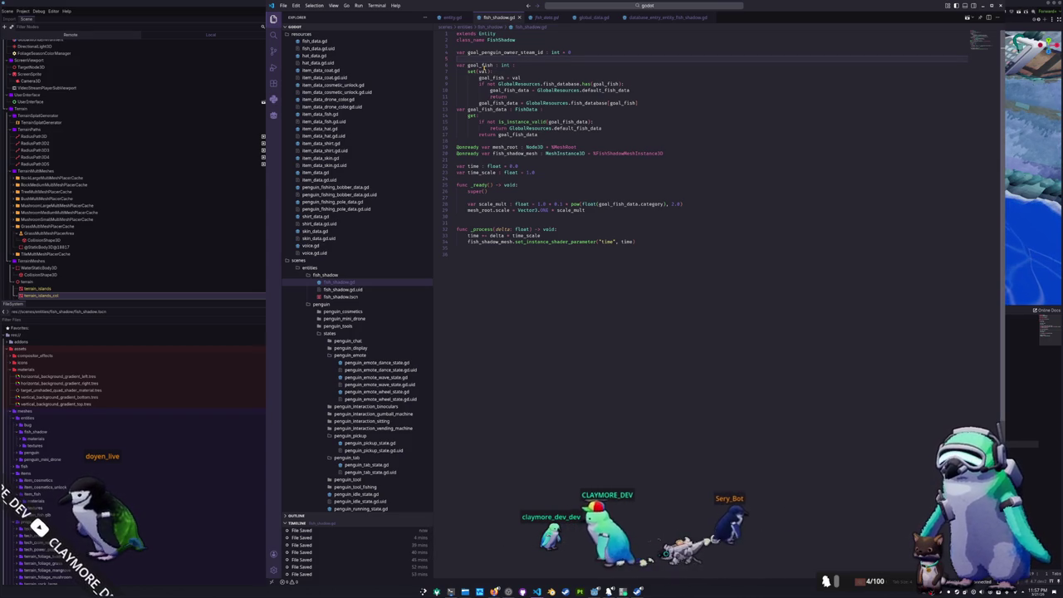
key("Return")
key("Up")
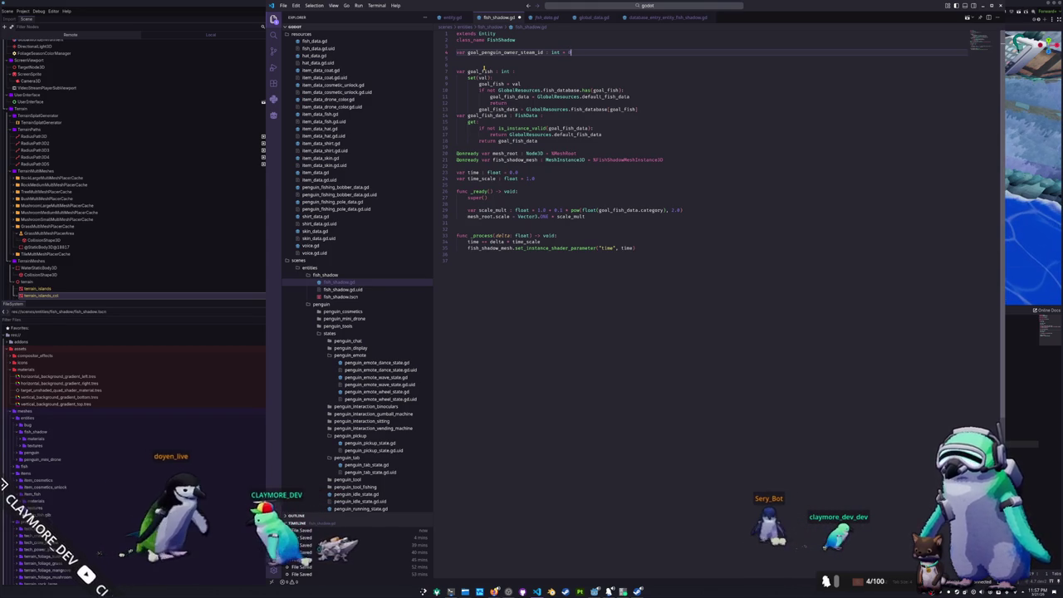
scroll(383, 378, "down", 5)
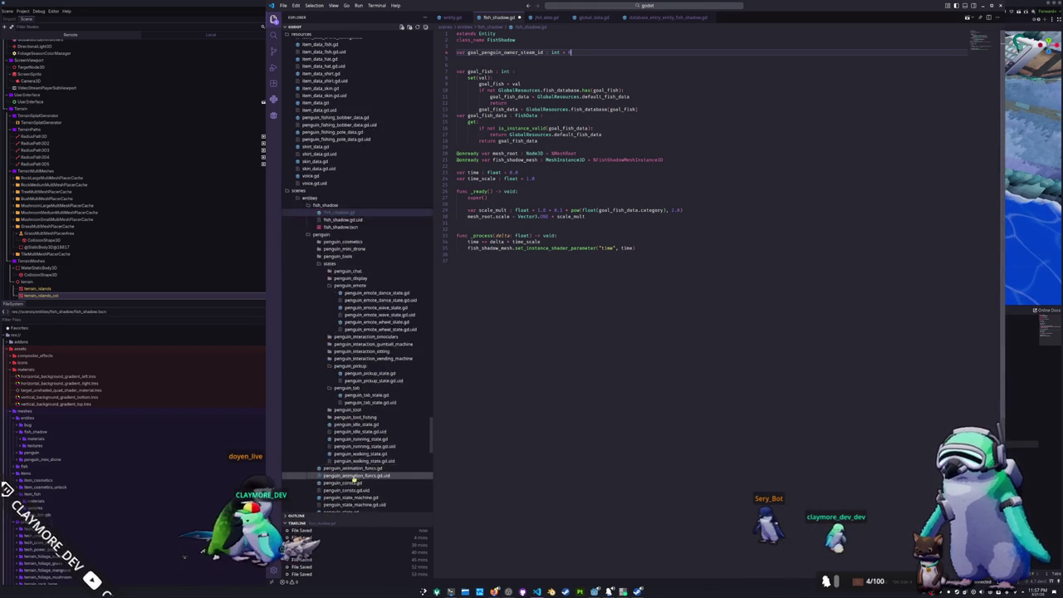
Copy the sync_goal_fish function lines from penguin.gd, then go to the end of fish_shadow.gd
left_click(337, 484)
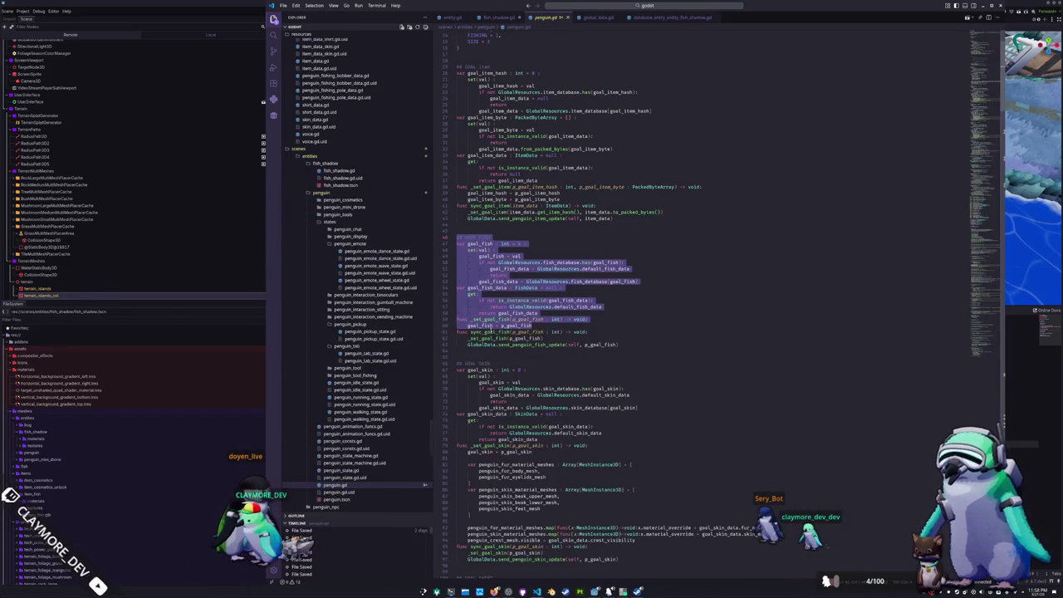
left_click_drag(621, 344, 452, 344)
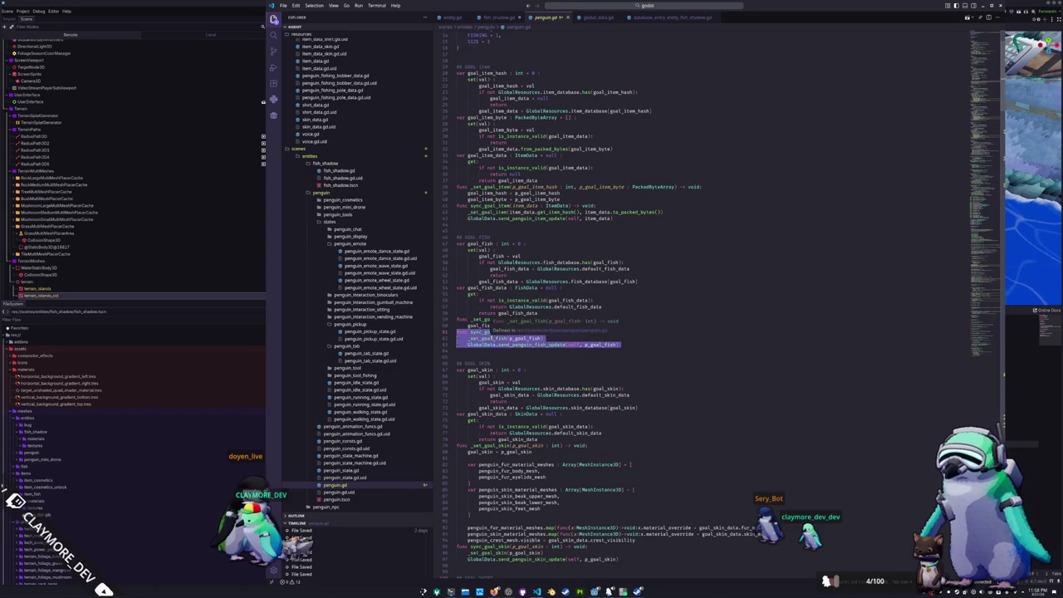
right_click(544, 346)
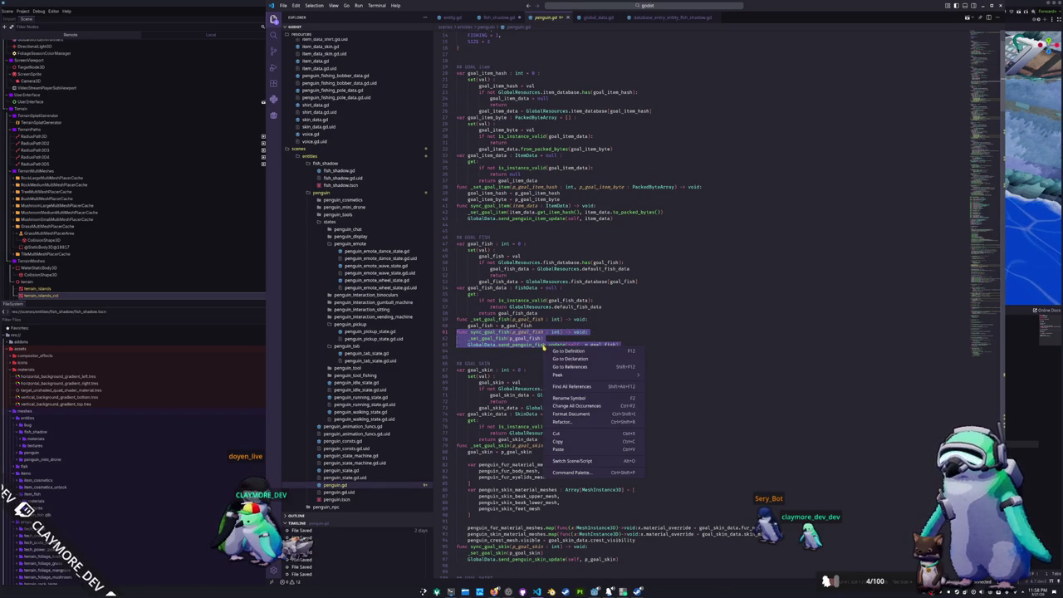
left_click(565, 442)
left_click(483, 350)
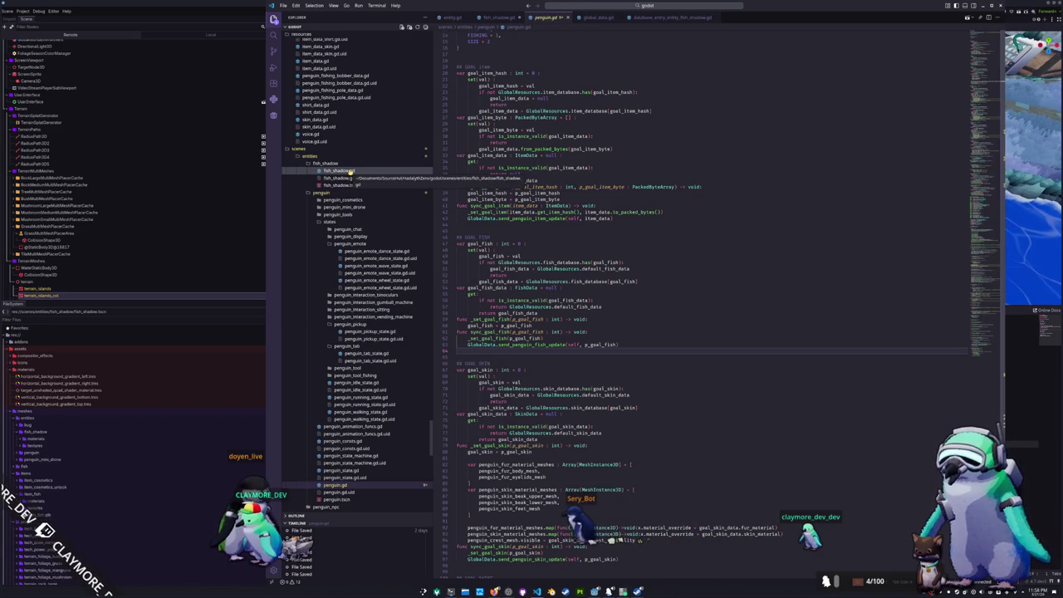
left_click(349, 171)
left_click(482, 272)
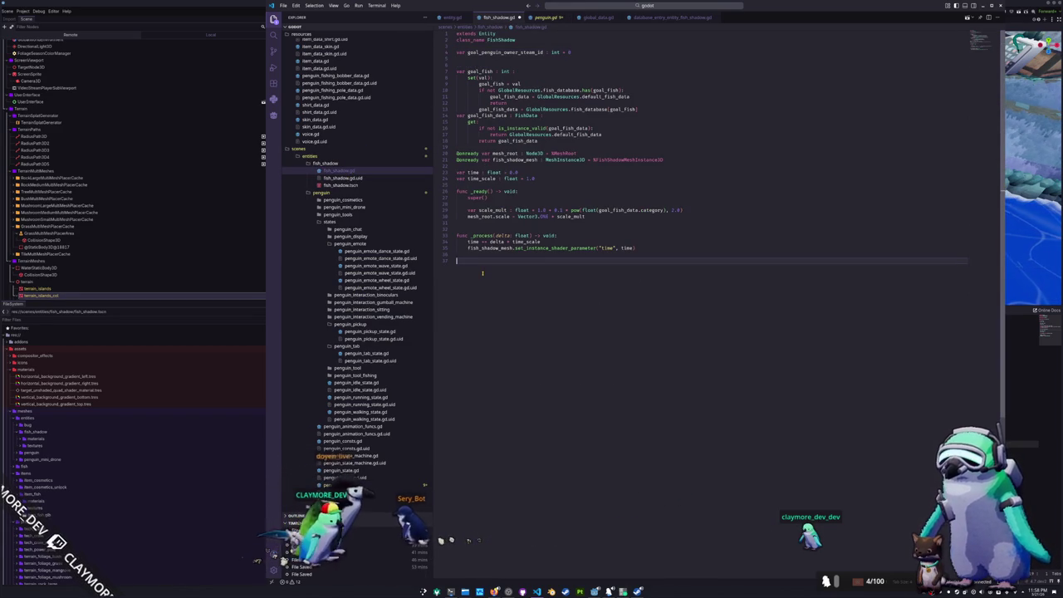
Undo the earlier p_goal_fish parameter and argument renames in the pasted sync function
key("Up")
key("Up")
key("ctrl+s")
key("ctrl+z")
key("ctrl+z")
key("ctrl+z")
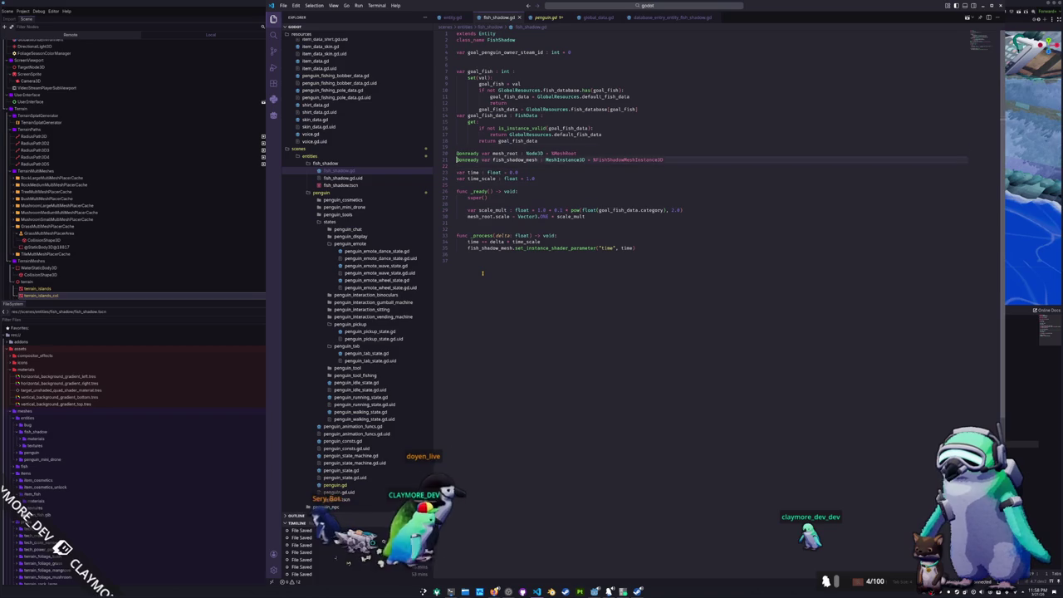
key("ctrl+z")
key("ctrl+z")
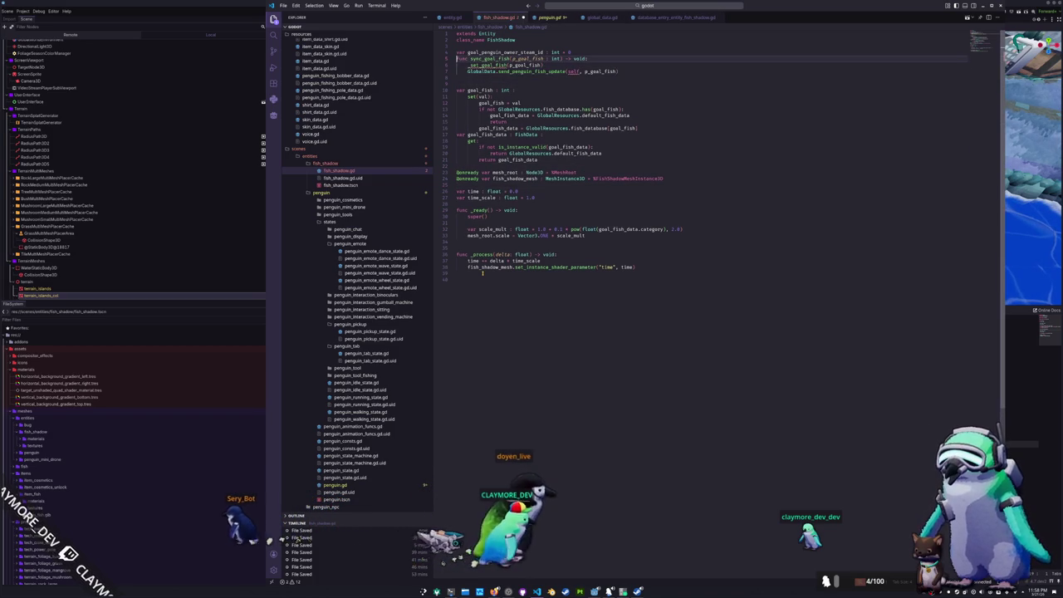
key("ctrl+z")
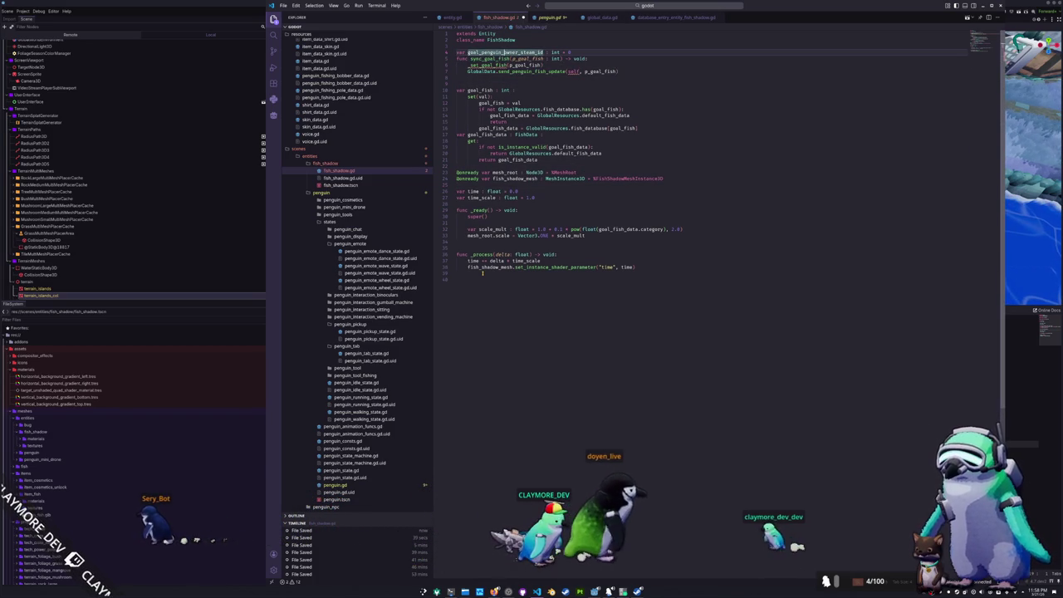
key("ctrl+z")
key("ctrl+z")
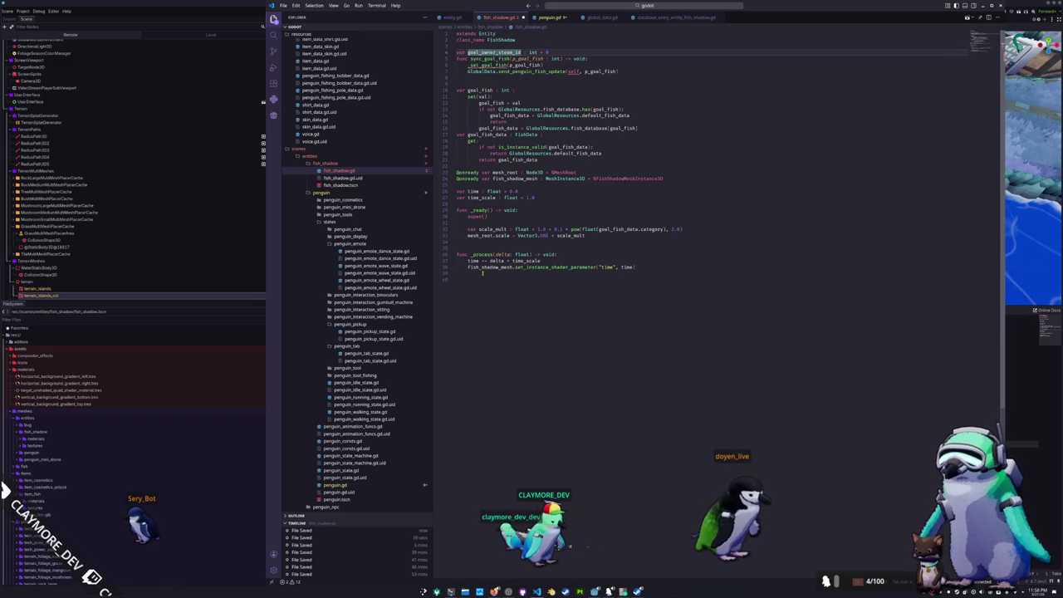
key("ctrl+z")
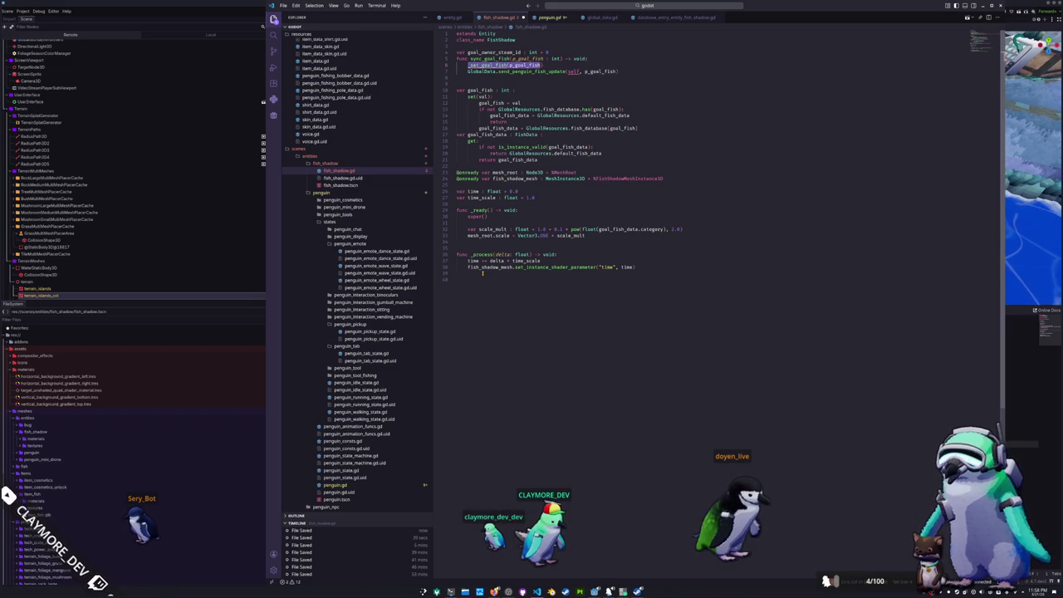
key("ctrl+z")
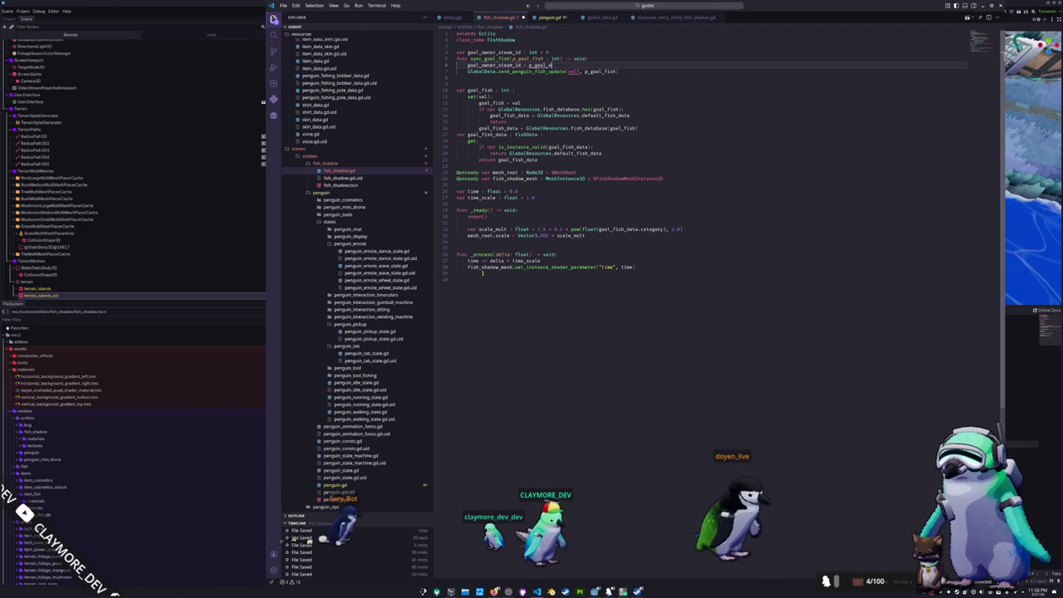
key("ctrl+z")
key("ctrl+z")
key("ctrl+z")
key("ctrl+z")
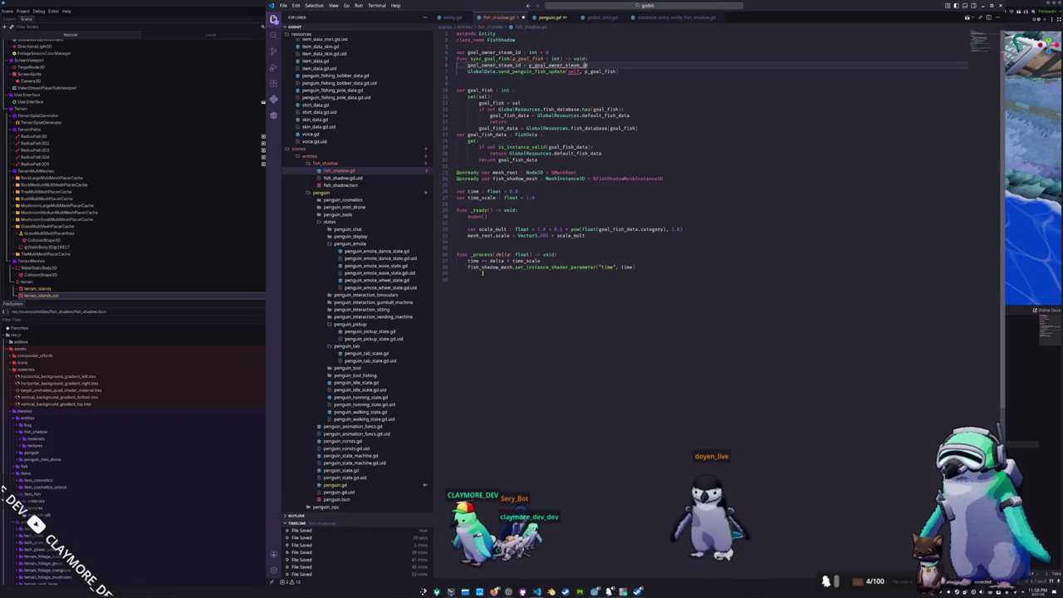
key("ctrl+z")
key("ctrl+z")
key("ctrl+z")
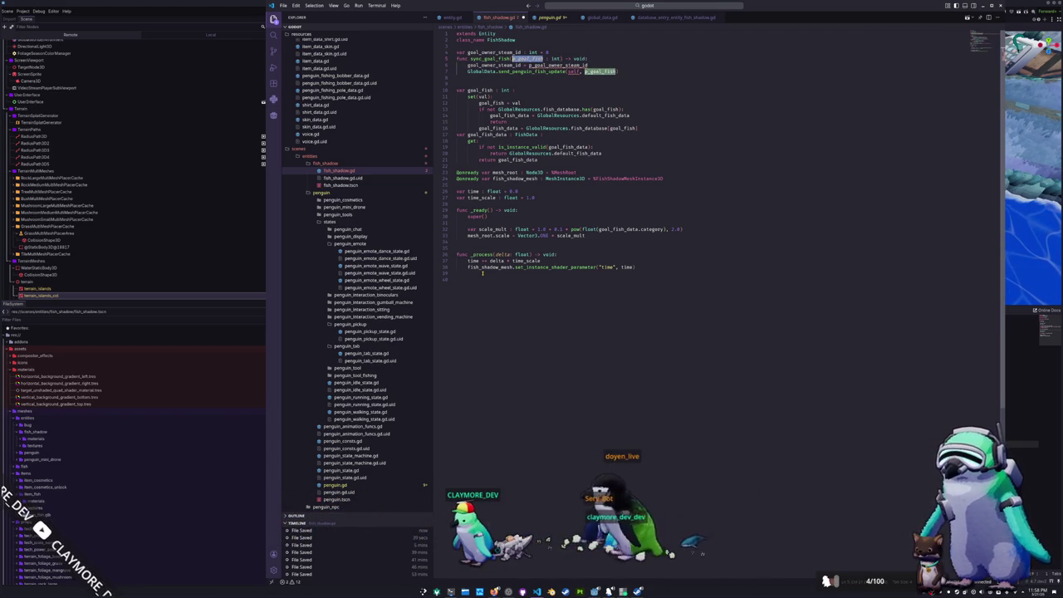
key("ctrl+z")
key("ctrl+z")
key("ctrl+z")
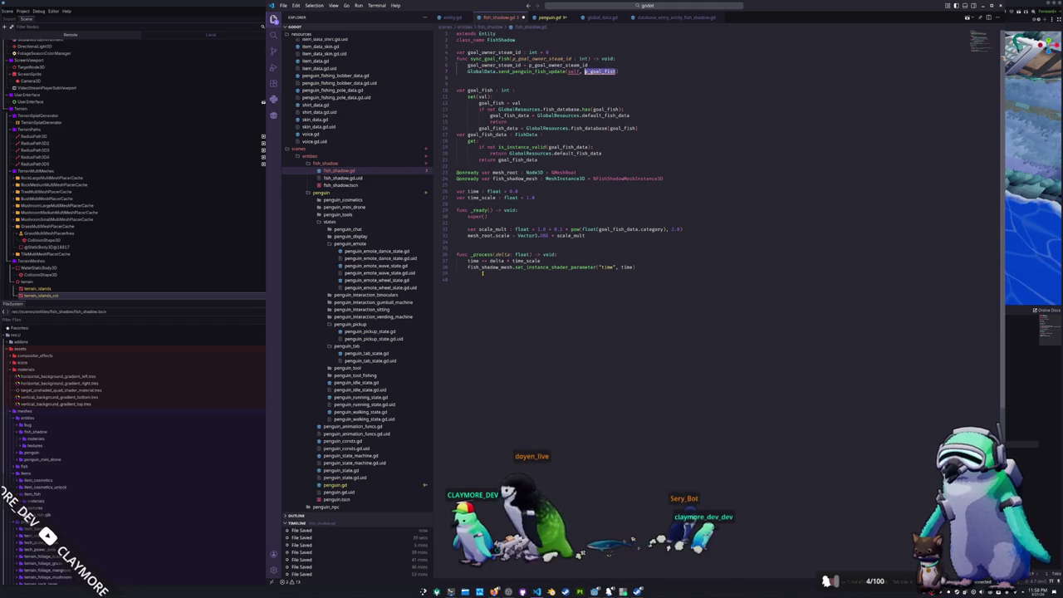
key("ctrl+z")
key("ctrl+z")
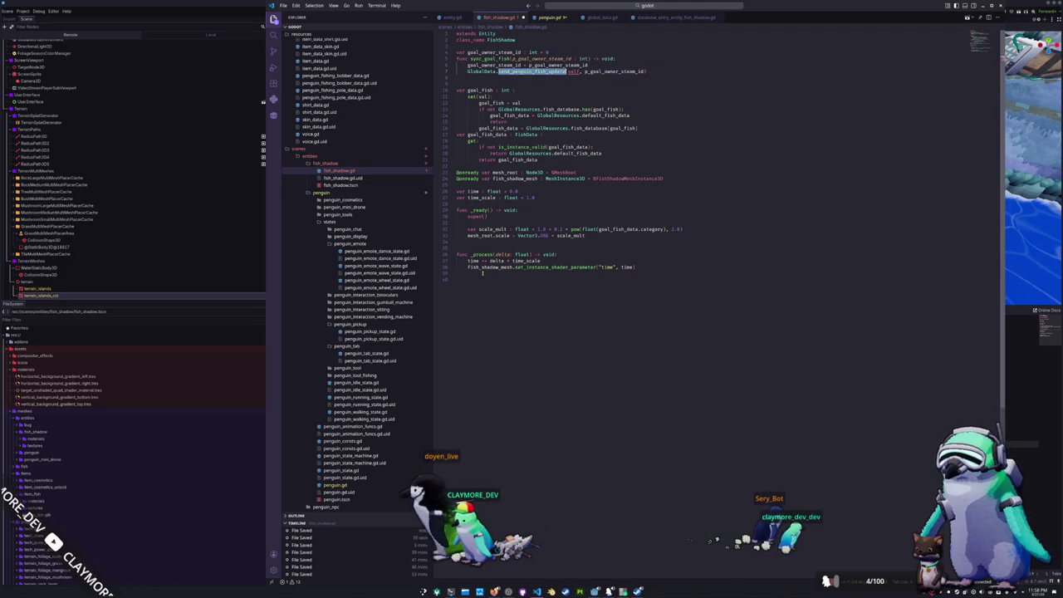
Replace the send_penguin_fish_update call with send_fish_shadow_goal_owner_steam_id
type("ish_shadow")
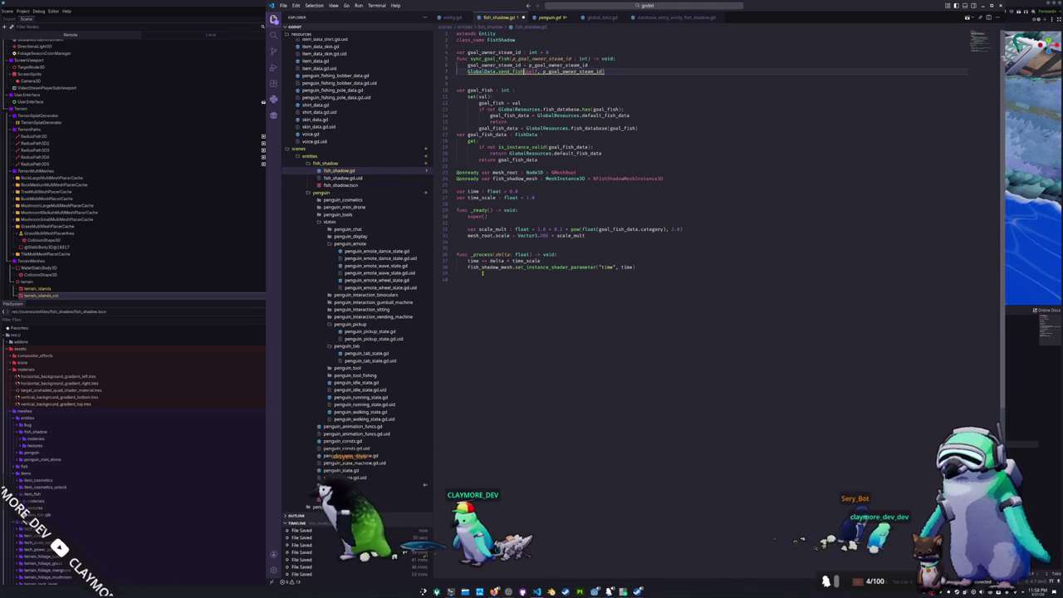
type("ow")
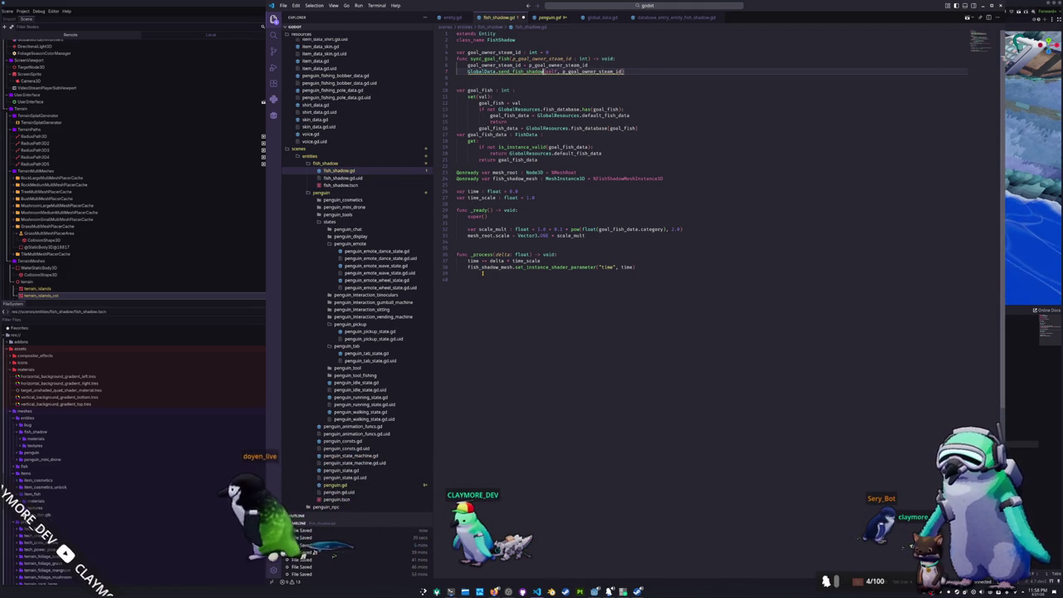
type("_mo")
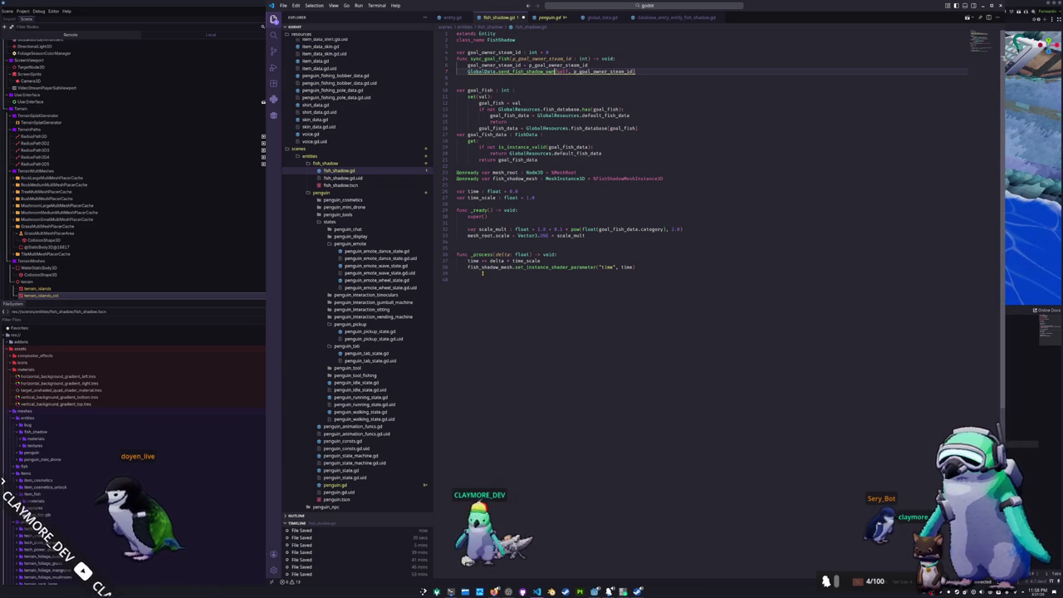
key("ctrl+z")
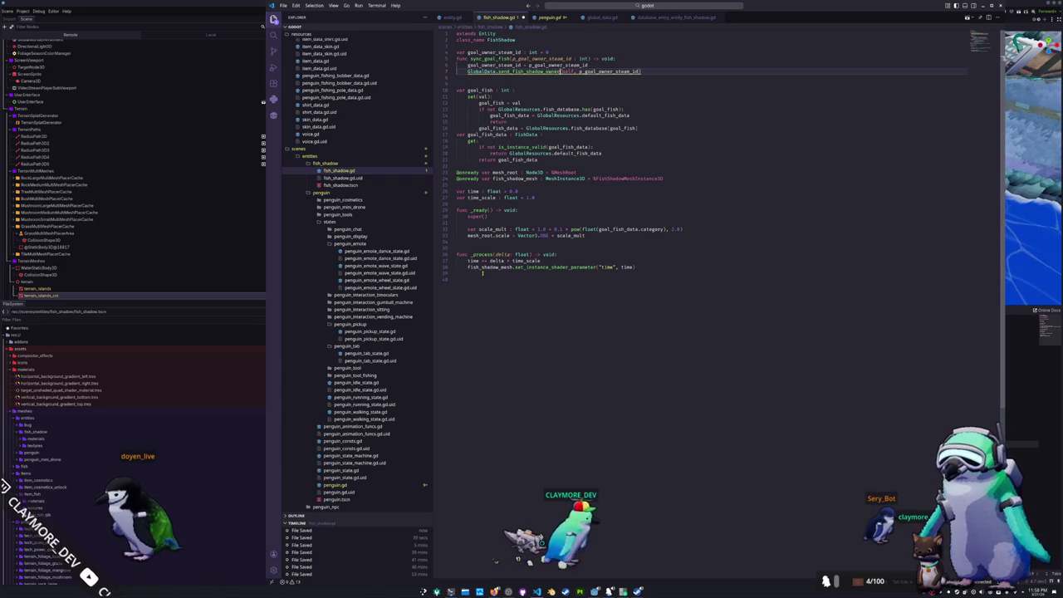
type("send_fish_")
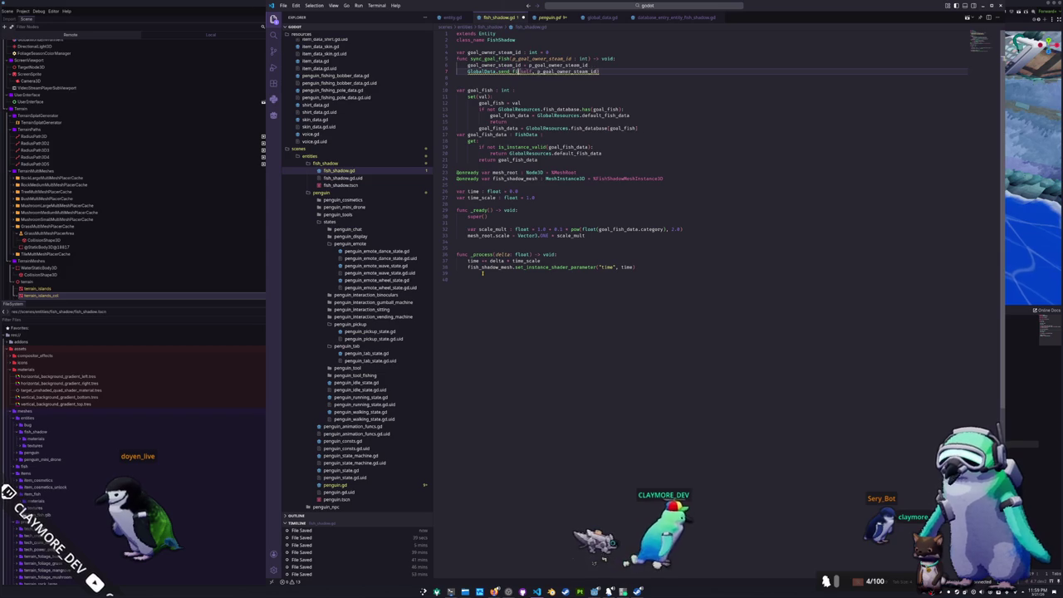
type("shadow_goal")
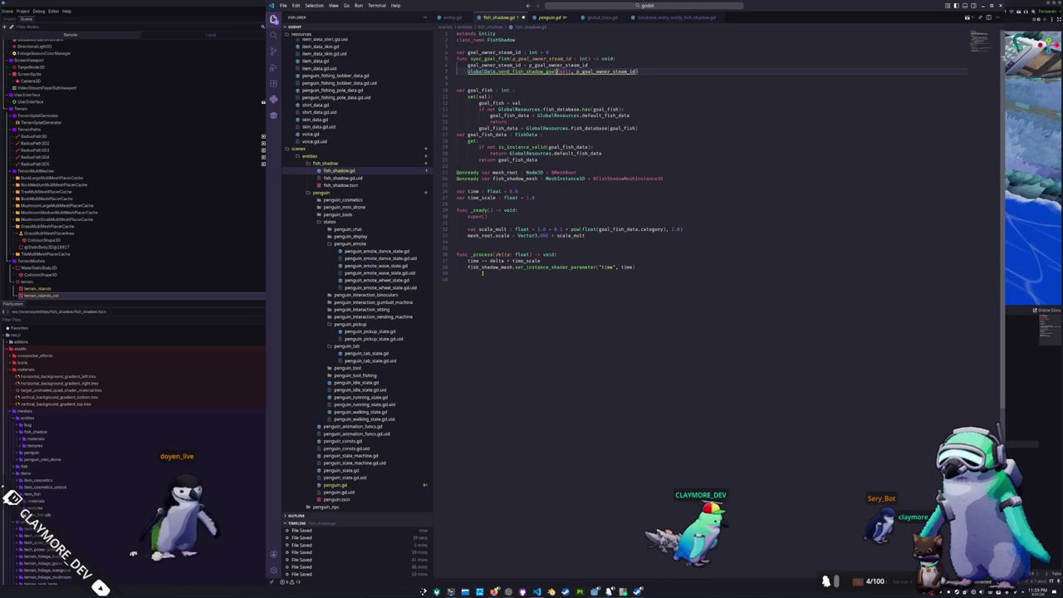
type("_owner_ste")
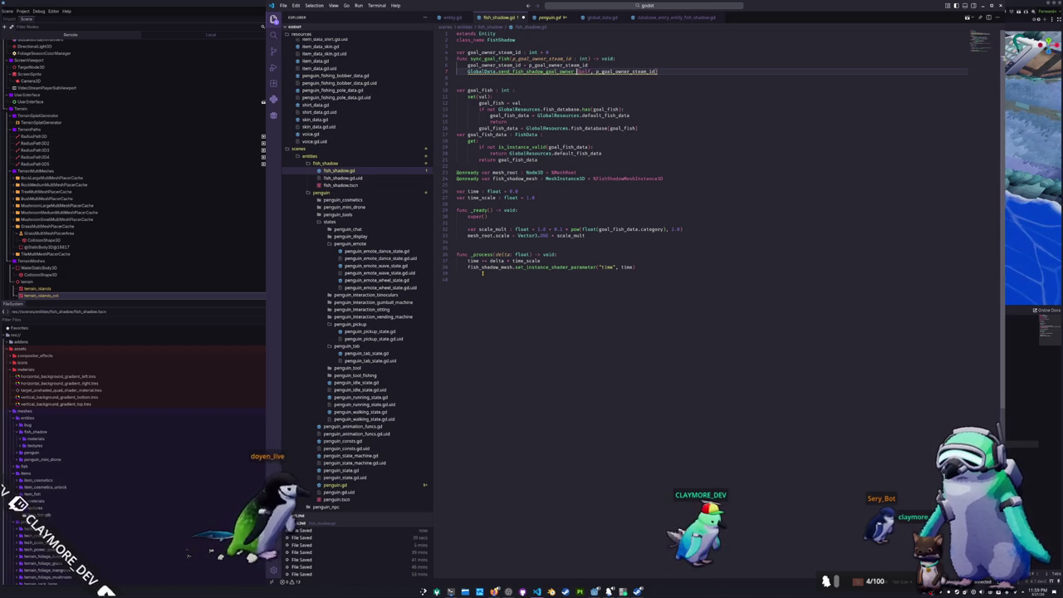
type("am_id")
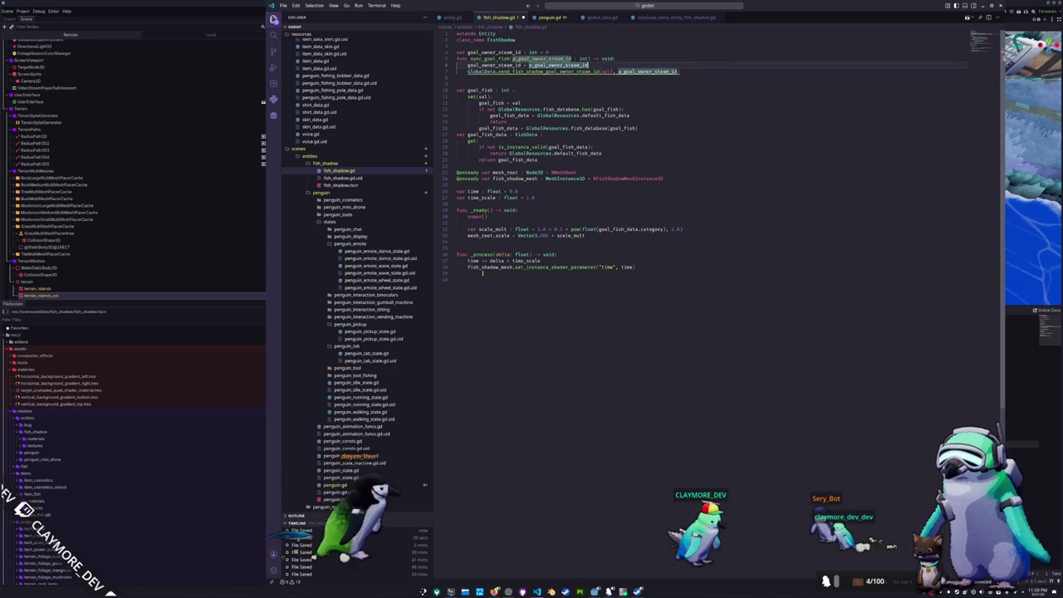
key("ctrl+Right")
key("ctrl+Right")
key("ctrl+Right")
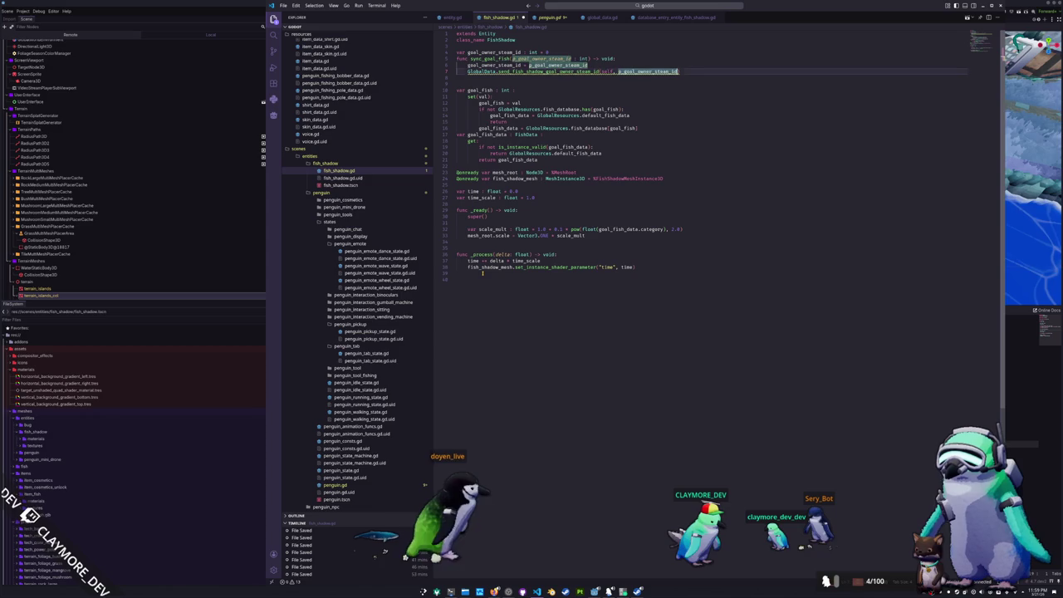
Rename the function from sync_goal_fish to sync_goal_owner_steam_id
key("Up")
key("Up")
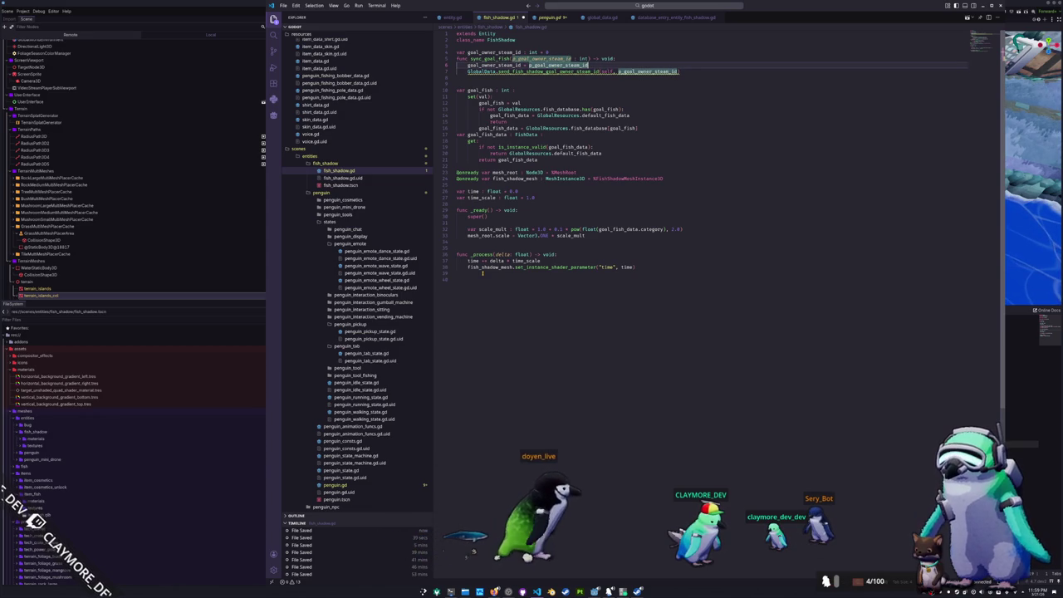
left_click(468, 59)
key("BackSpace")
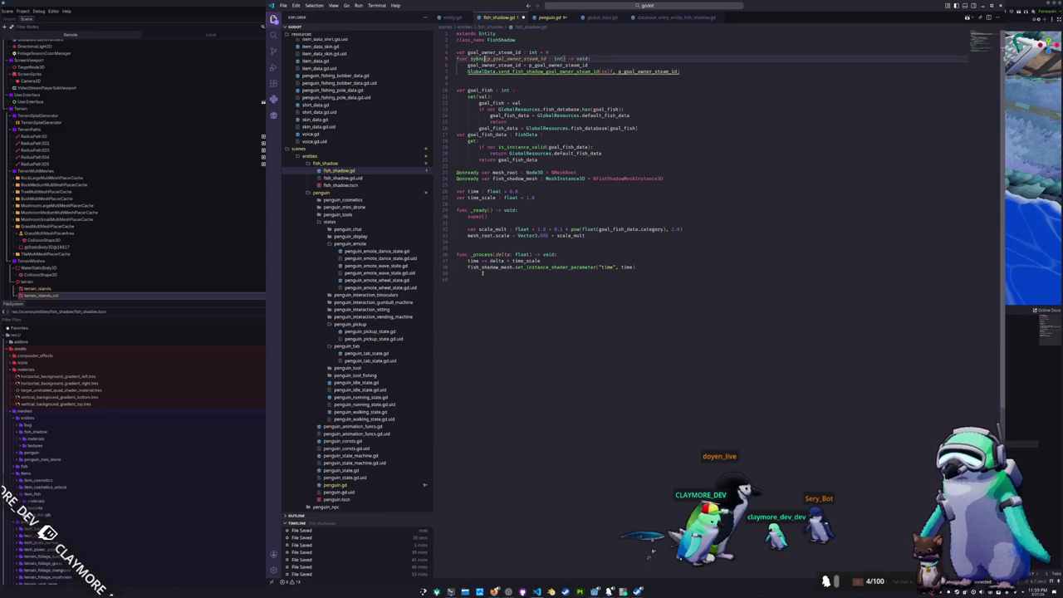
type("_goal_owner_steam_id")
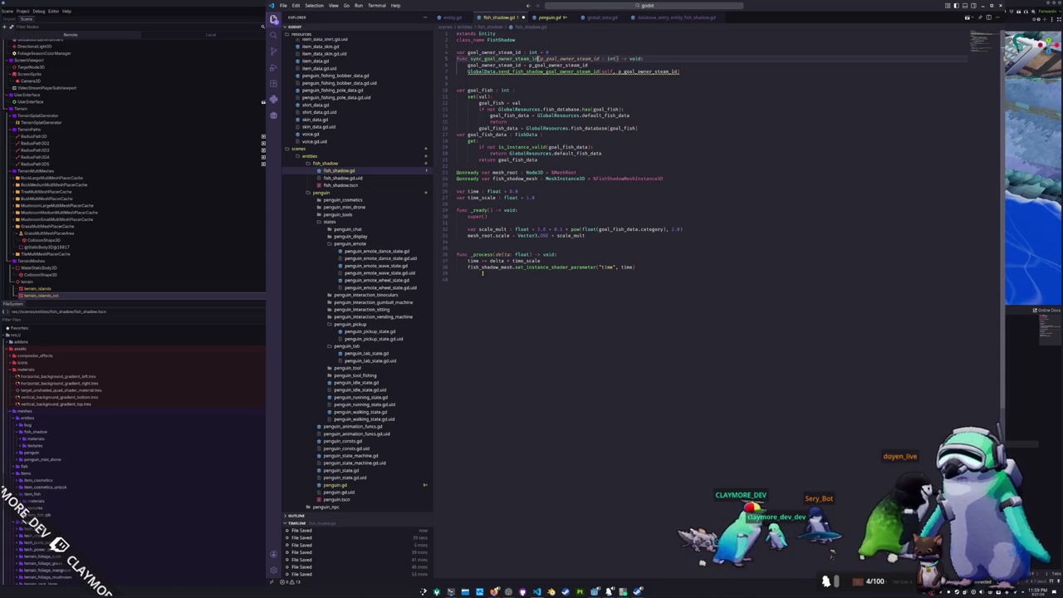
Select the goal_owner_steam_id variable and sync function block to review it
key("Down")
key("Down")
key("Down")
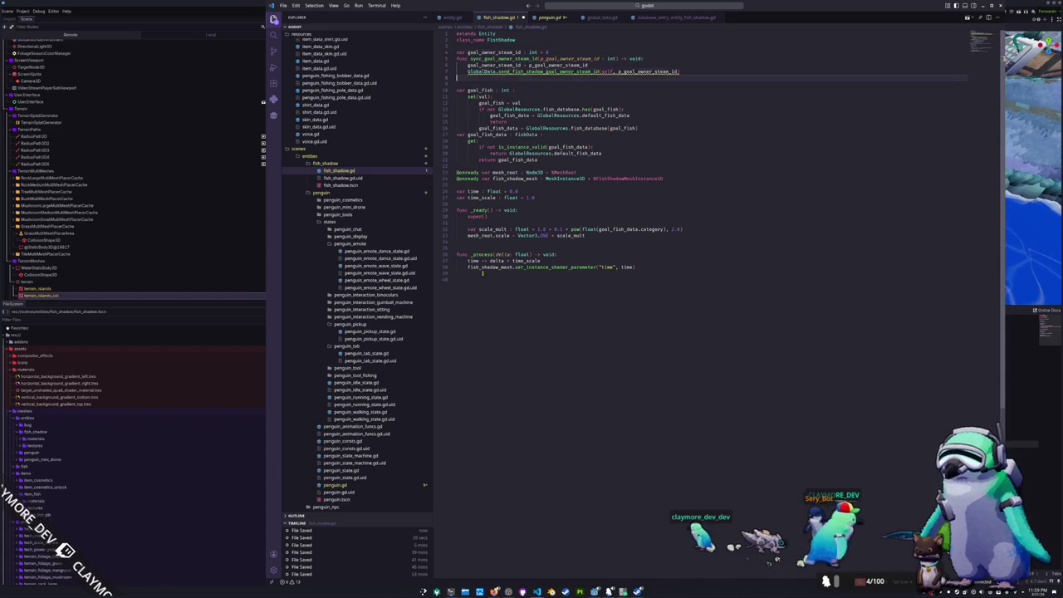
key("Down")
key("Up")
key("Down")
key("Down")
key("Down")
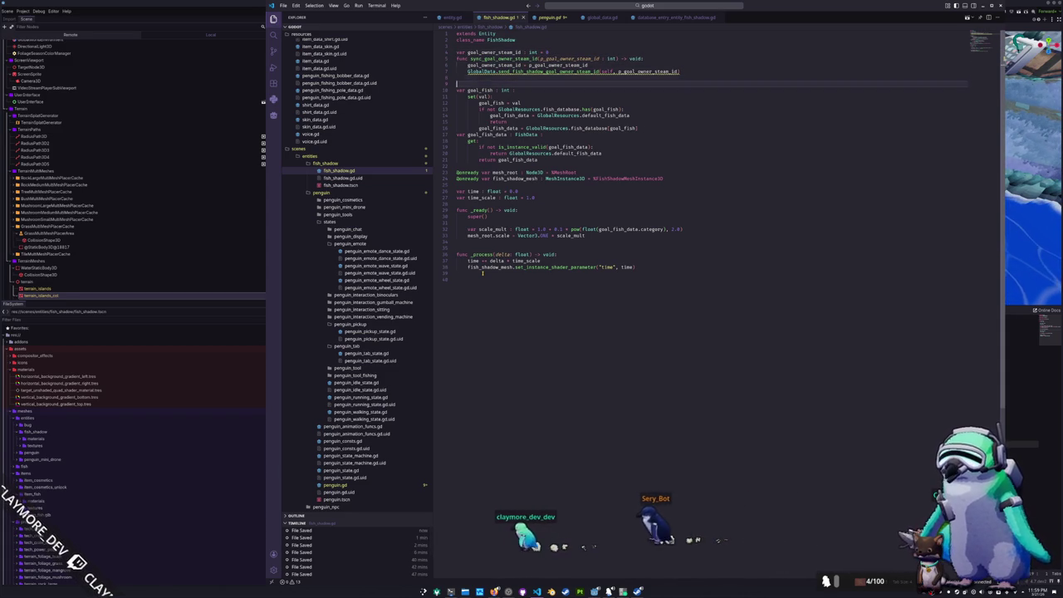
key("Down")
key("Down")
key("Down")
key("shift+Up")
key("shift+Up")
key("shift+Up")
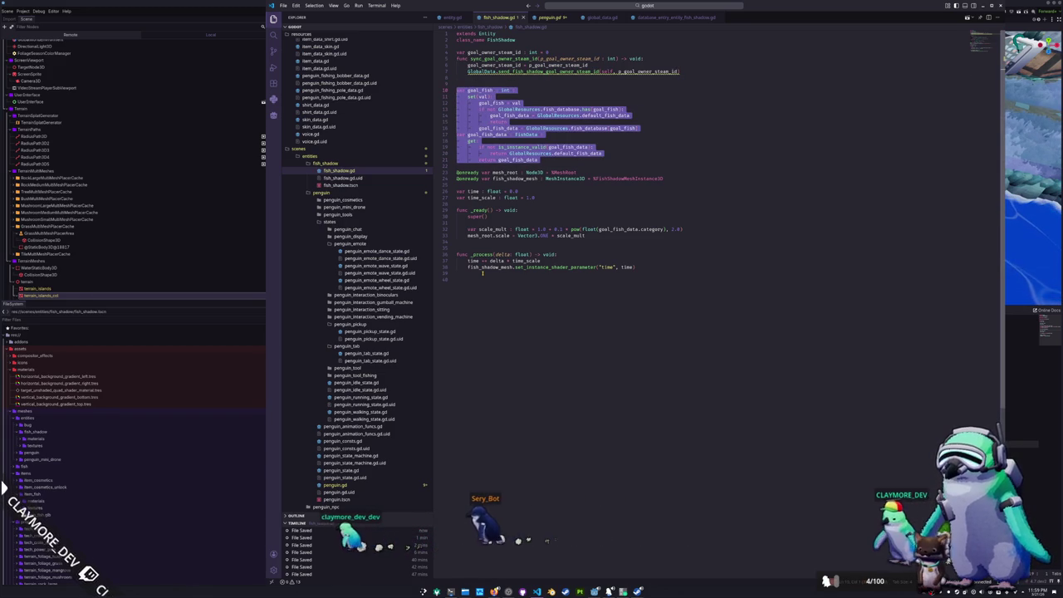
key("Up")
key("shift+Up")
key("shift+Up")
key("shift+Up")
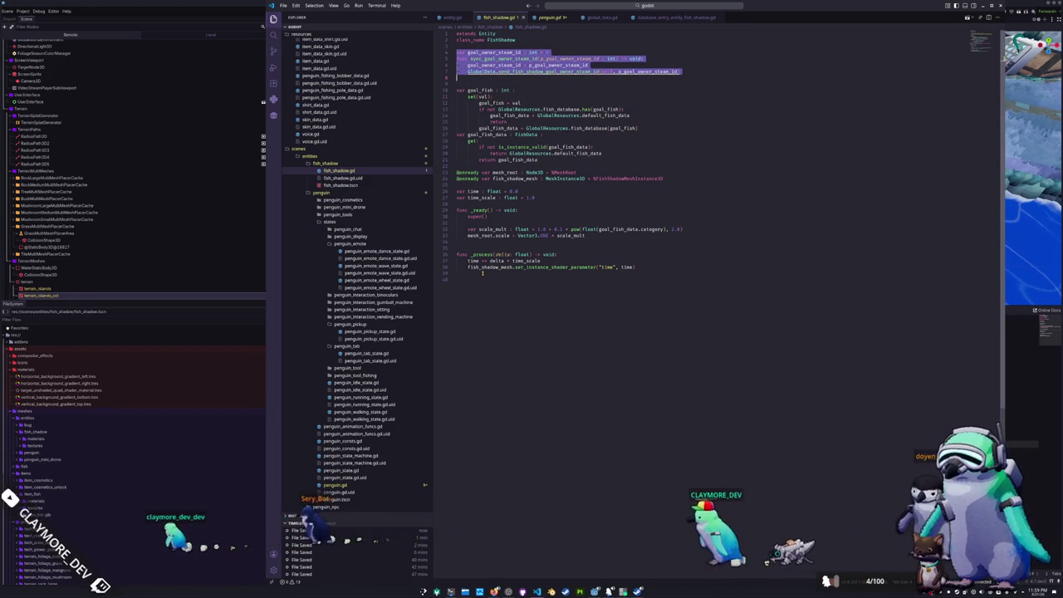
key("Down")
key("Down")
key("Down")
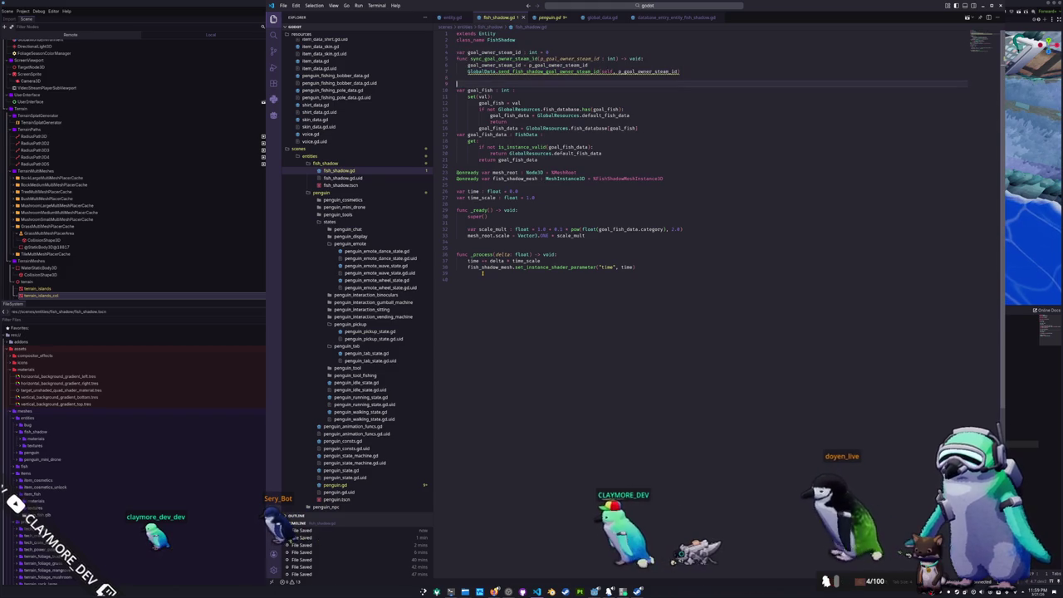
key("Down")
key("Down")
key("Down")
key("Return")
key("Down")
key("Down")
key("Down")
key("Return")
key("Down")
key("Down")
key("Down")
key("Return")
key("Up")
key("End")
key("shift+Home")
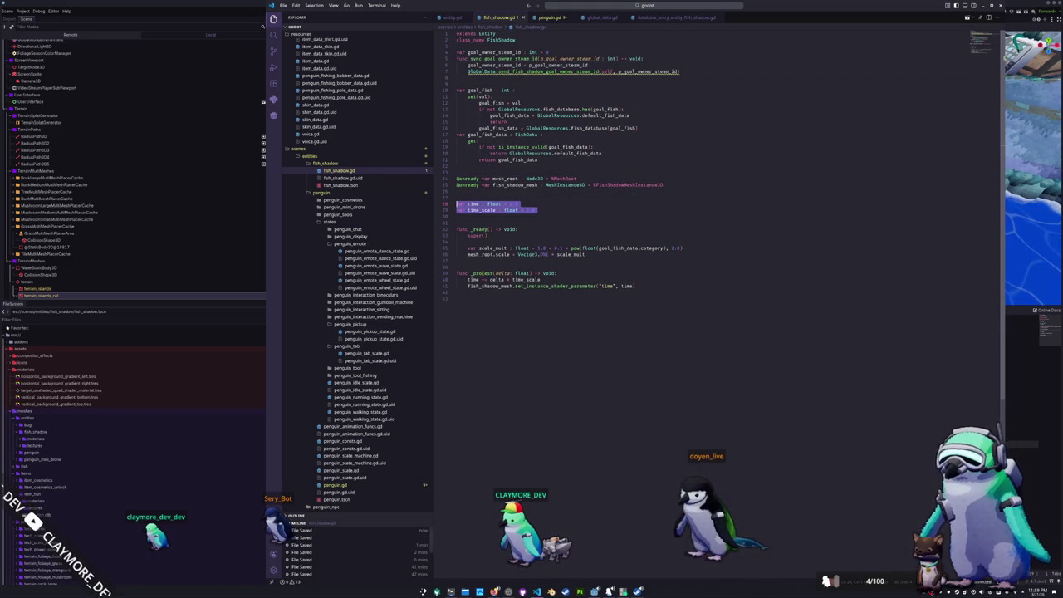
key("Down")
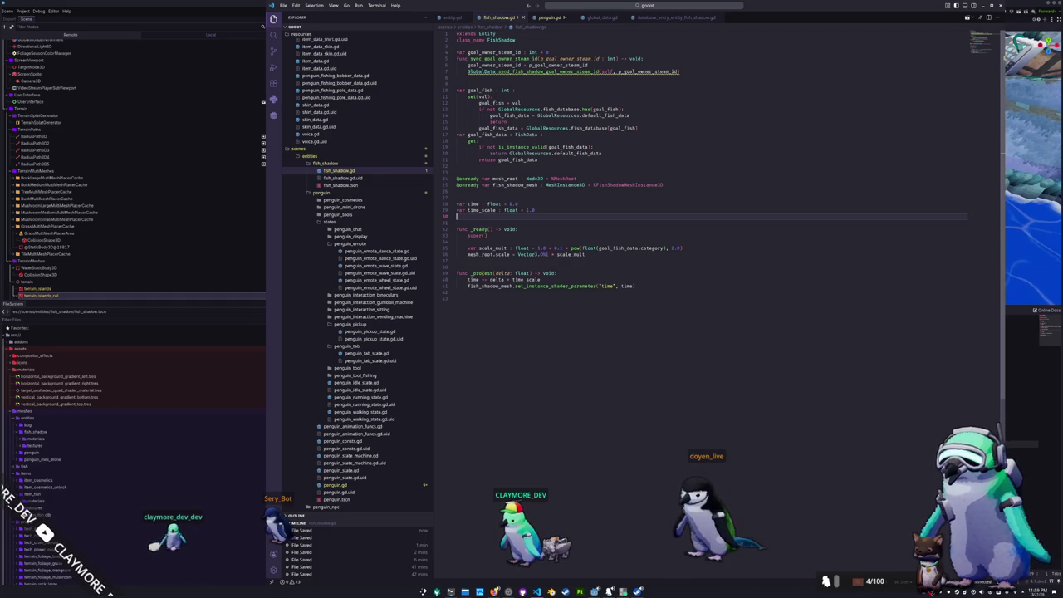
Add a blank line above _process and start a _physics_process(delta : float) -> void declaration at the end
key("Up")
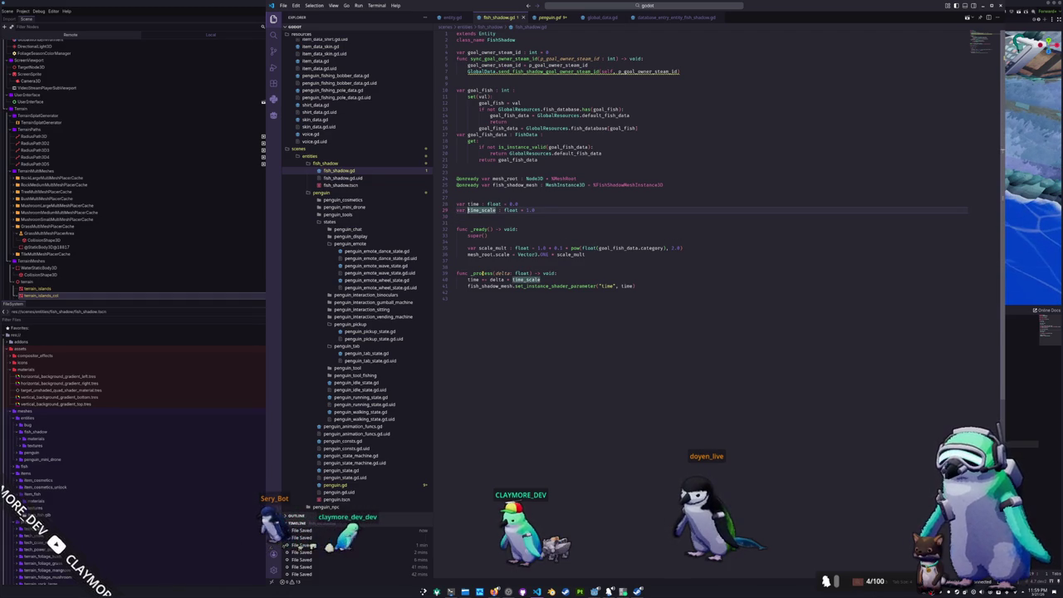
key("Down")
key("Down")
key("Down")
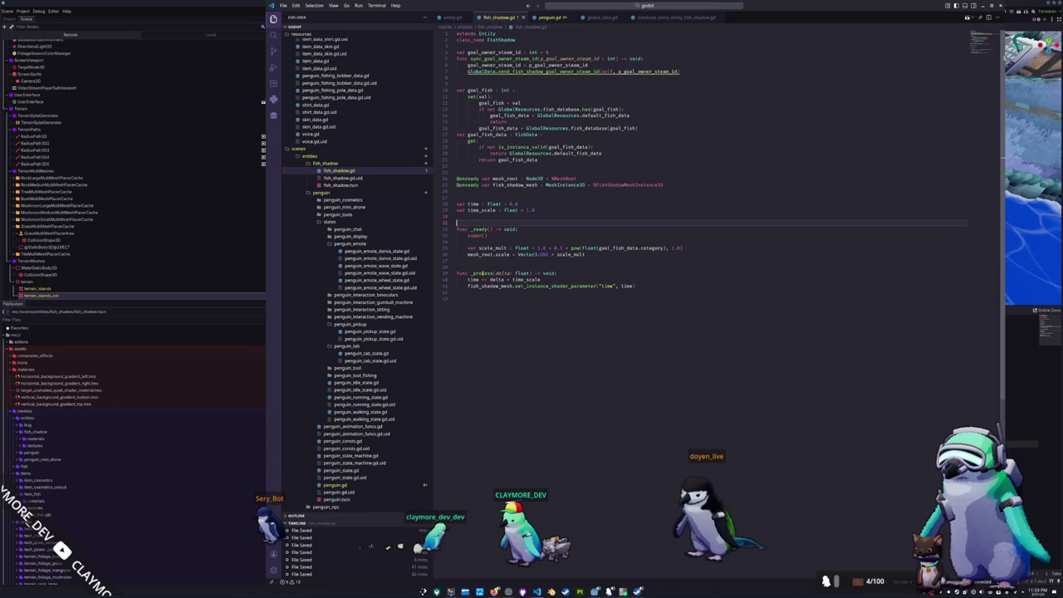
key("Down")
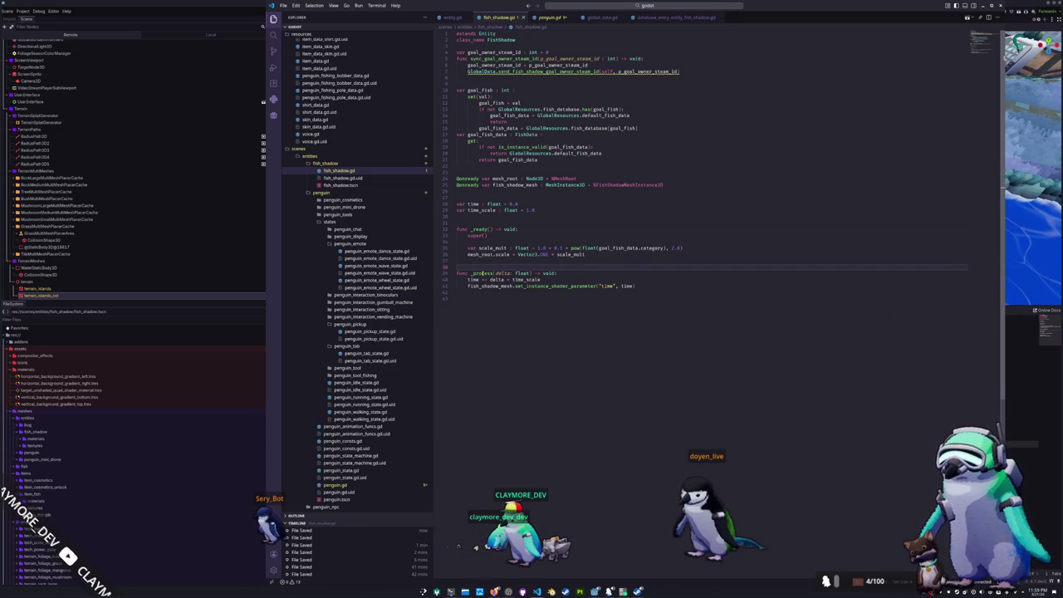
key("Return")
key("Down")
key("Down")
key("Down")
key("Return")
type("func _ph")
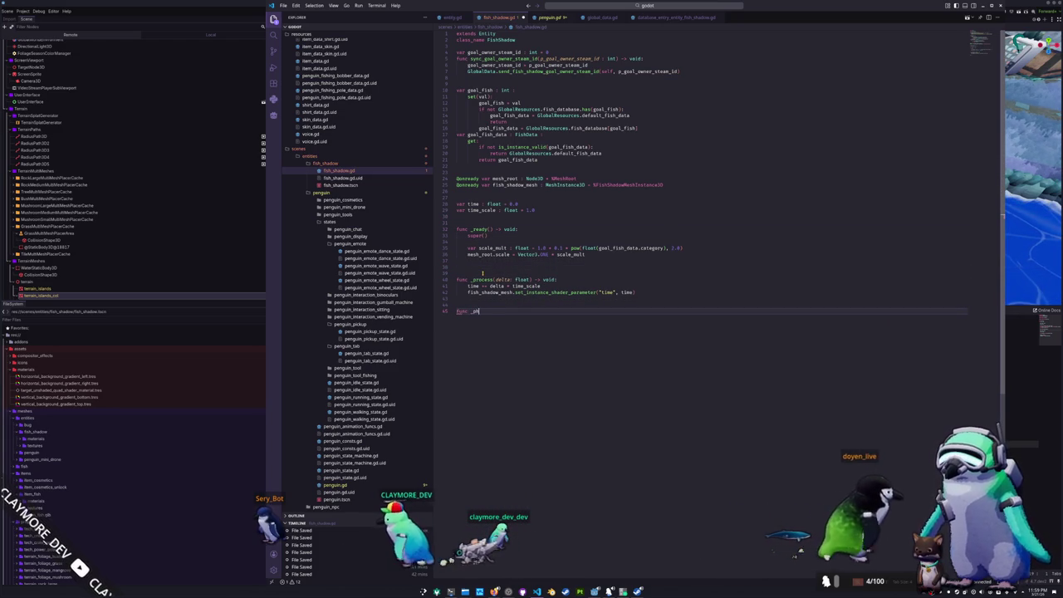
type("ysicrocess(")
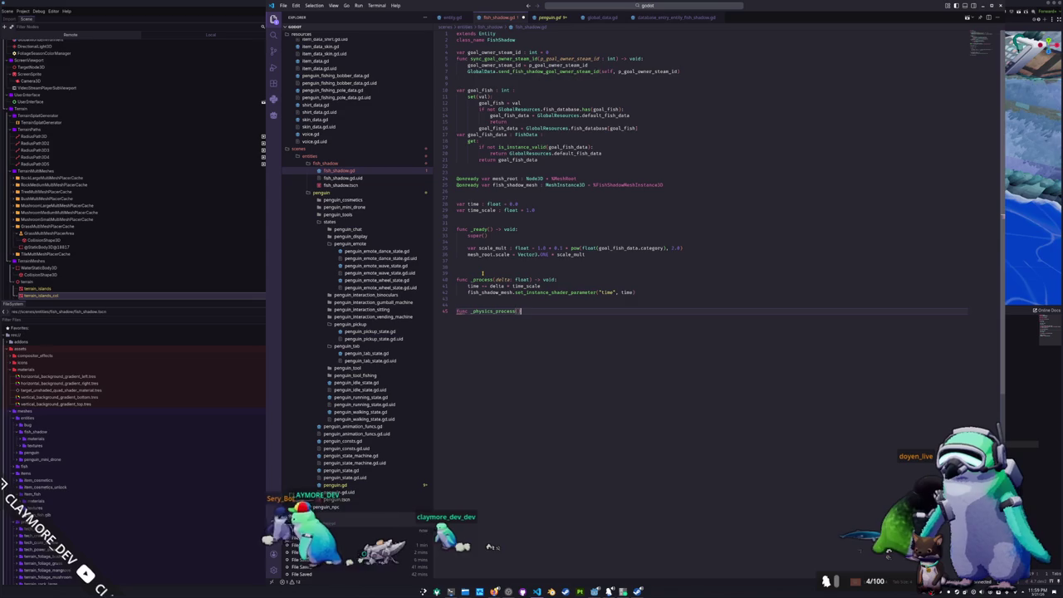
type("delta : f")
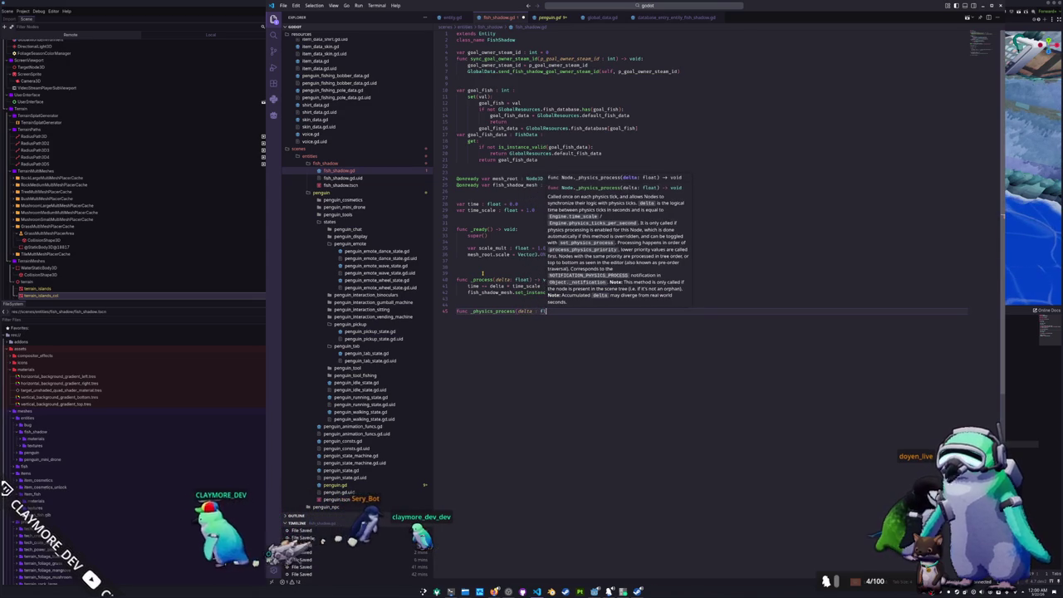
type("loat) -> void:")
Leave the _physics_process stub with only pass, dropping super(delta) and spacing it from _process
key("Return")
type("super()")
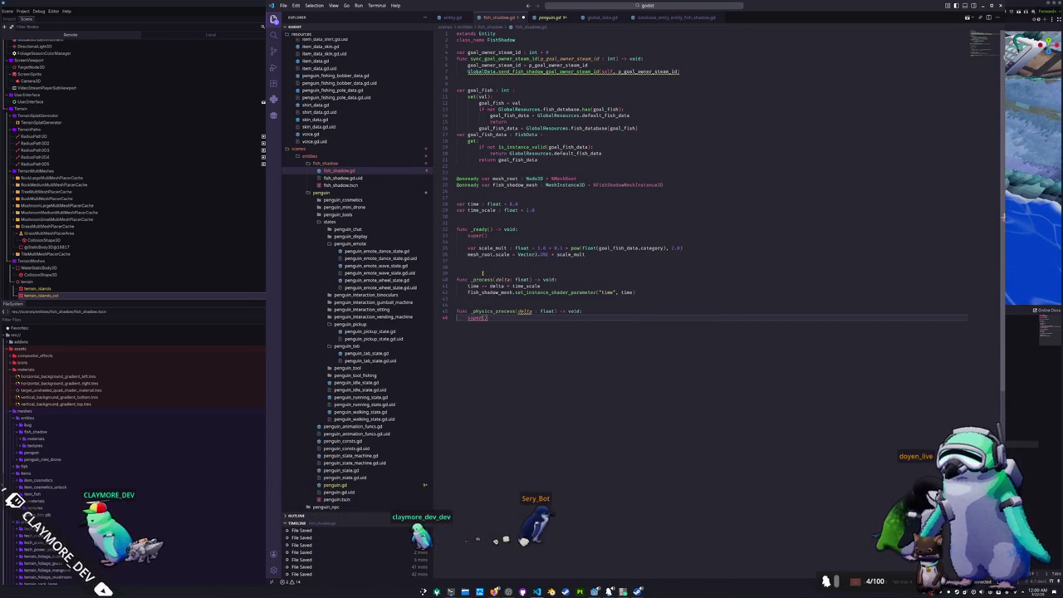
key("Down")
key("Down")
key("Down")
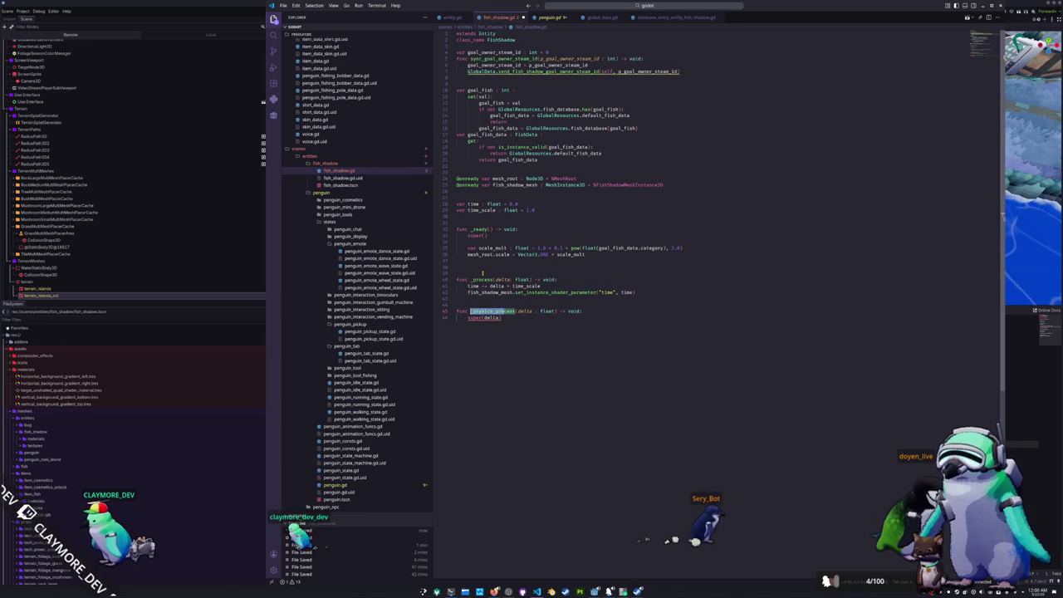
key("Up")
key("Up")
key("Up")
key("End")
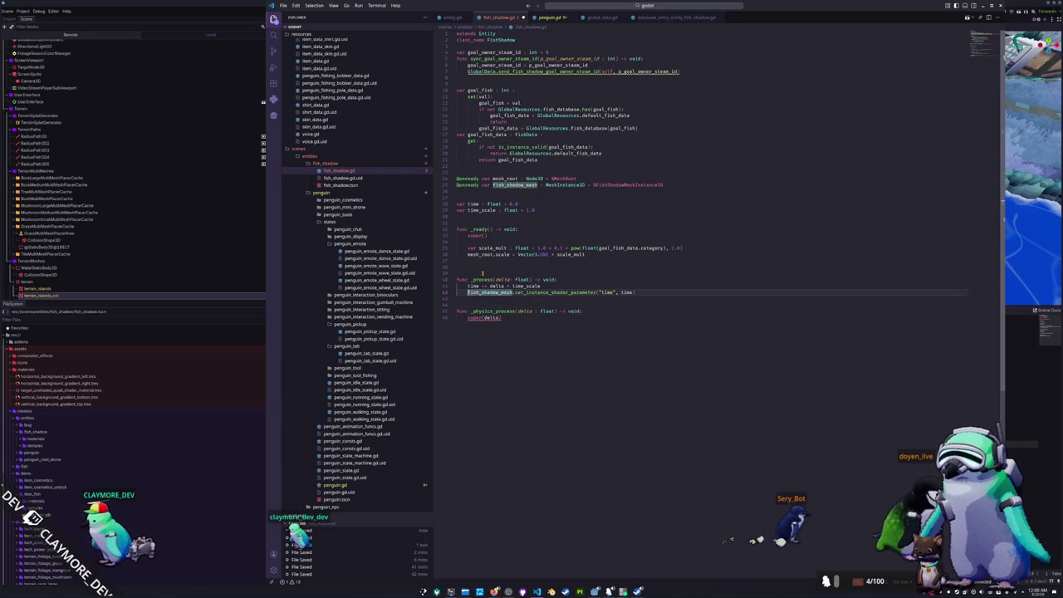
key("Return")
key("Down")
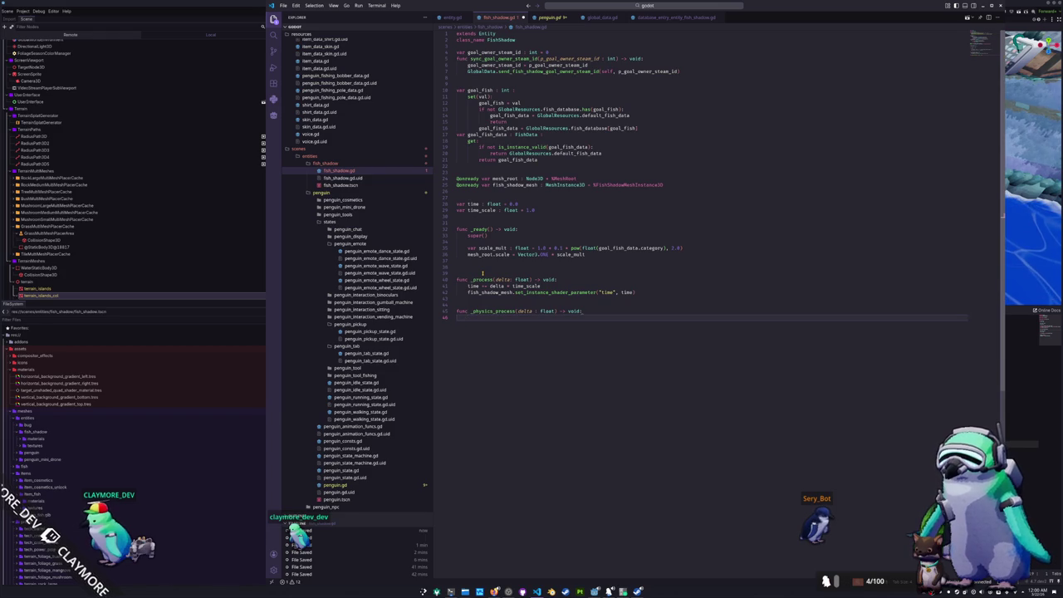
key("Return")
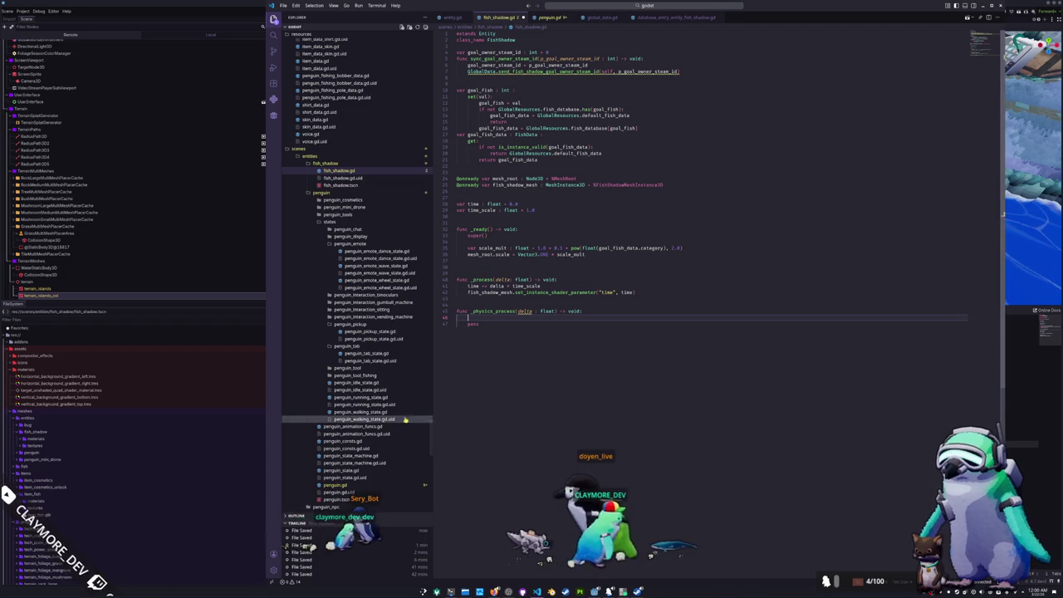
key("ctrl+Page_Down")
Copy penguin.gd's _physics_process movement lines, from the steam_id check through interpolate_transforms(delta)
scroll(565, 359, "down", 20)
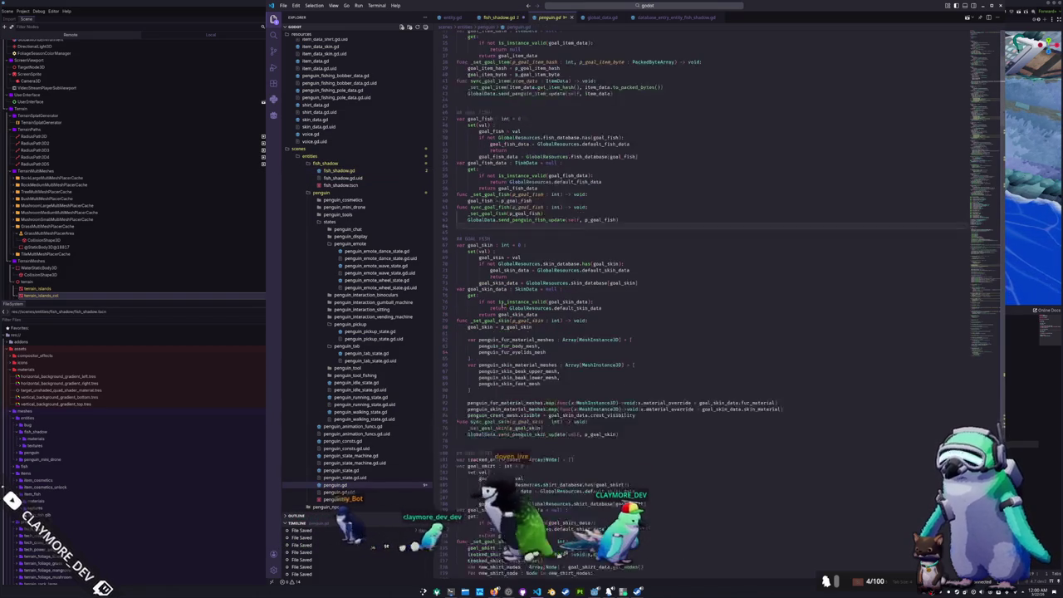
scroll(565, 359, "down", 20)
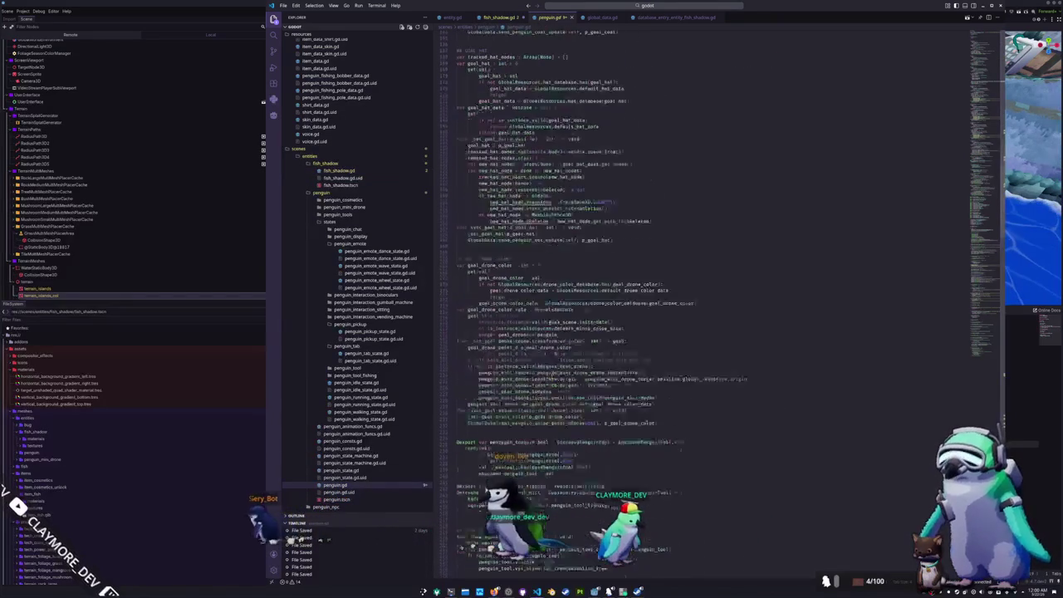
scroll(570, 363, "up", 20)
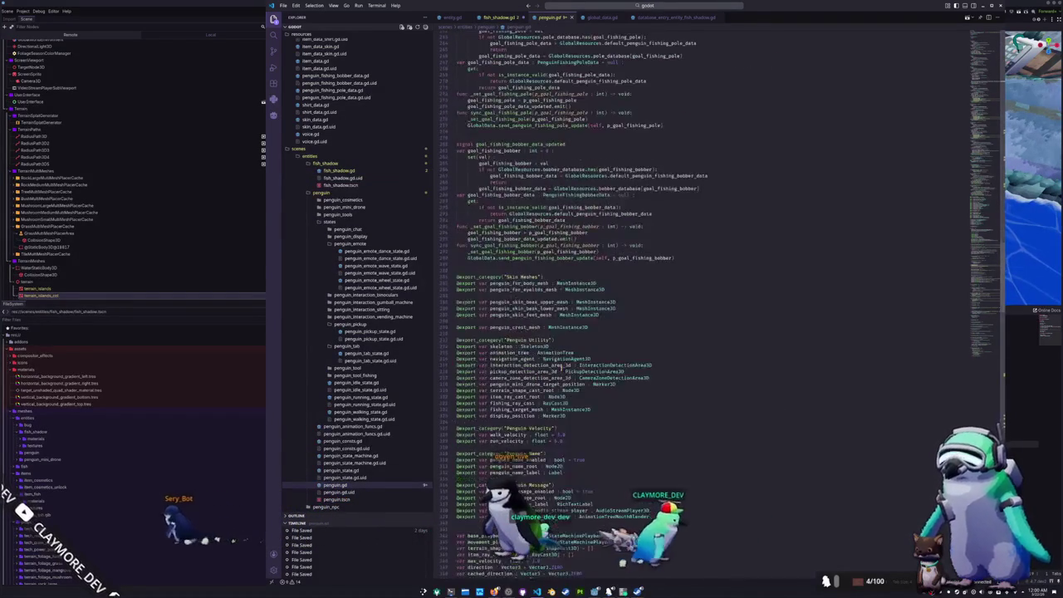
scroll(570, 362, "down", 20)
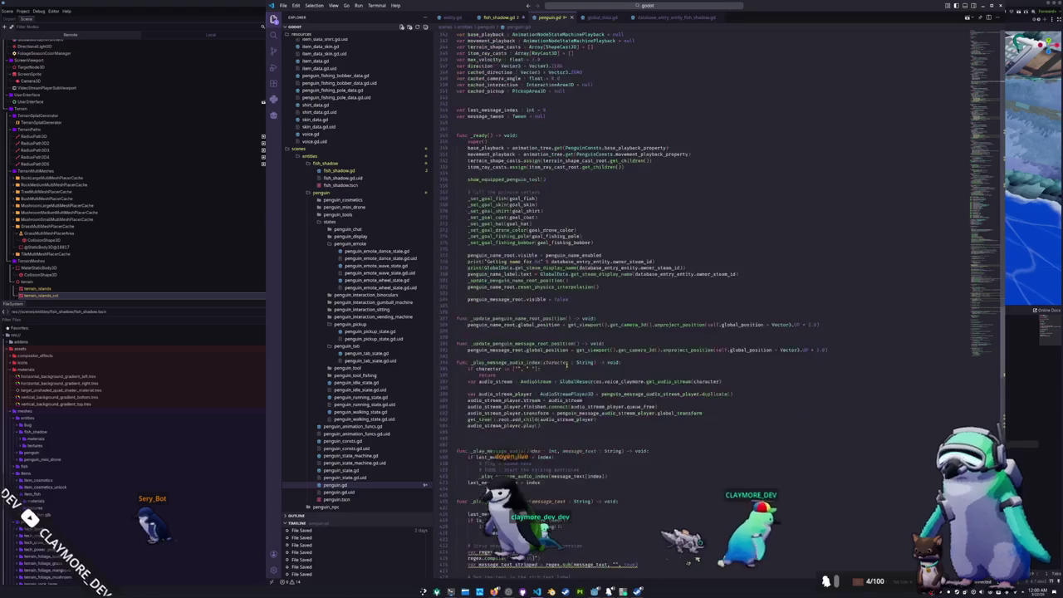
scroll(565, 363, "down", 13)
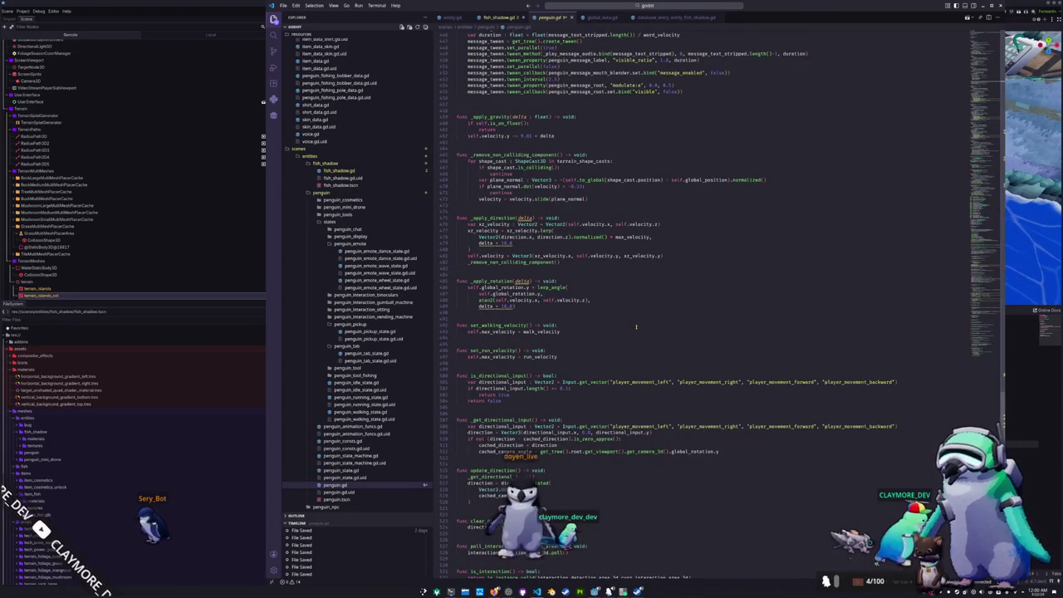
scroll(642, 339, "down", 9)
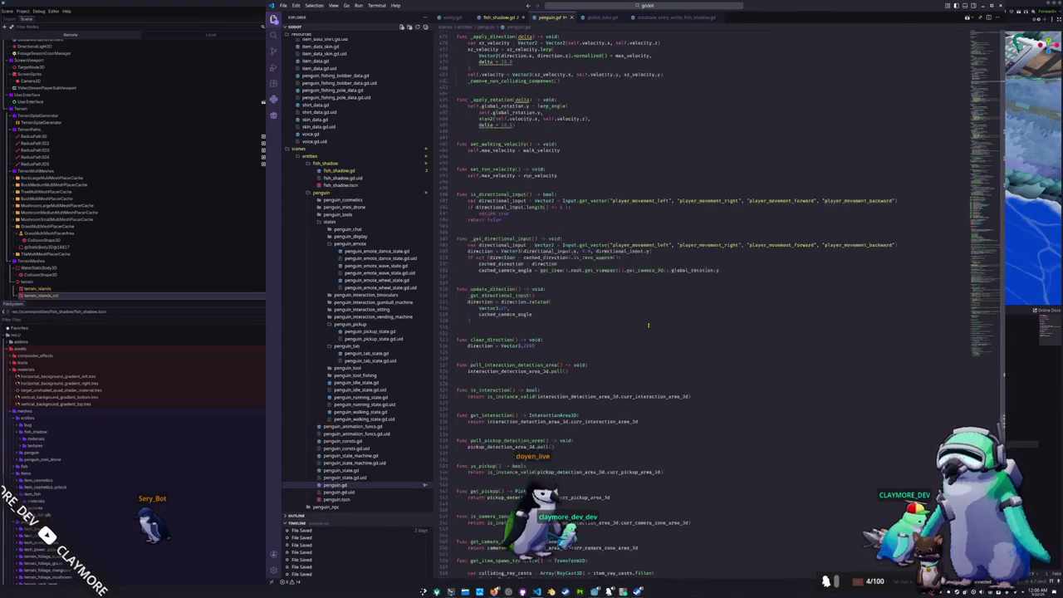
scroll(520, 323, "down", 18)
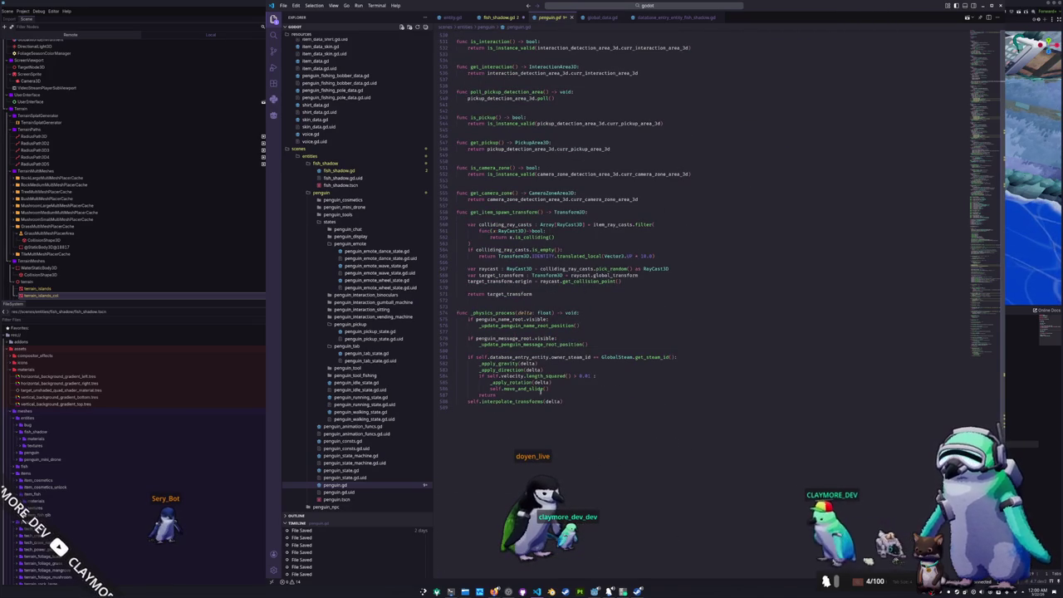
mouse_move(569, 404)
left_mouse_down()
mouse_move(466, 384)
mouse_move(447, 357)
left_mouse_up()
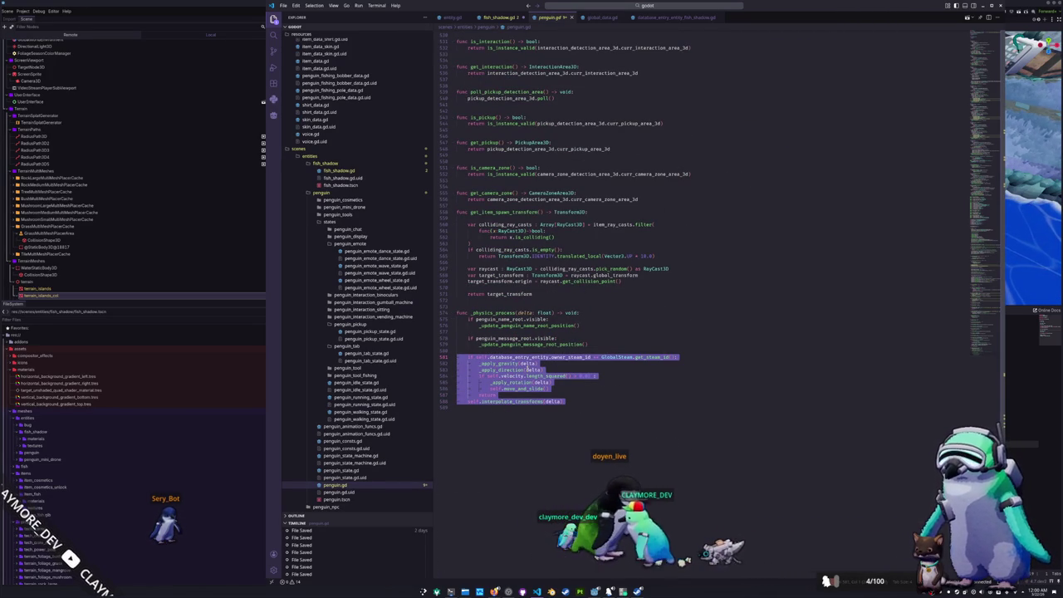
right_click(499, 372)
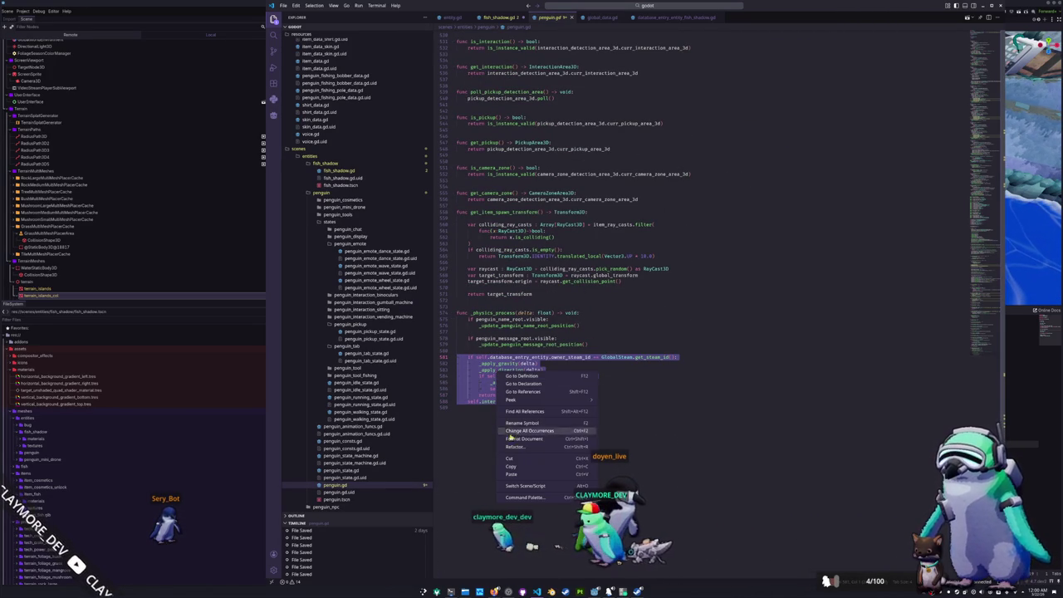
left_click(524, 468)
left_click(540, 440)
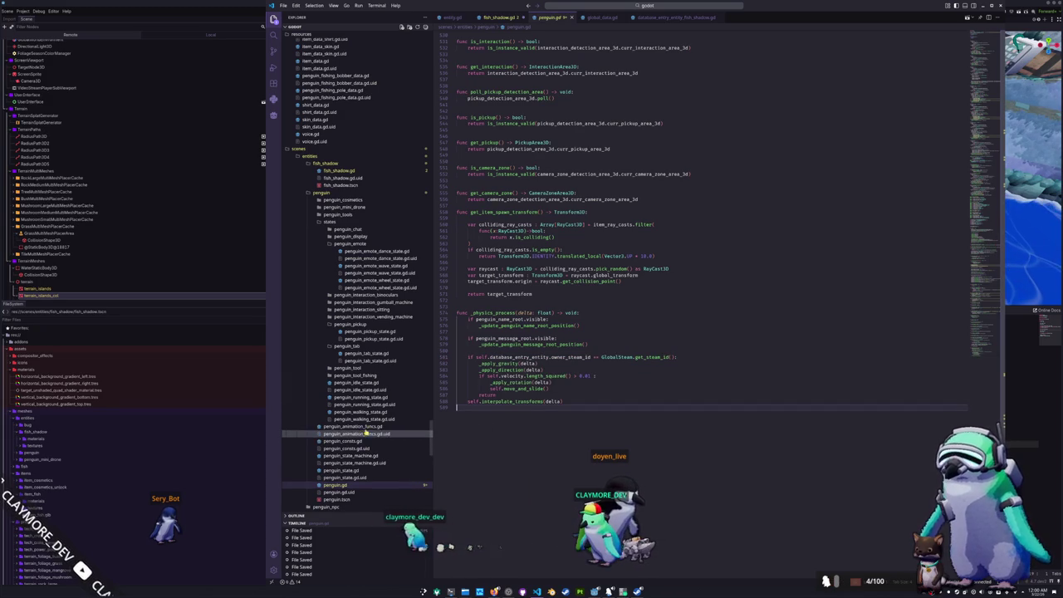
scroll(353, 399, "up", 3)
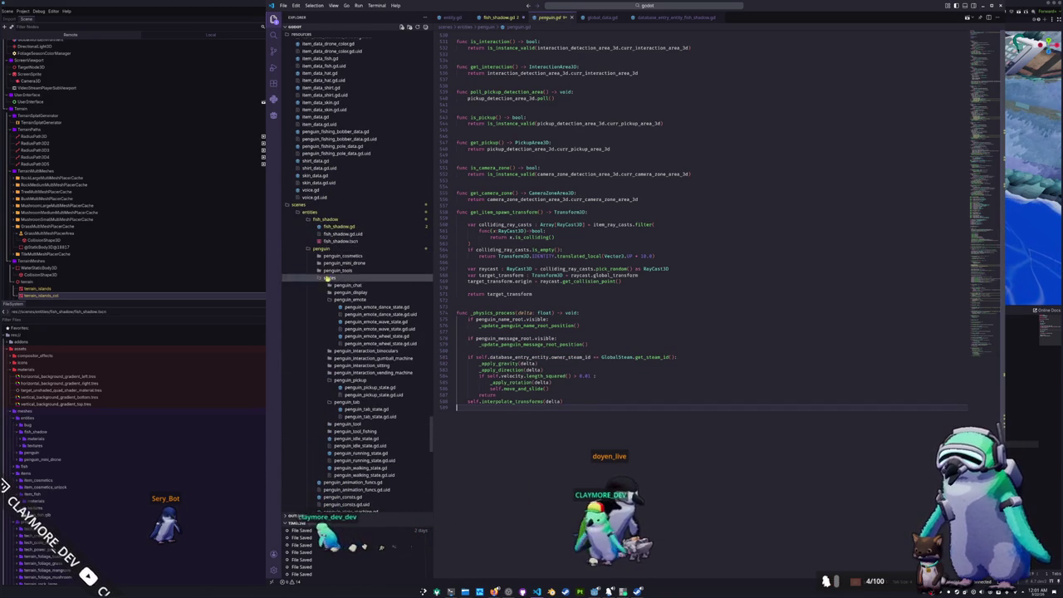
Select pickup.gd's _apply_gravity and _physics_process functions, then return to fish_shadow.gd
left_click(320, 248)
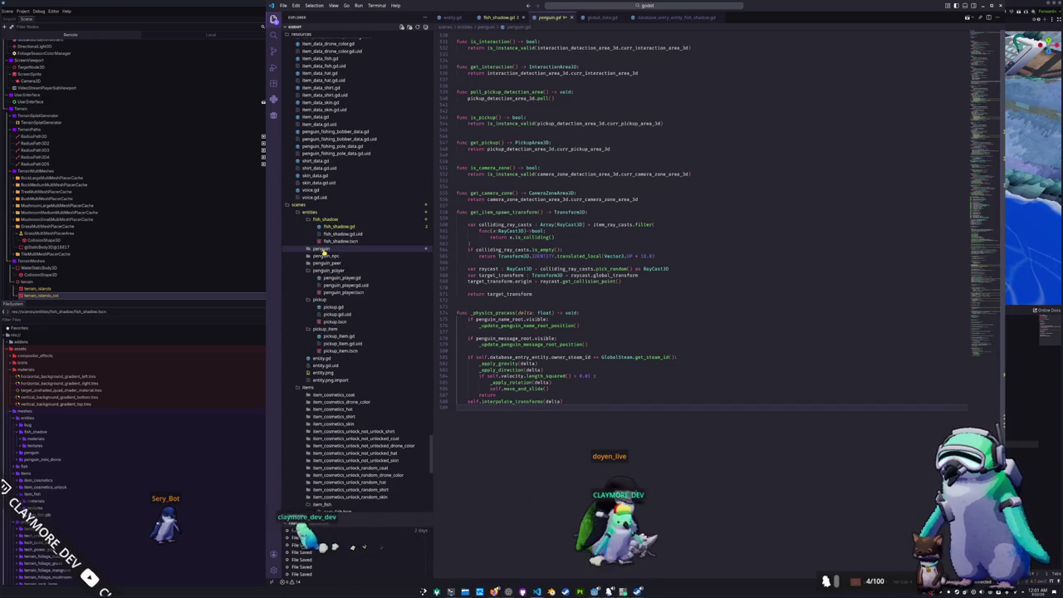
left_click(334, 336)
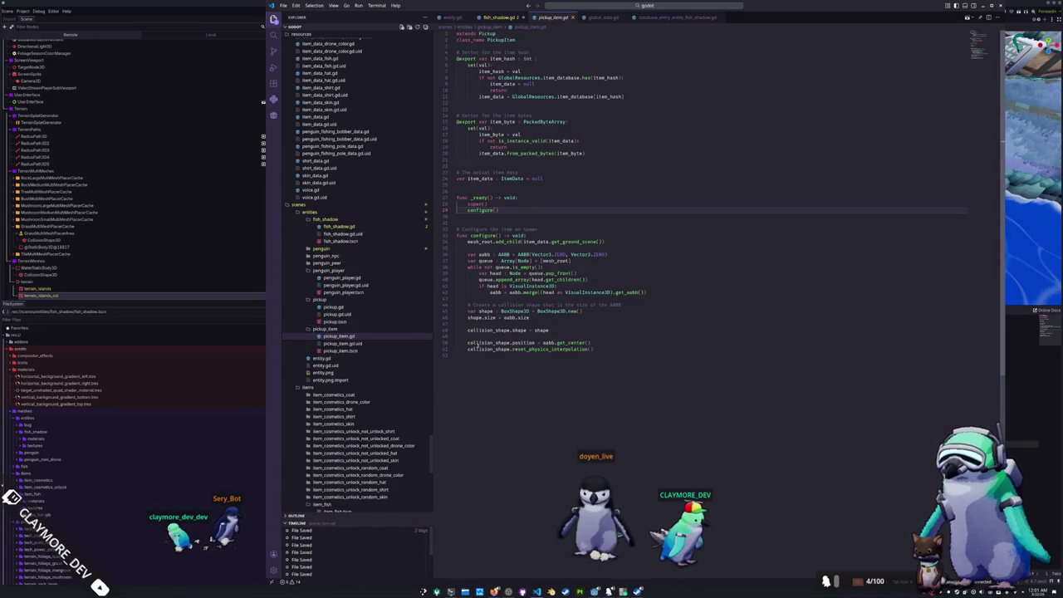
left_click(334, 306)
mouse_move(566, 468)
left_mouse_down()
mouse_move(490, 466)
mouse_move(454, 431)
mouse_move(456, 366)
left_mouse_up()
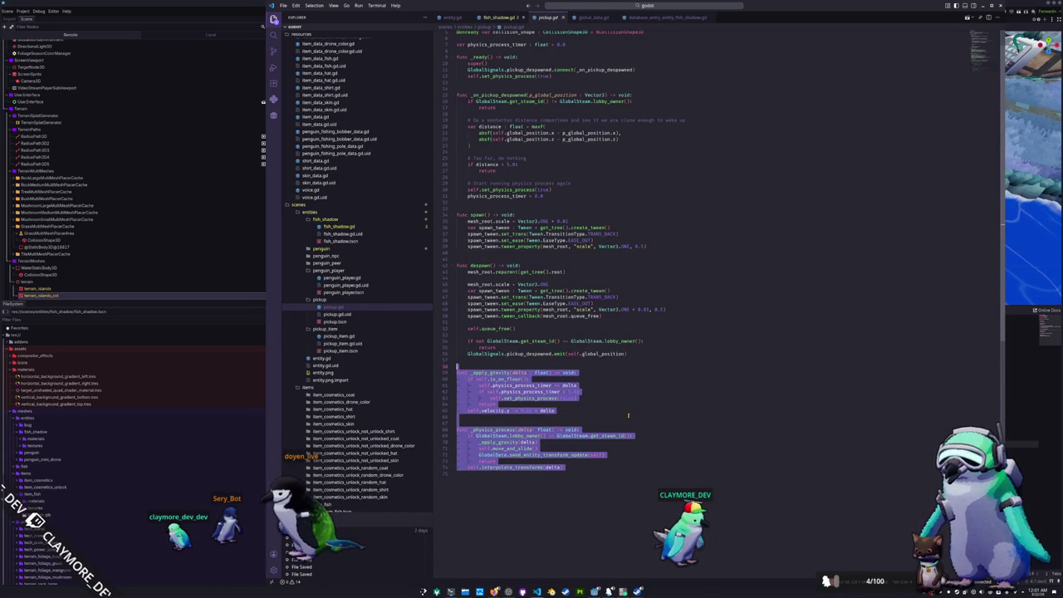
left_click(336, 226)
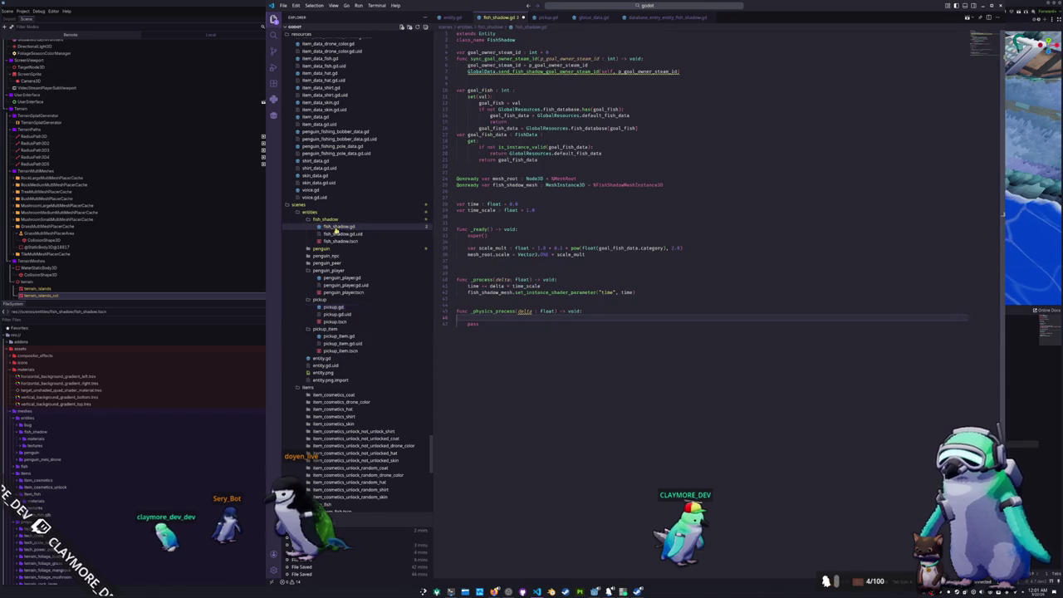
Paste the gravity and physics functions over pass and delete the physics_process_timer lines
key("ctrl+v")
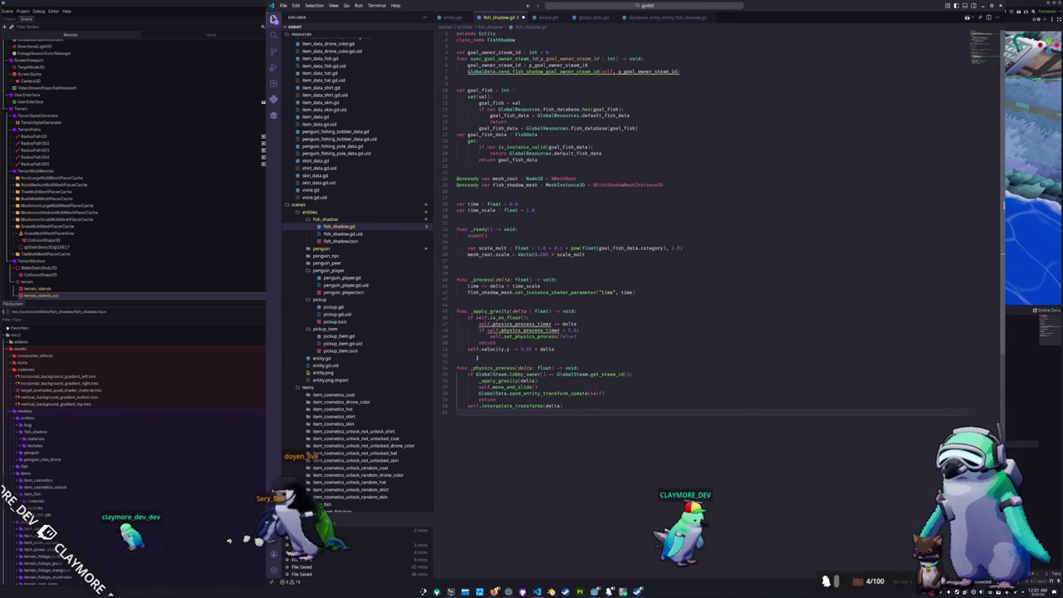
left_click(477, 355)
key("Up")
key("Up")
key("Up")
key("End")
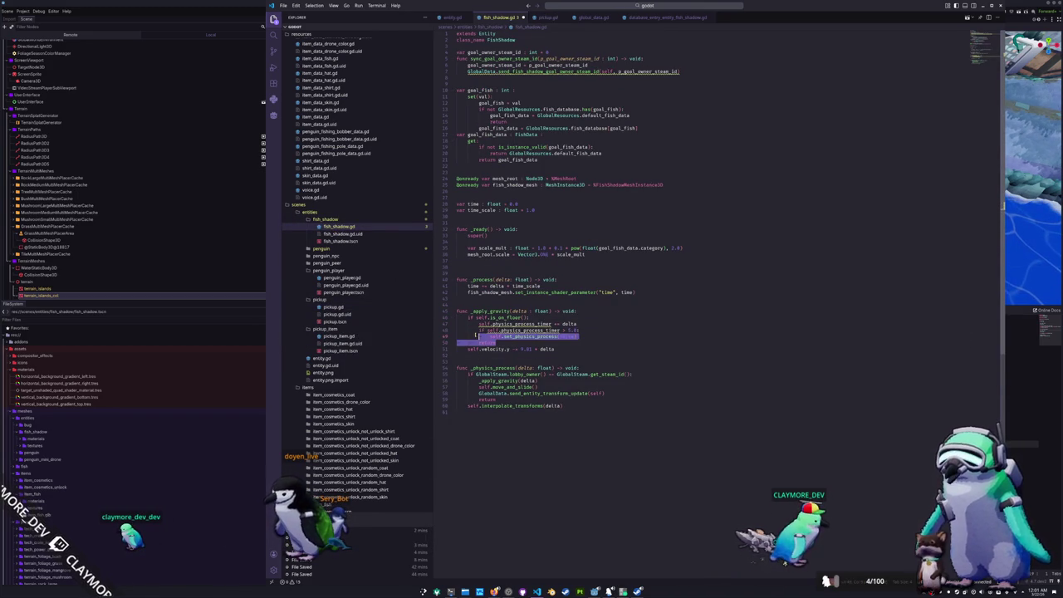
left_click(581, 336)
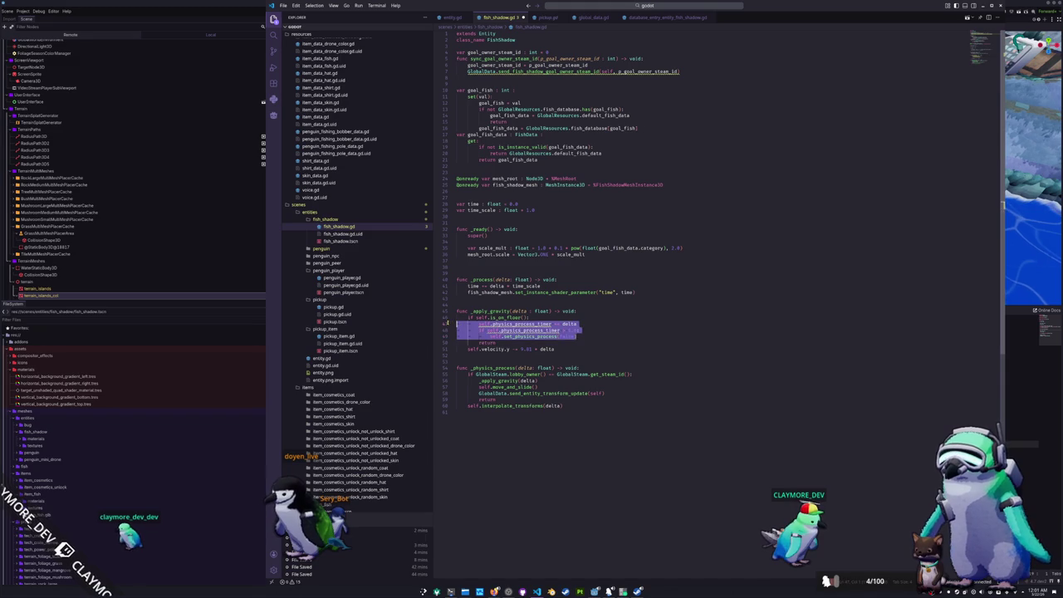
key("Delete")
key("Delete")
Add an _apply_direction(delta) call right below _apply_gravity(delta) in _physics_process
left_click(545, 367)
left_click(545, 362)
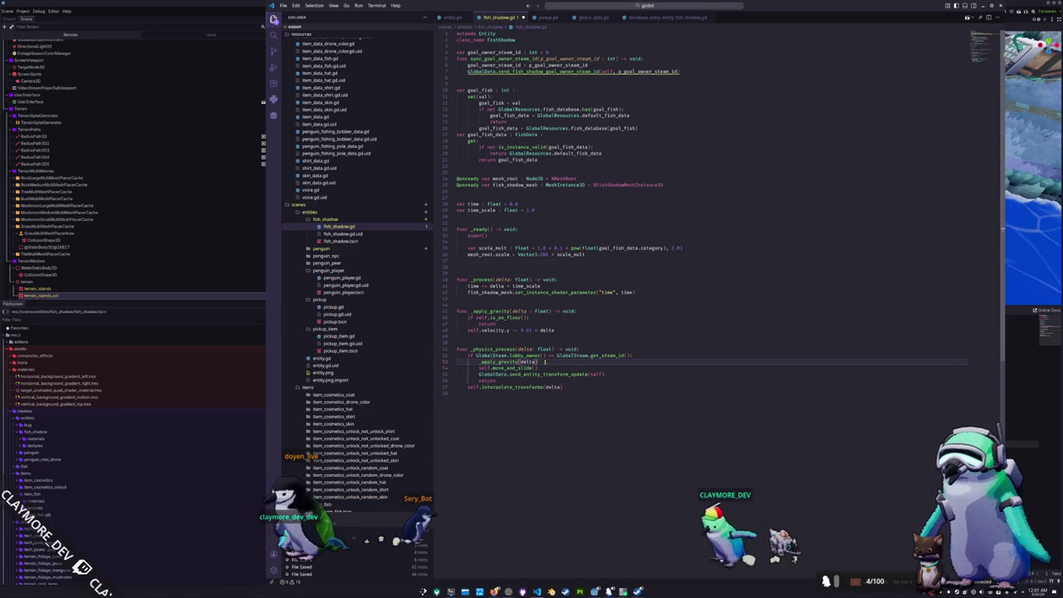
key("Return")
type("_a")
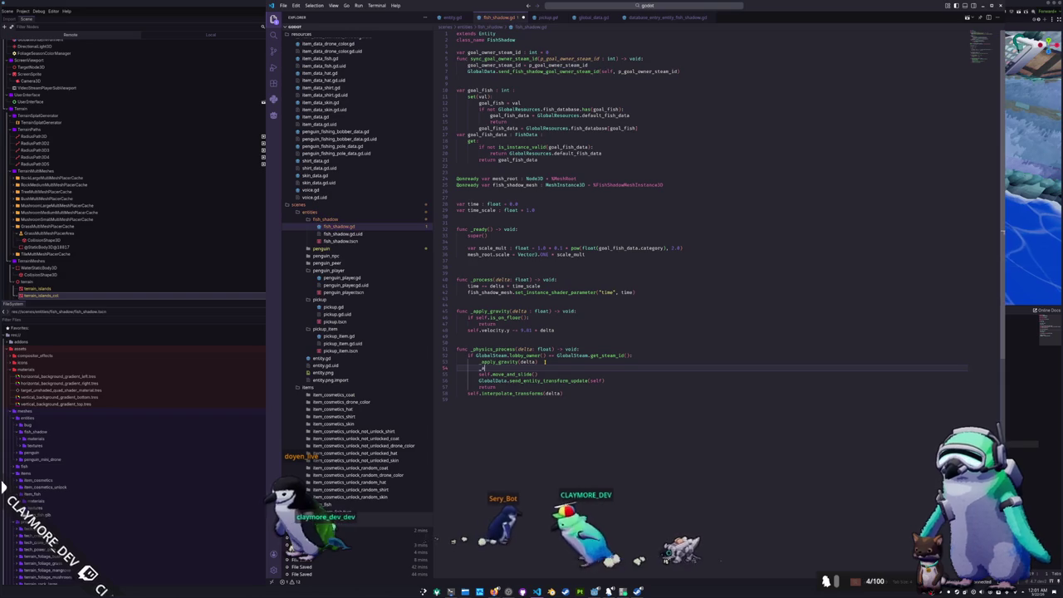
type("pply_direction(delta)")
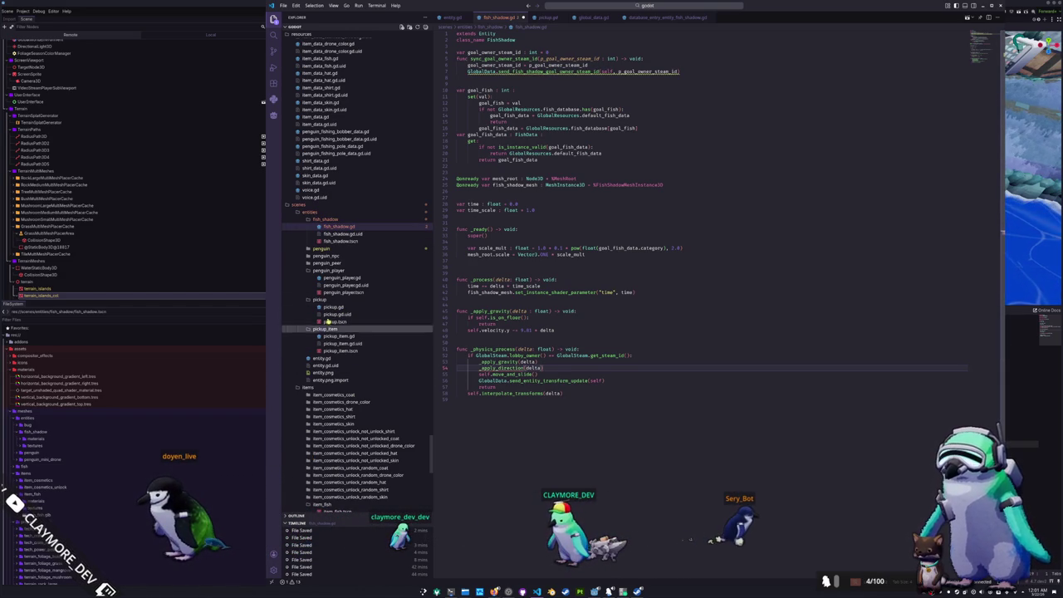
left_click(326, 249)
Review penguin.gd's update_direction and clear_direction functions
scroll(352, 399, "down", 2)
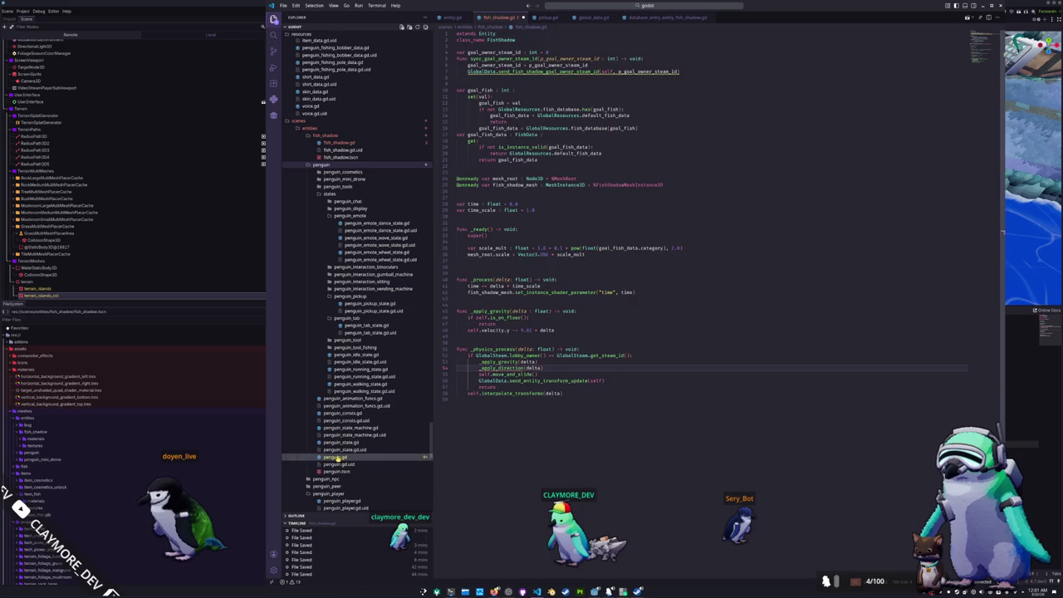
left_click(336, 458)
scroll(515, 287, "down", 15)
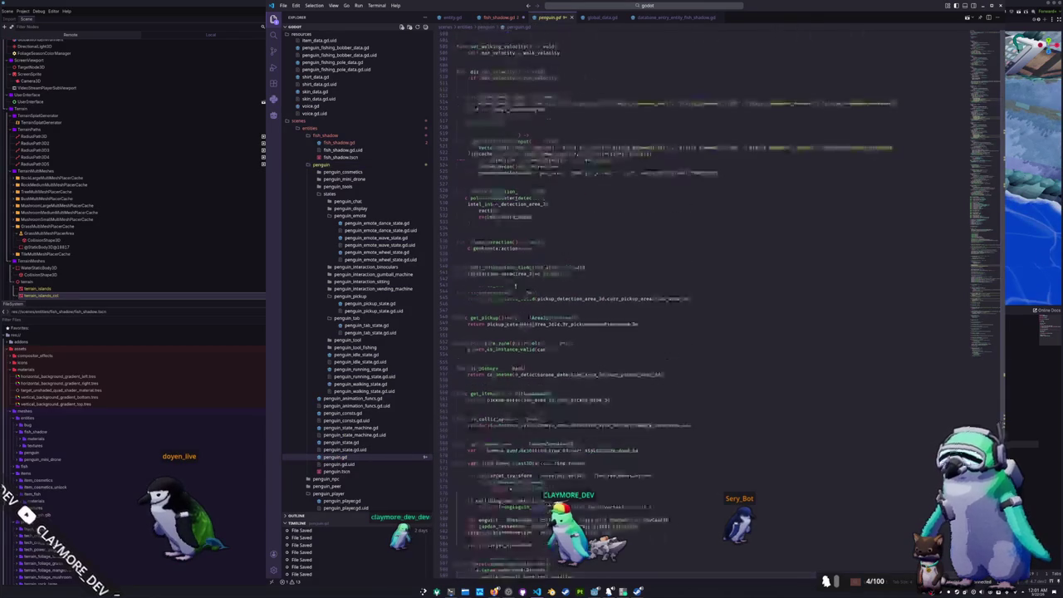
scroll(515, 286, "up", 5)
mouse_move(480, 297)
left_mouse_down()
mouse_move(457, 280)
mouse_move(453, 234)
left_mouse_up()
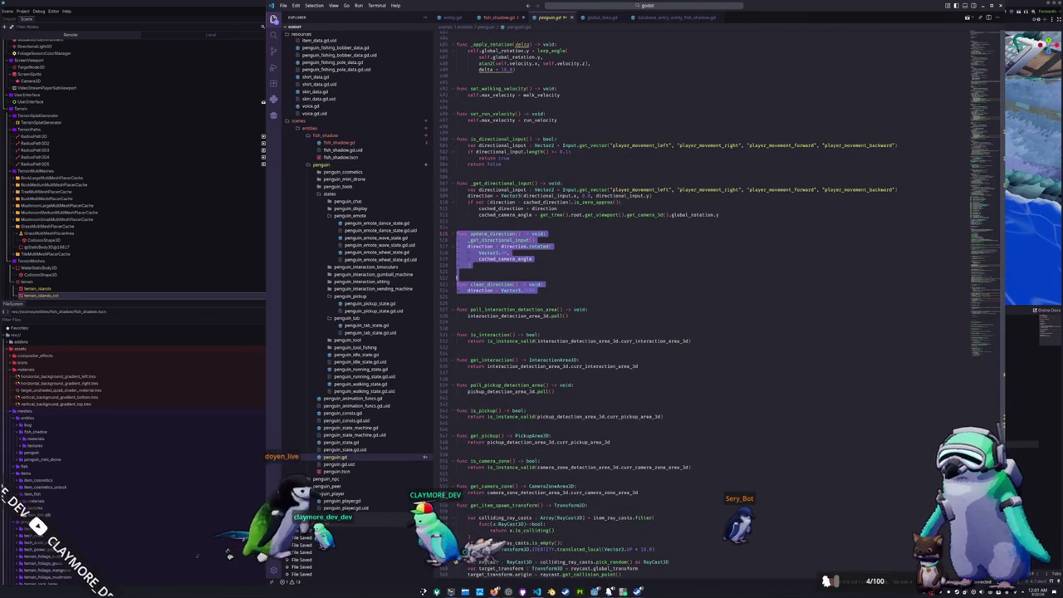
scroll(453, 233, "down", 10)
Jump to penguin.gd's _apply_direction definition and select it, then reopen fish_shadow.gd
left_click(500, 439)
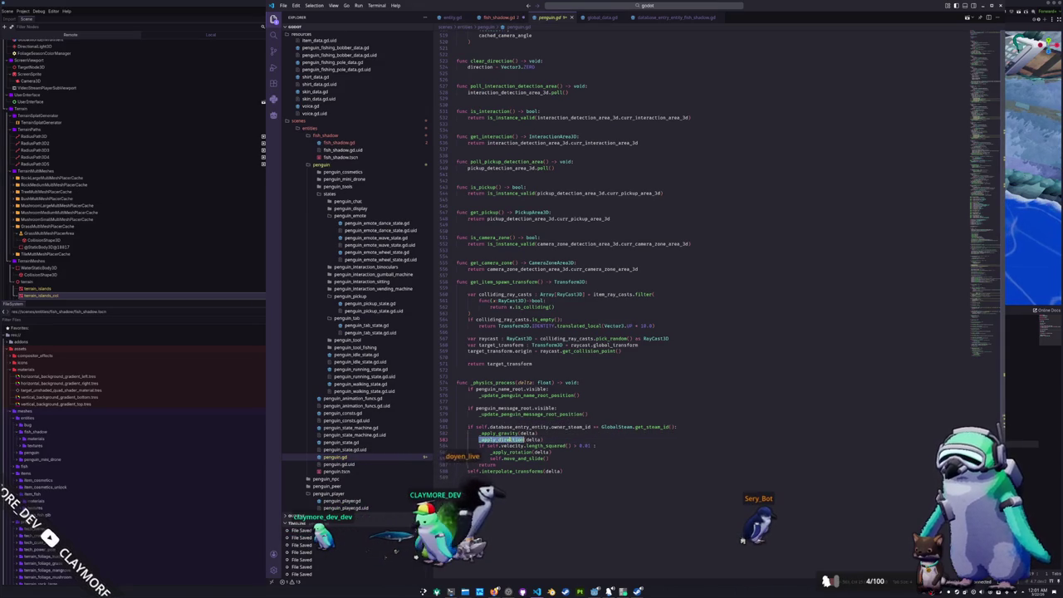
key("F12")
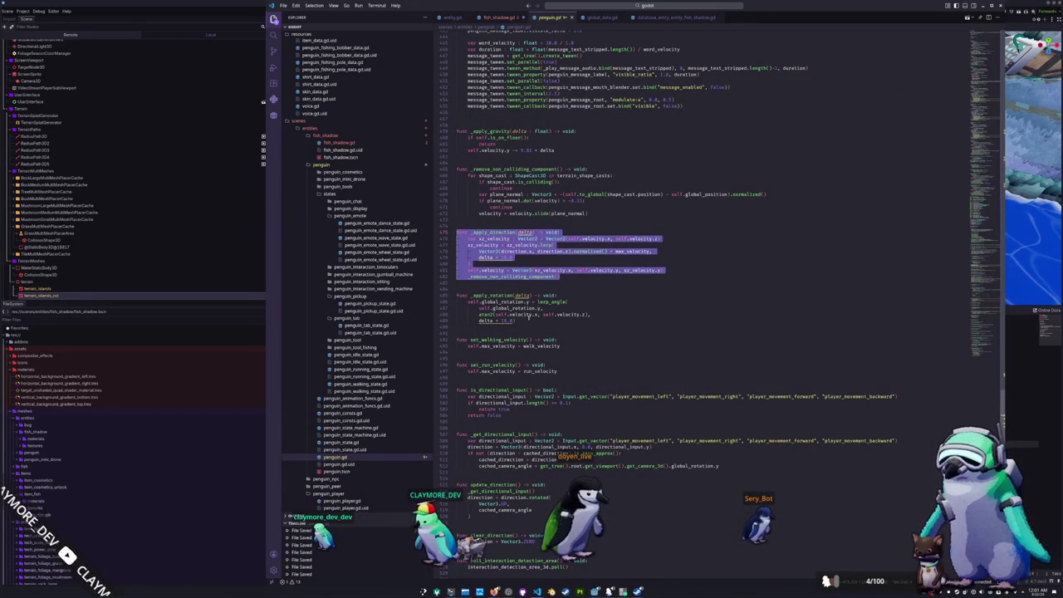
mouse_move(519, 320)
left_mouse_down()
mouse_move(461, 274)
mouse_move(455, 233)
left_mouse_up()
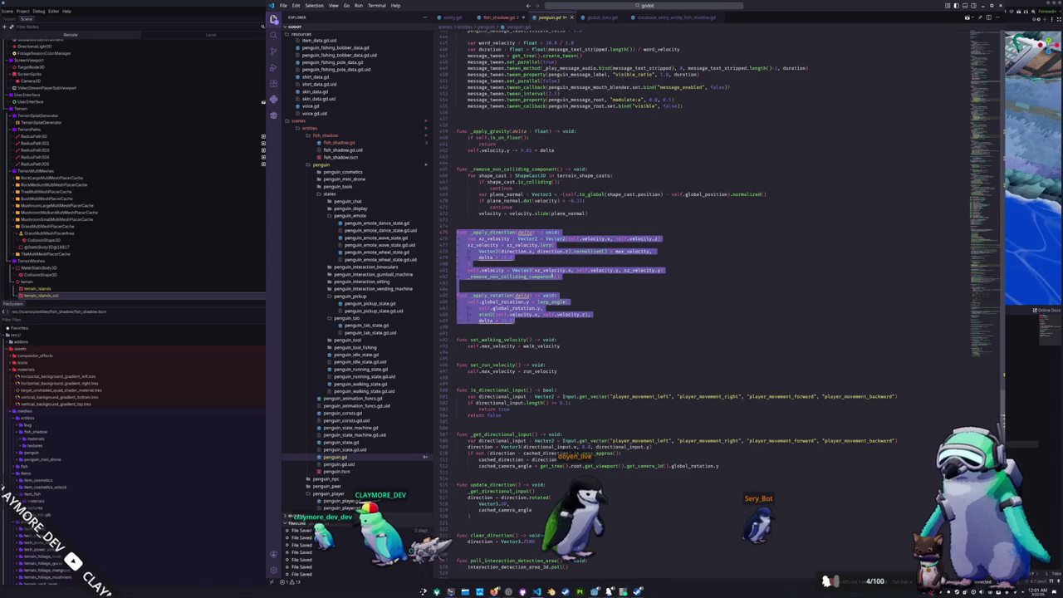
scroll(647, 298, "down", 10)
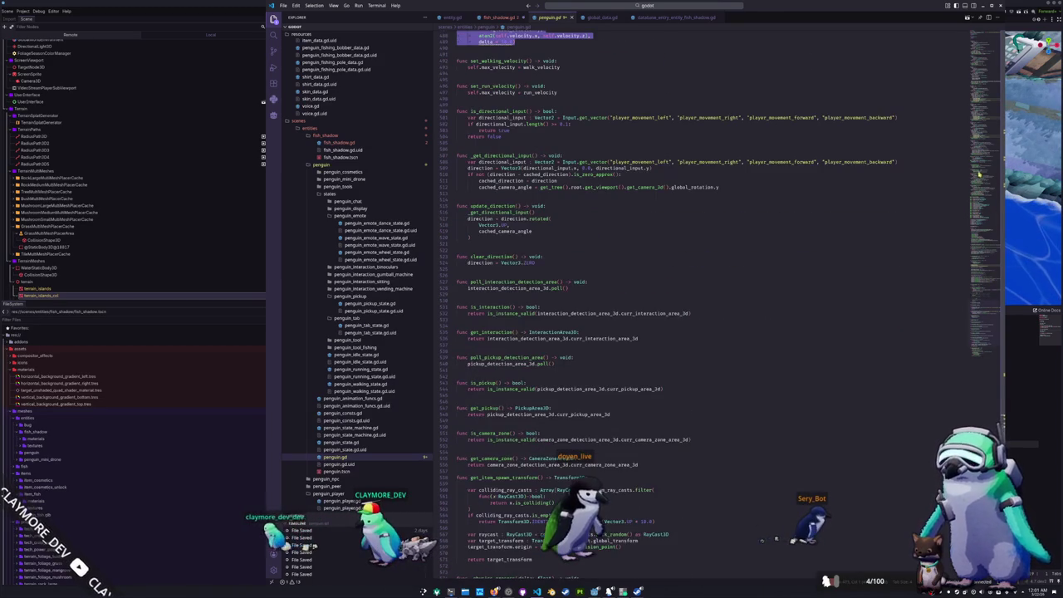
left_click_drag(981, 305, 984, 350)
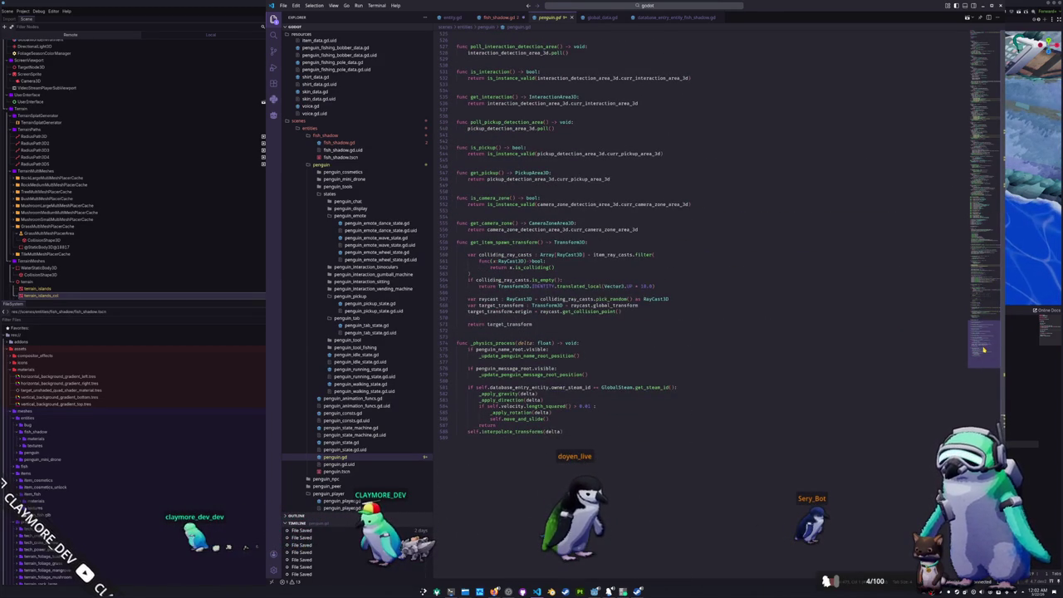
scroll(983, 350, "down", 1)
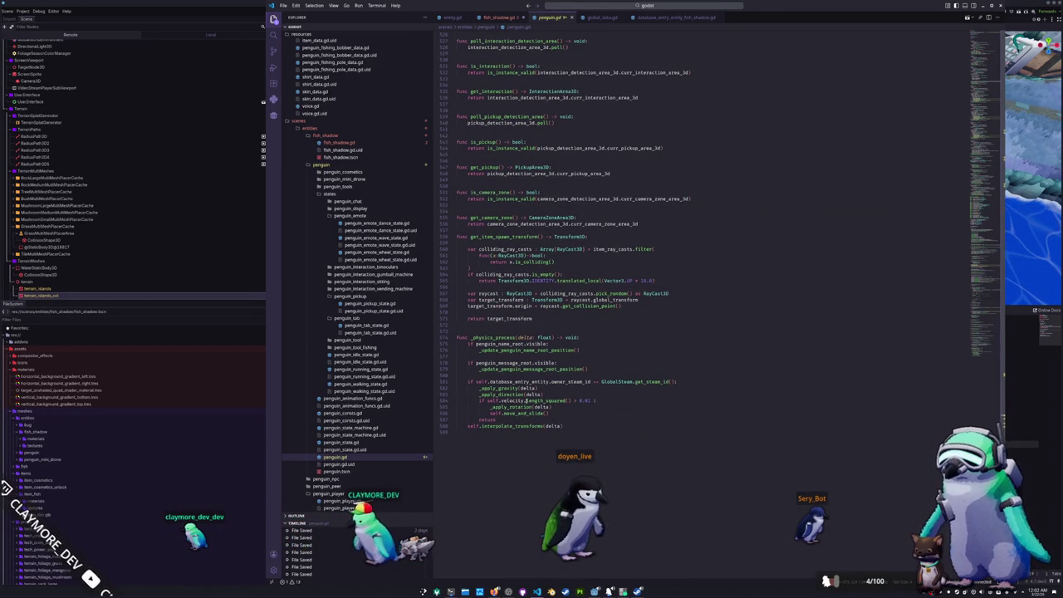
left_click(339, 142)
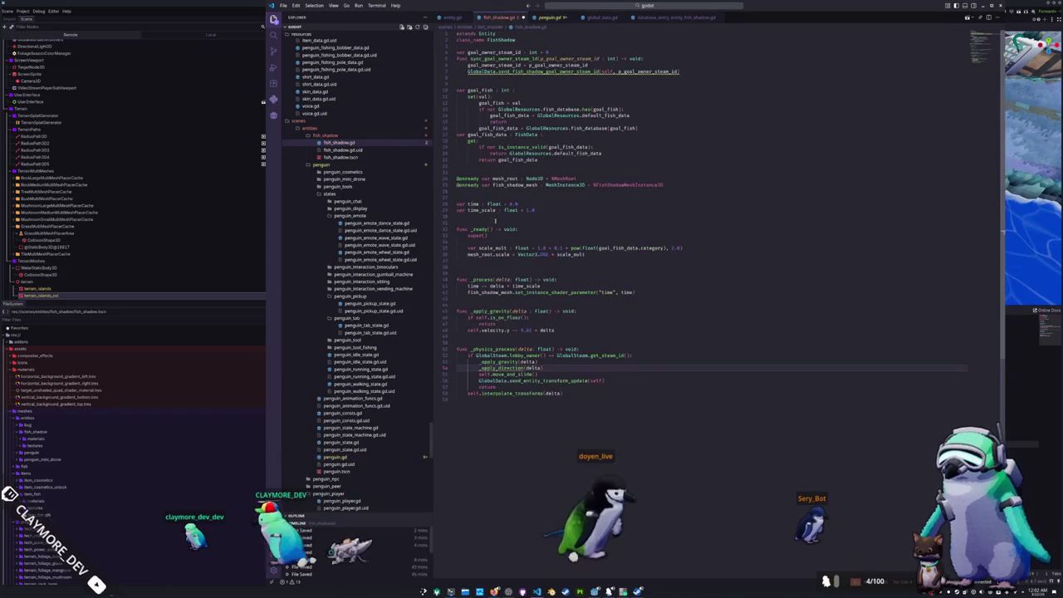
Paste _apply_direction and _apply_rotation below _apply_gravity and delete the _remove_non_colliding_component() call
left_click(498, 340)
key("Return")
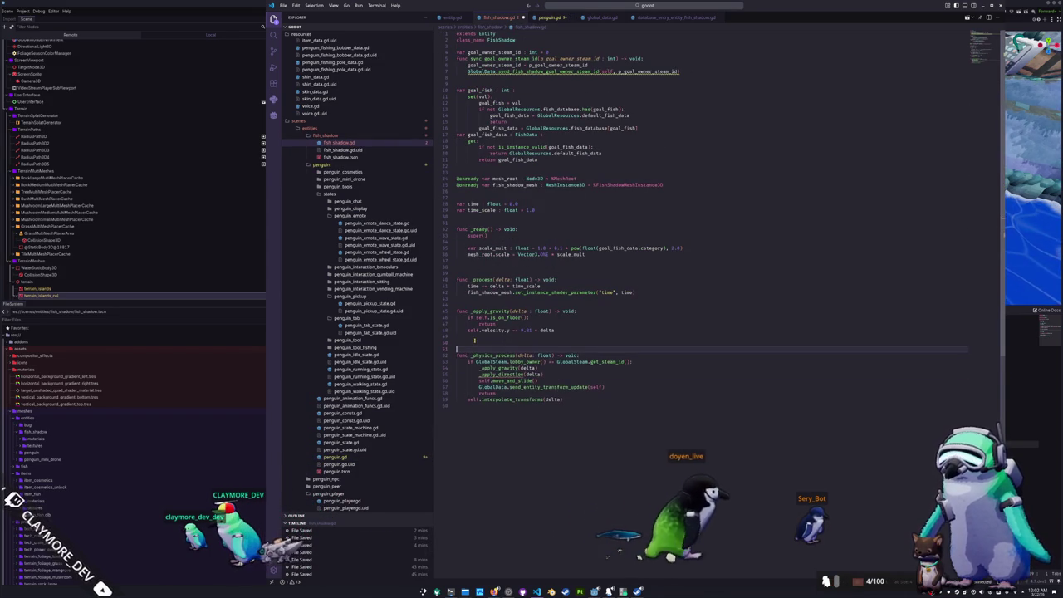
key("ctrl+v")
double_click(490, 343)
key("Down")
key("Down")
key("Down")
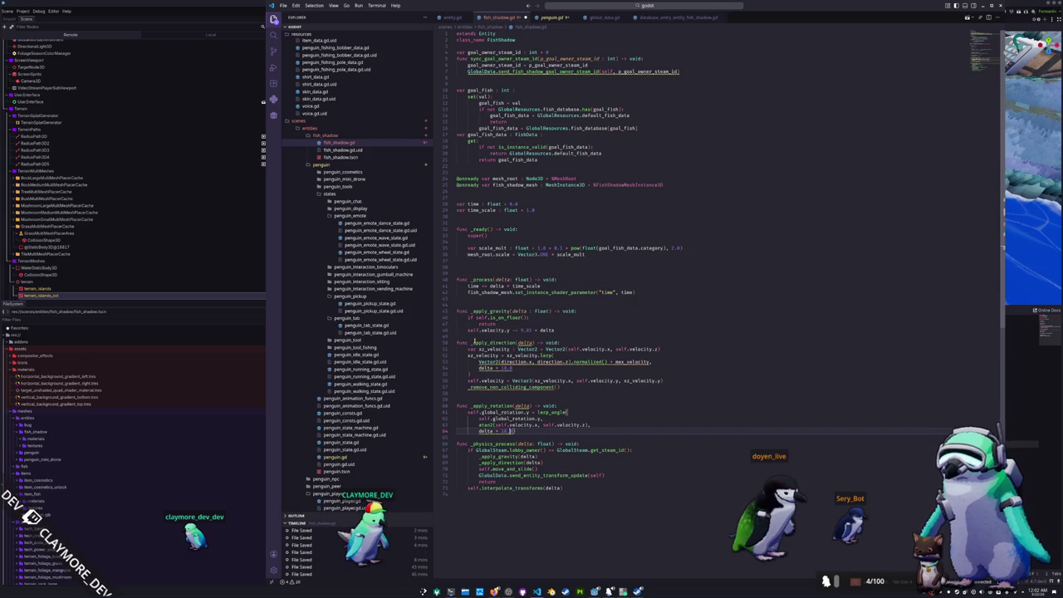
key("Up")
key("Up")
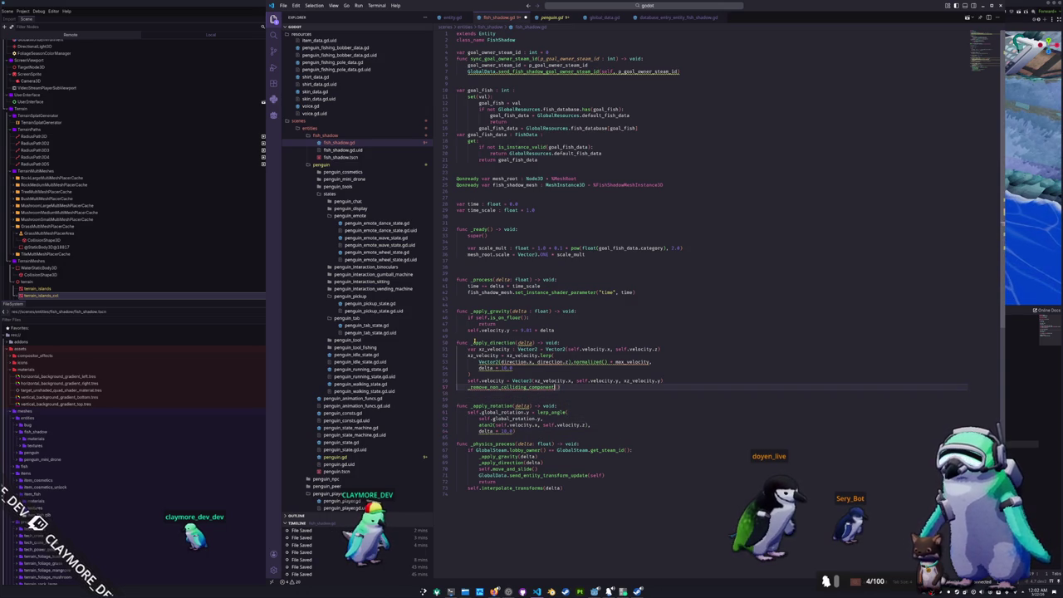
key("shift+Home")
key("BackSpace")
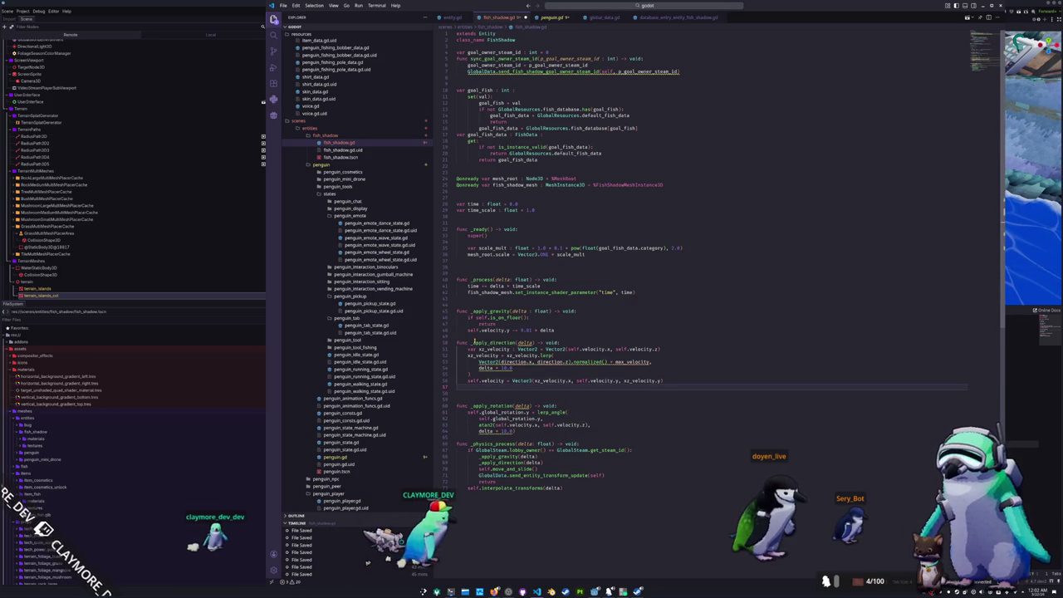
key("BackSpace")
key("BackSpace")
key("Up")
key("Up")
key("Up")
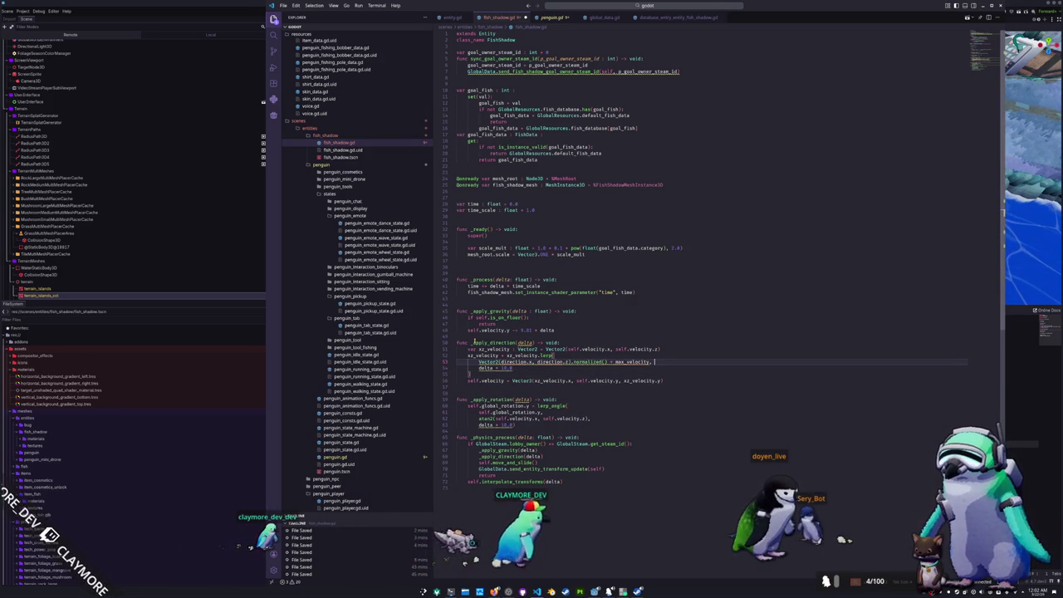
key("Up")
key("Up")
key("Return")
key("Up")
key("Up")
key("Up")
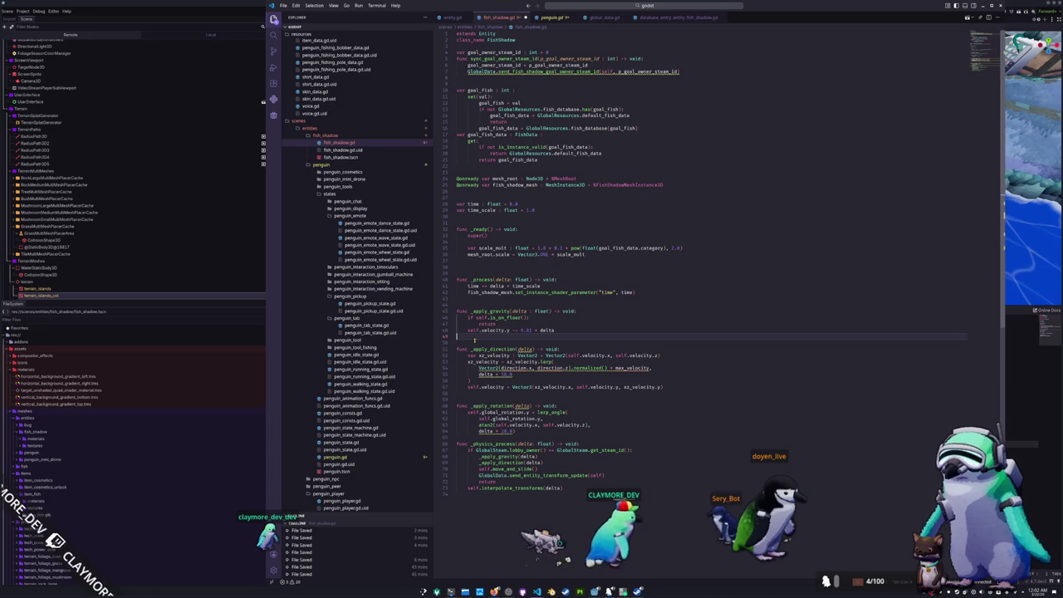
key("Up")
key("Up")
key("Up")
key("Return")
type("var ")
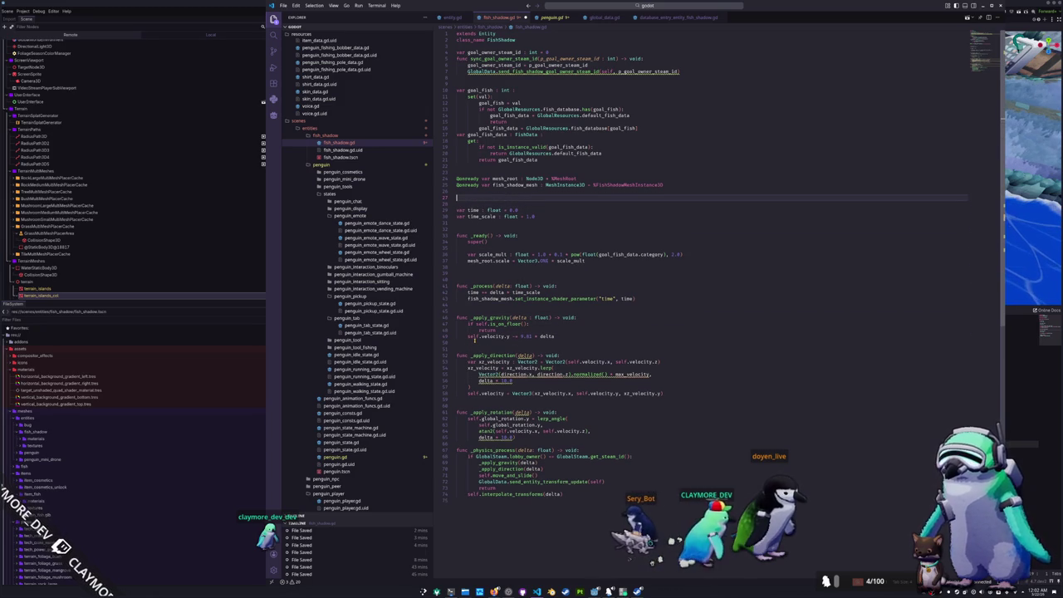
type("direction : V")
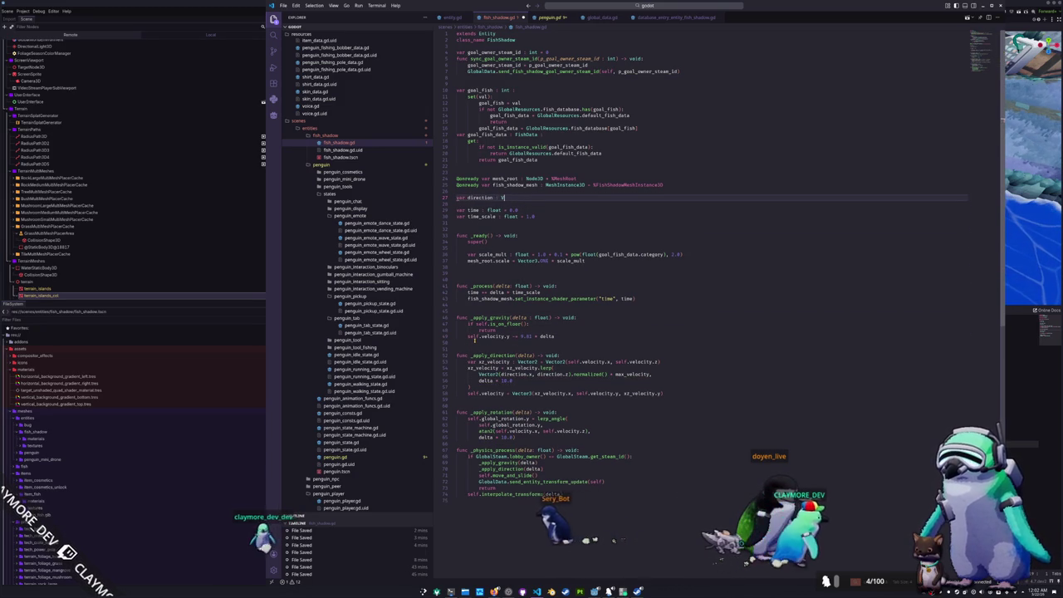
type("ector3 = Vector3")
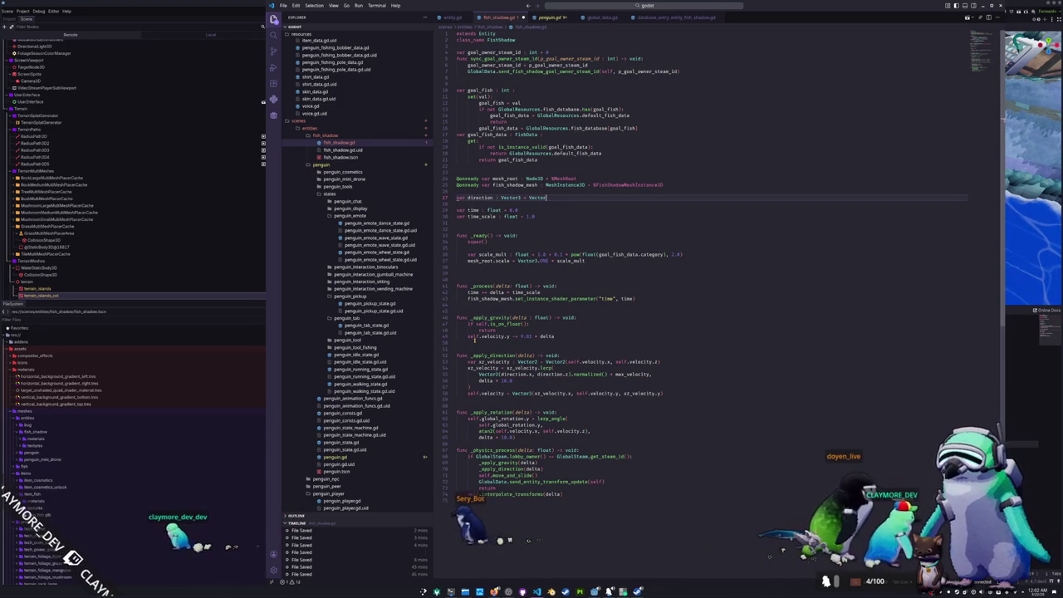
type(".ZERO")
Below direction, declare max_velocity and wander_velocity floats at 1.0 and begin approach_velocity
key("Down")
key("Down")
key("Down")
key("Down")
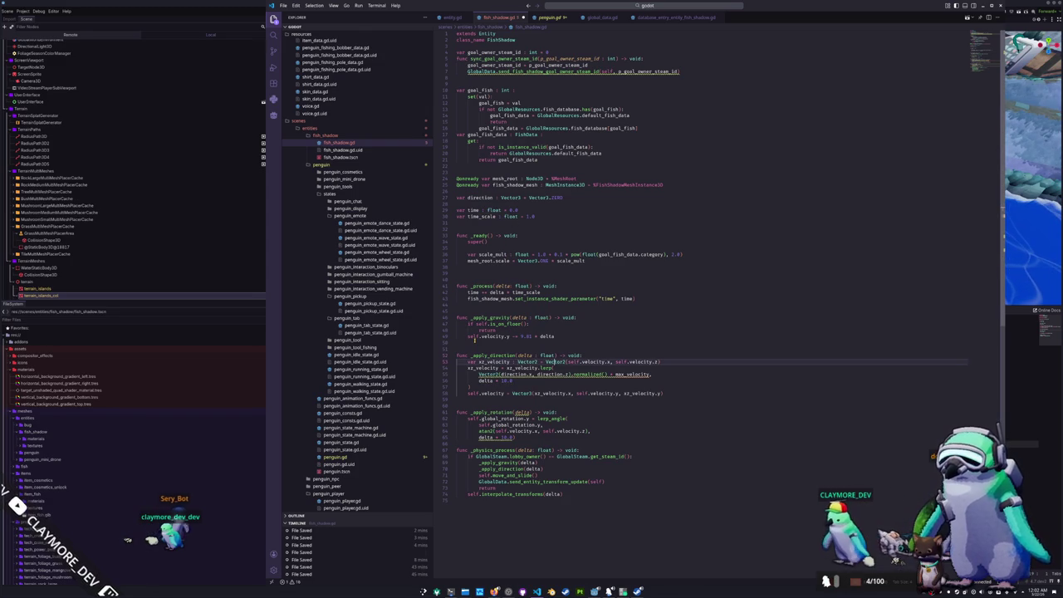
key("Down")
key("Down")
key("Down")
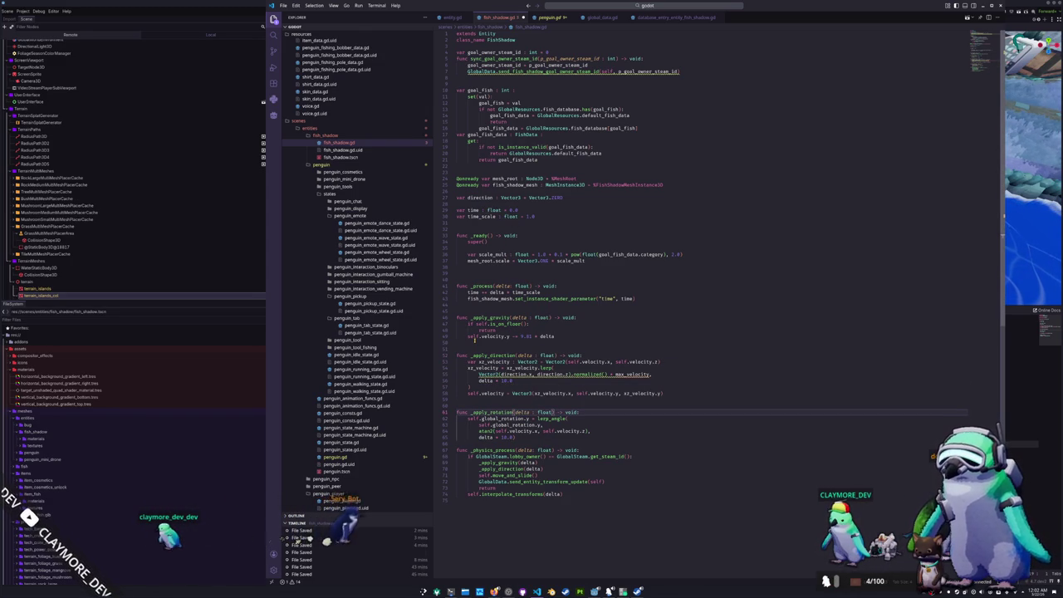
key("Up")
key("Up")
key("Up")
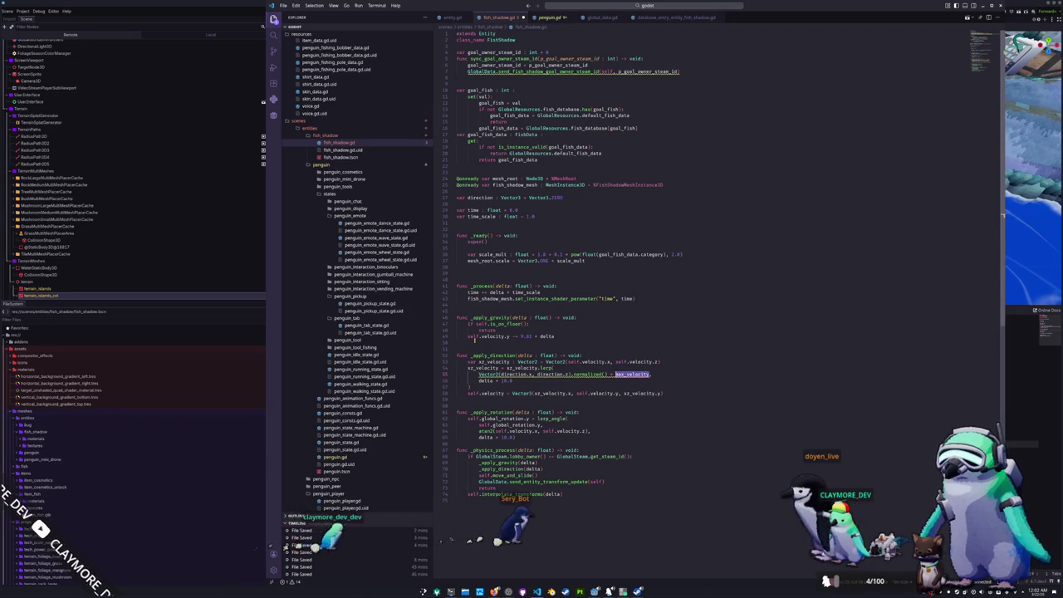
key("Up")
key("Up")
key("Up")
key("Up")
key("Up")
key("Up")
key("End")
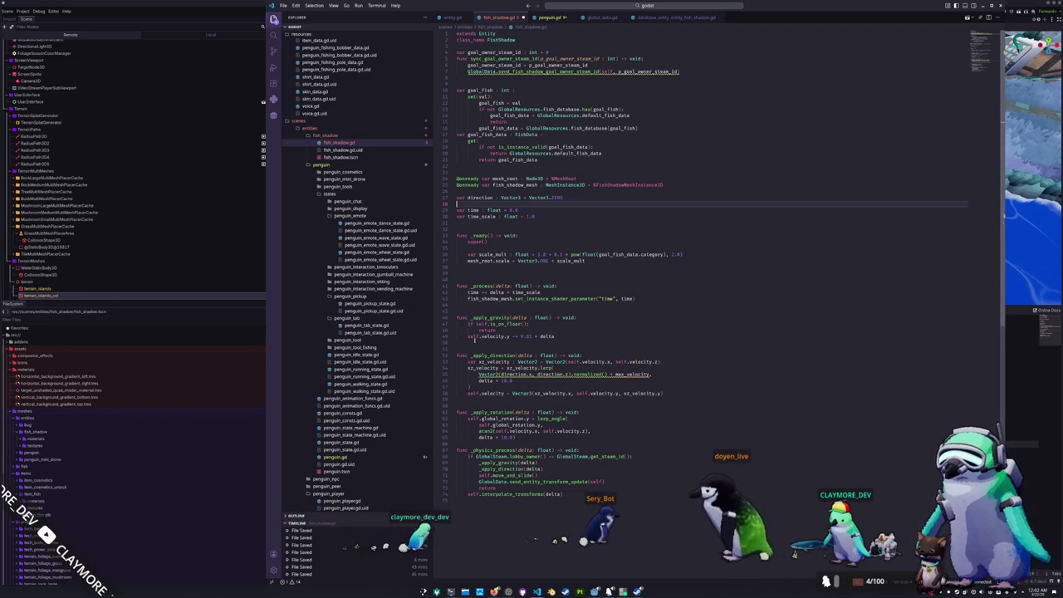
key("Return")
key("Return")
type("var max_ve")
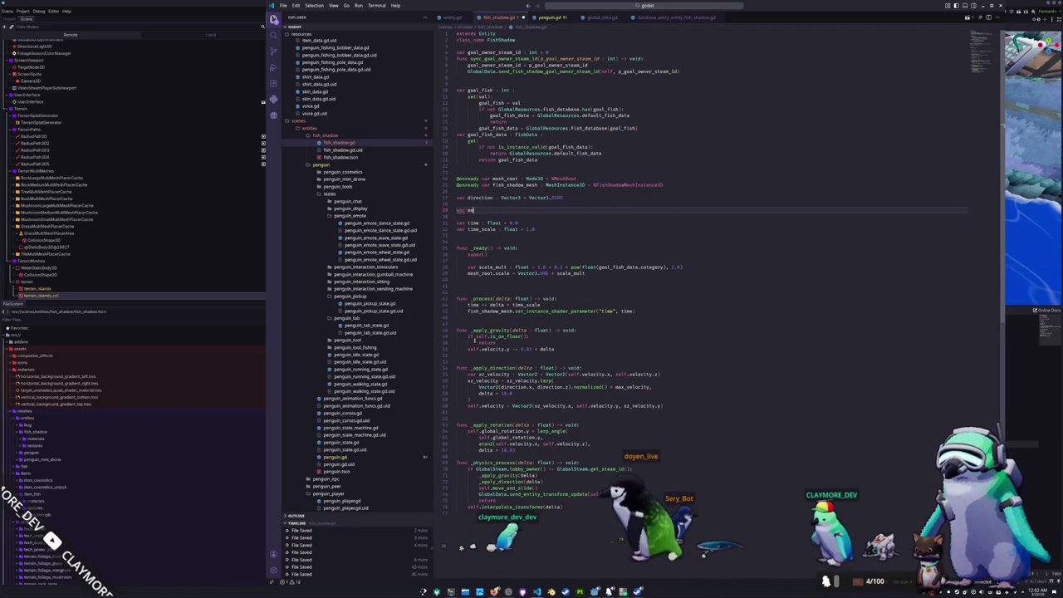
type("loci")
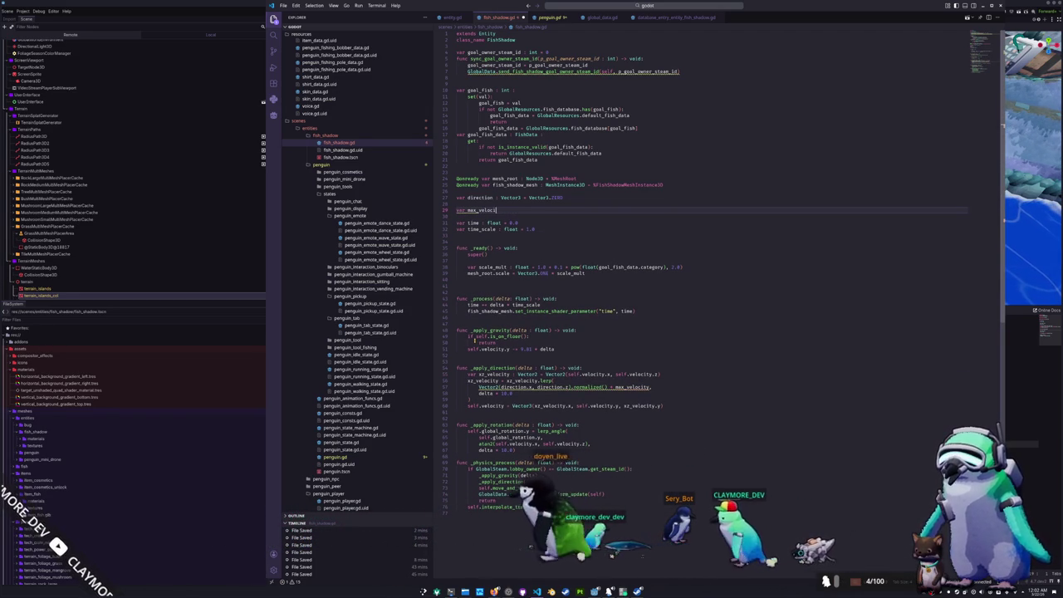
type("ty ")
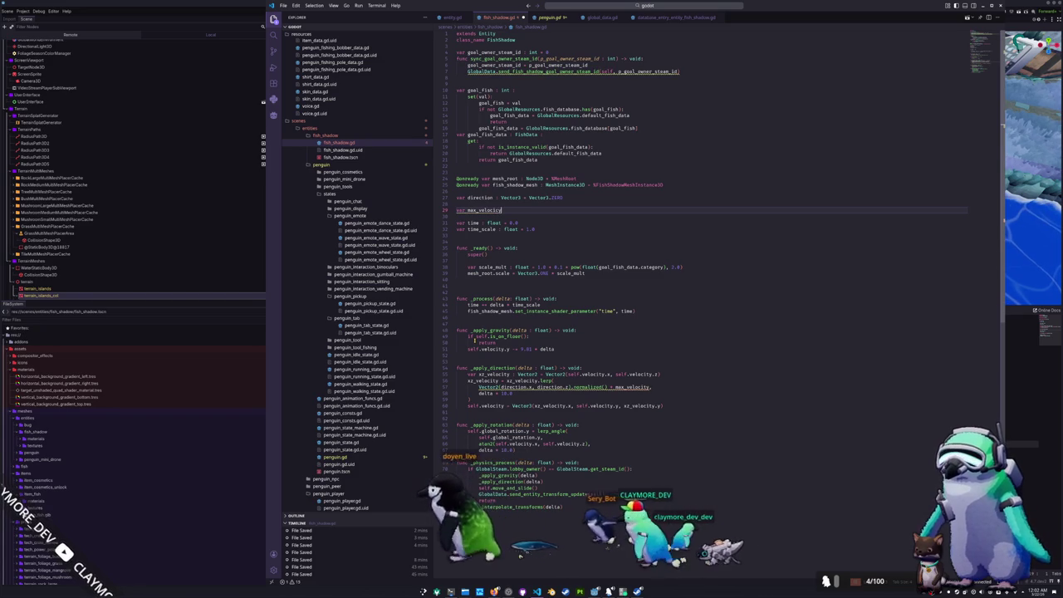
type(":")
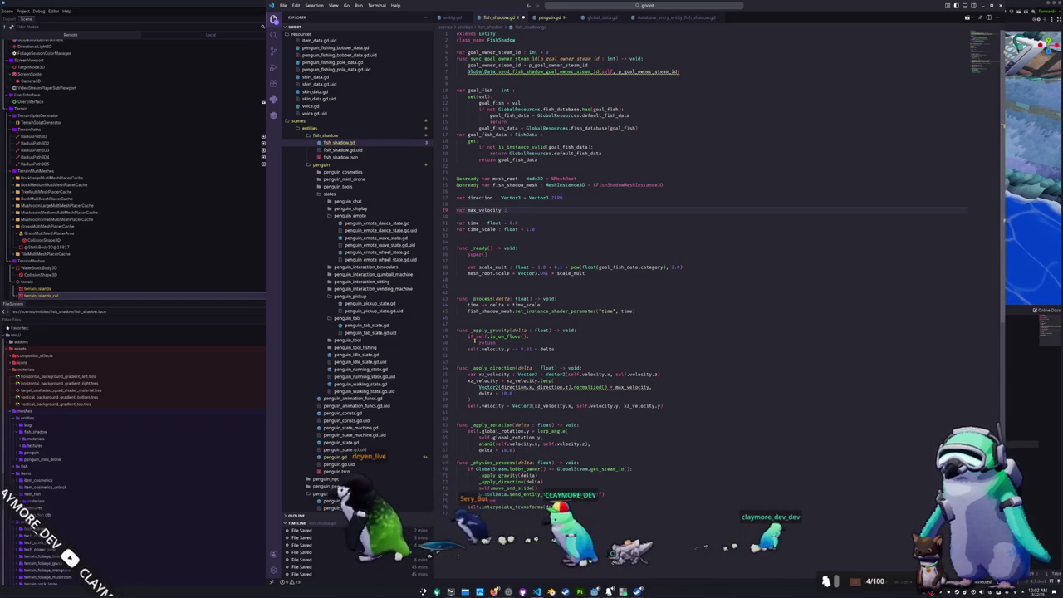
type(" float = 1.0")
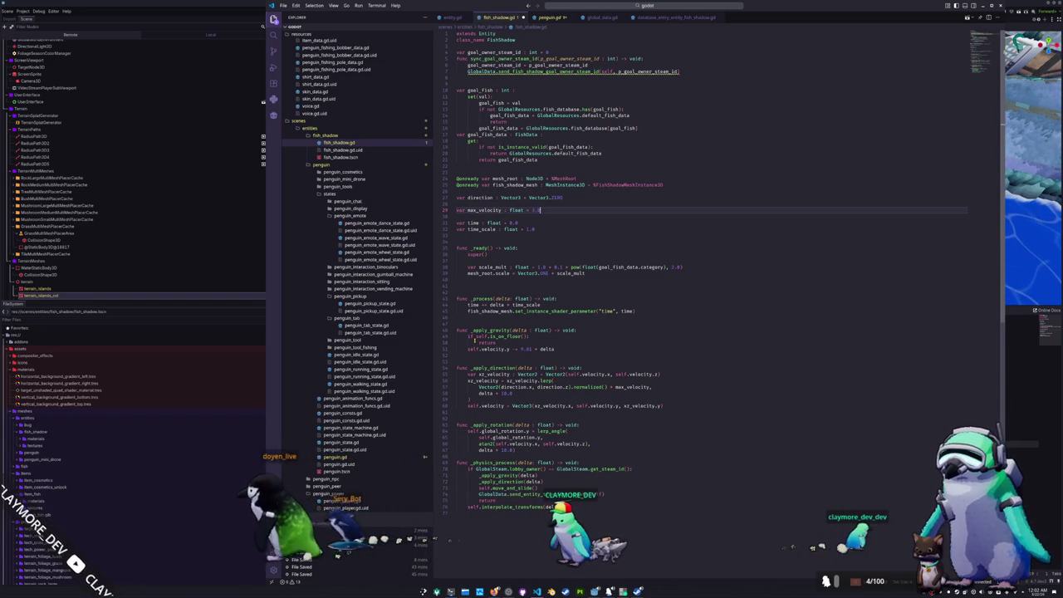
key("Return")
type("var")
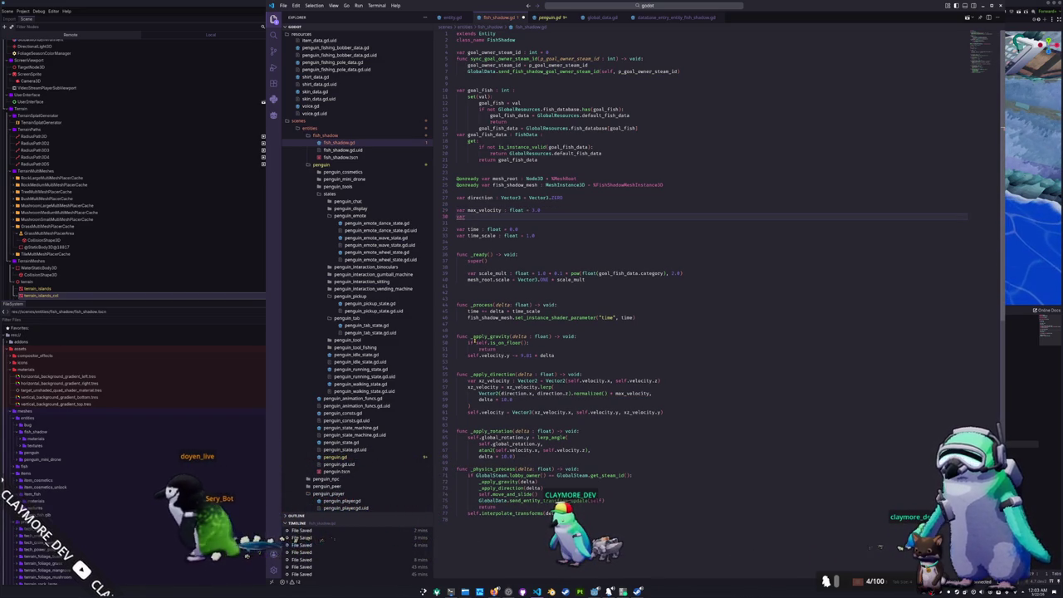
type(" wander_velocity : float = 1.0")
key("Return")
type("var d")
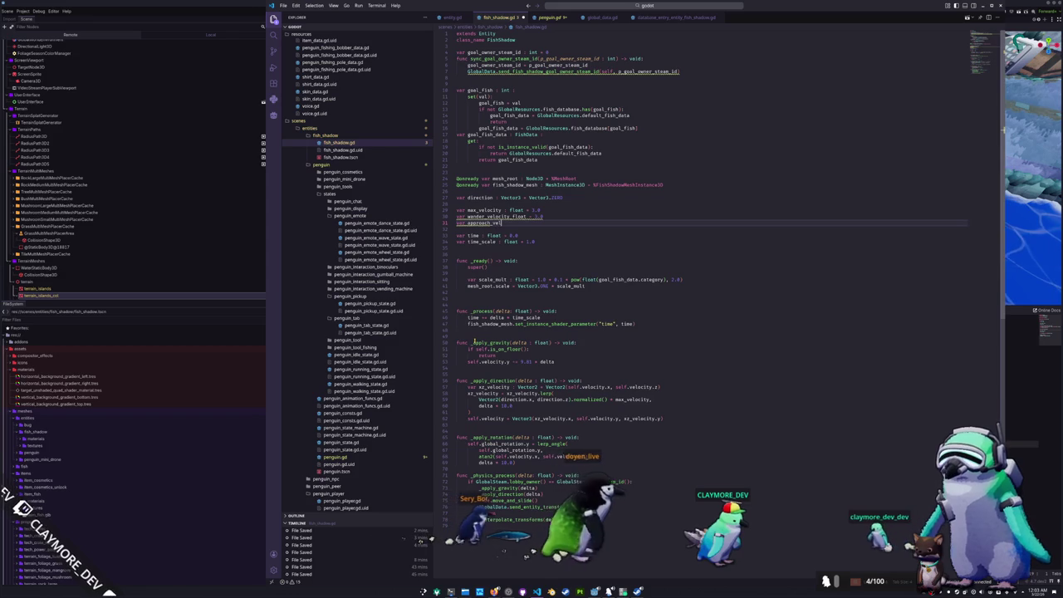
type("5.0")
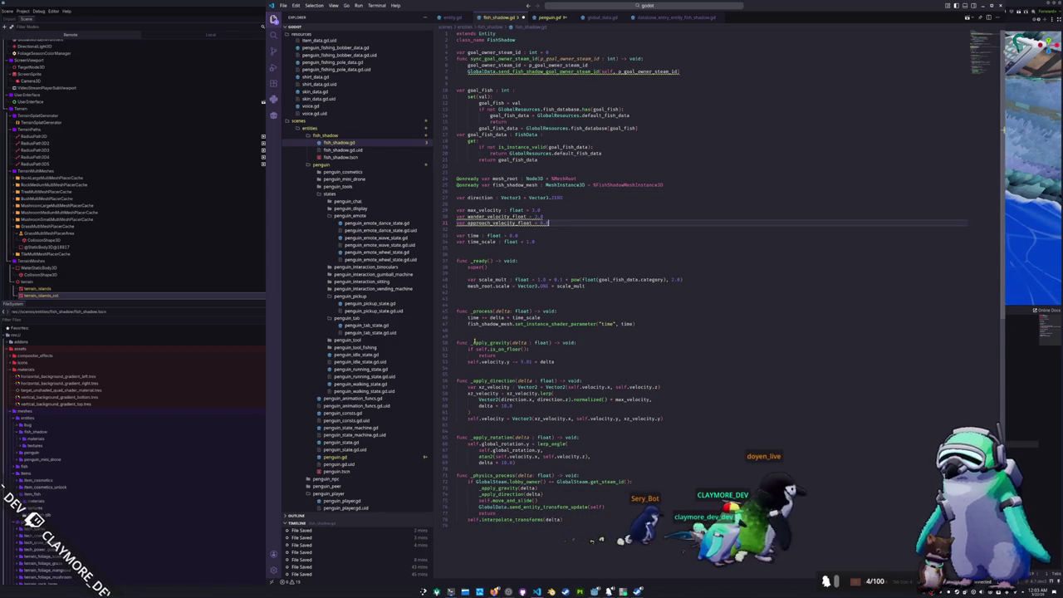
key("shift+Left")
Restore approach_velocity to 1.0 and remove the extra blank lines between functions
key("BackSpace")
key("ctrl+z")
key("Down")
key("Down")
key("Home")
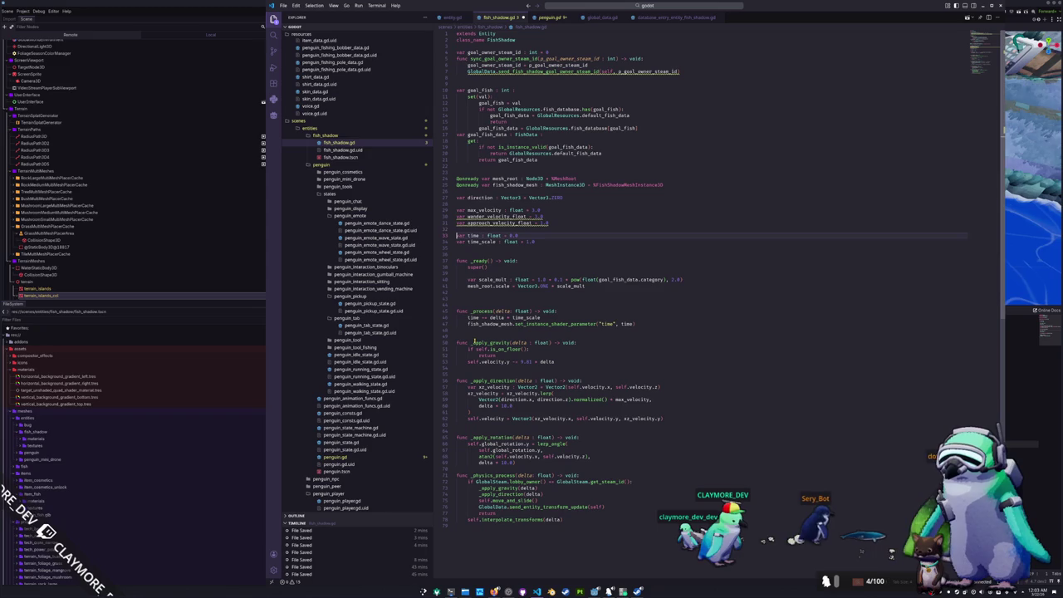
key("Down")
key("Down")
key("Down")
key("BackSpace")
key("Down")
key("Down")
key("Down")
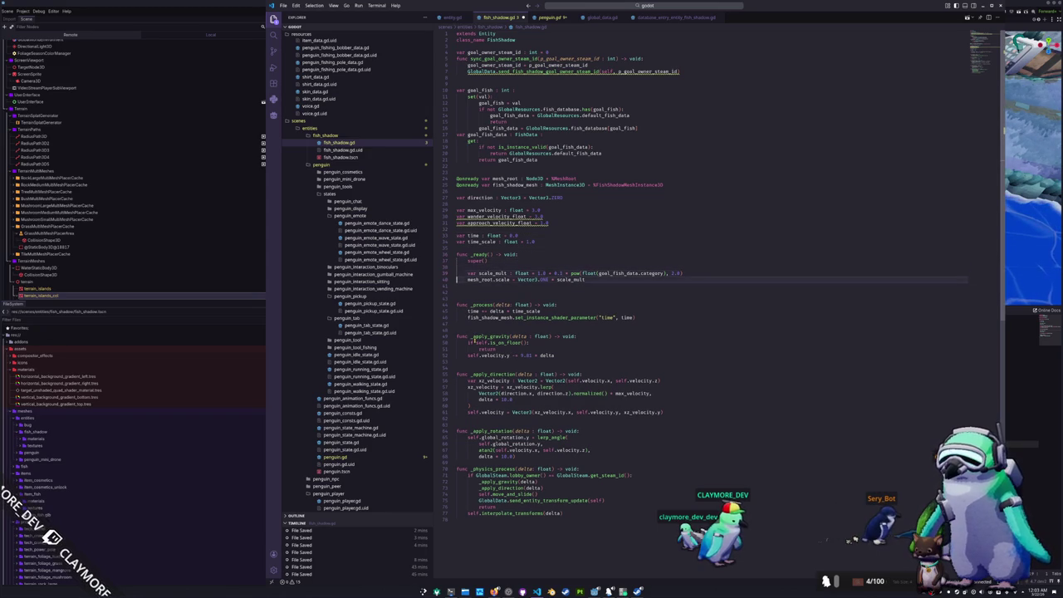
key("BackSpace")
key("BackSpace")
key("Down")
key("Down")
key("Down")
Start a set_wander_velocity() -> void function above _apply_gravity
key("Up")
key("Up")
key("Up")
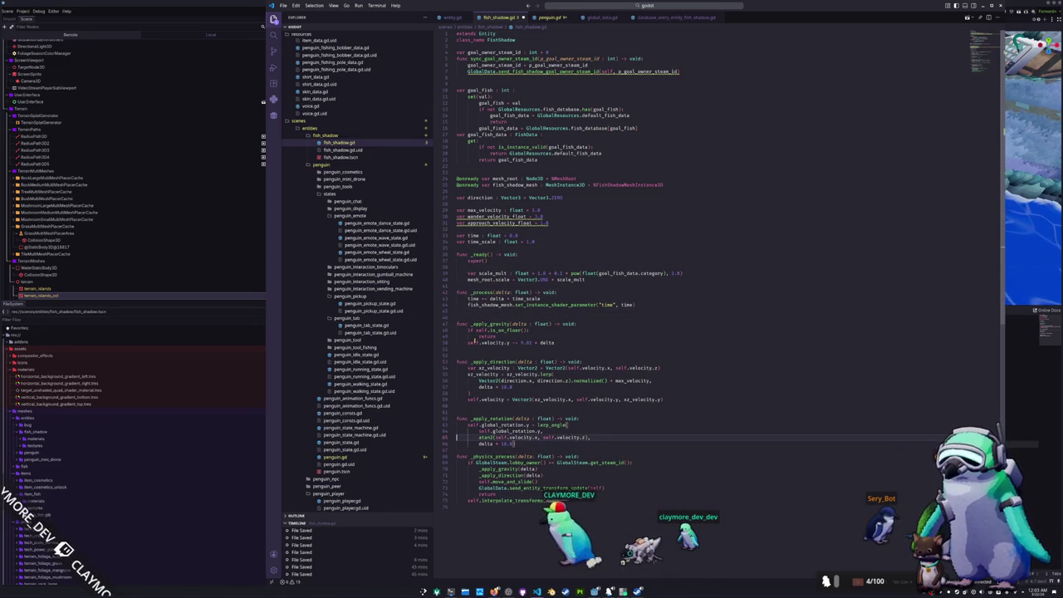
key("Return")
key("Return")
key("Up")
key("Up")
type("func se")
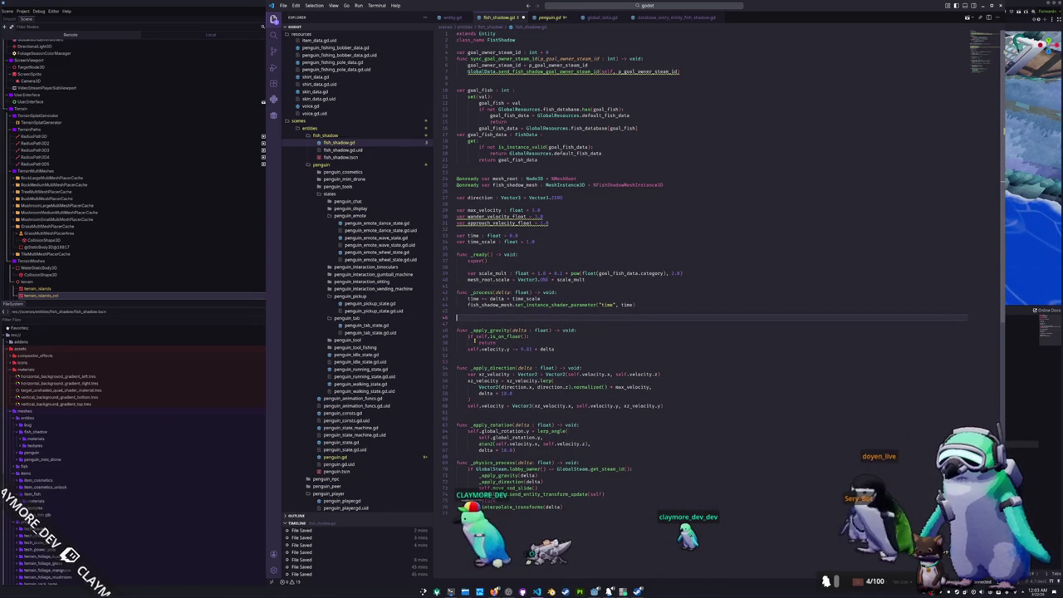
type("t_wander_velocity() -> void:")
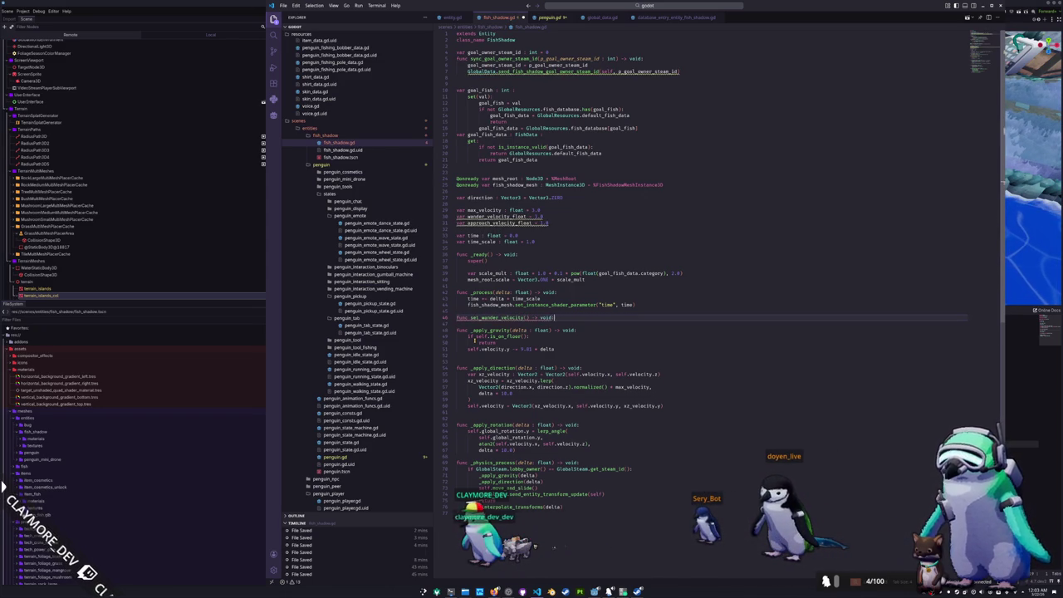
key("Return")
type("se")
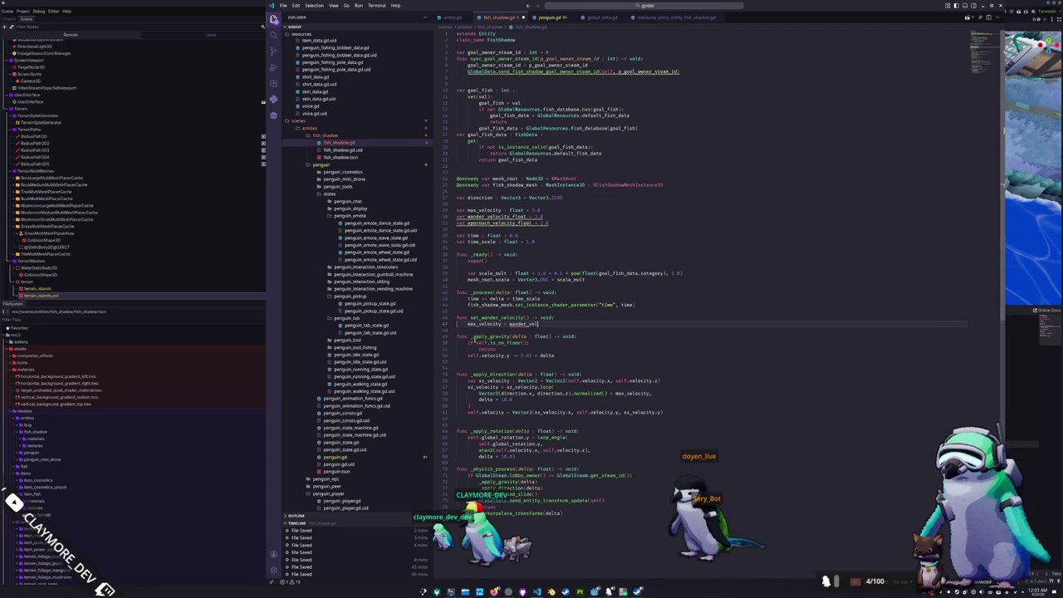
Make the function body assign wander_velocity to both max_velocity and time_scale
key("Up")
key("Up")
key("Up")
key("Up")
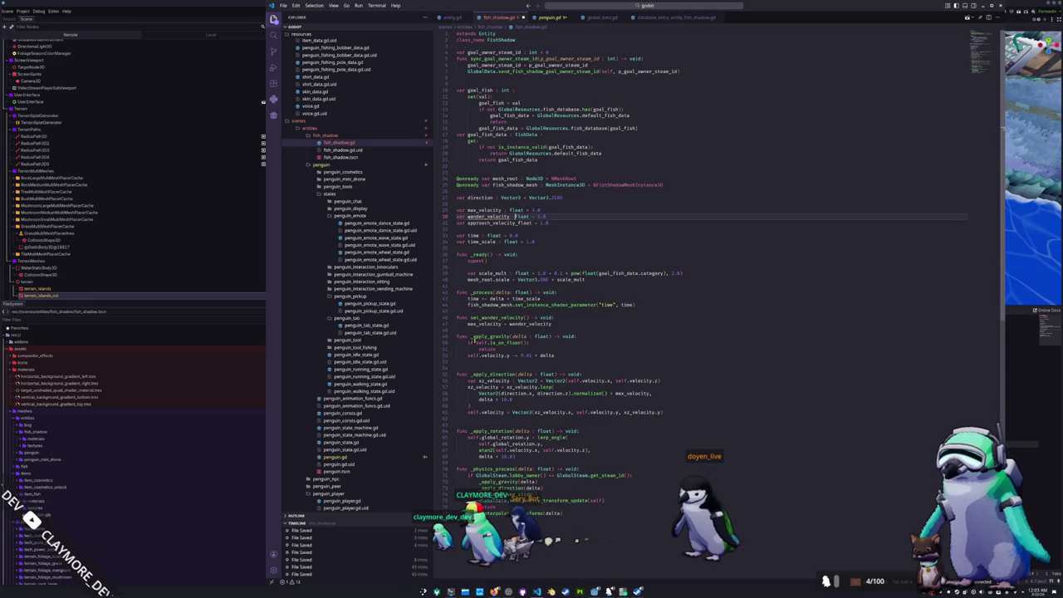
key("Down")
key("Down")
key("Down")
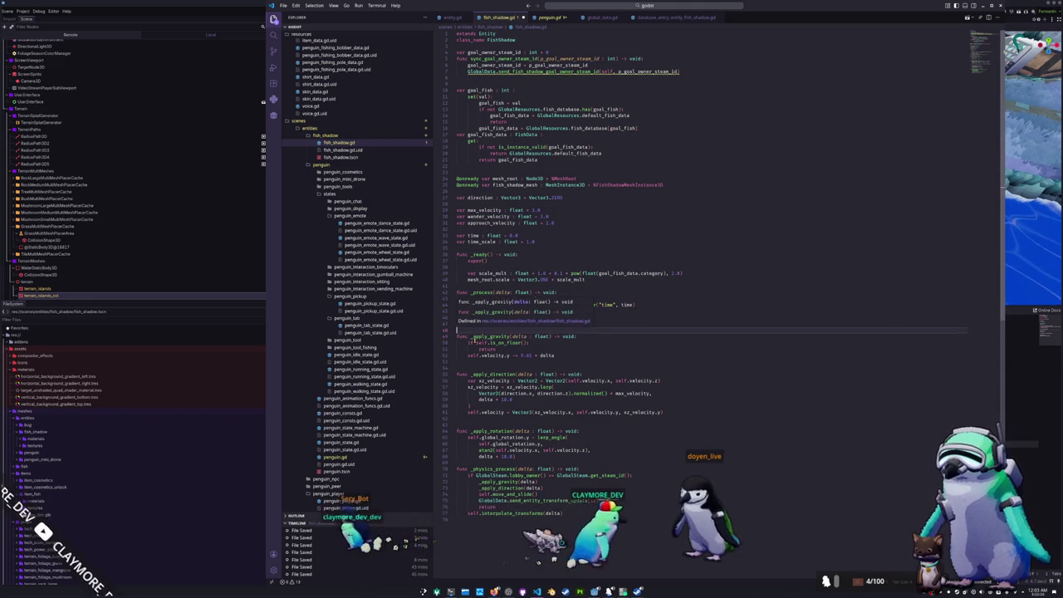
key("Return")
key("Tab")
type("time_scale = 1.0")
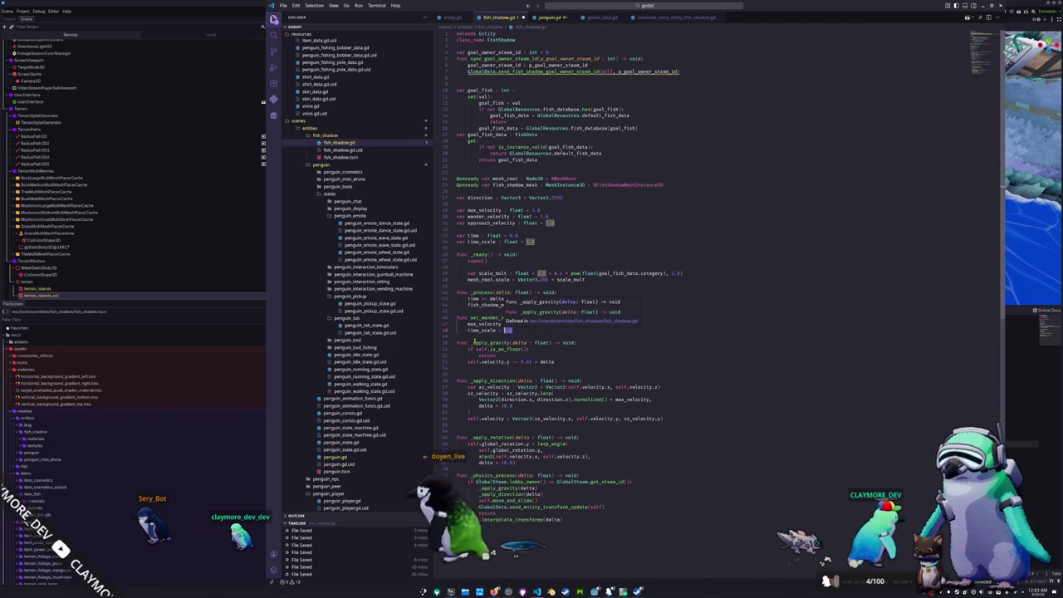
key("Escape")
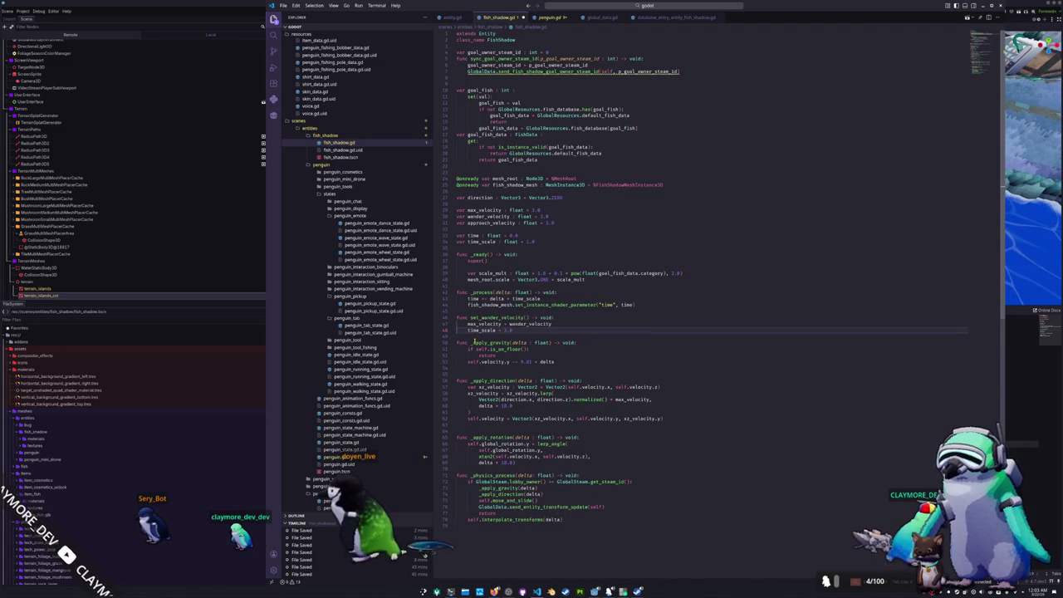
key("Return")
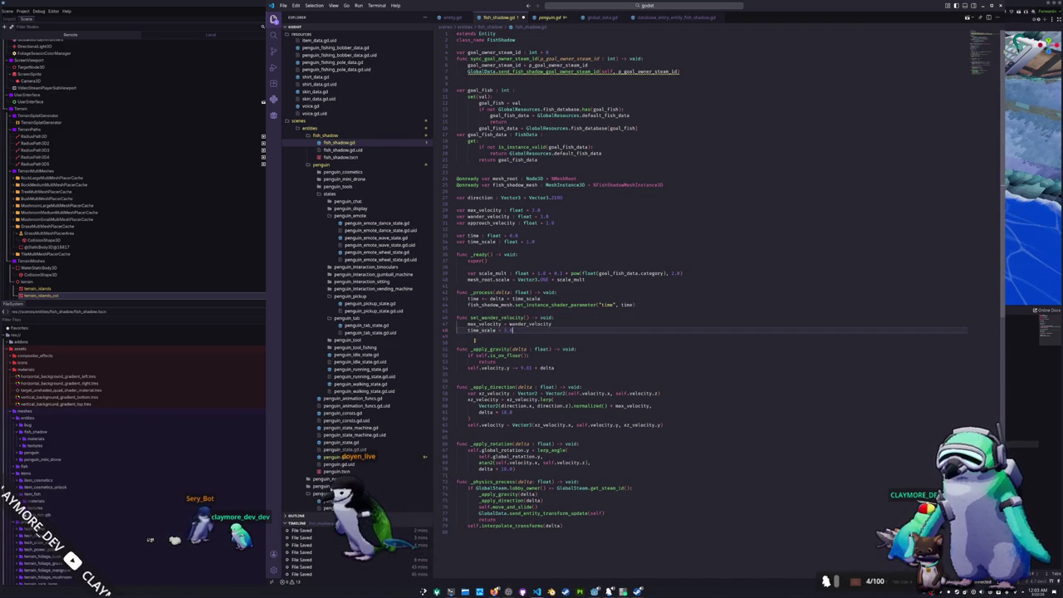
type("wander")
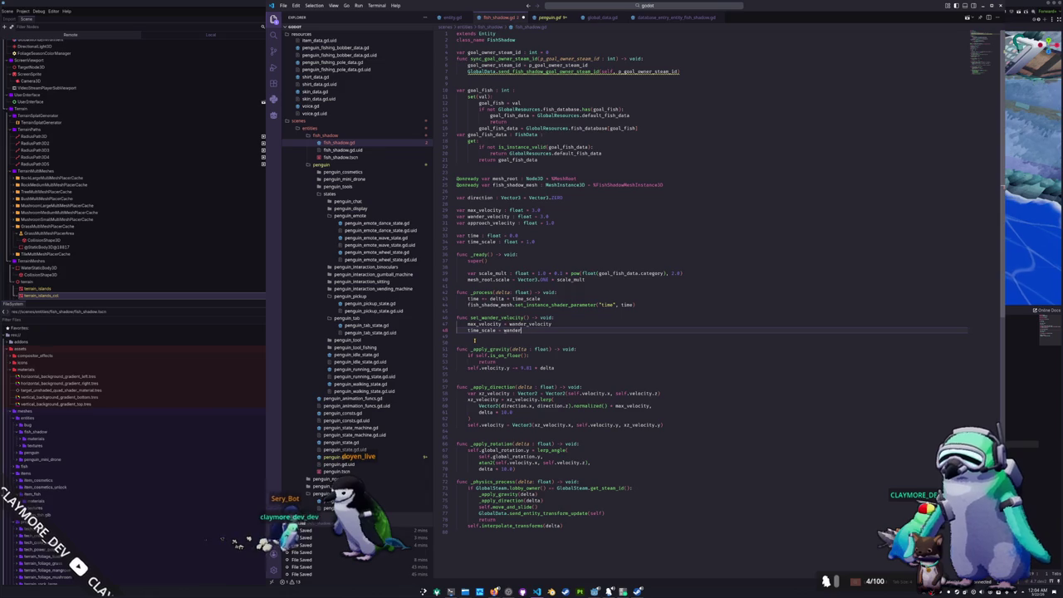
key("Down")
key("shift+Up")
key("shift+Up")
key("shift+Up")
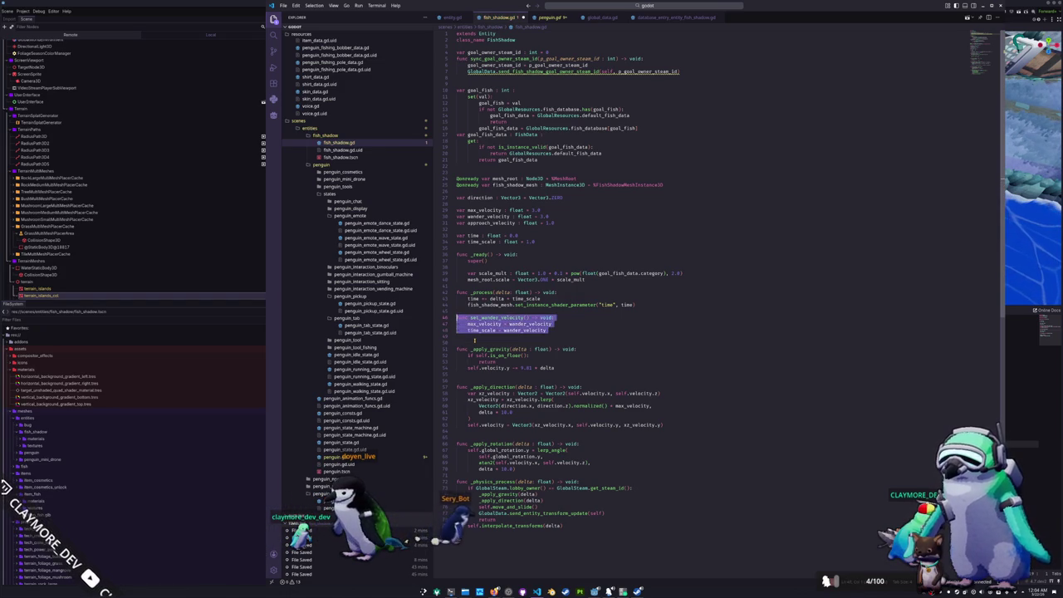
Duplicate set_wander_velocity and rename every 'wander' in the copy to 'approach'
key("ctrl+c")
key("Right")
key("Return")
key("ctrl+v")
key("Up")
key("Up")
key("Up")
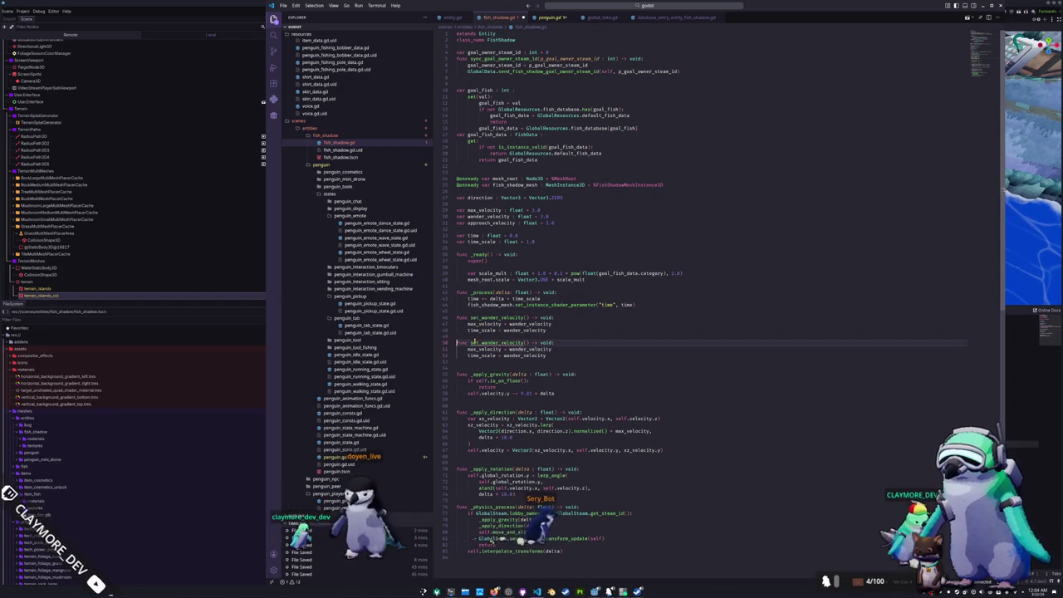
key("ctrl+d")
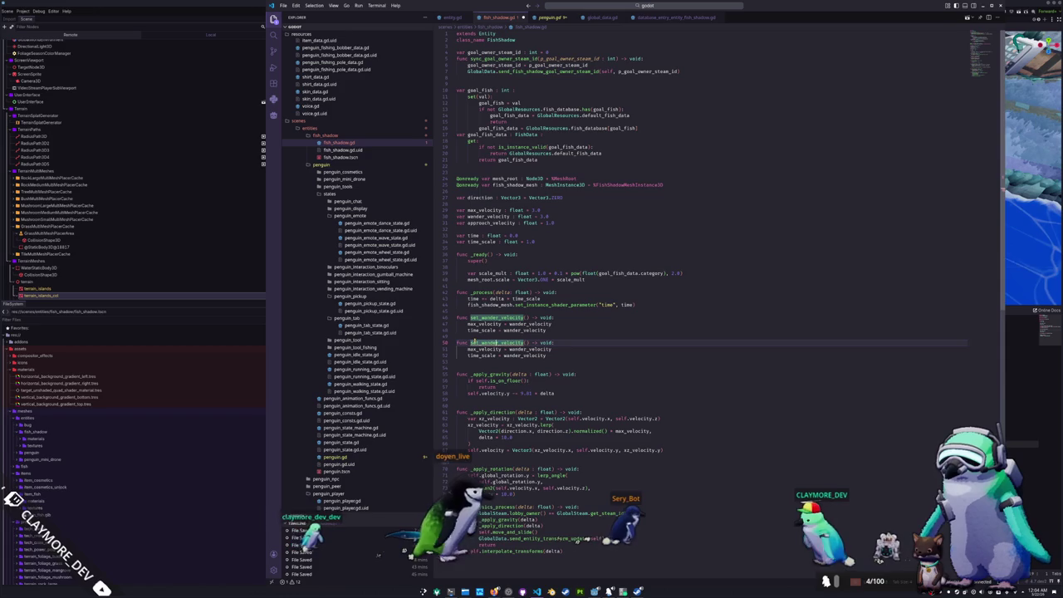
key("ctrl+d")
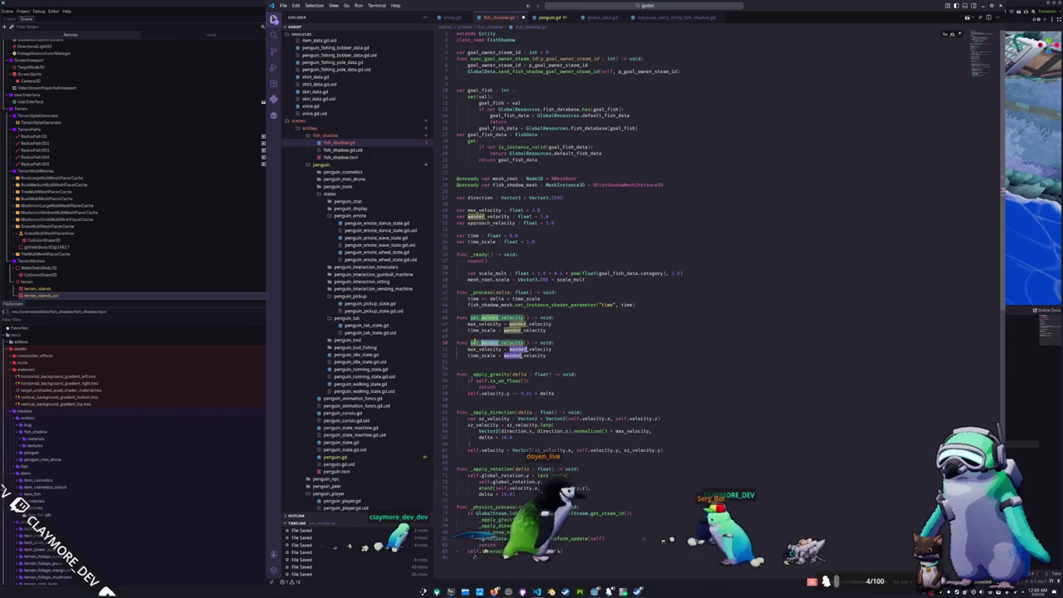
type("approach")
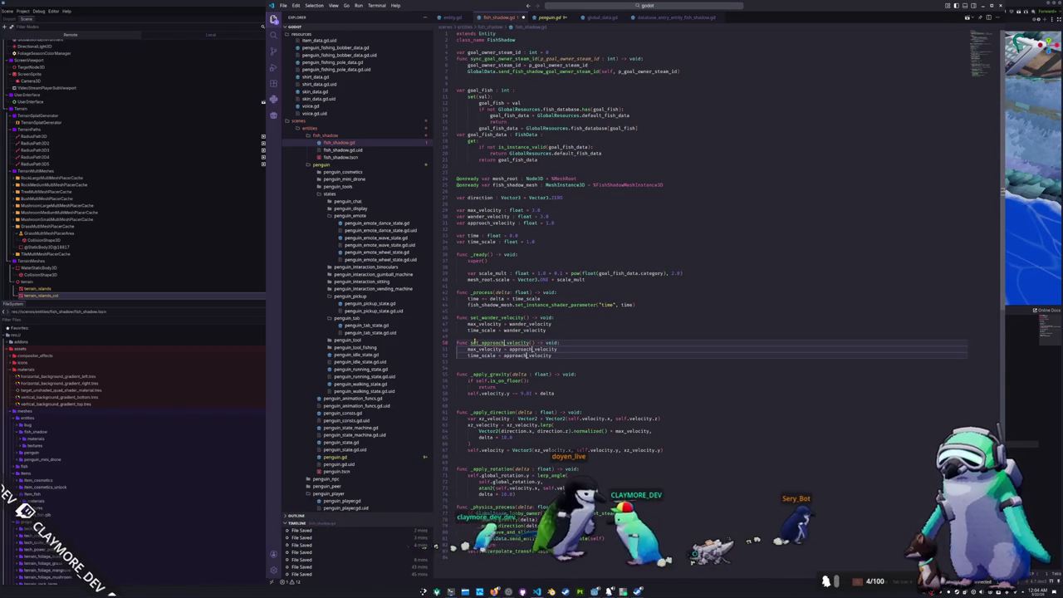
double_click(474, 342)
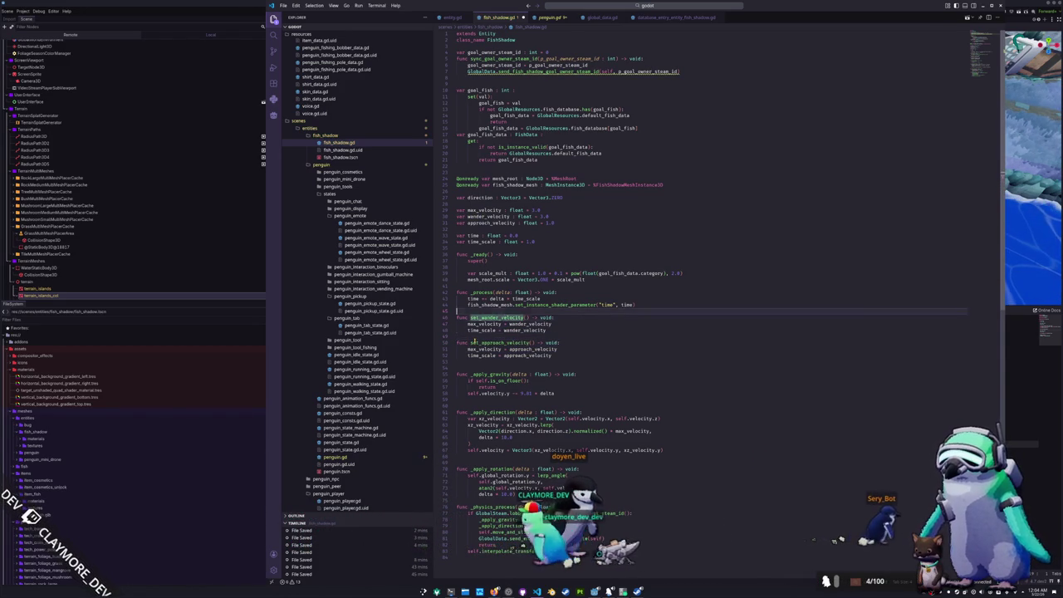
Fix the blank lines around set_approach_velocity, _apply_direction and _apply_rotation
key("Return")
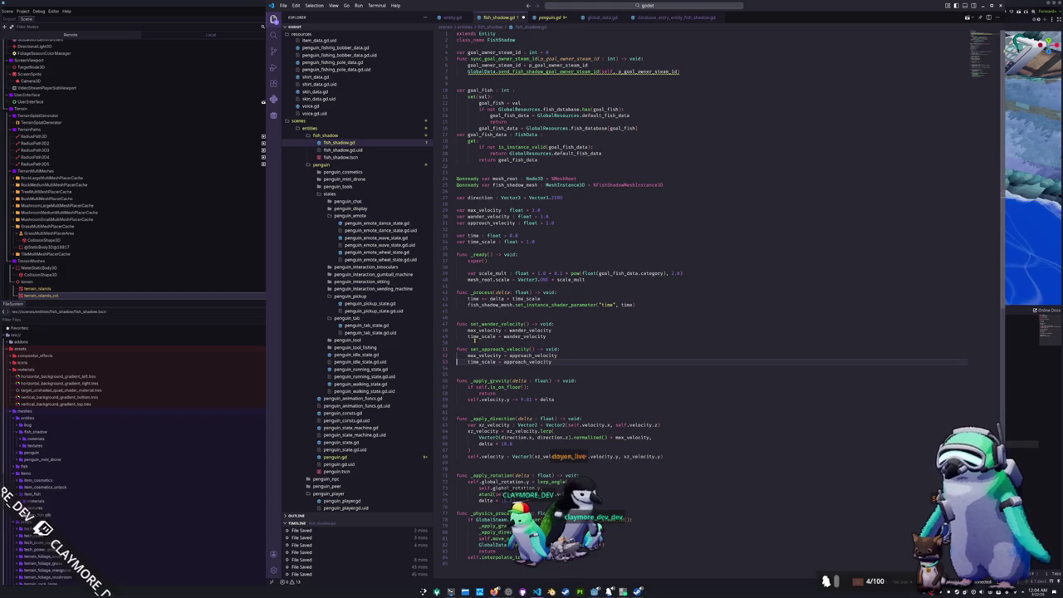
key("BackSpace")
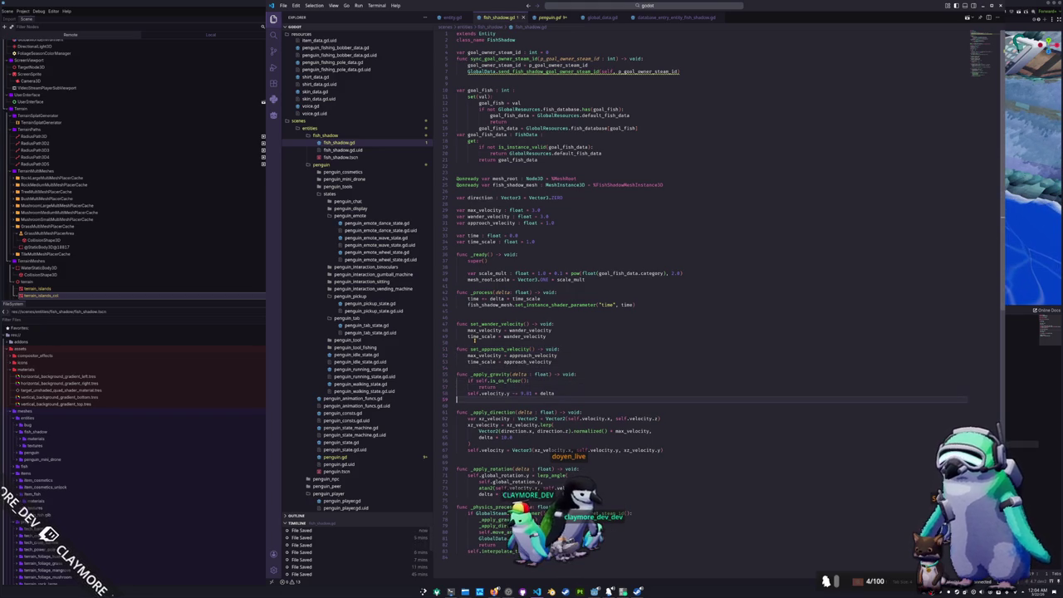
key("Delete")
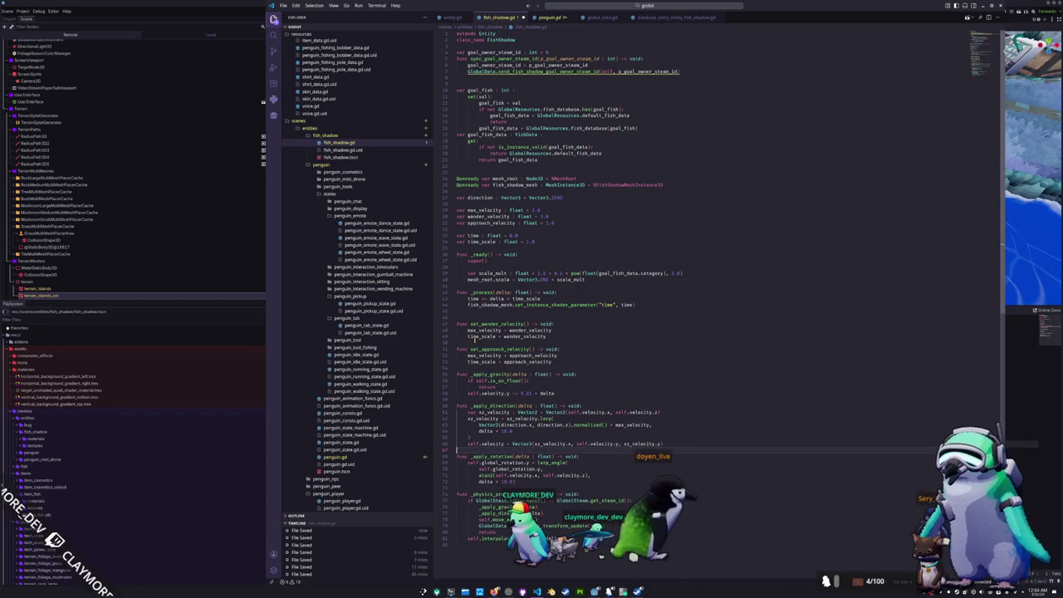
key("Down")
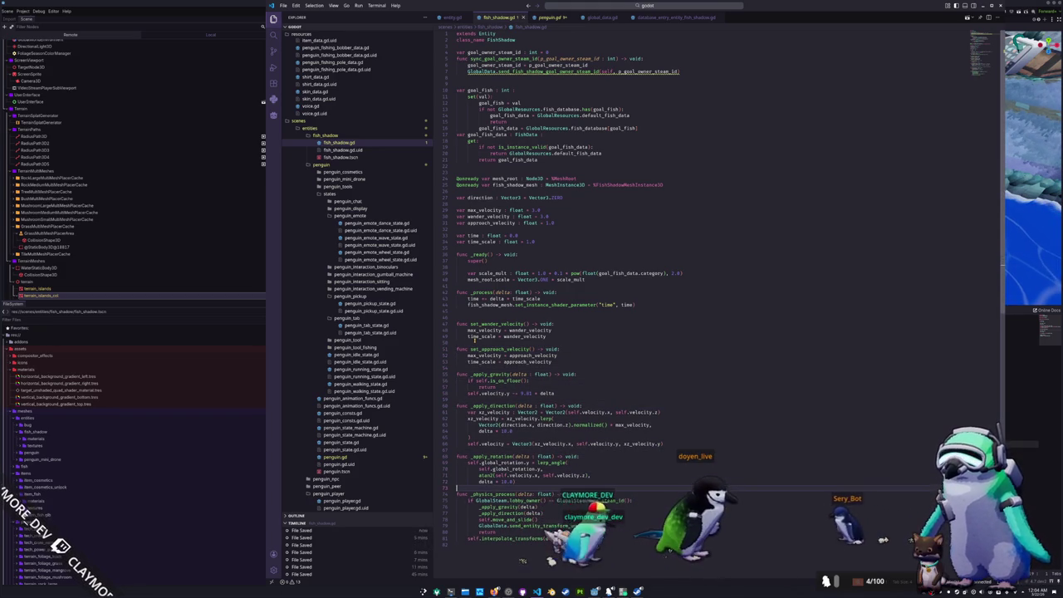
key("ctrl+z")
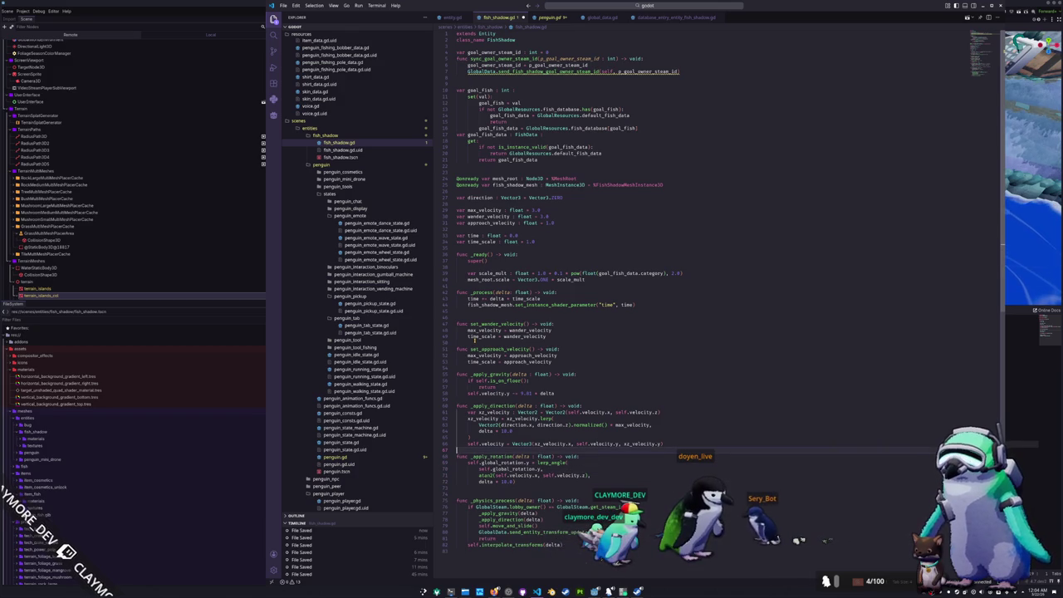
key("Return")
key("Down")
key("Down")
key("Down")
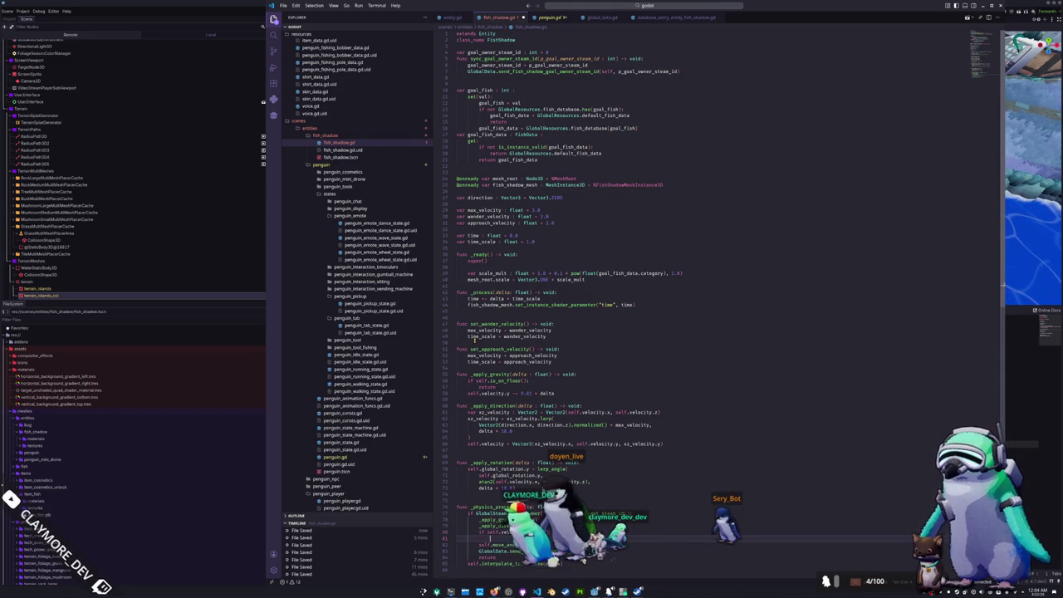
Compare against penguin.gd's length_squared() > 0.01 velocity check and return to fish_shadow.gd
scroll(475, 338, "down", 1)
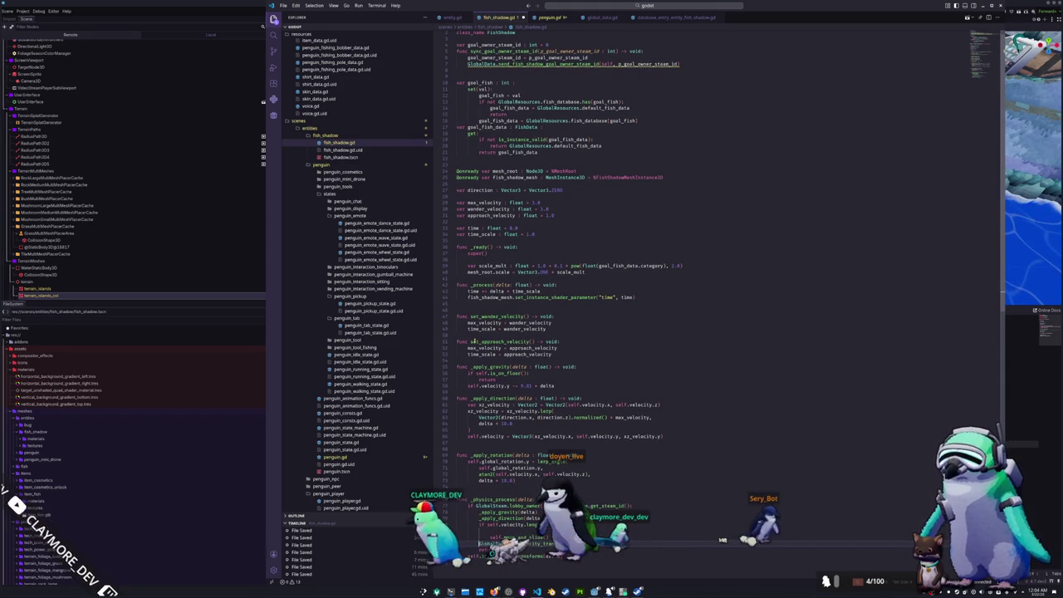
scroll(474, 342, "down", 1)
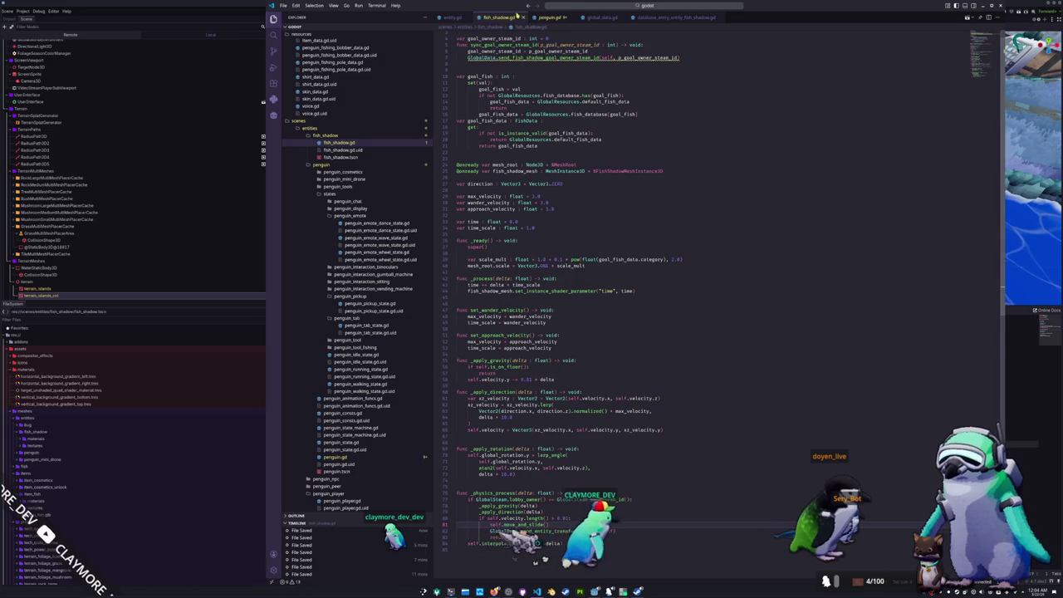
left_click(563, 17)
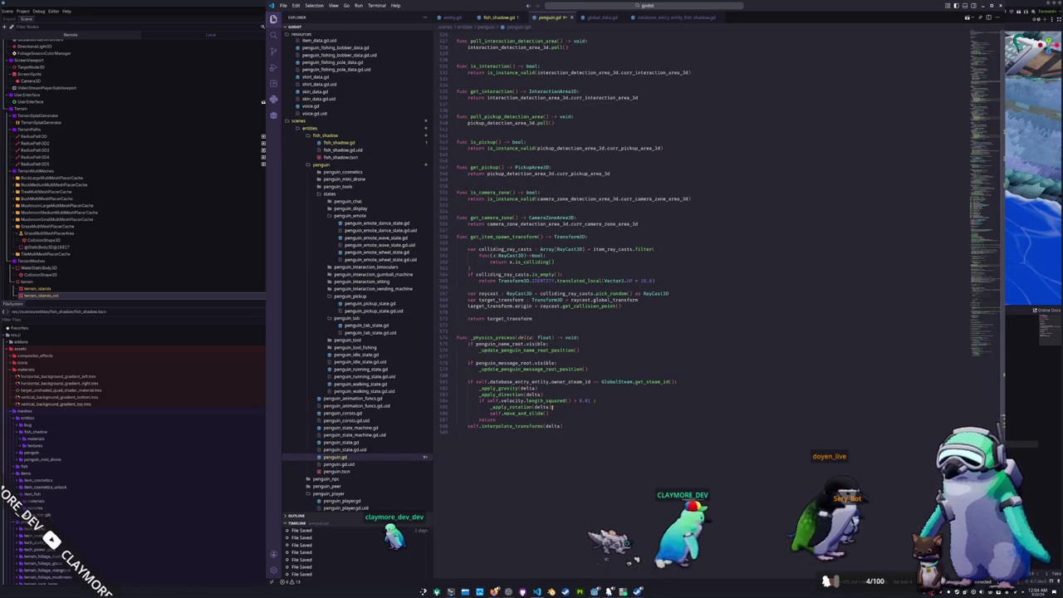
left_click_drag(523, 400, 596, 400)
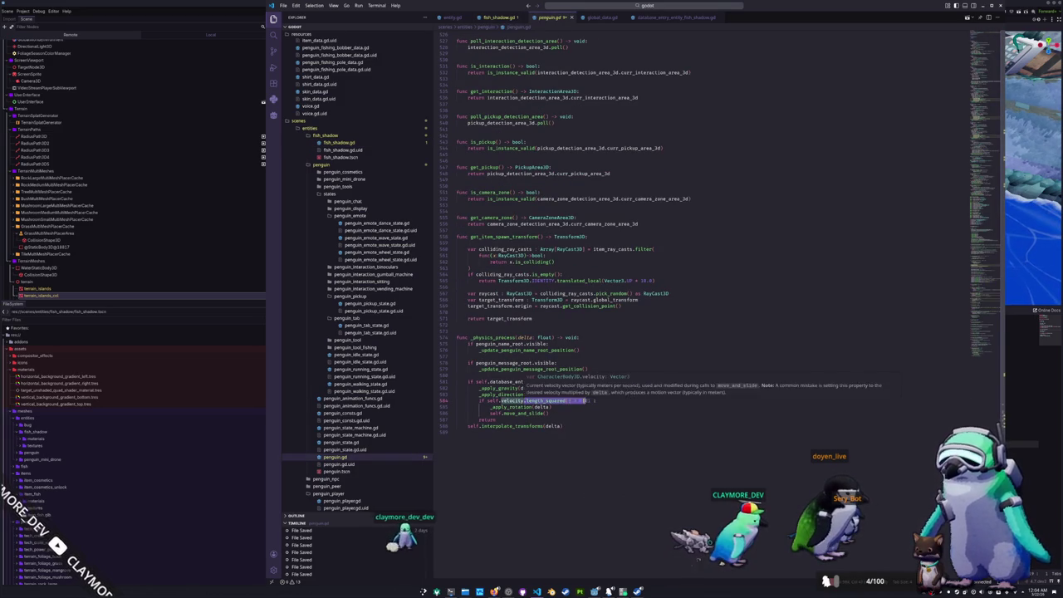
left_click(503, 17)
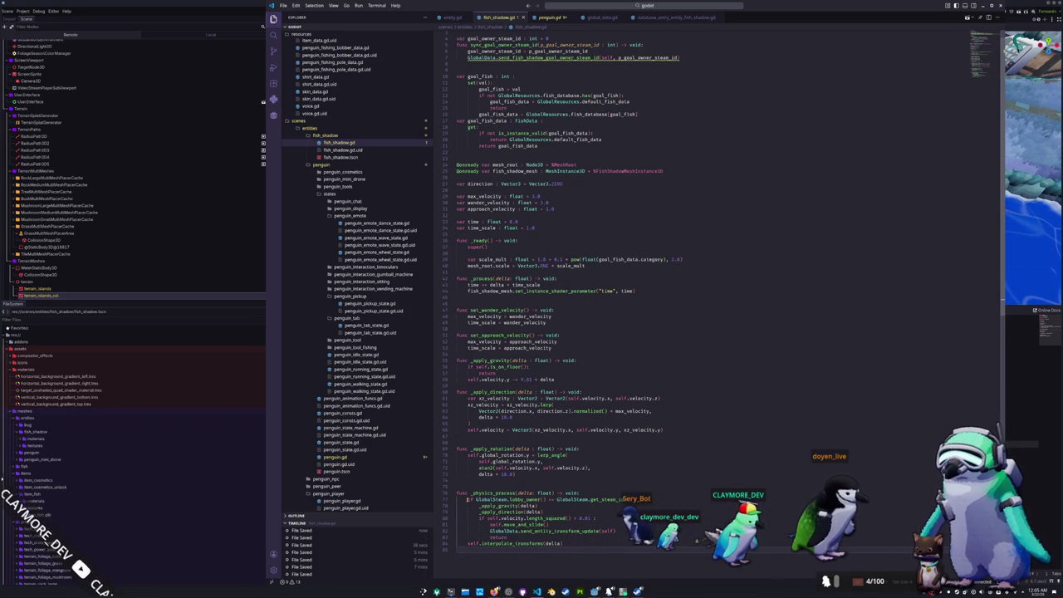
scroll(467, 499, "up", 1)
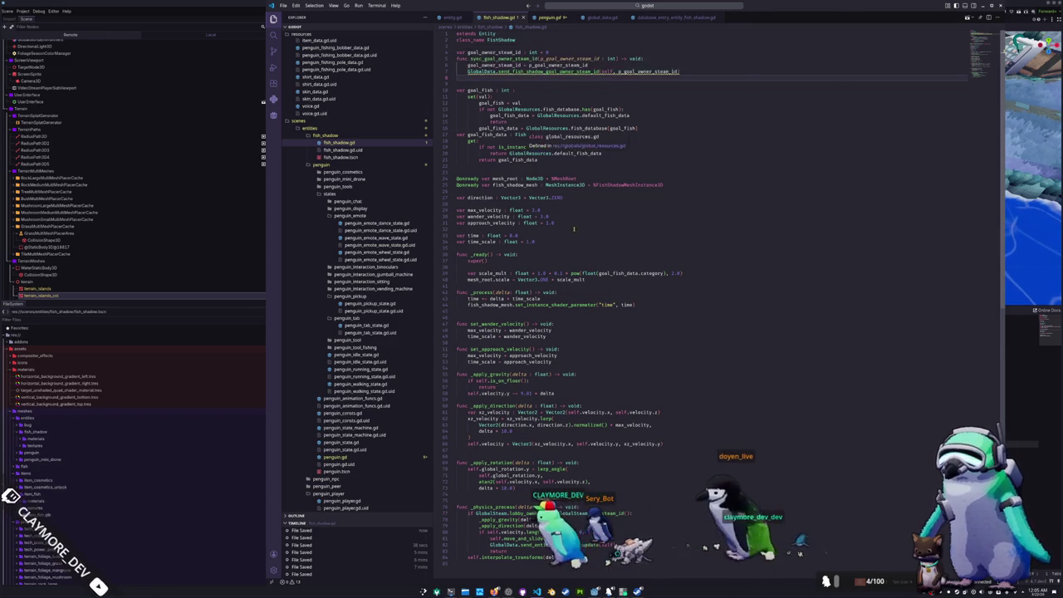
scroll(515, 369, "down", 5)
Add blank lines after _apply_gravity, set_wander_velocity, mesh_root.scale and time_scale, then return to Godot
left_click_drag(555, 310, 493, 313)
key("End")
key("Return")
key("Up")
key("Up")
key("Up")
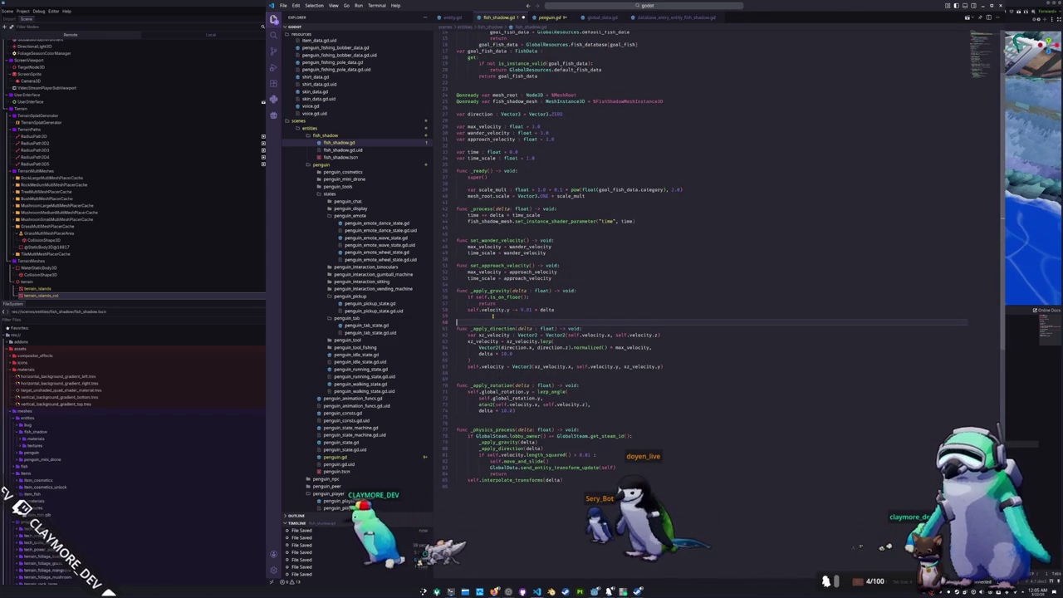
key("Up")
key("Up")
key("Up")
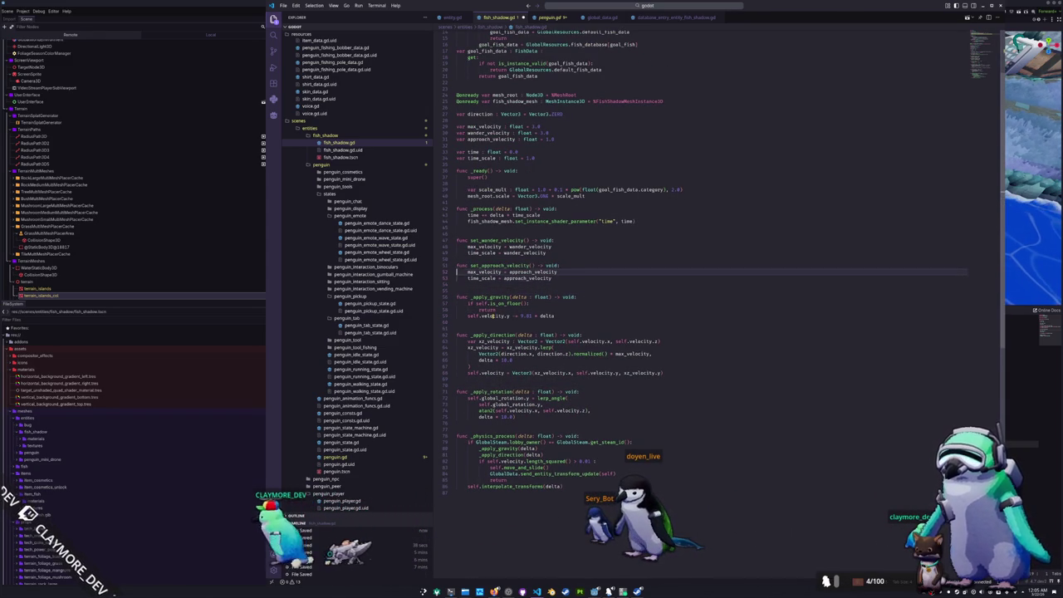
key("Return")
key("Up")
key("Up")
key("Up")
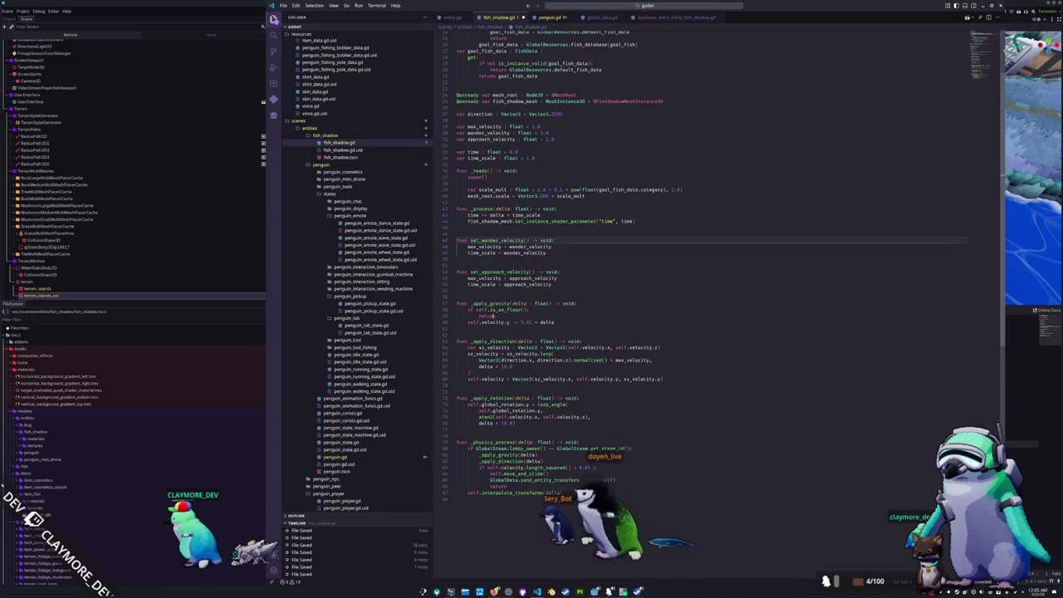
key("Return")
key("Up")
key("Up")
key("Up")
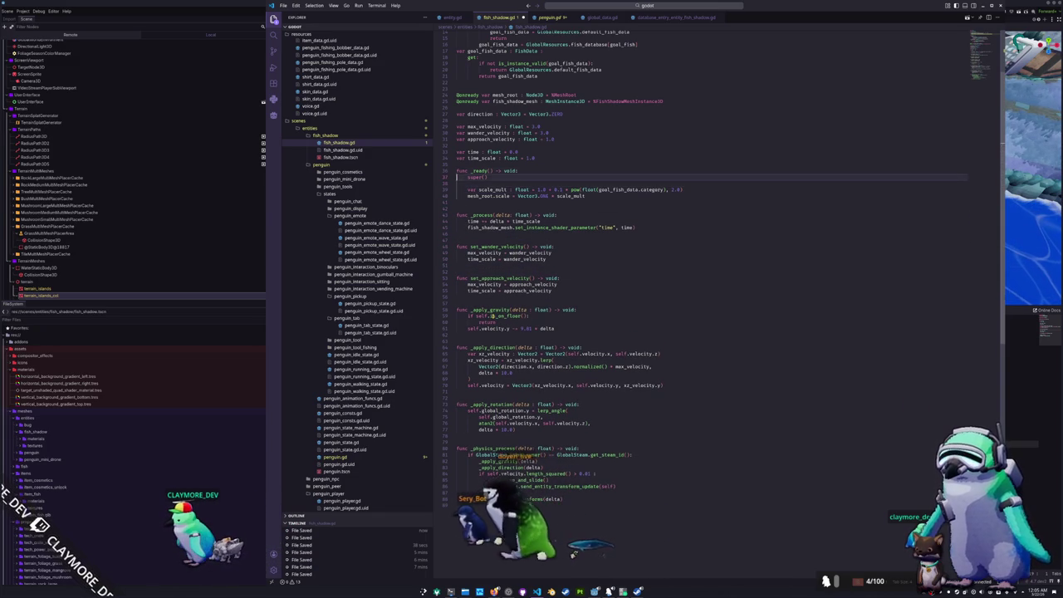
key("Return")
key("alt+Tab")
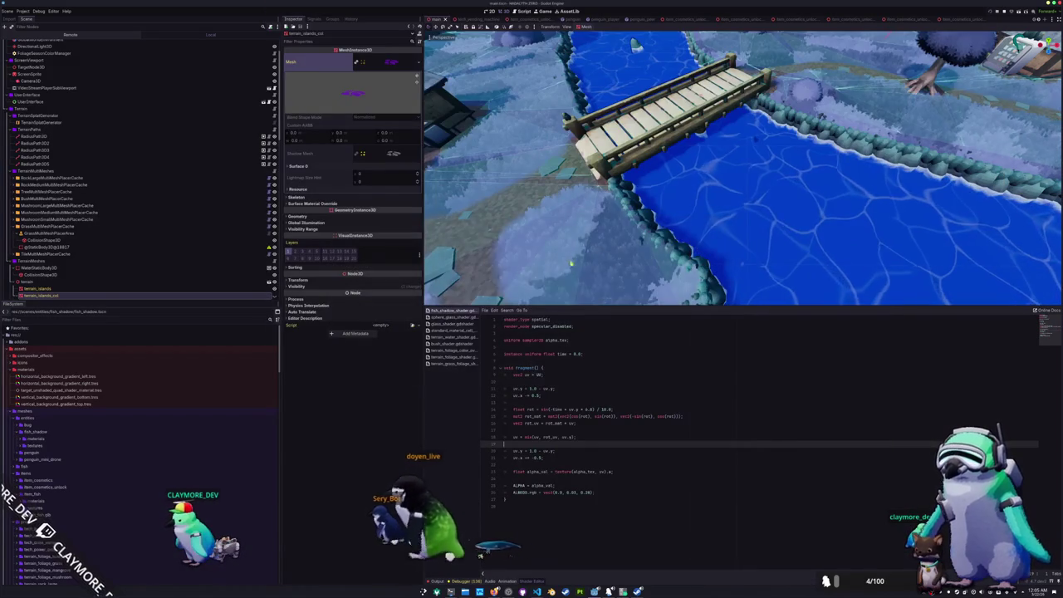
Set the CollisionShape3D's Position Y to 0.25 (after trying 0.125) and check it in the viewport
key("ctrl+shift+Tab")
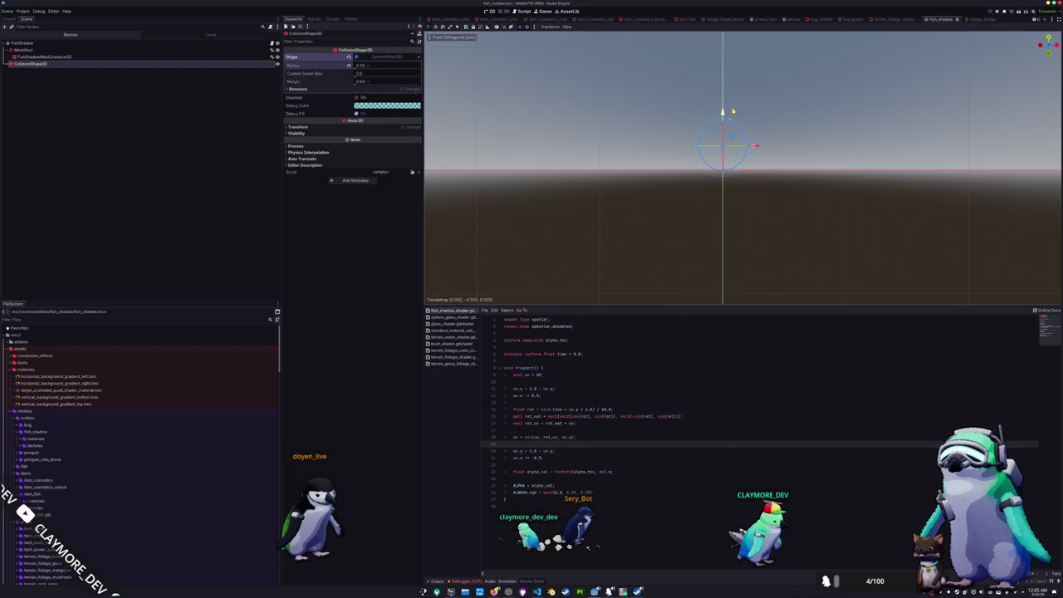
left_click(297, 126)
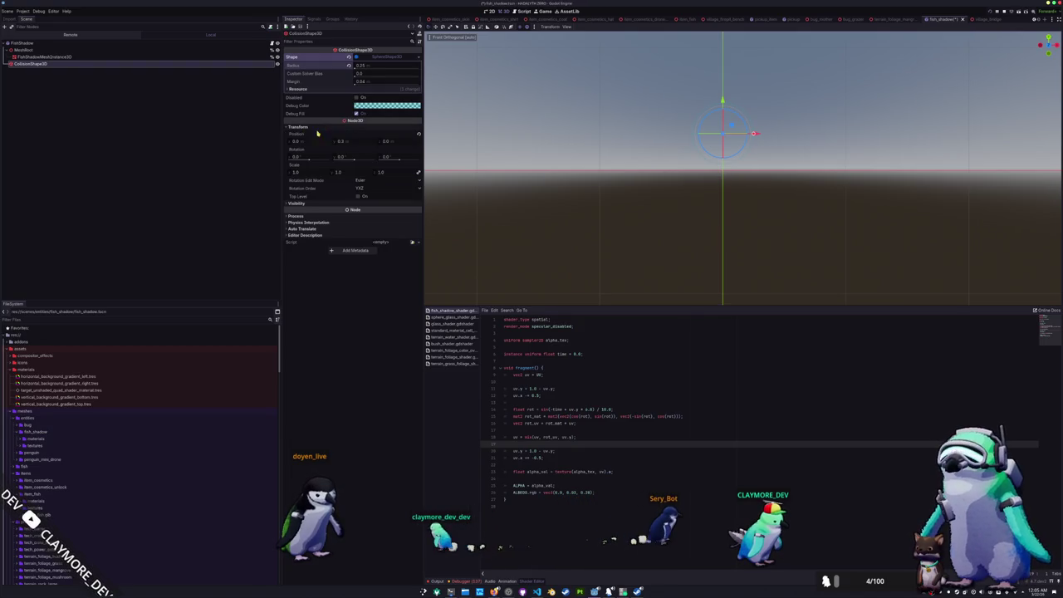
type("0.125")
key("Return")
left_click(355, 147)
type("0")
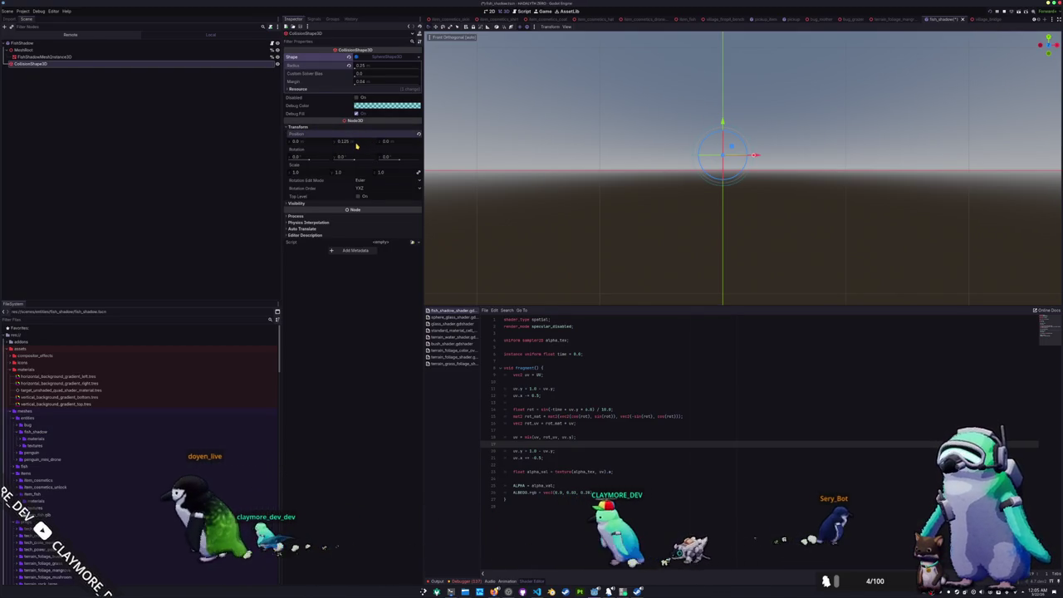
type(".25")
key("Return")
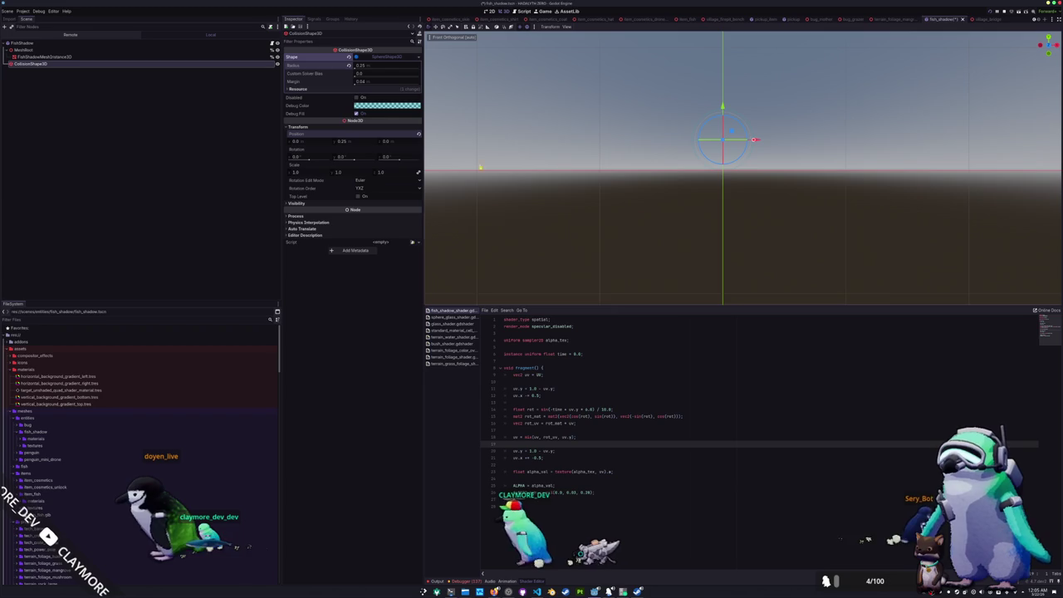
mouse_move(602, 158)
left_mouse_down()
mouse_move(610, 188)
mouse_move(486, 164)
left_mouse_up()
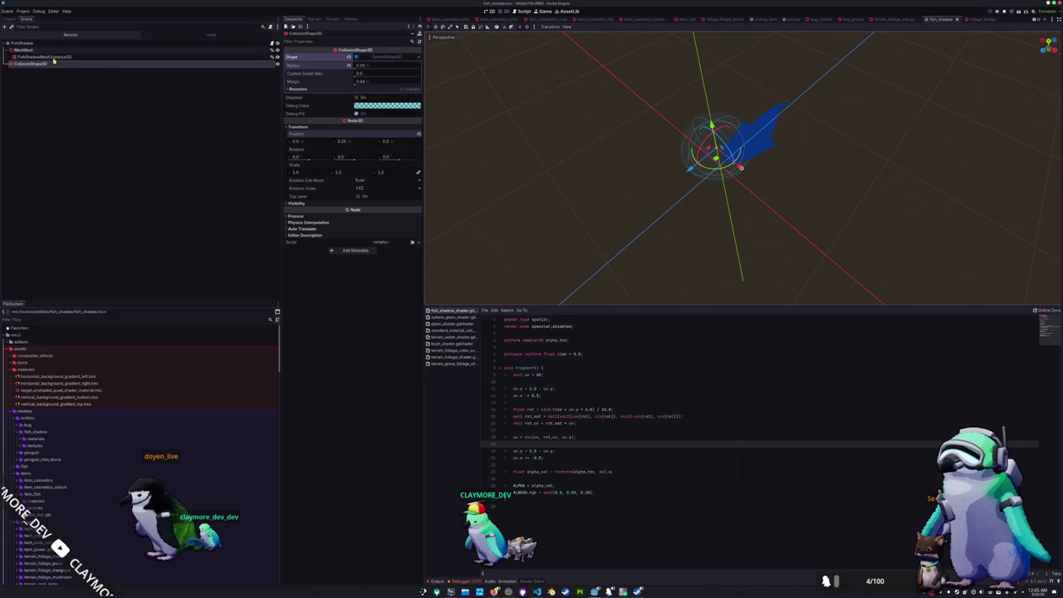
left_click(33, 42)
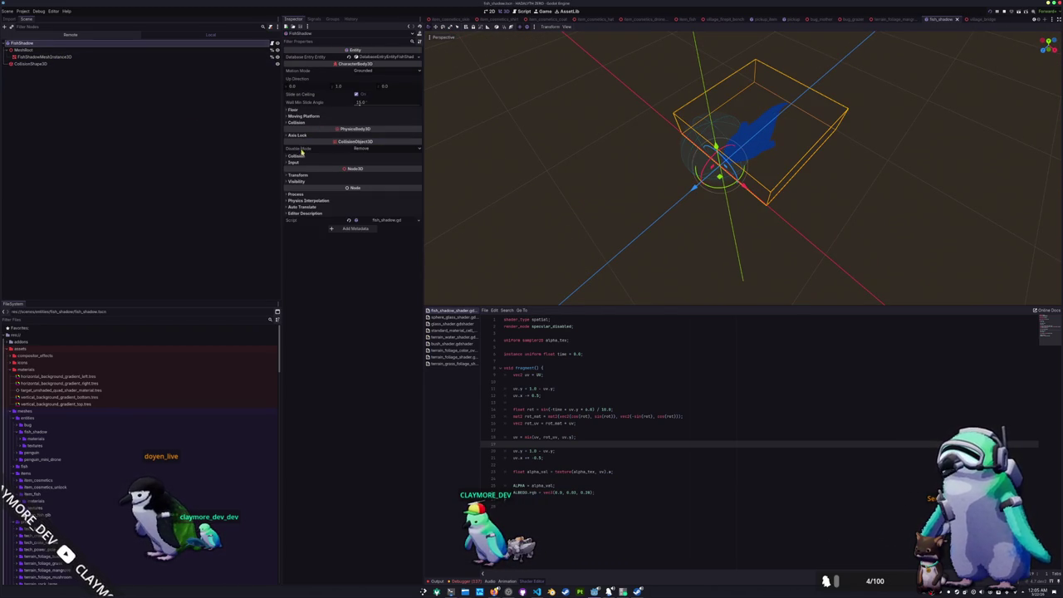
Turn off collision layer 1 for FishShadow and name physics layer 3 FishShadow
left_click(297, 156)
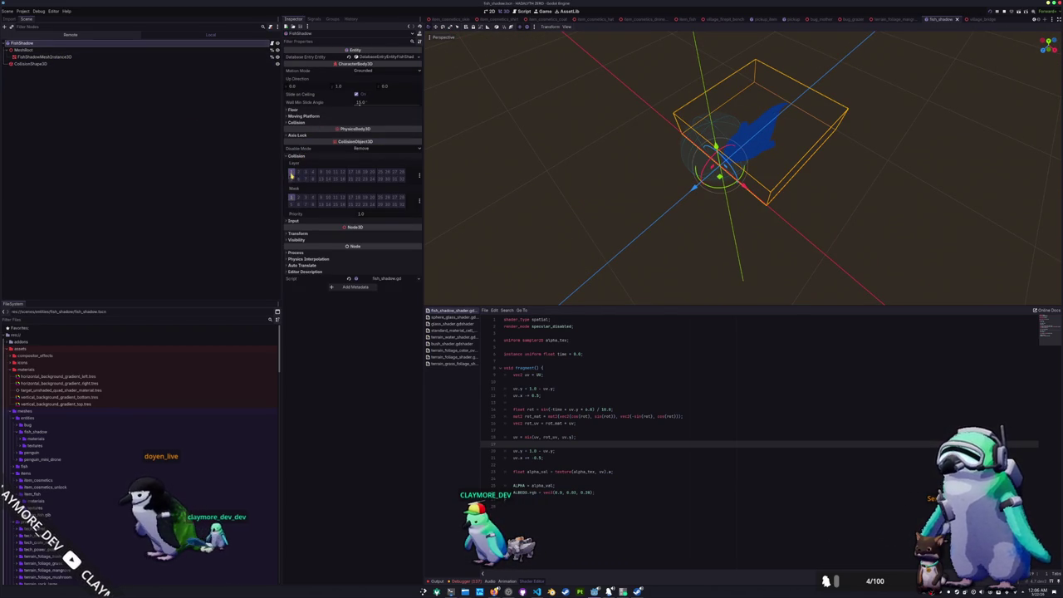
left_click(291, 172)
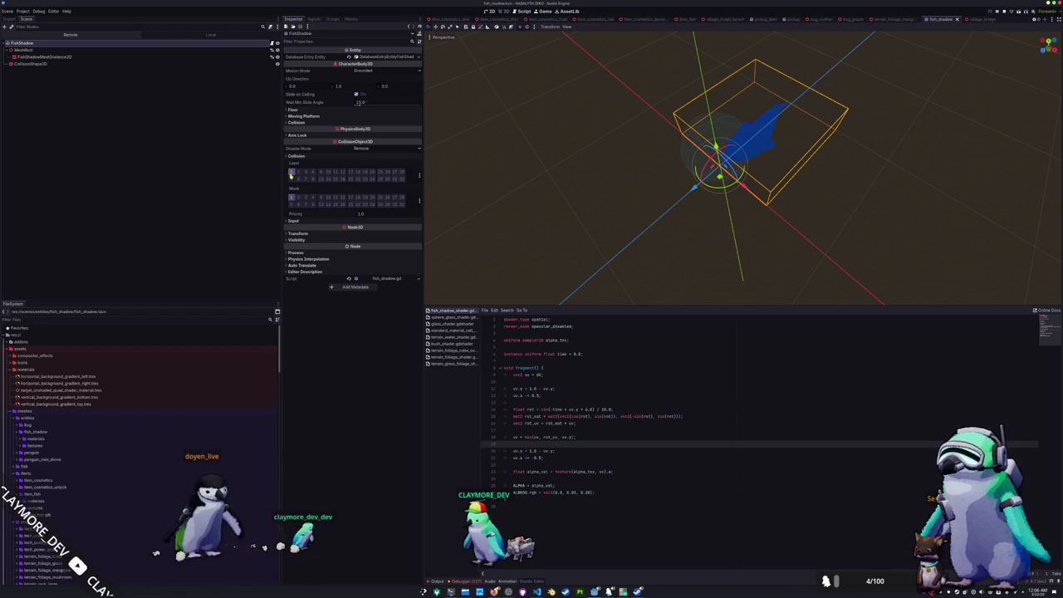
left_click(420, 175)
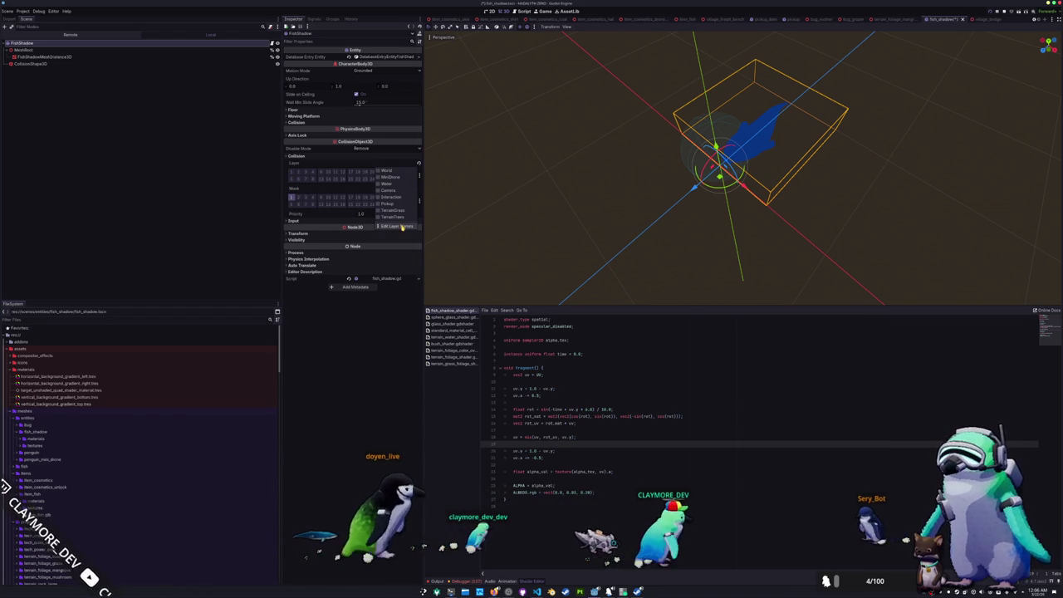
left_click(208, 228)
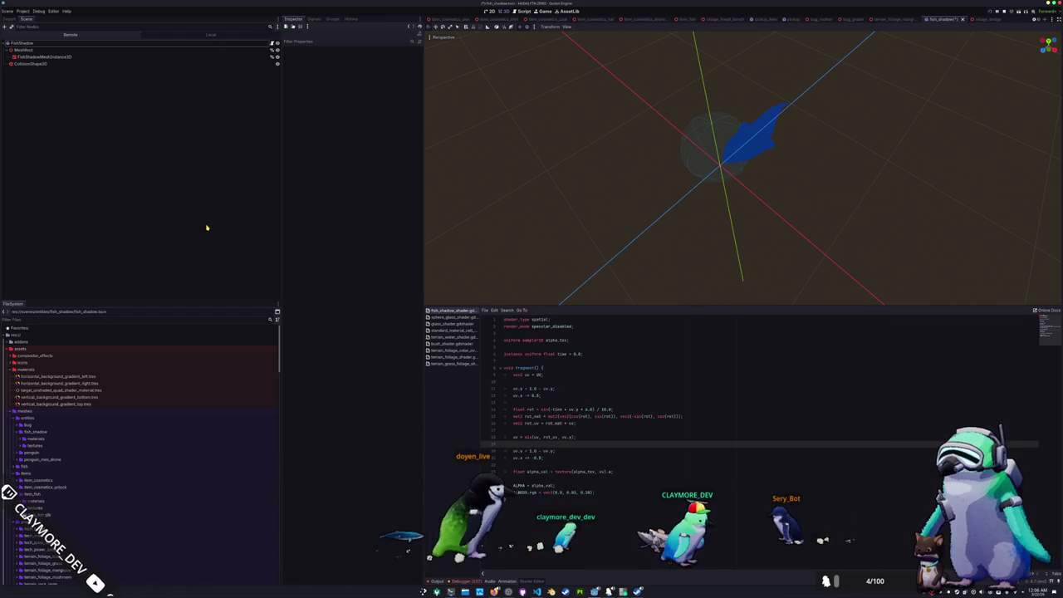
left_click(117, 42)
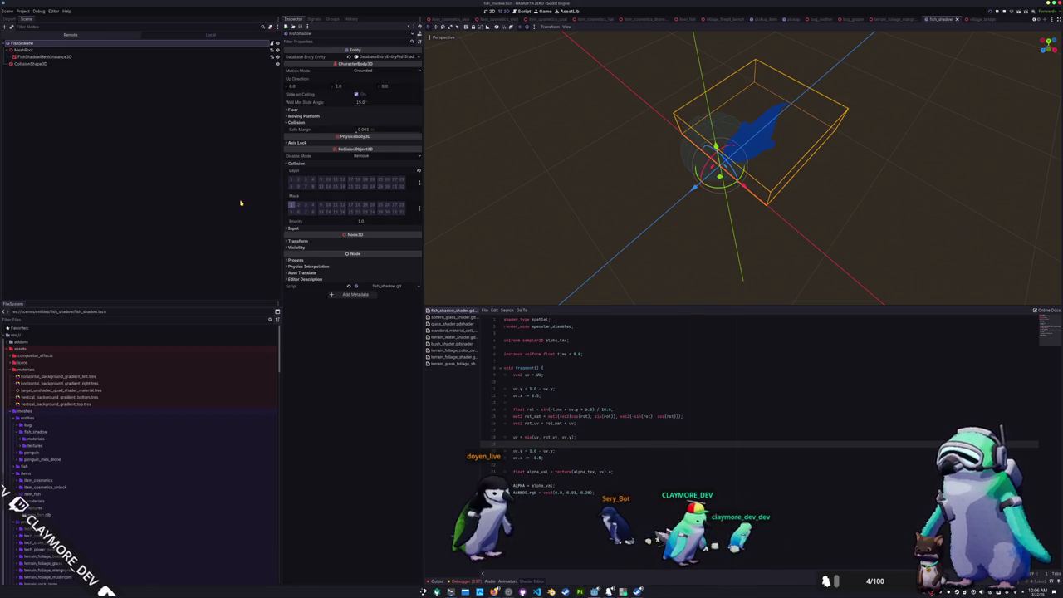
left_click(419, 184)
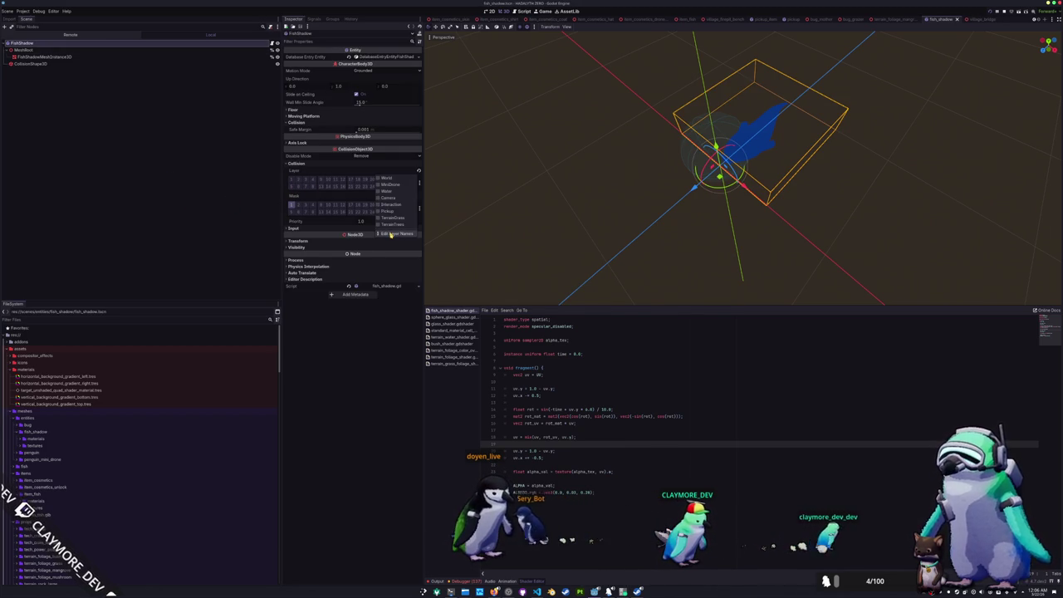
left_click(391, 235)
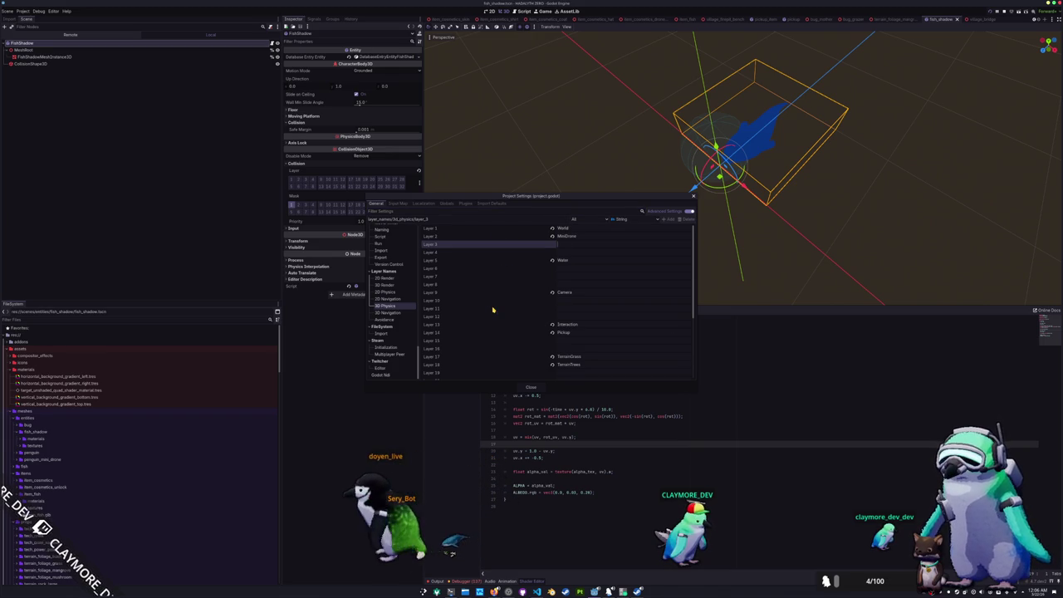
type("FishShad")
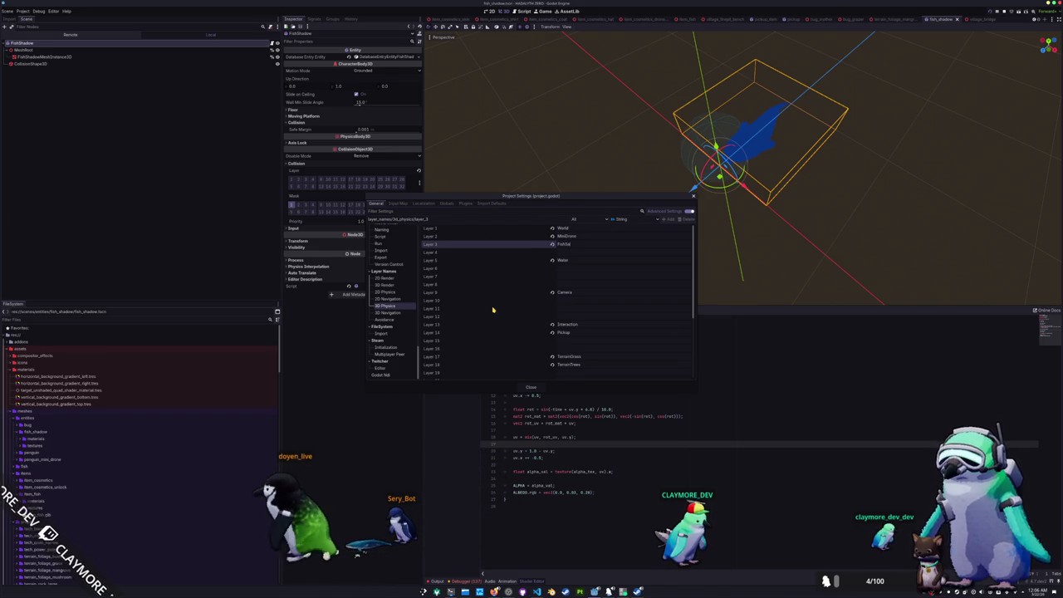
type("ows")
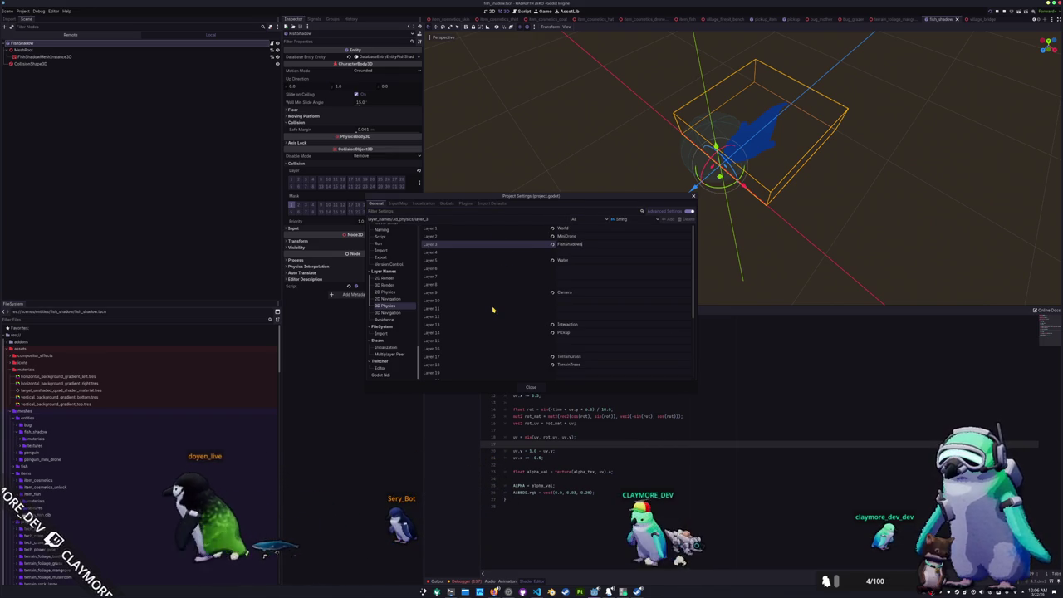
key("BackSpace")
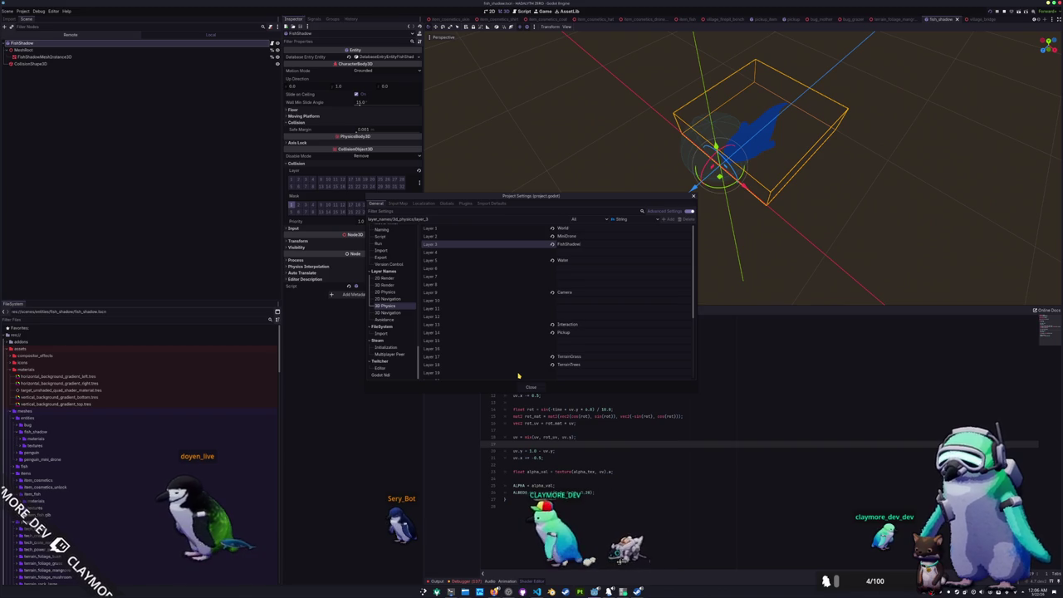
left_click(529, 388)
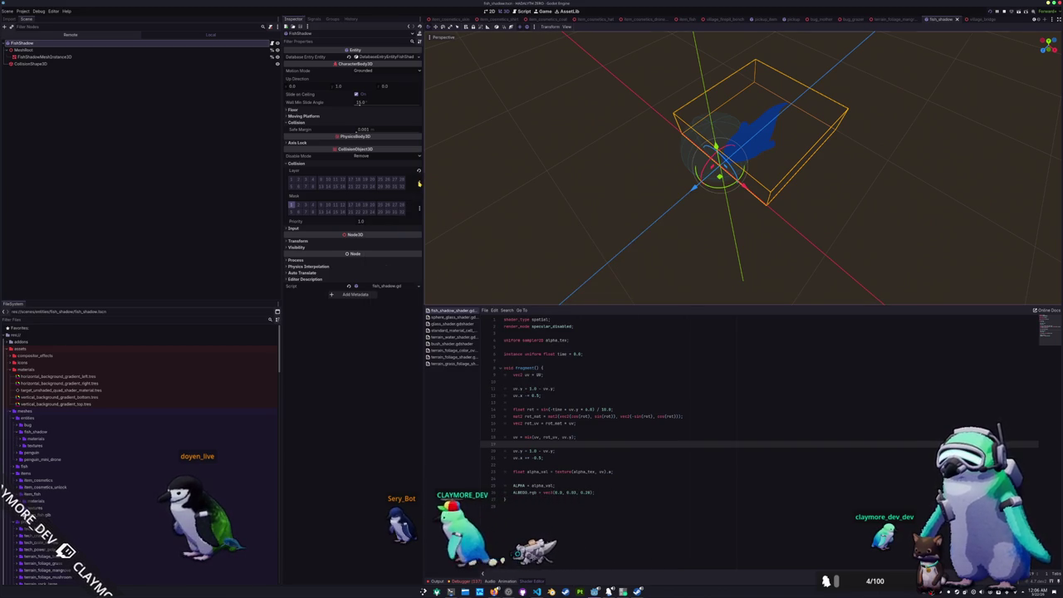
Put the FishShadow body on the FishShadow layer, then open the penguin scene
left_click(419, 184)
left_click(397, 195)
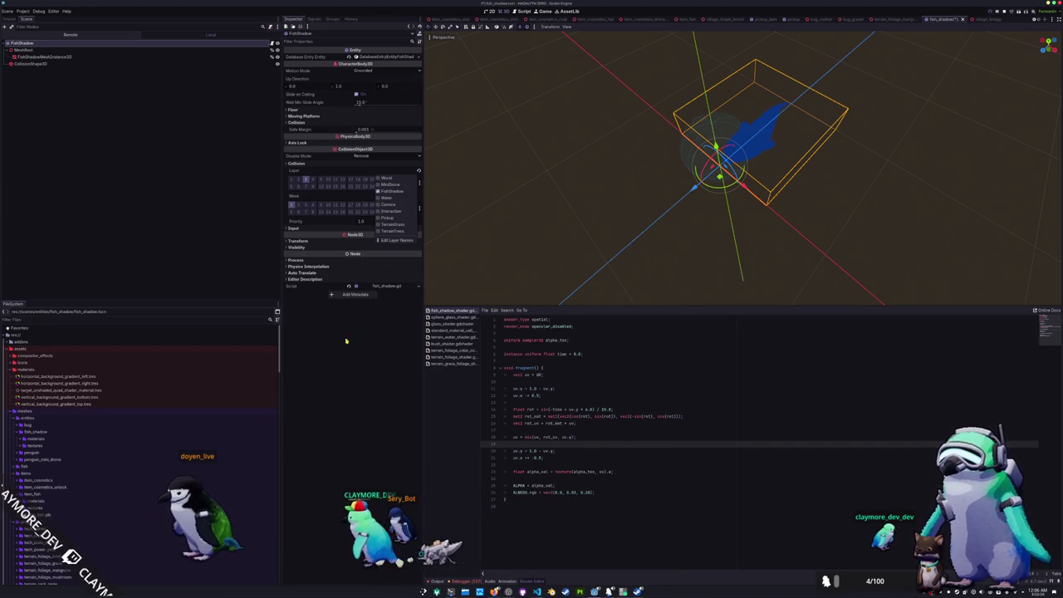
left_click(493, 277)
mouse_move(493, 277)
left_mouse_down()
mouse_move(629, 218)
mouse_move(602, 226)
mouse_move(566, 203)
mouse_move(591, 204)
left_mouse_up()
left_click(590, 207)
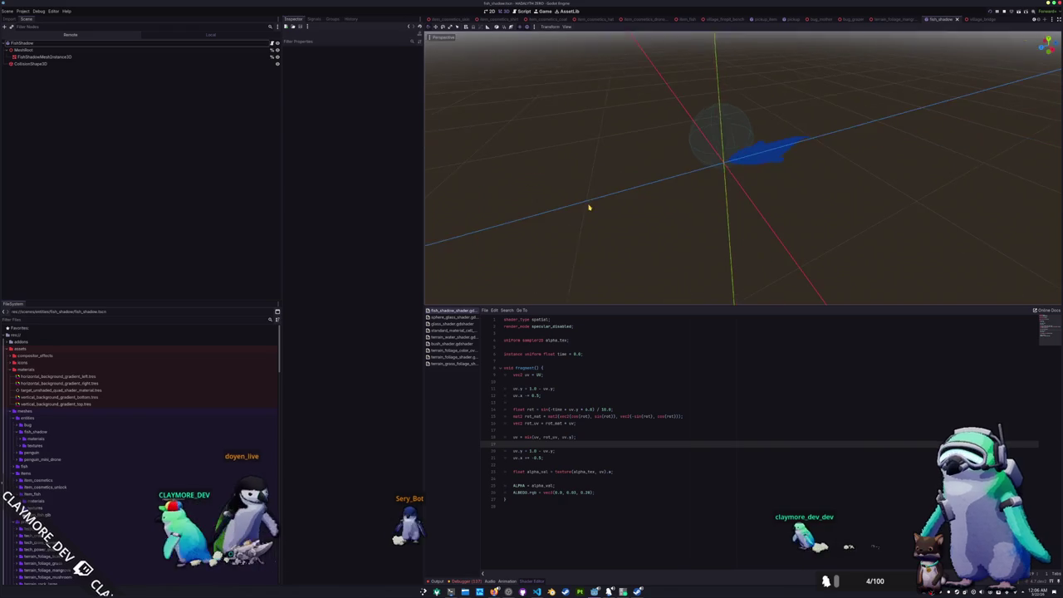
left_click(40, 45)
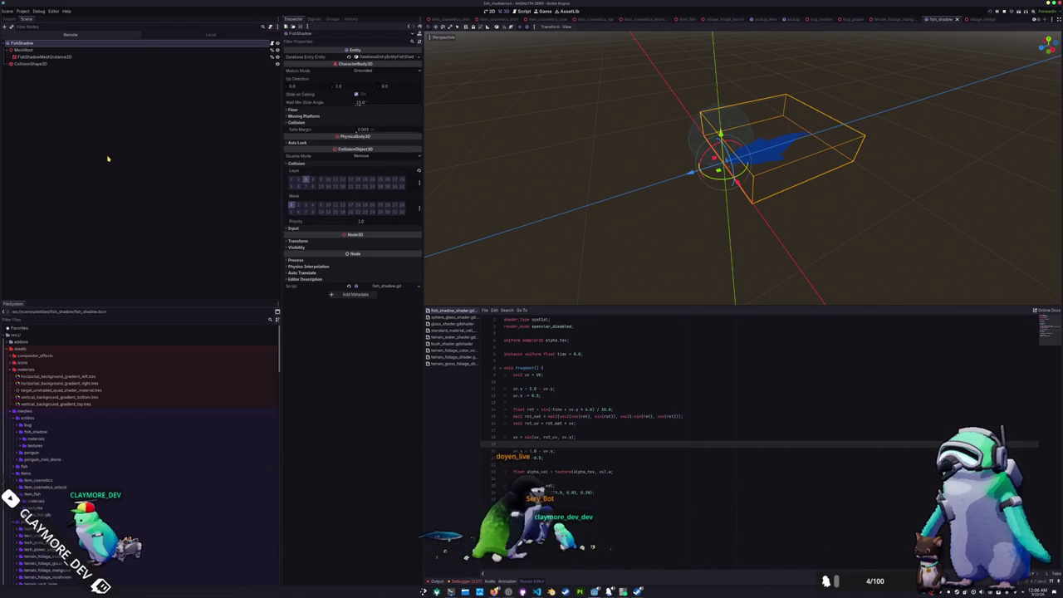
scroll(565, 191, "down", 3)
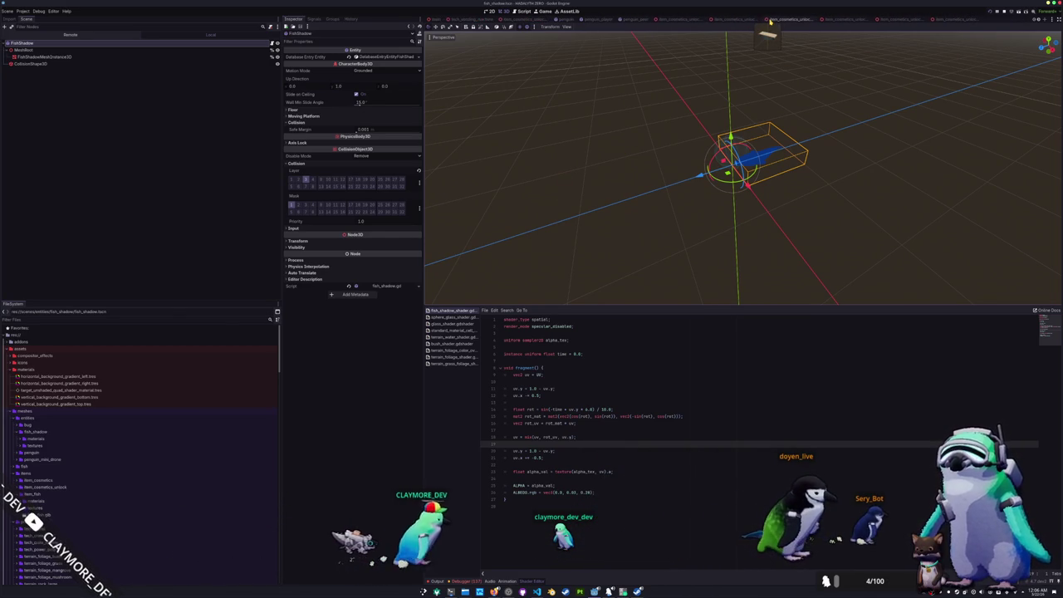
left_click(570, 19)
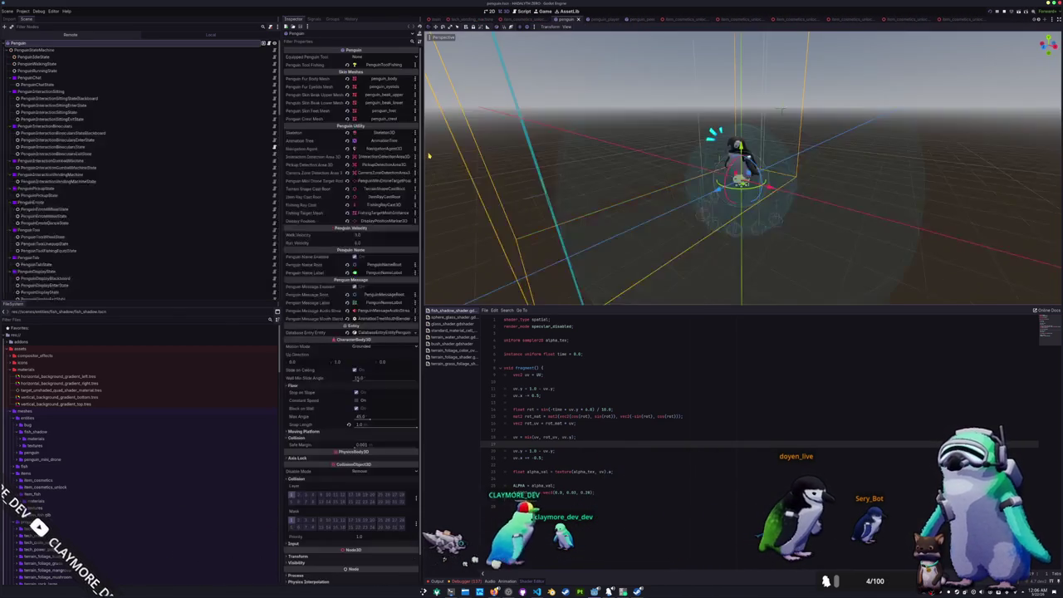
Open the PenguinToolFishing subscene and add a child node to BobberTargetPositionMarker3D
scroll(173, 129, "down", 10)
left_click(270, 162)
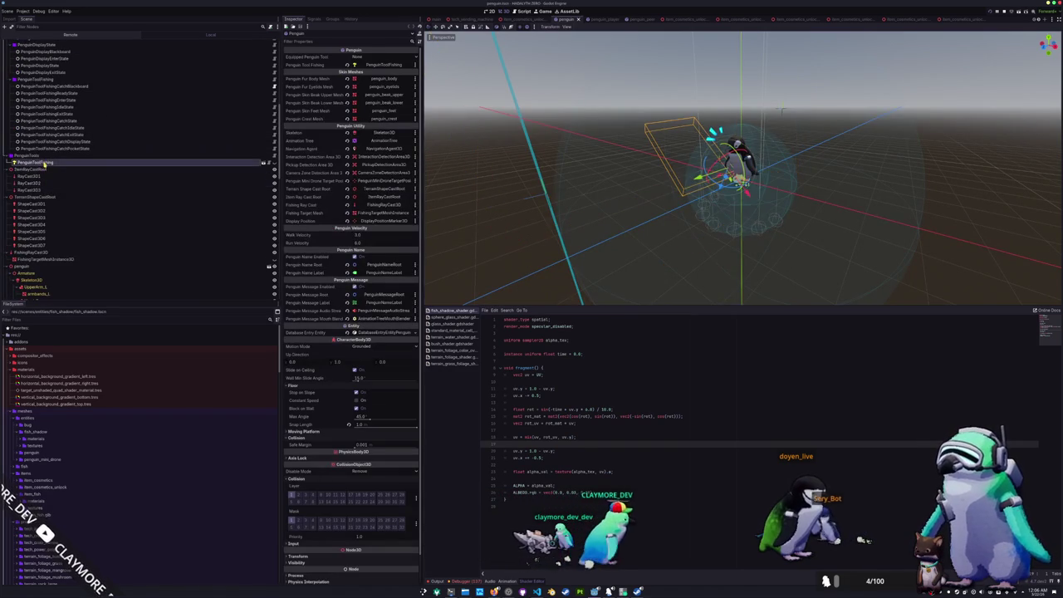
left_click(263, 163)
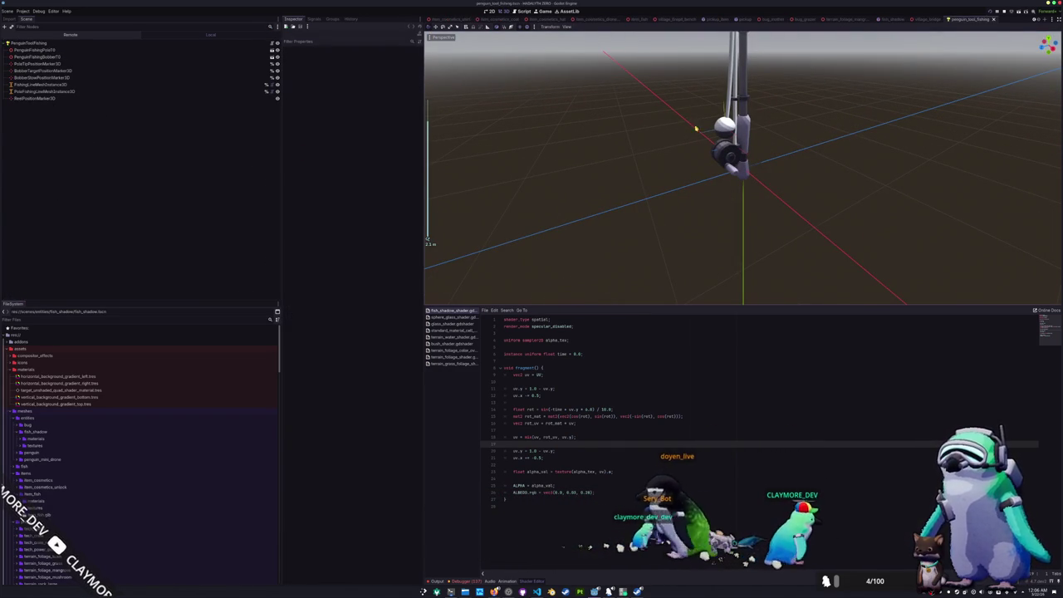
left_click(719, 134)
left_click_drag(562, 140, 573, 158)
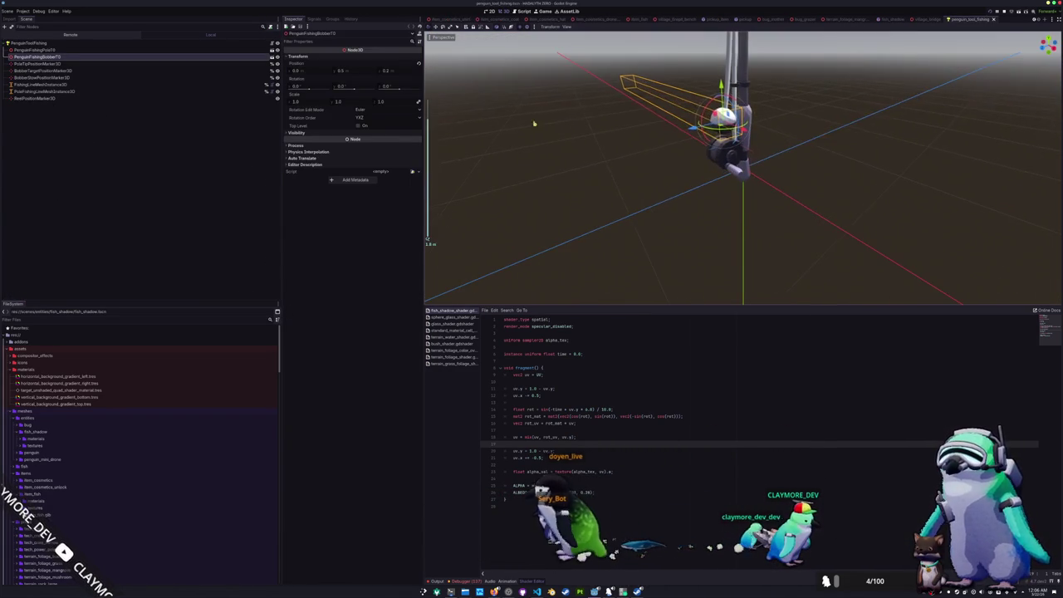
right_click(67, 57)
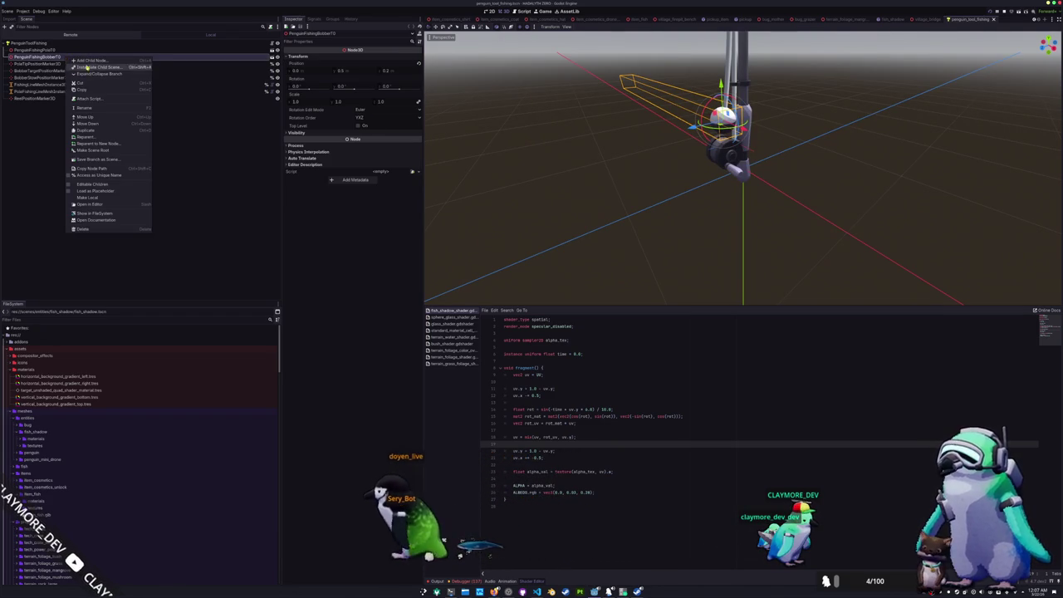
left_click(57, 126)
left_click(65, 64)
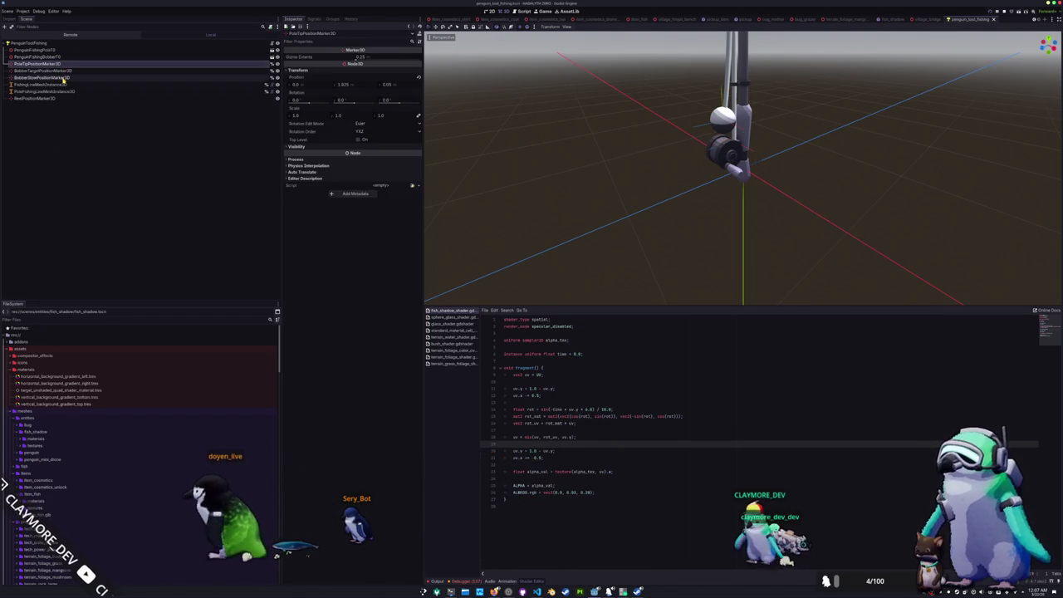
left_click(67, 71)
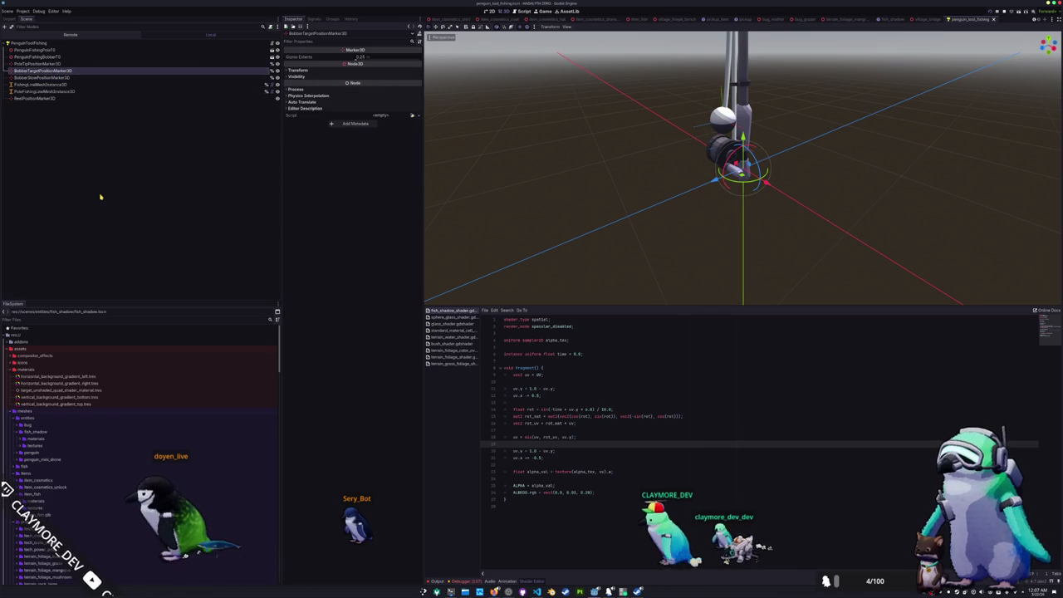
right_click(67, 71)
left_click(83, 78)
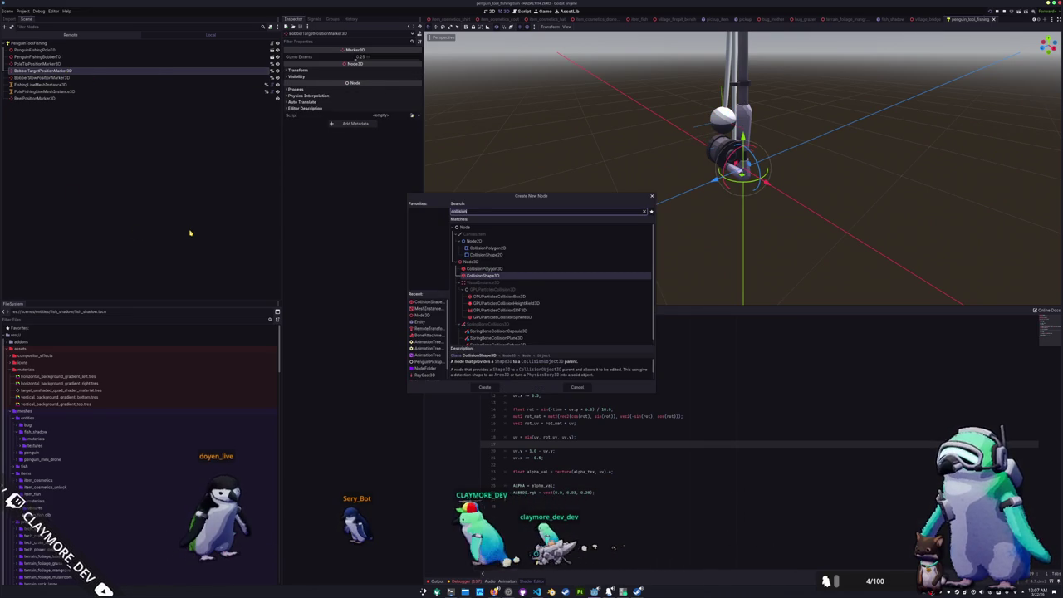
Add then delete a trial Area3D under the marker, save penguin_tool_fishing, and go to fish_shadow
type("area3d")
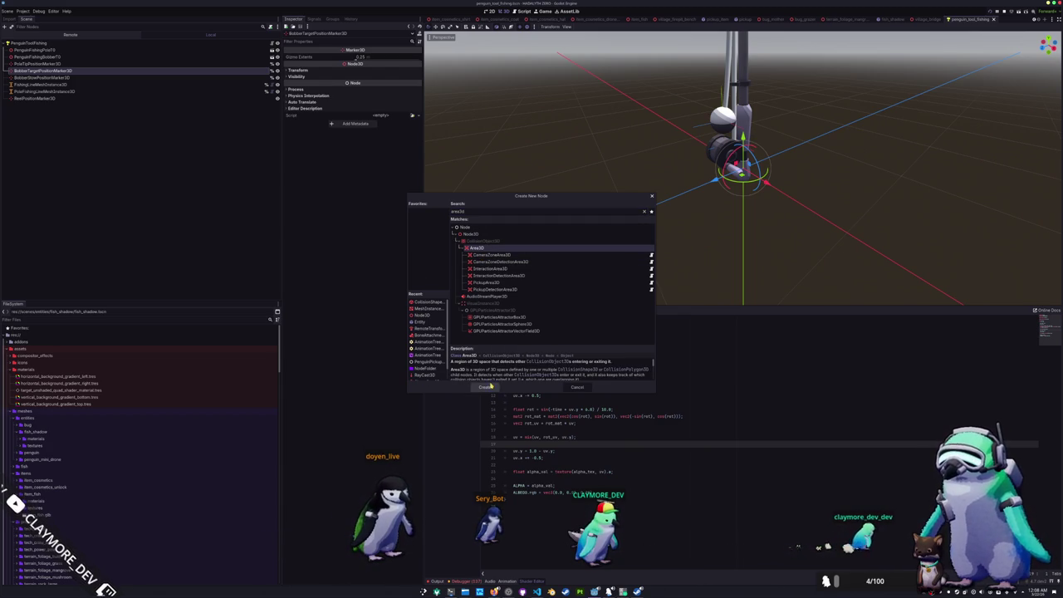
left_click(490, 387)
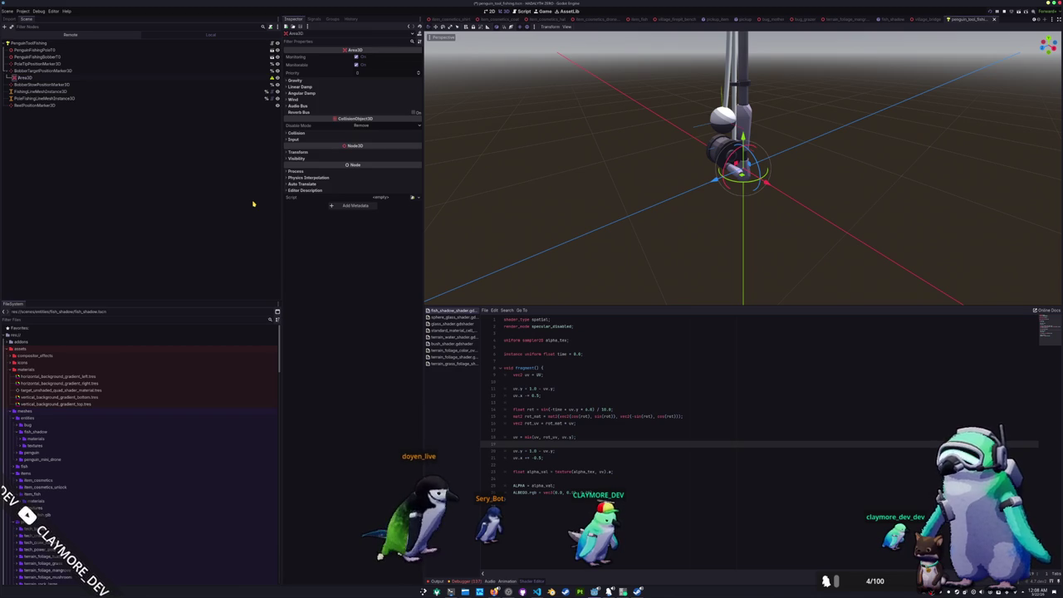
key("Return")
key("ctrl+s")
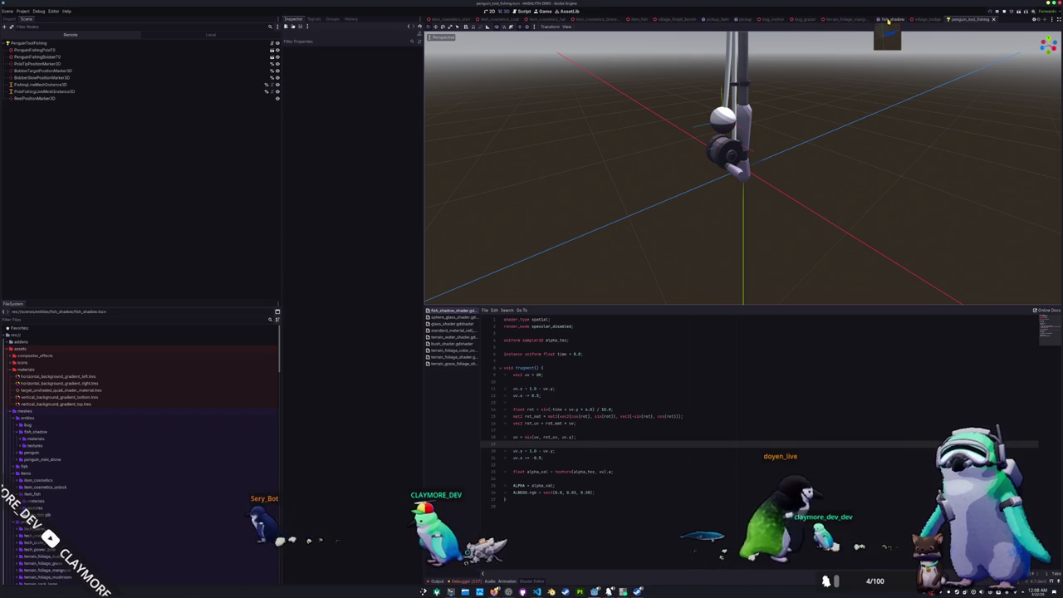
left_click(888, 19)
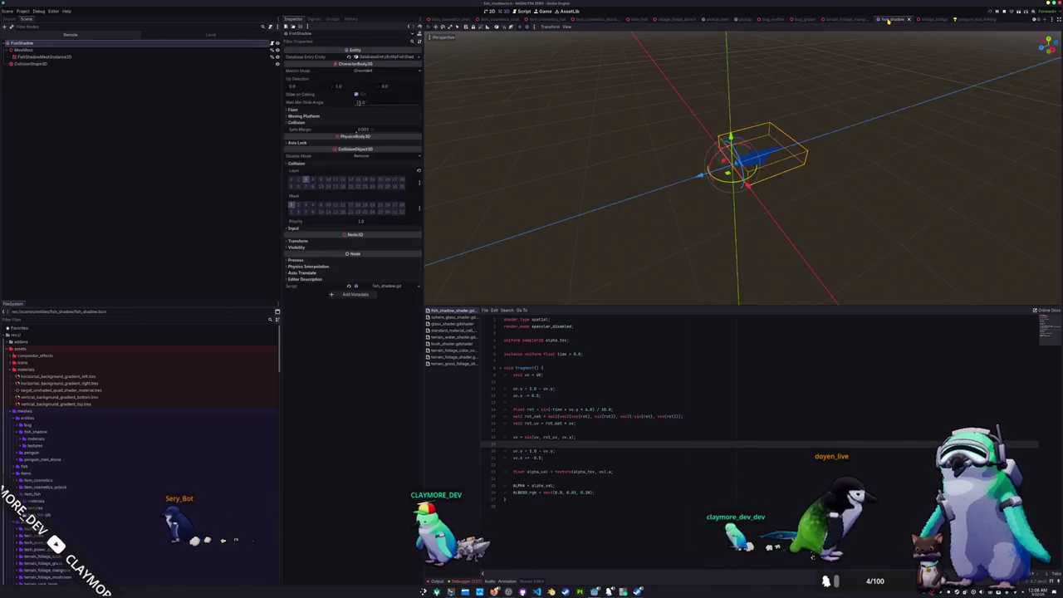
Collapse the materials and meshes folders and expand the classes folder in the FileSystem dock
left_click(641, 147)
left_click(66, 44)
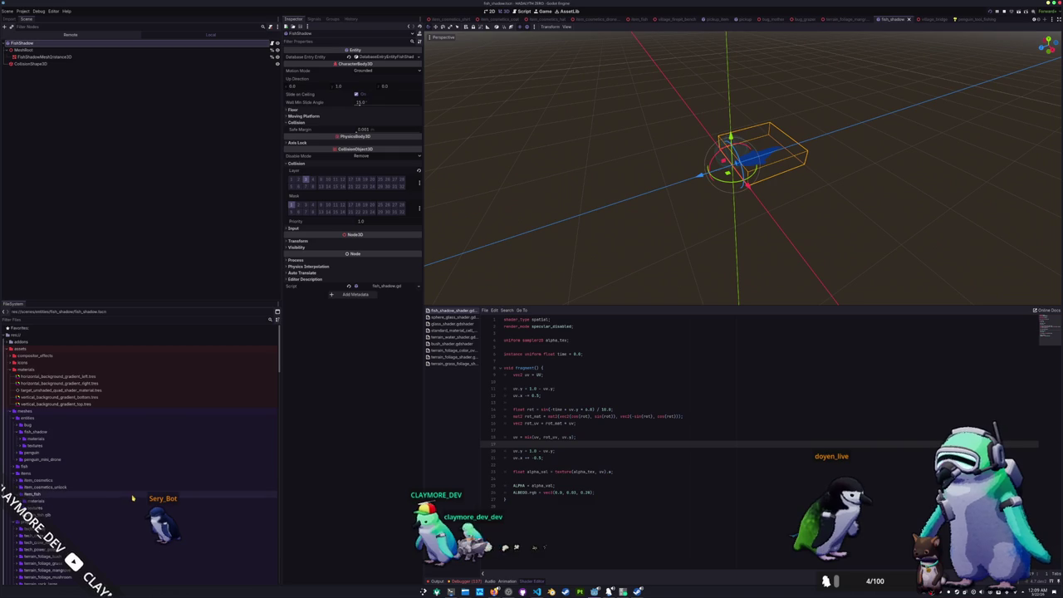
double_click(26, 371)
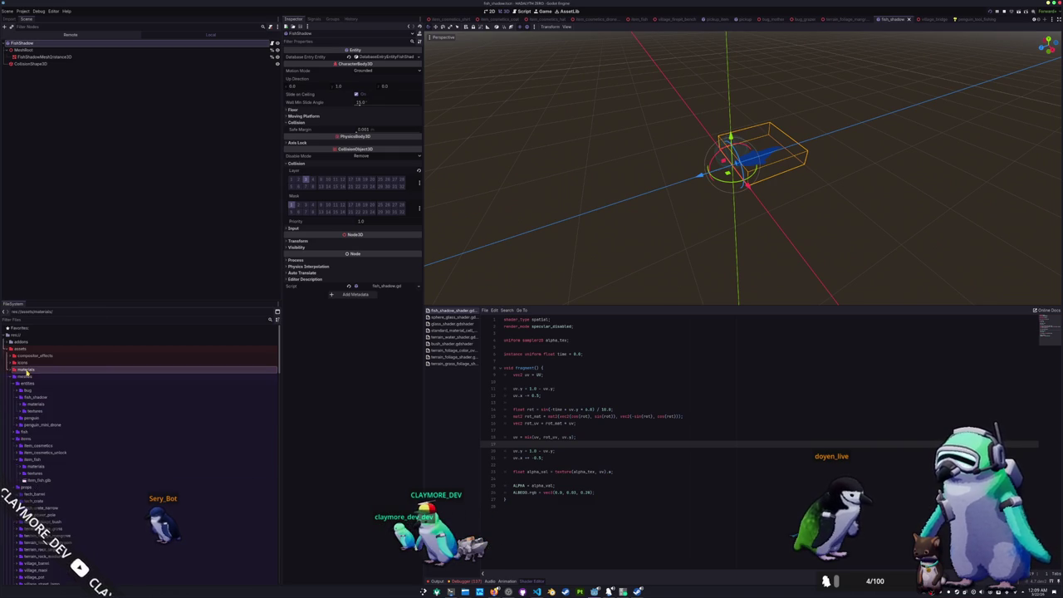
left_click(24, 349)
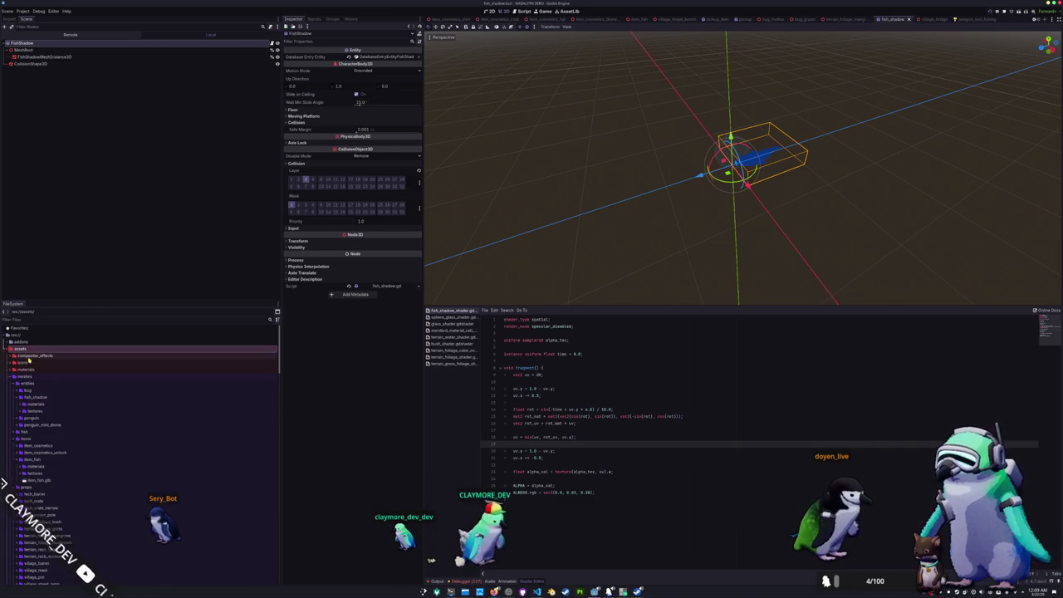
double_click(25, 377)
double_click(23, 445)
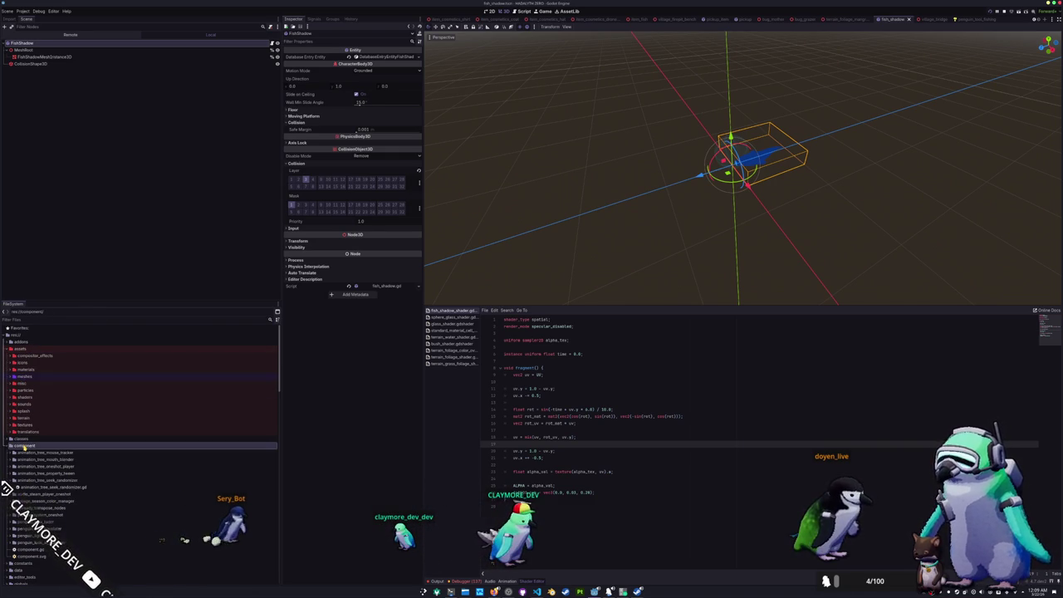
double_click(25, 439)
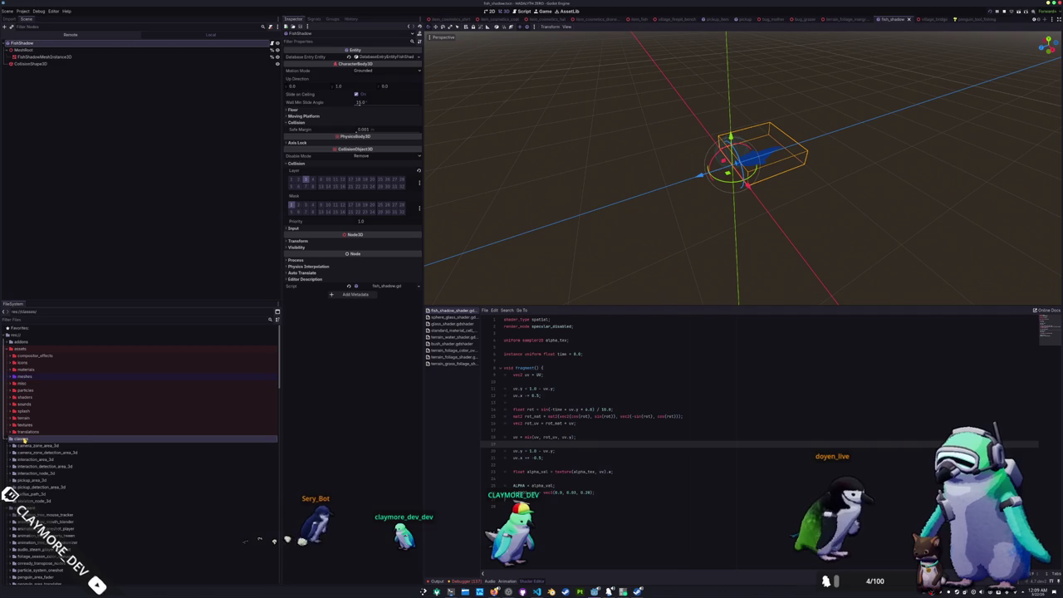
Create the fish_shadow_detection_area_3d and fish_shadow_area_3d folders inside classes
right_click(25, 439)
left_click(107, 443)
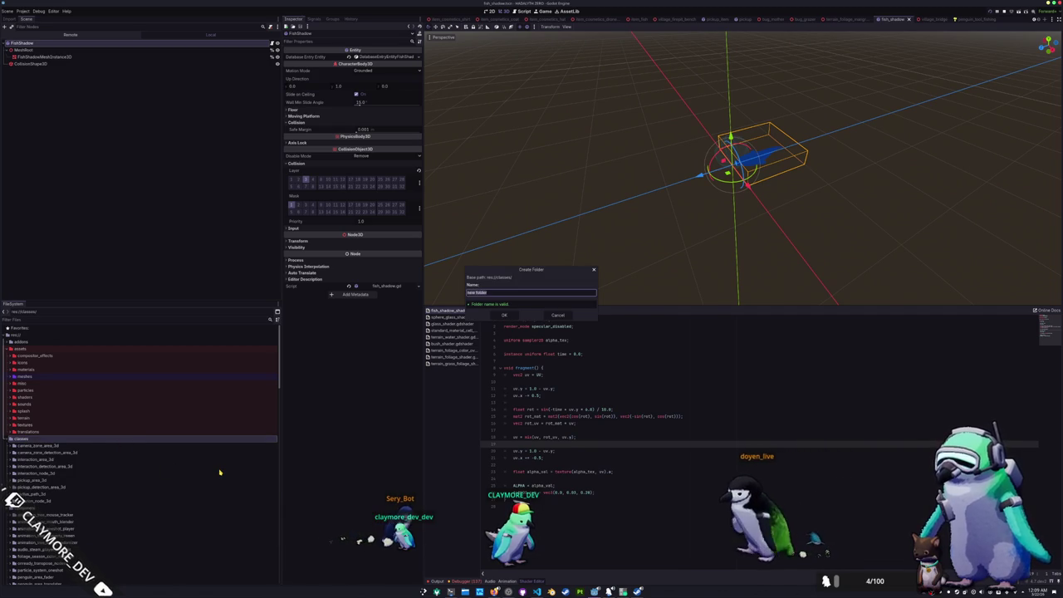
type("fish_shad")
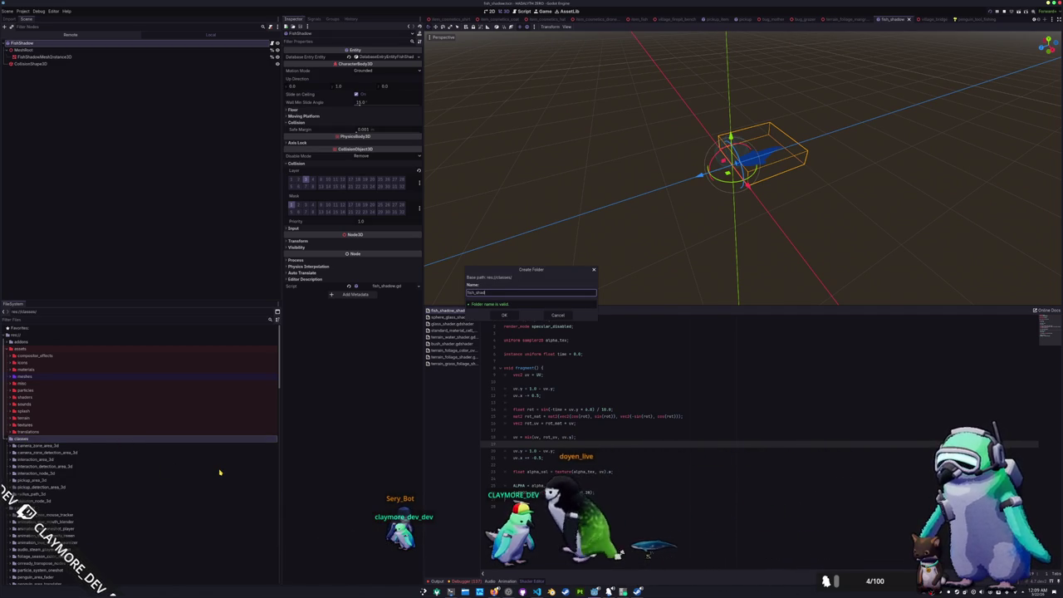
key("BackSpace")
key("BackSpace")
type("adow_detection_area_3d")
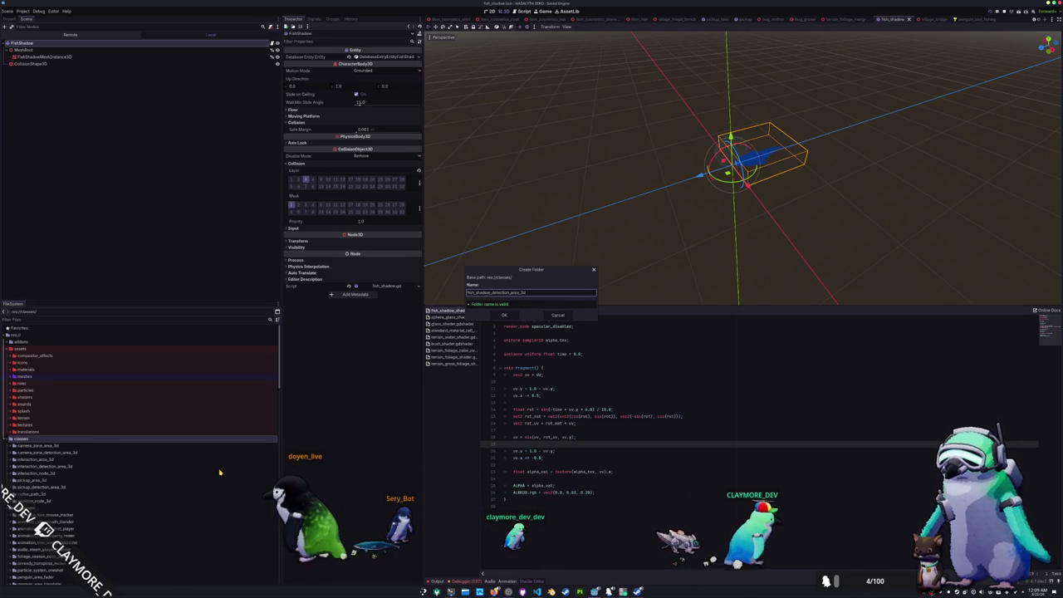
key("Return")
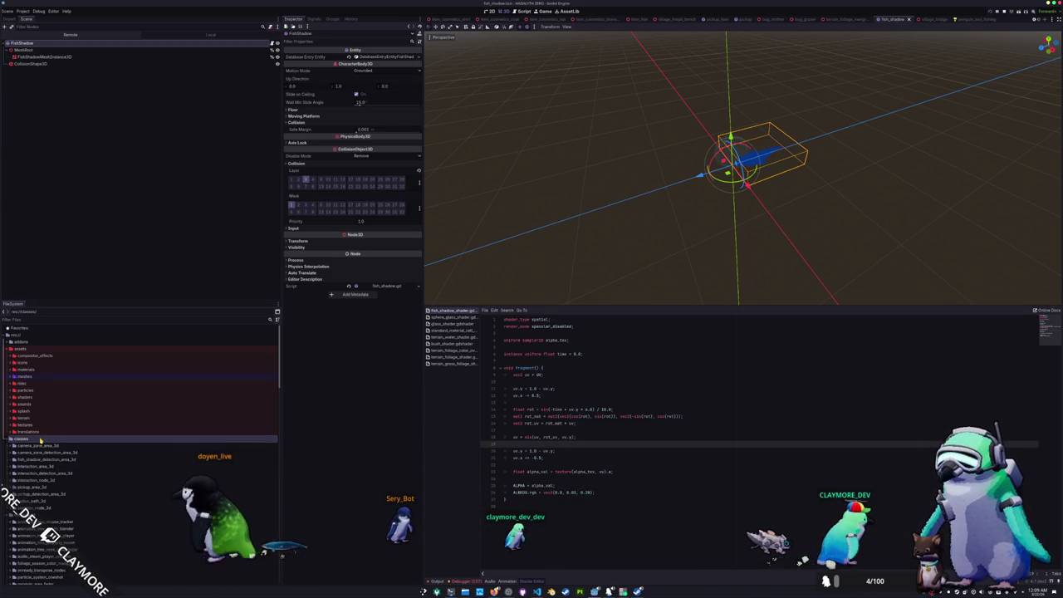
right_click(40, 440)
mouse_move(104, 444)
left_click(138, 446)
type("fish_shadow_detection_a")
type("rea_3d")
key("Return")
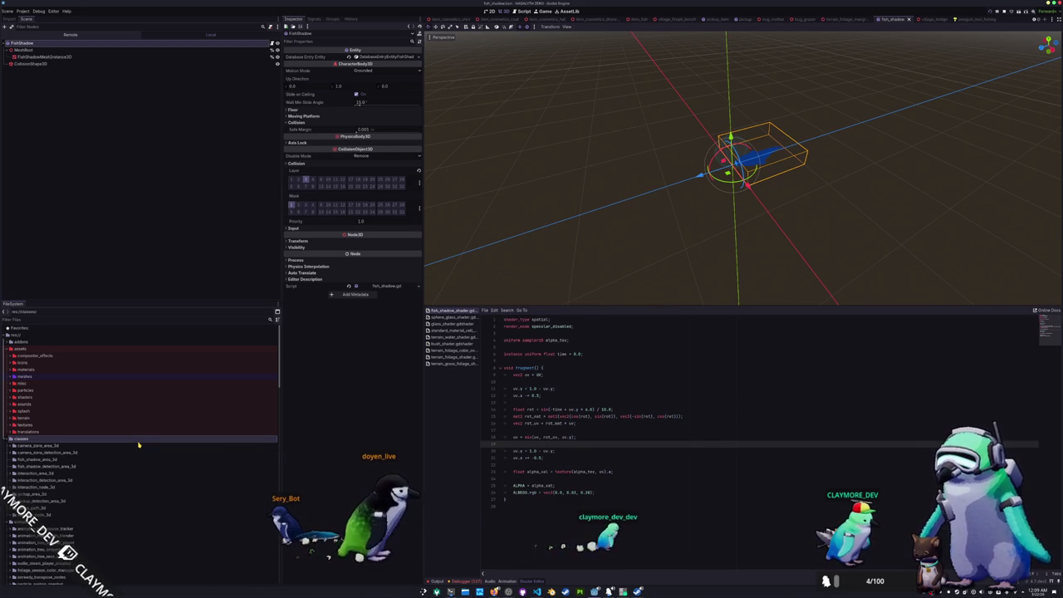
Create the bobber_detection_area_3d and bobber_area_3d folders inside classes
right_click(126, 440)
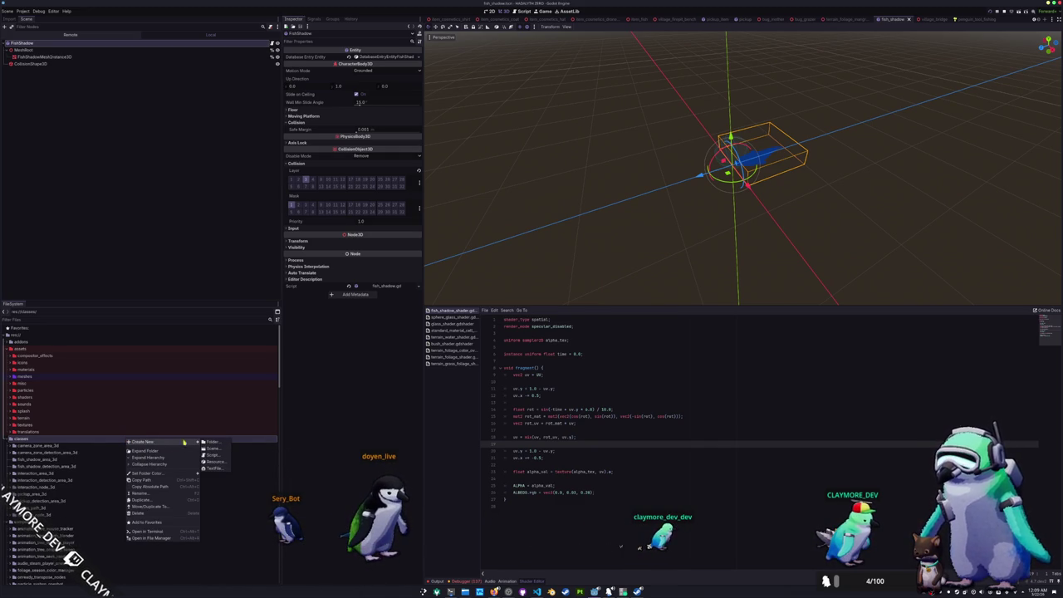
left_click(212, 442)
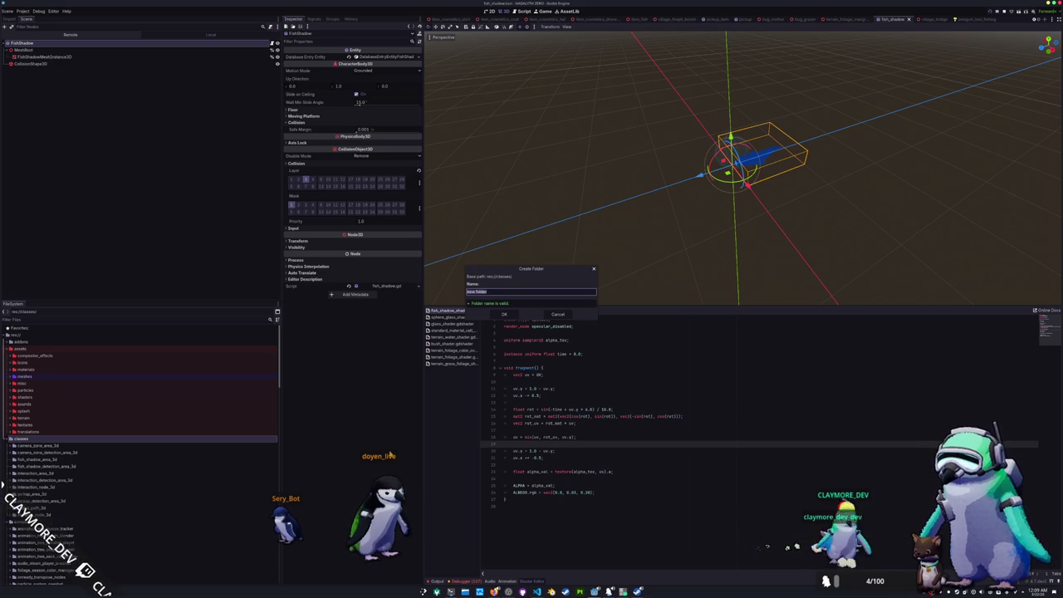
type("bo")
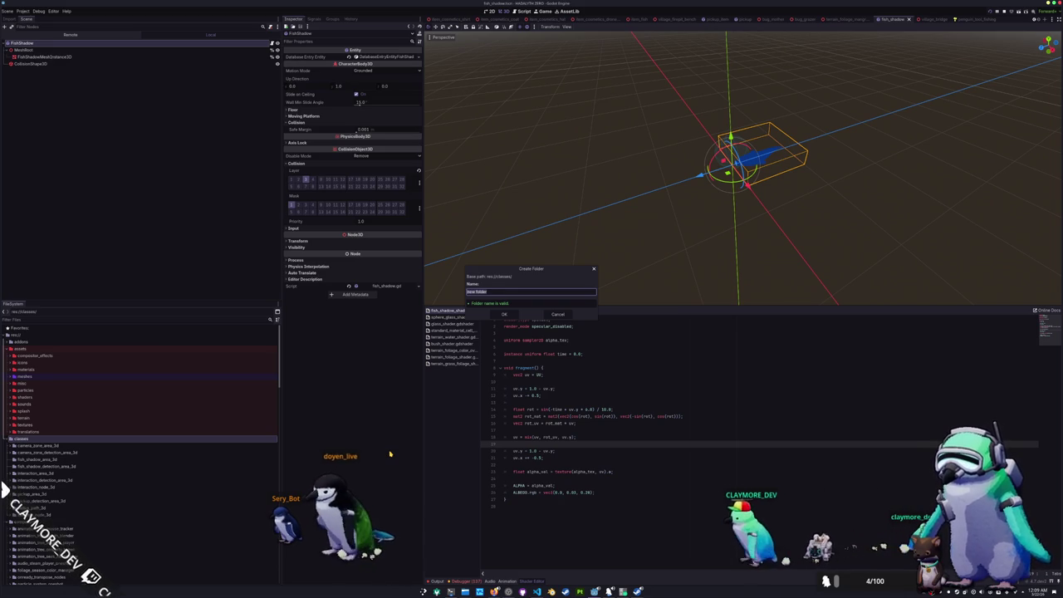
type("bber_dete")
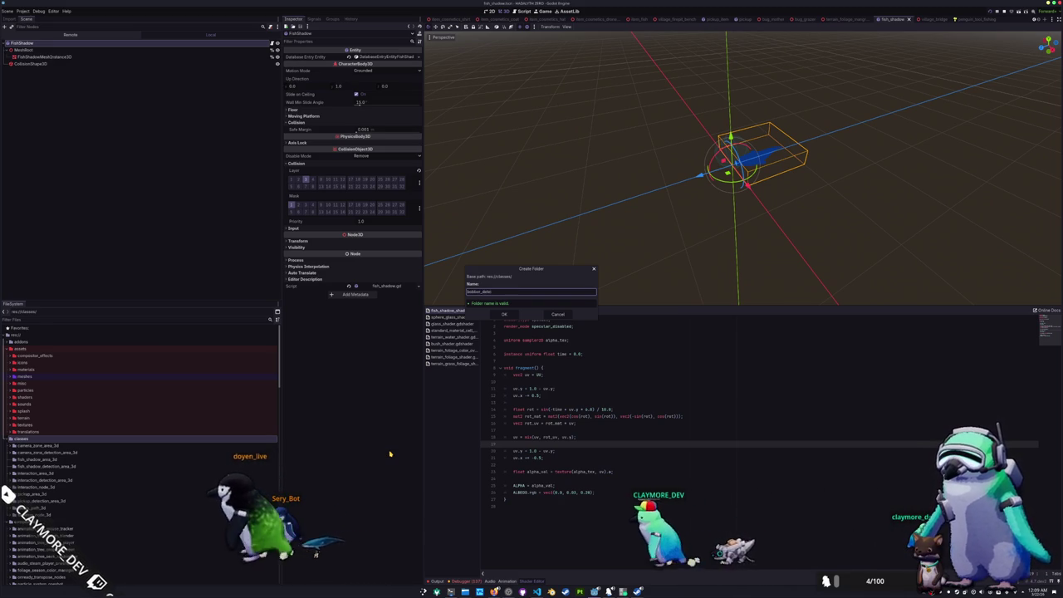
type("ction_area_3d")
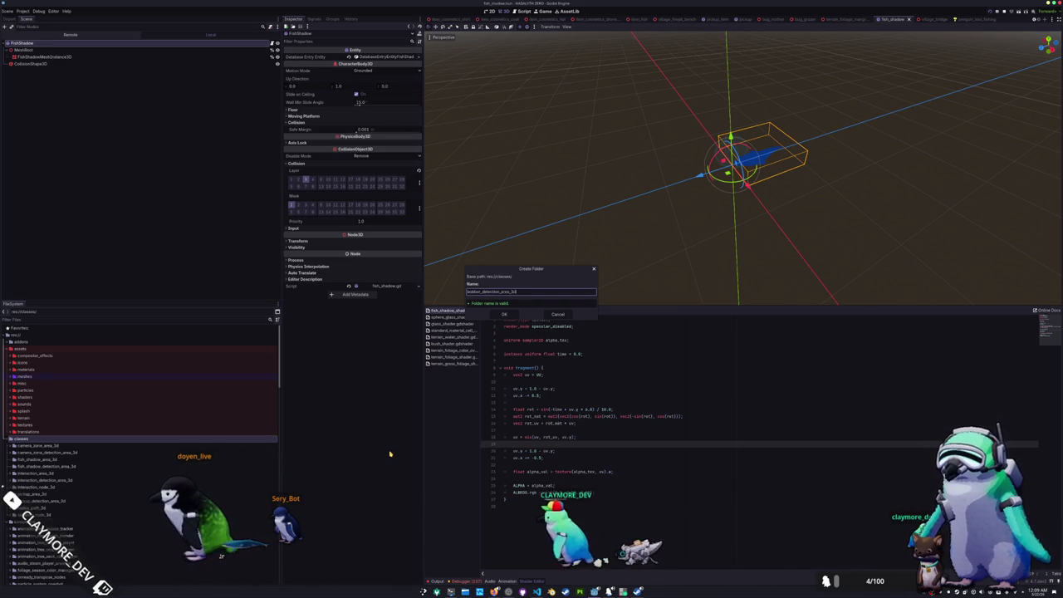
key("Return")
right_click(110, 439)
mouse_move(161, 442)
left_click(197, 441)
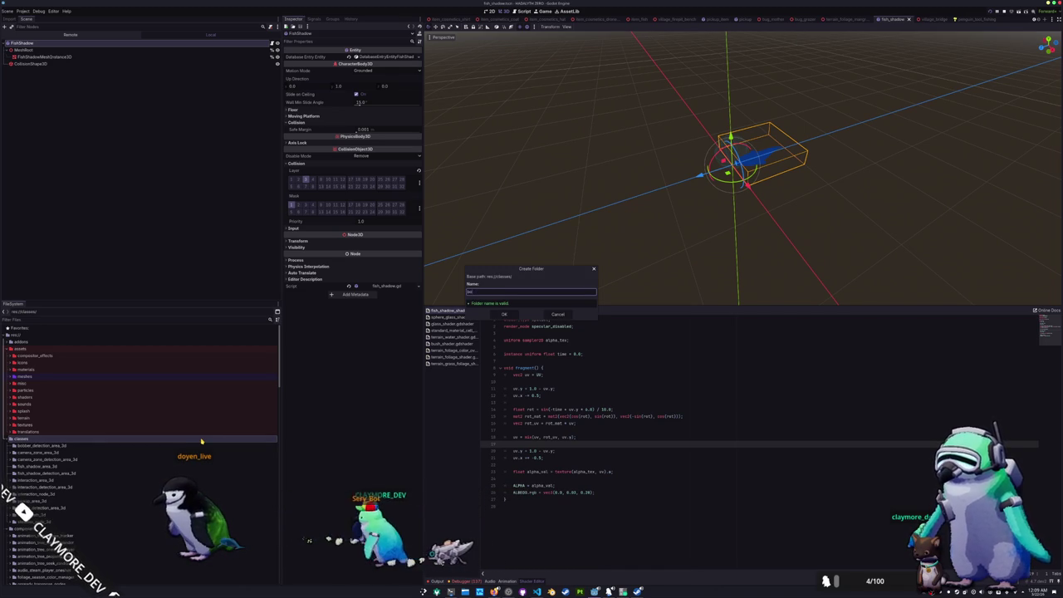
type("bber_detection")
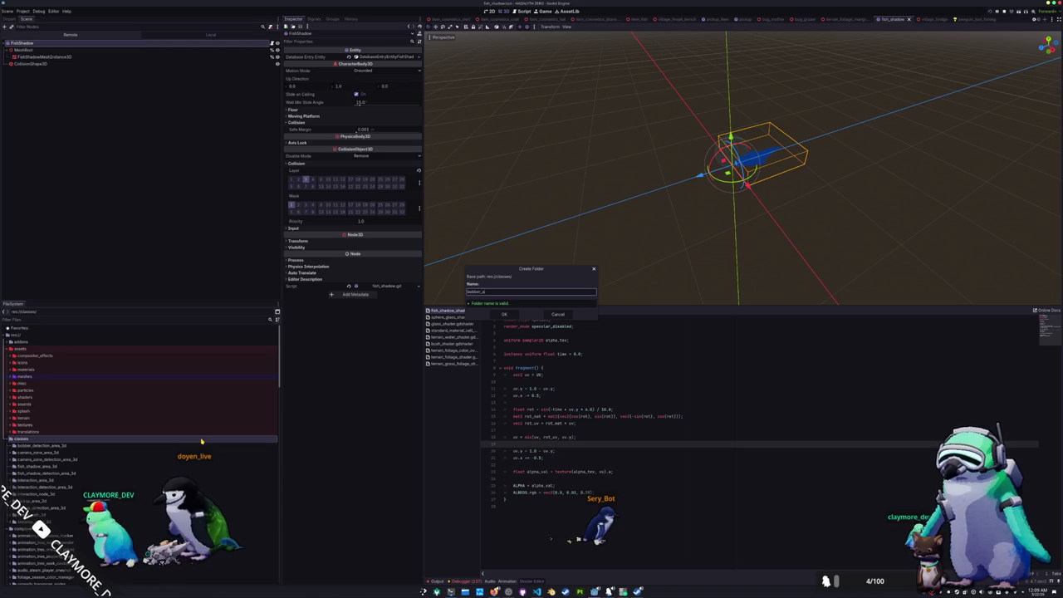
key("Return")
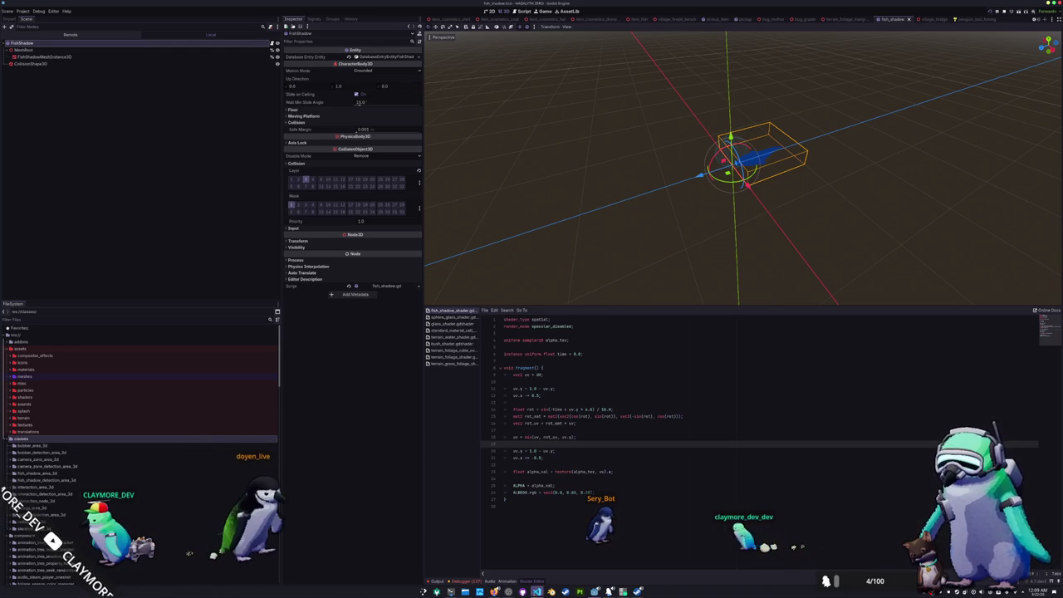
key("alt+Tab")
scroll(349, 266, "up", 5)
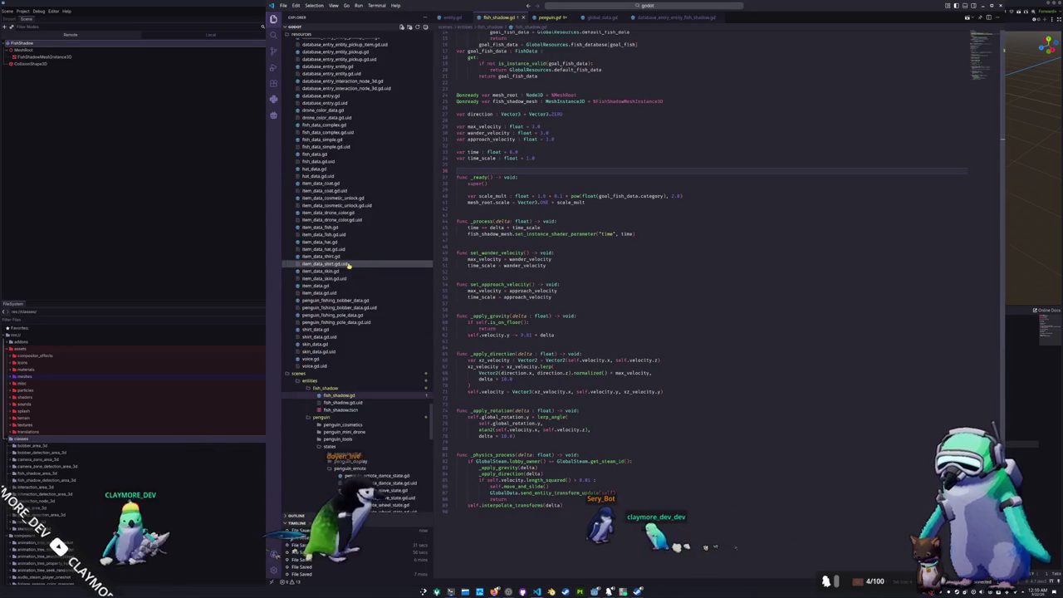
Collapse the camera_zone, interaction and pickup subfolders under classes in the Explorer
scroll(349, 265, "up", 15)
scroll(307, 269, "up", 15)
scroll(311, 269, "up", 15)
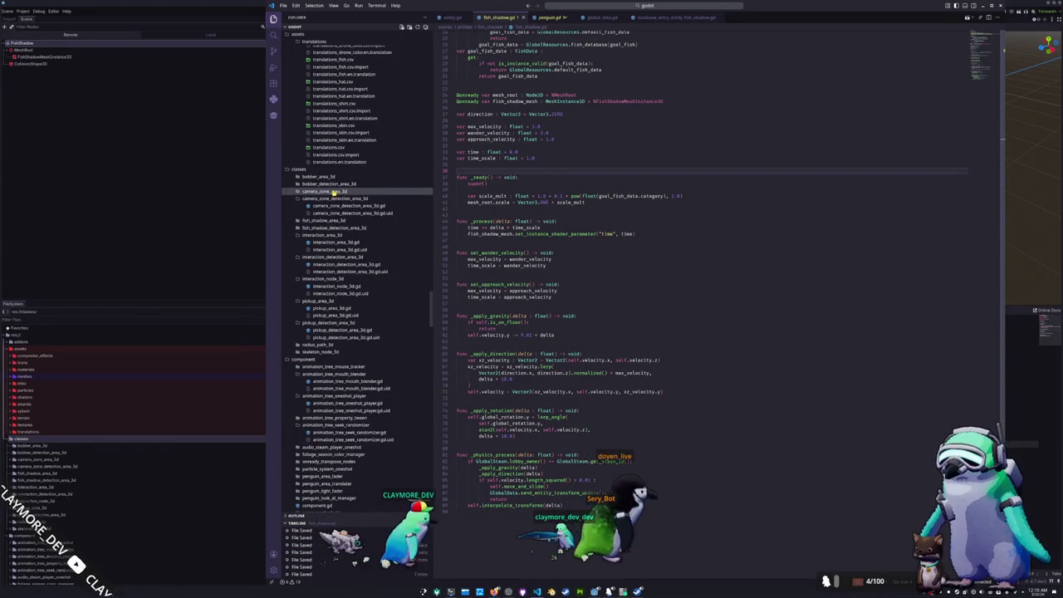
left_click(332, 198)
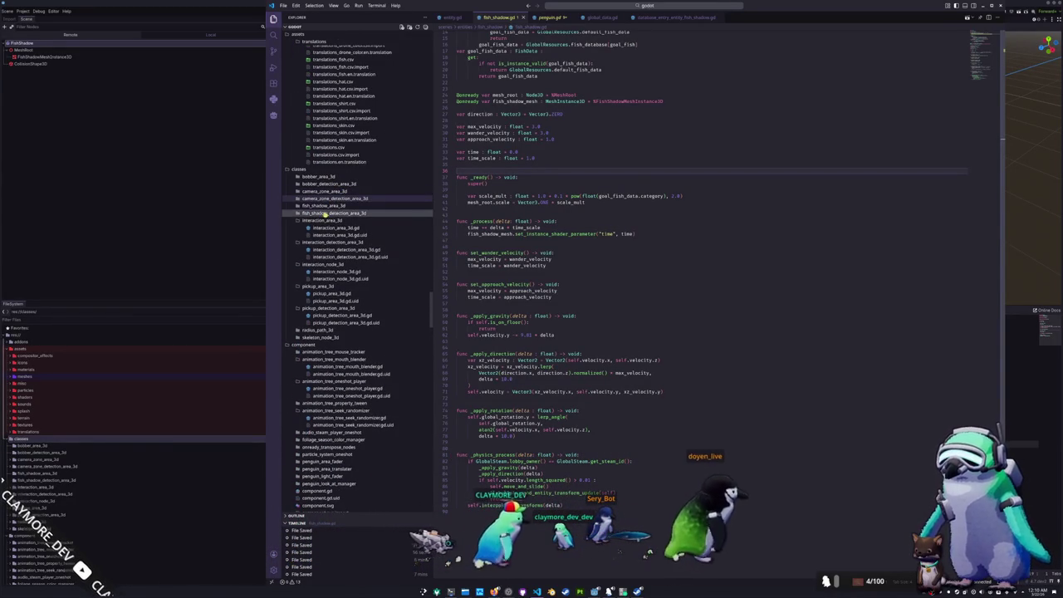
left_click(322, 220)
left_click(322, 228)
left_click(322, 235)
left_click(322, 242)
left_click(322, 250)
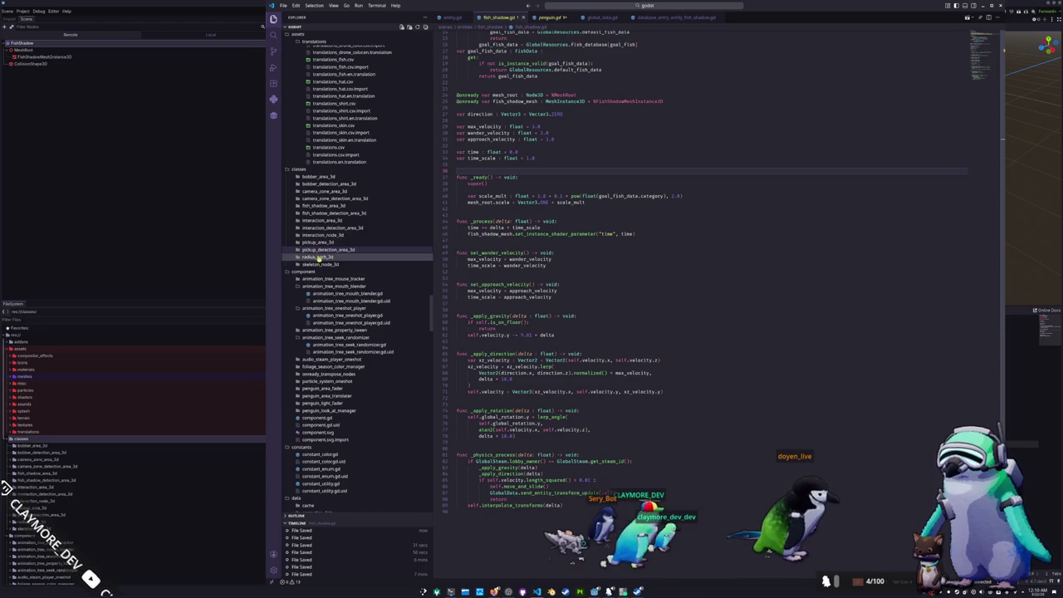
left_click(323, 213)
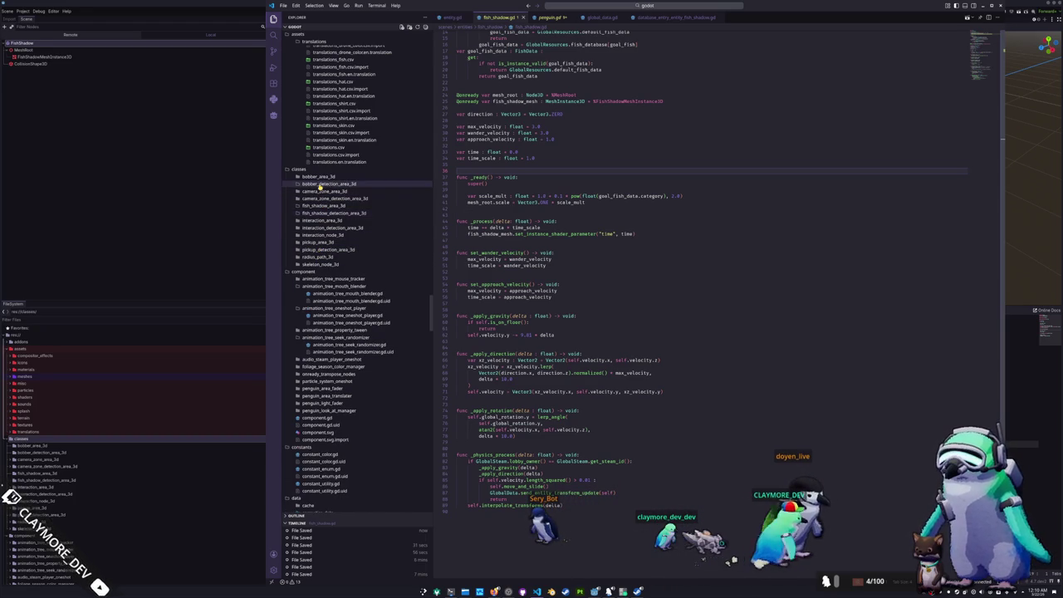
Add bobber_area_3d.gd with extends Area3D and class_name BobberArea3D, and save it
right_click(321, 178)
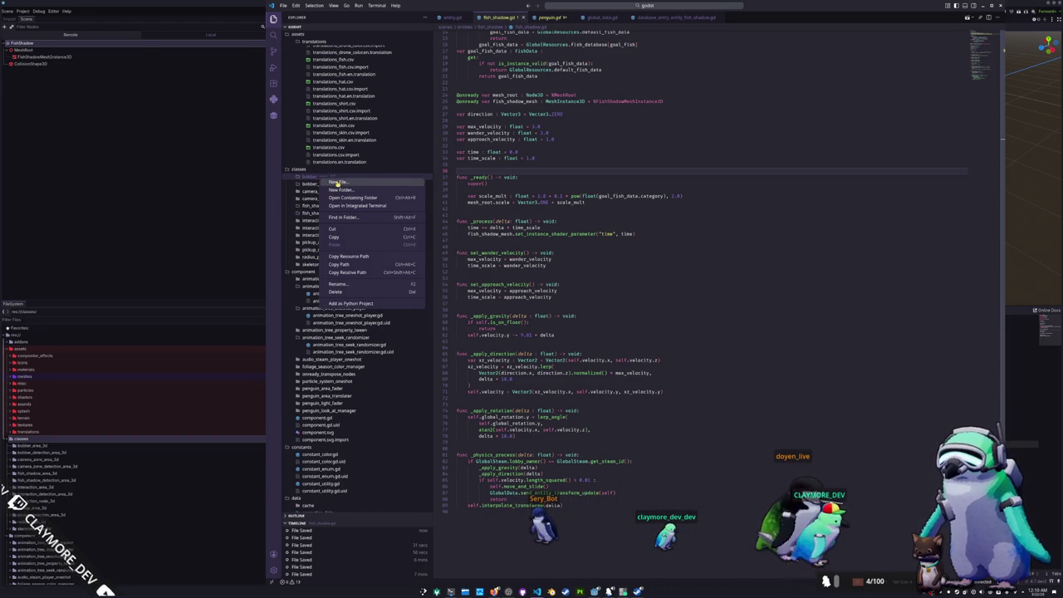
left_click(335, 182)
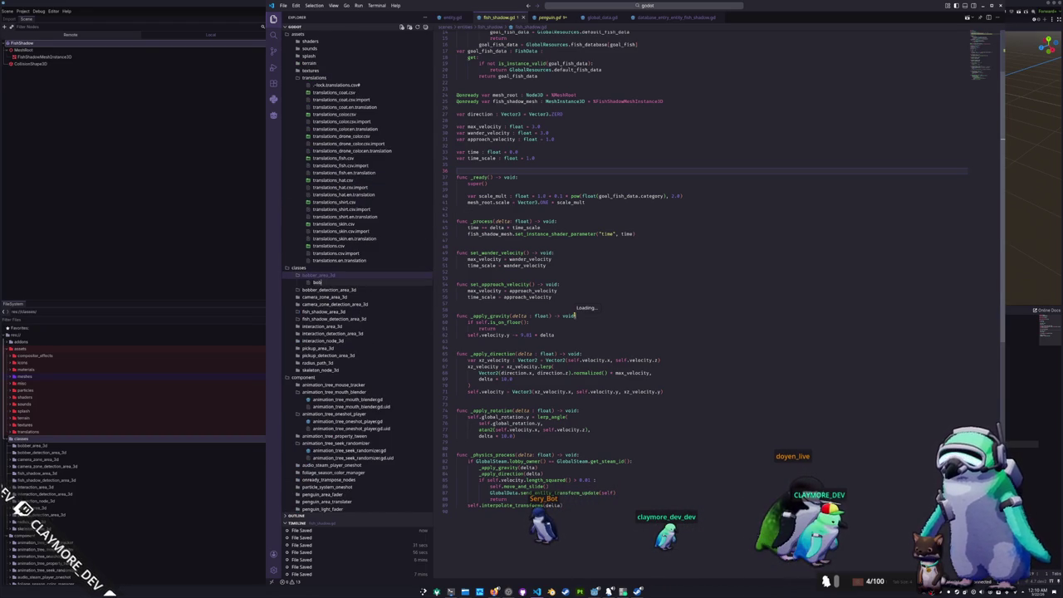
type("bobber_area_3d.g")
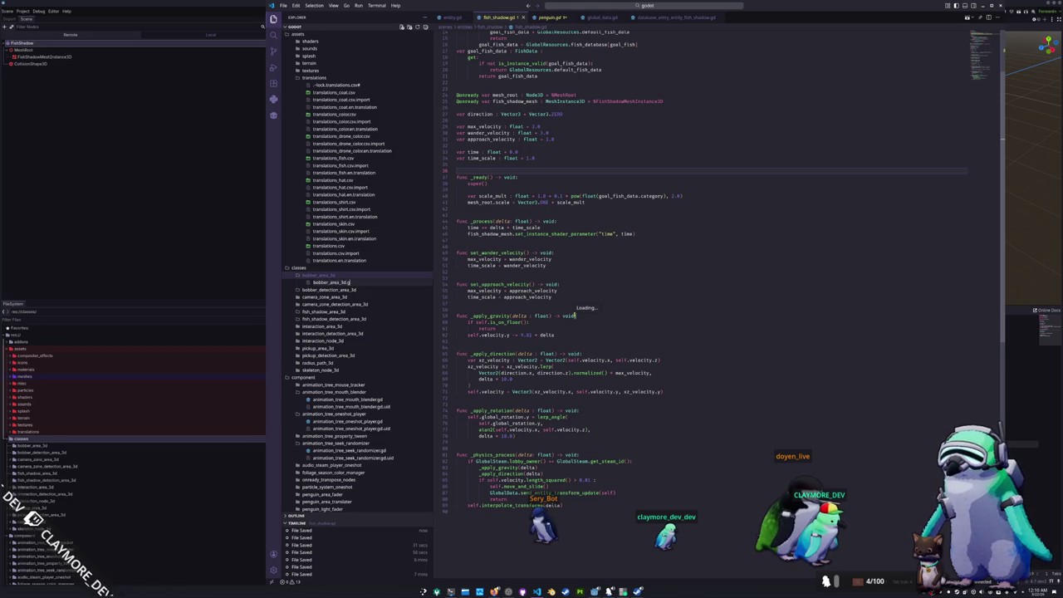
key("Return")
type("extends Area3")
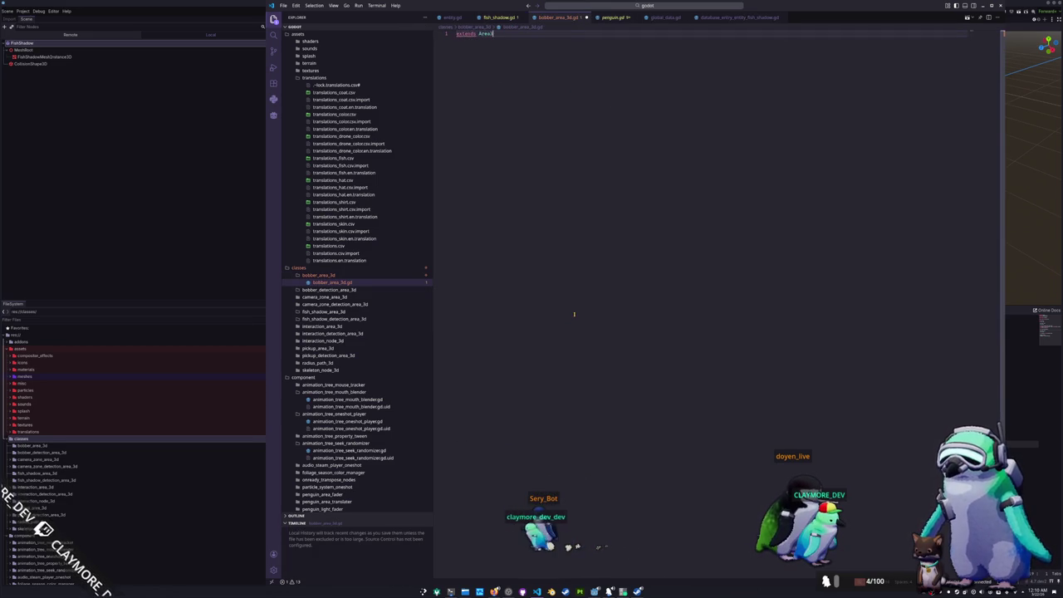
type("D")
key("Return")
type("class_n")
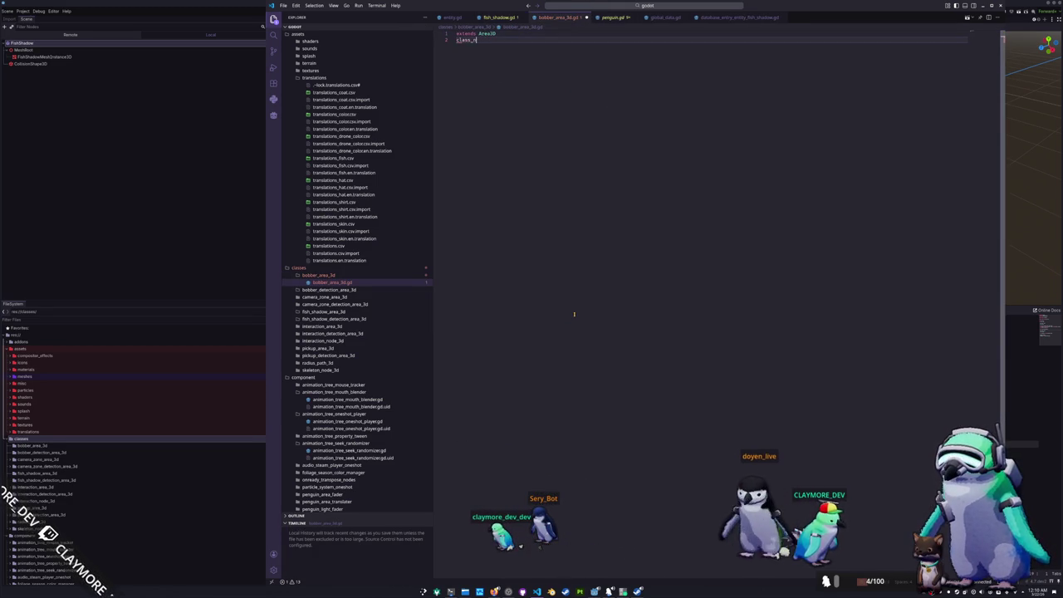
type("ame")
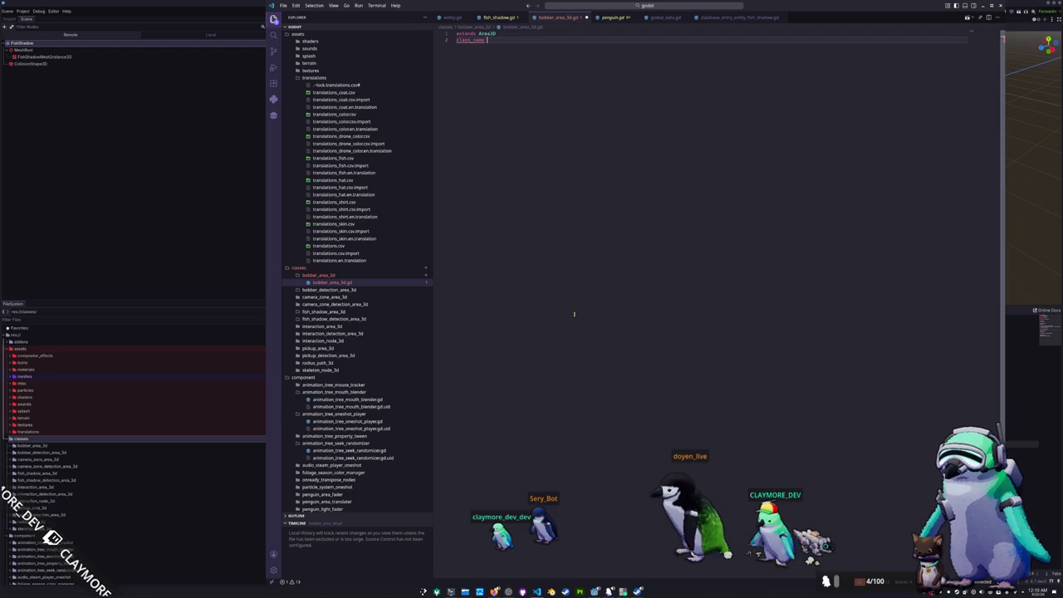
type(" BobberArea3D")
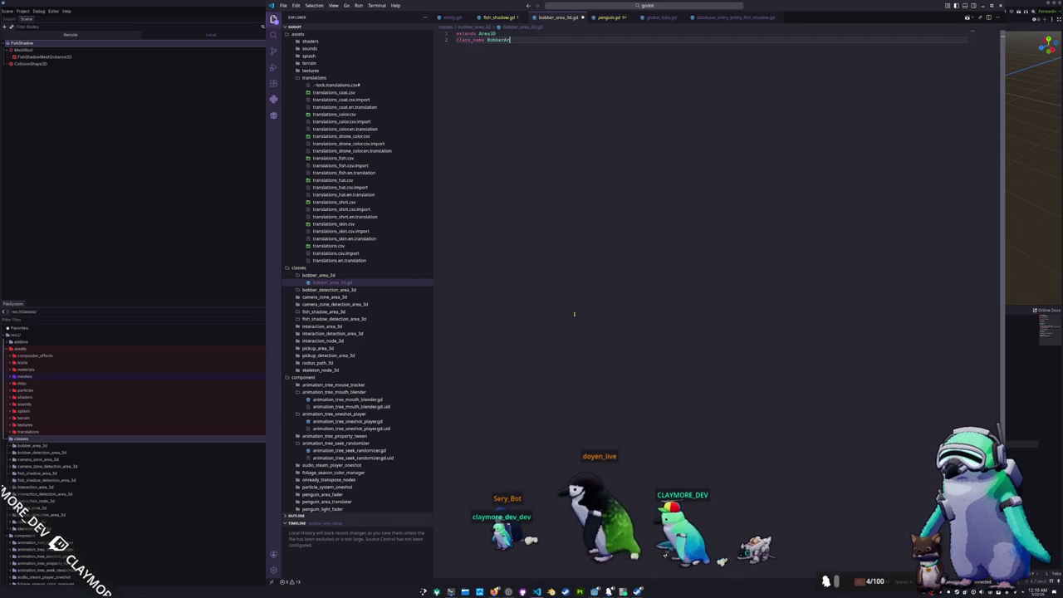
key("Return")
key("ctrl+s")
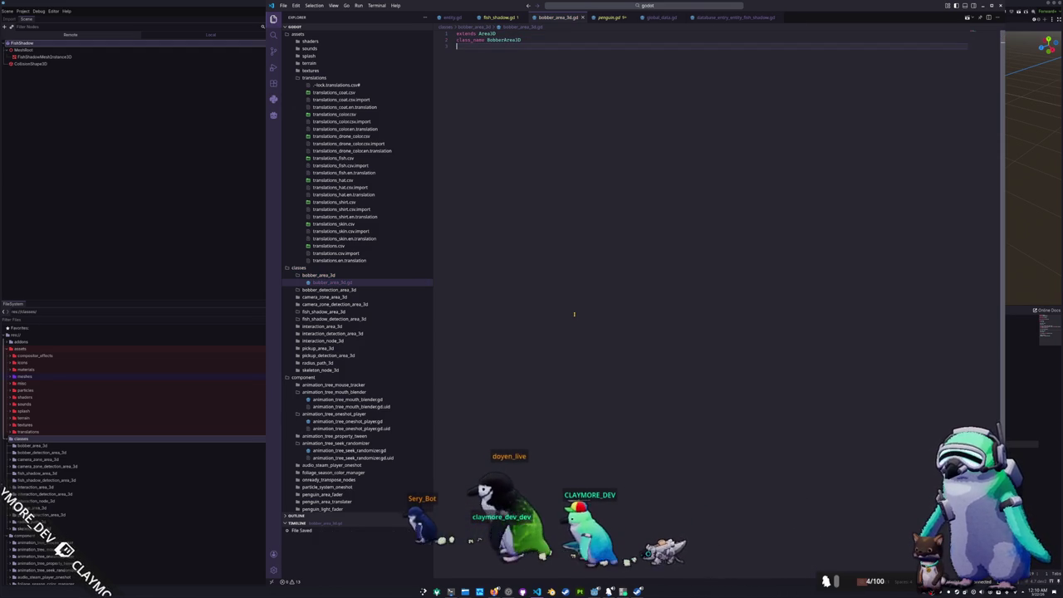
Create fish_shadow_area_3d.gd in the fish_shadow_area_3d folder, starting with extends Area3D
right_click(336, 312)
left_click(357, 322)
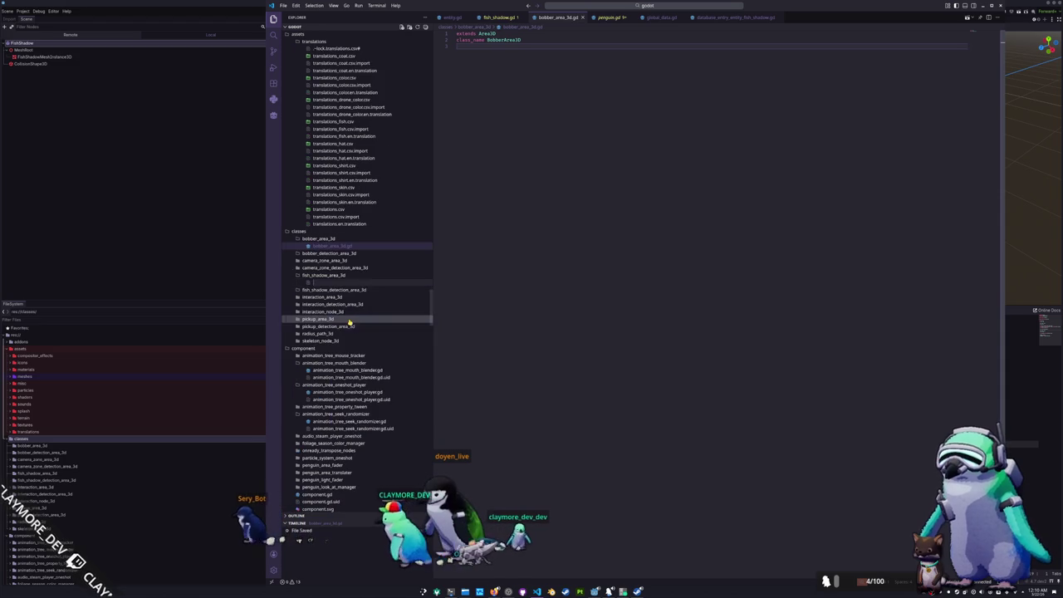
type("fish")
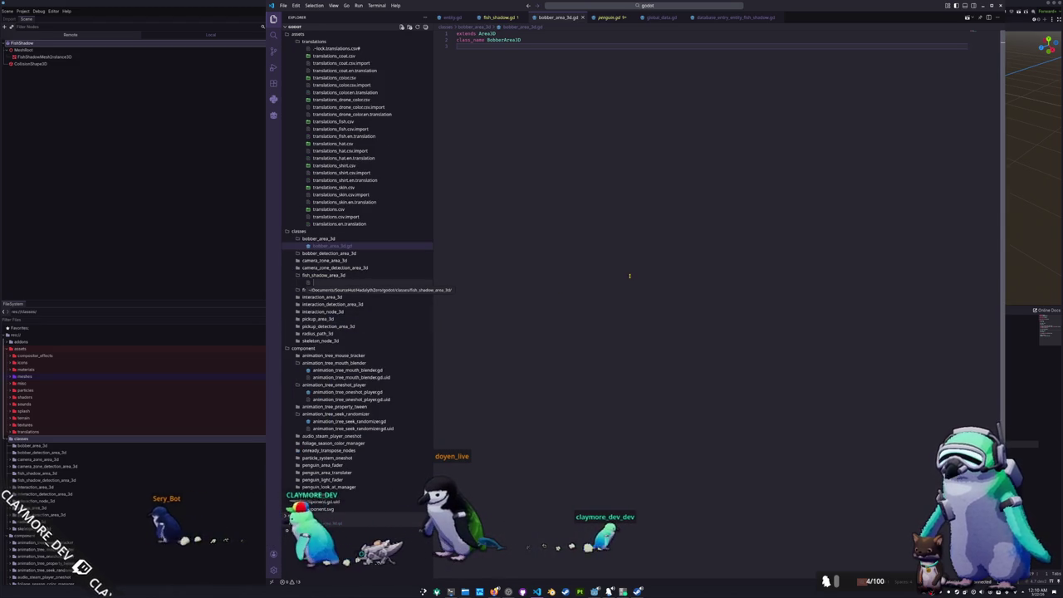
type("_shadow_ar")
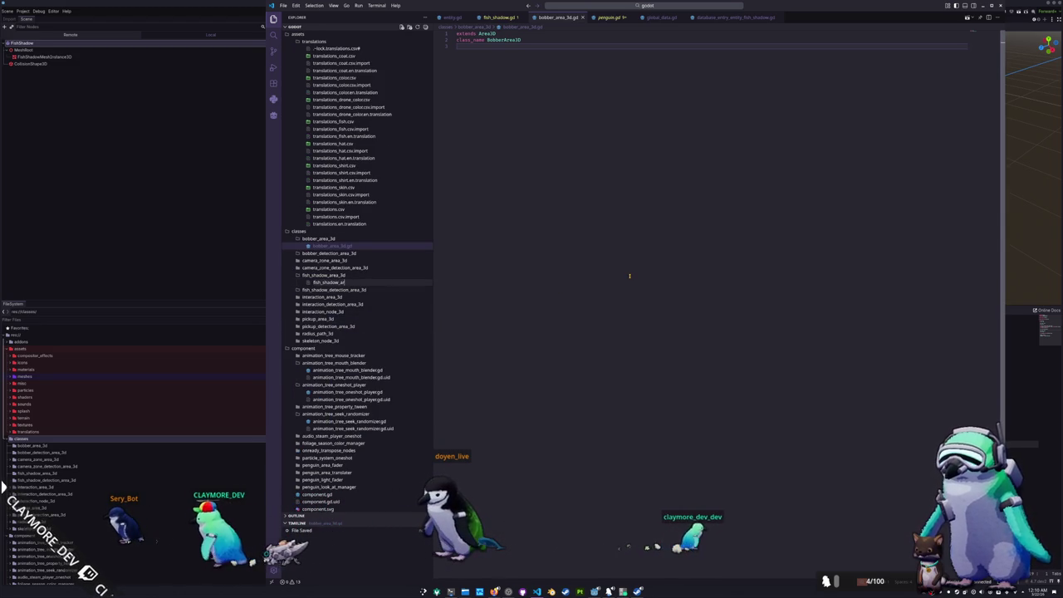
type("ea_3d.gd")
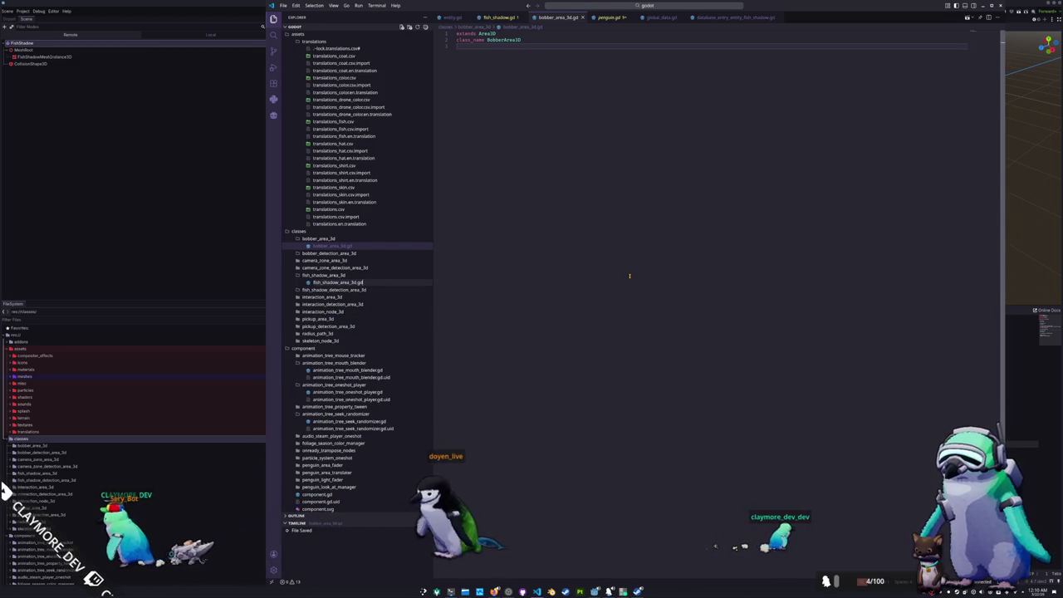
key("Return")
type("extends ")
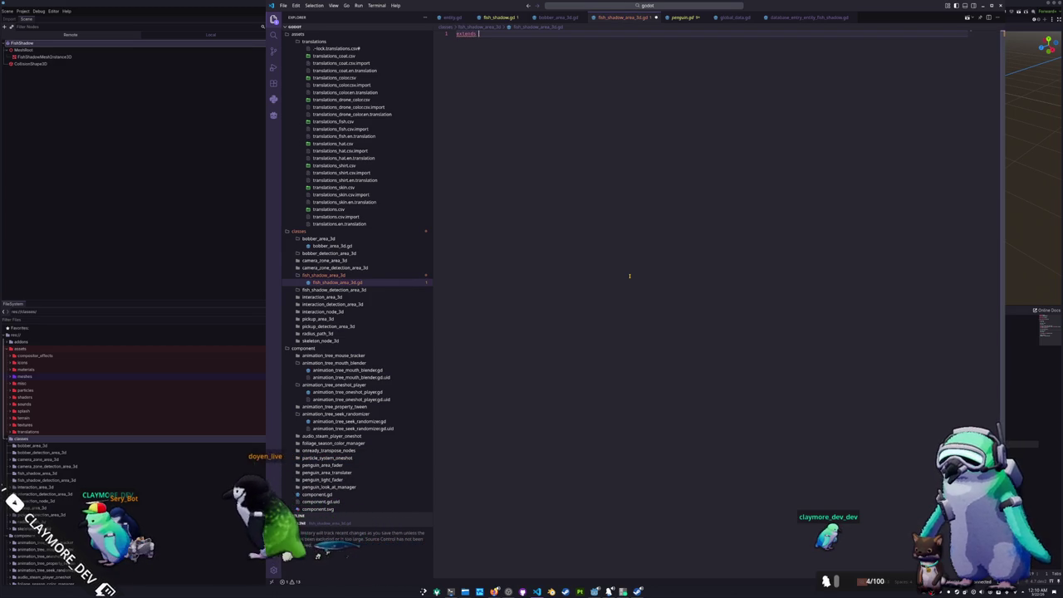
type("Area3D")
key("Return")
type("class_")
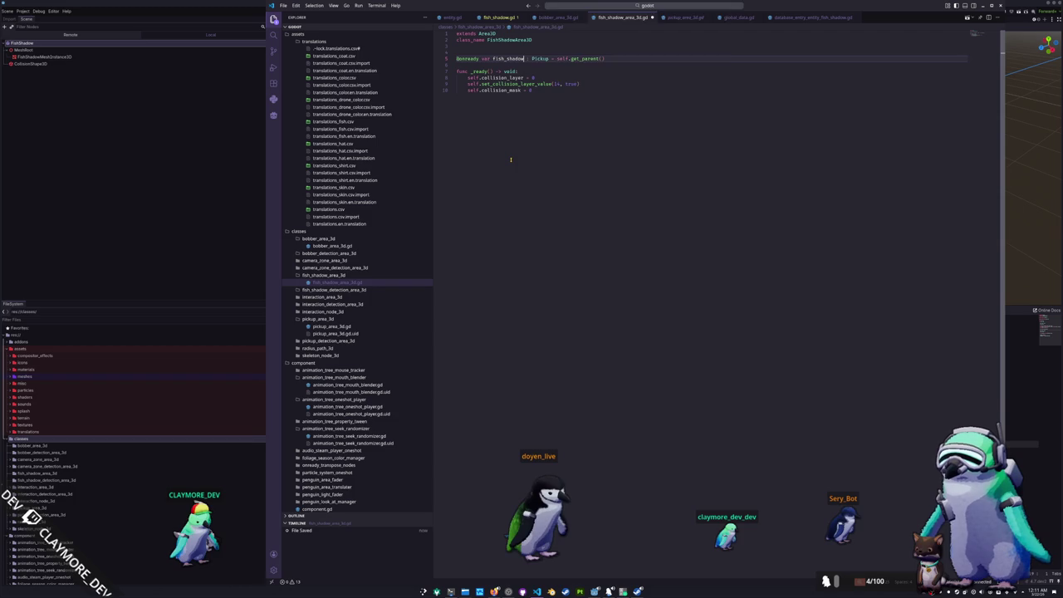
Reload the editor window, set the parent type to FishShadow, and tidy the collision setup lines
key("ctrl+shift+p")
type("reload")
key("Return")
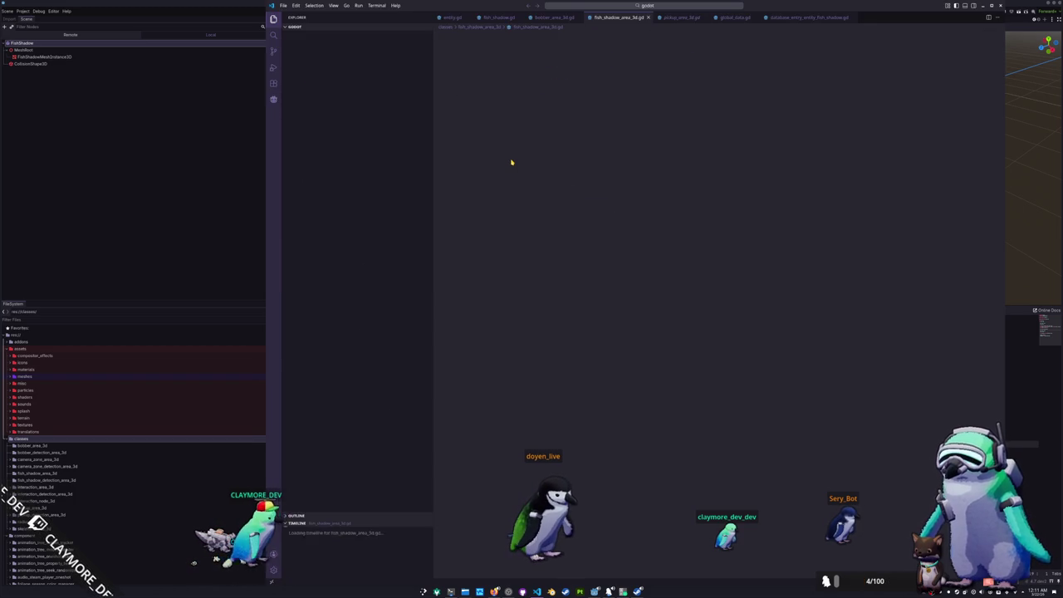
type("FishShadow = self.get_parent(")
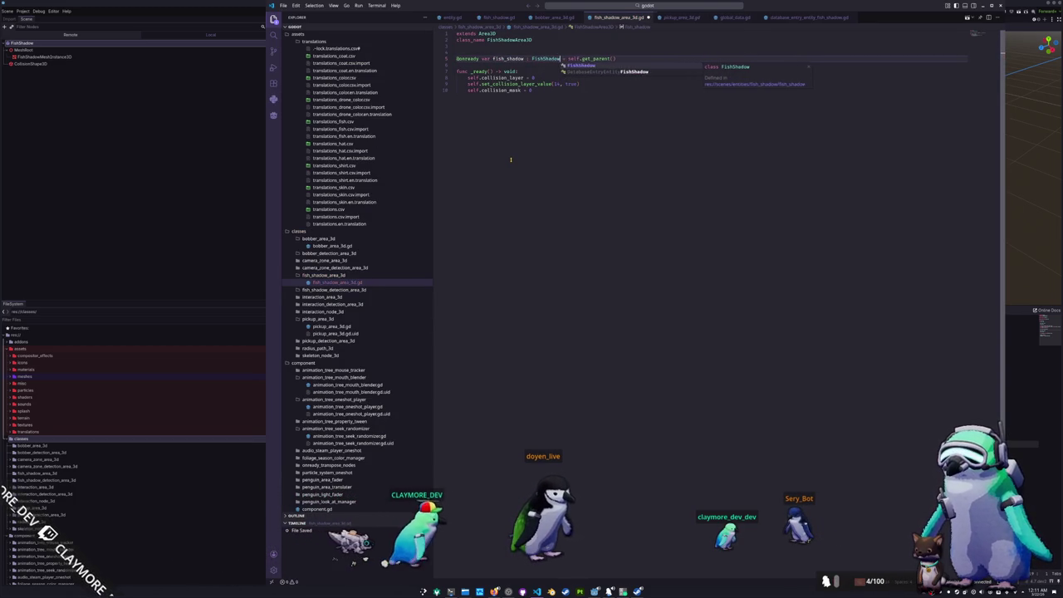
key("Escape")
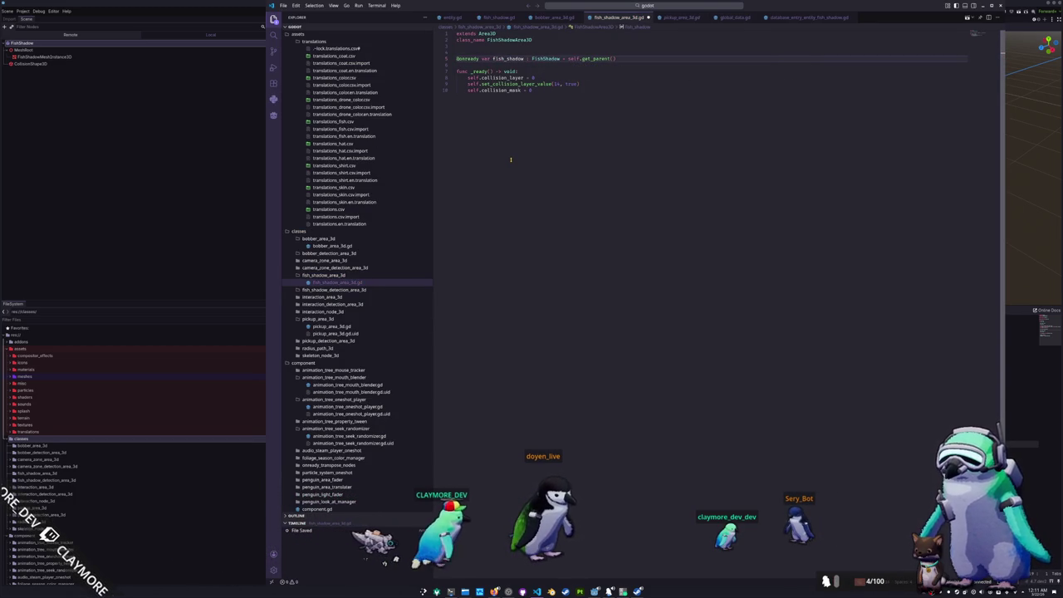
key("Down")
key("ctrl+s")
key("Down")
key("Down")
key("Down")
key("ctrl+shift+Right")
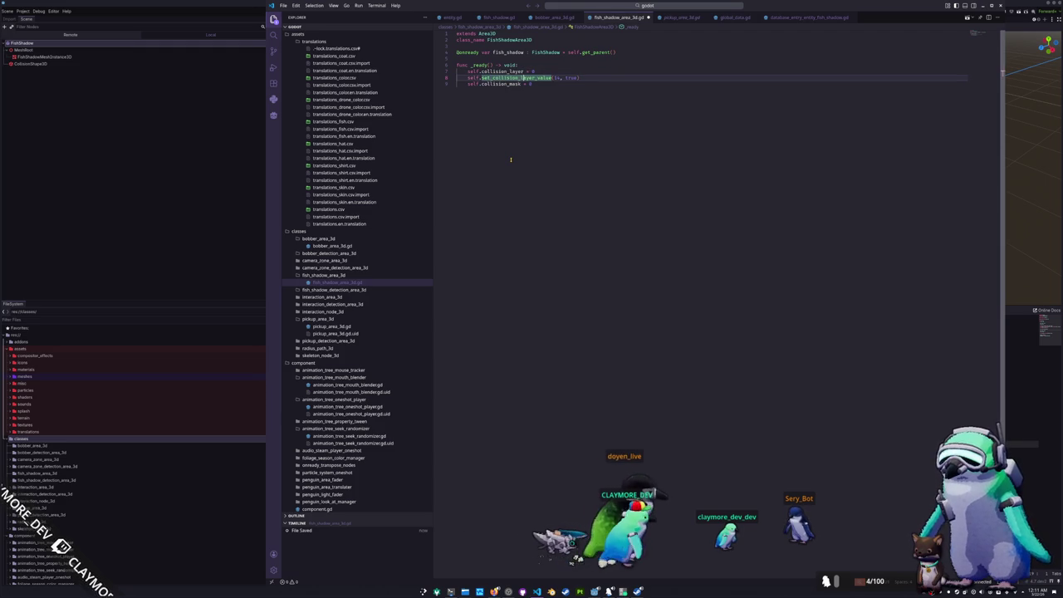
key("Down")
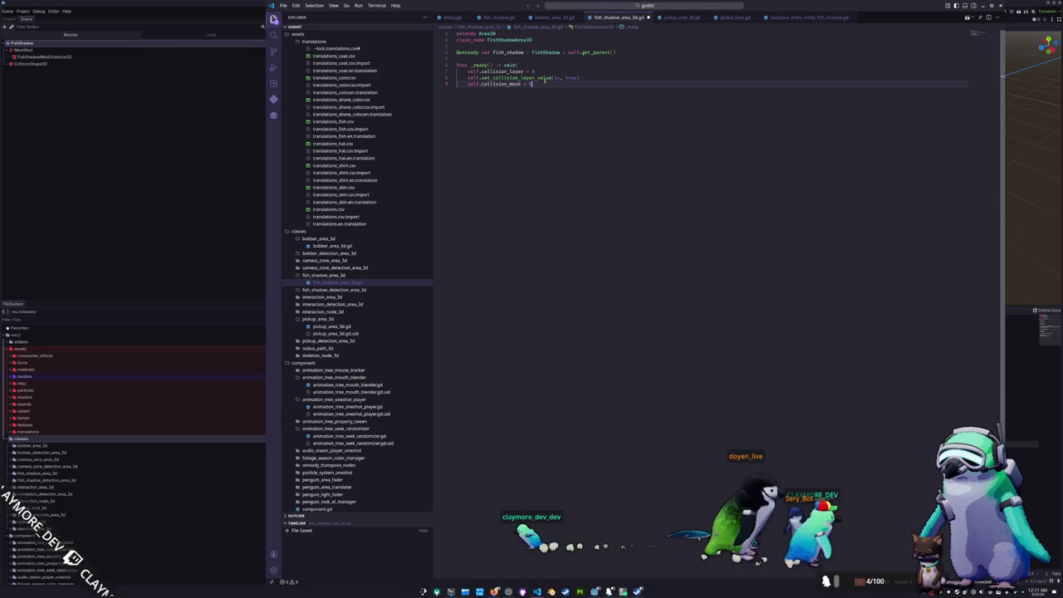
double_click(545, 77)
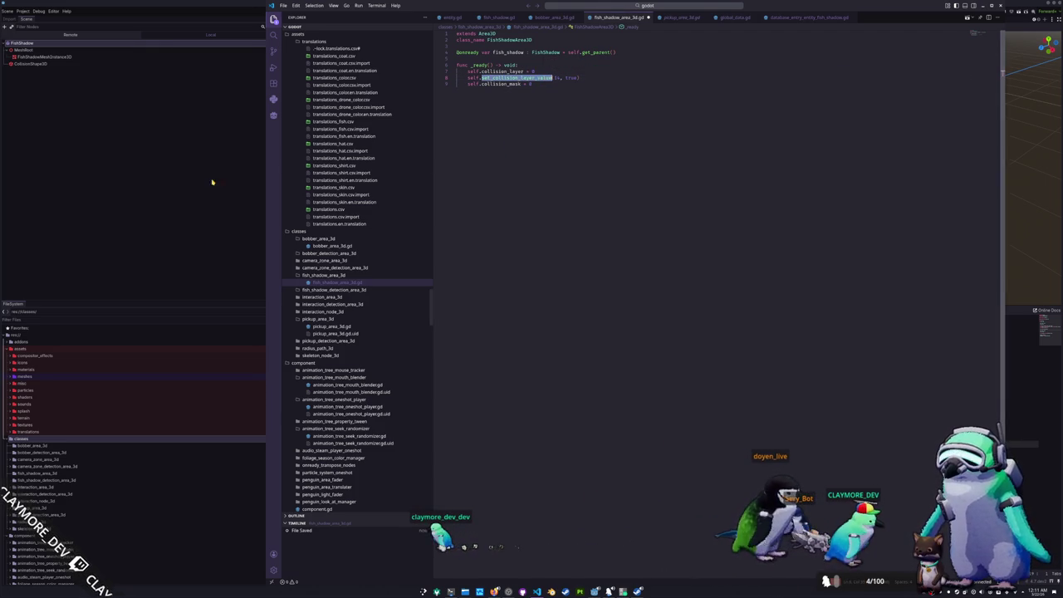
left_click(154, 187)
left_click(50, 43)
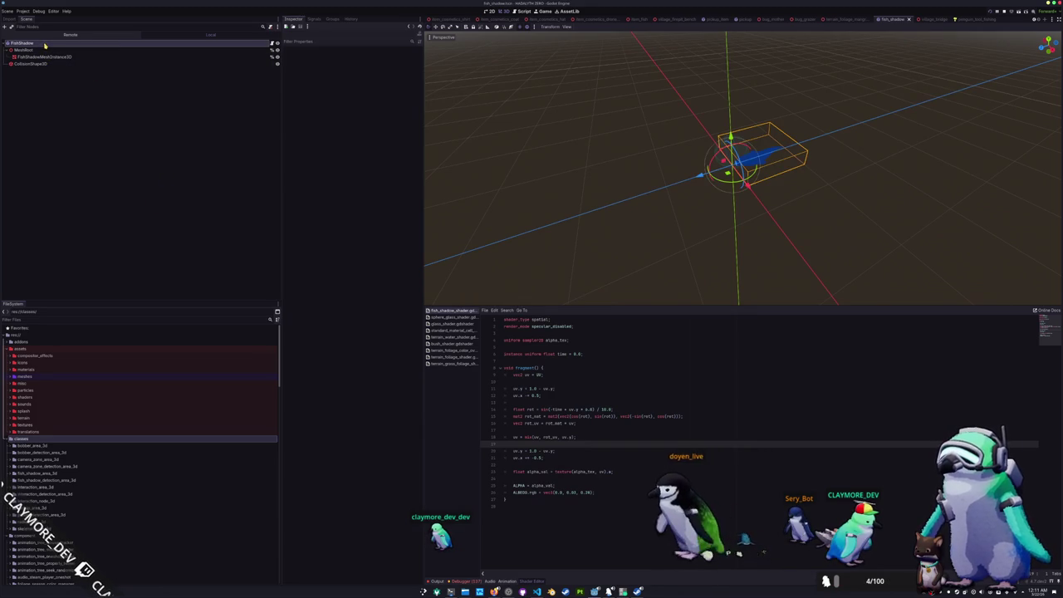
Add a FishShadowArea3D child node to the FishShadow root
right_click(53, 45)
left_click(61, 56)
type("fish_s")
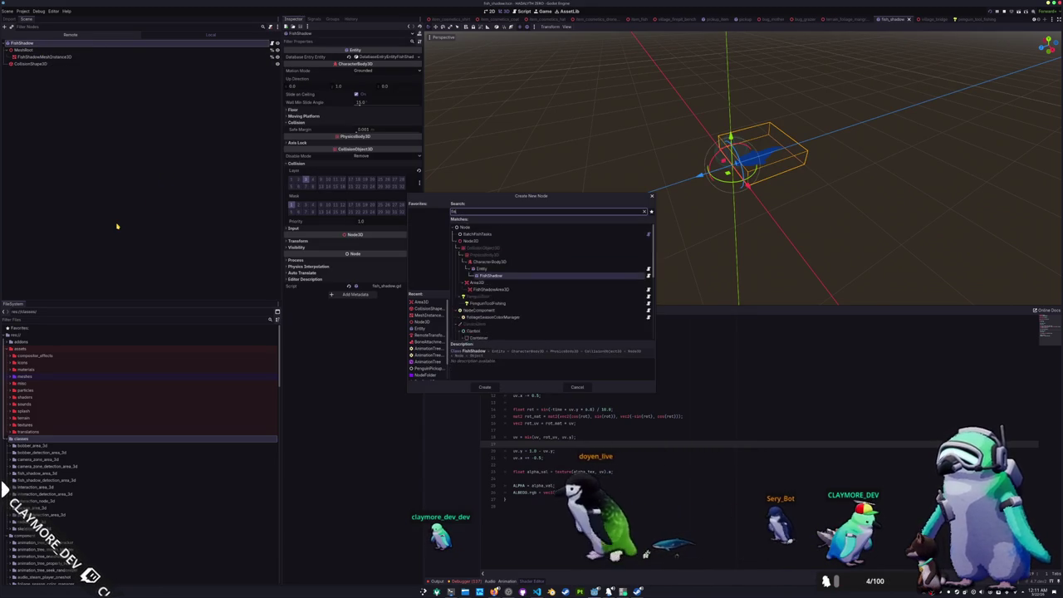
key("BackSpace")
key("BackSpace")
type("shadow")
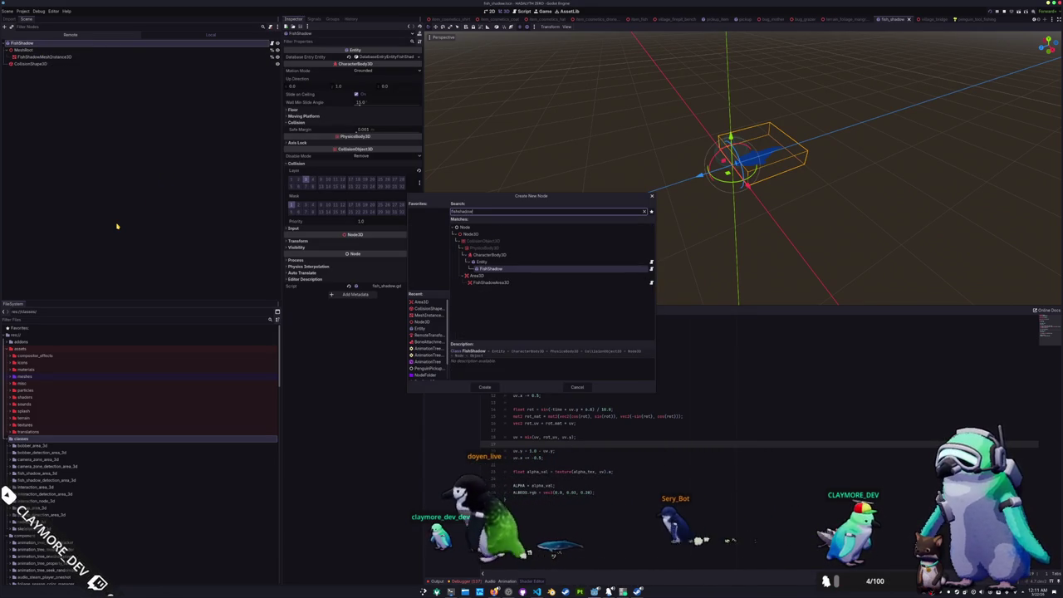
key("Down")
key("Return")
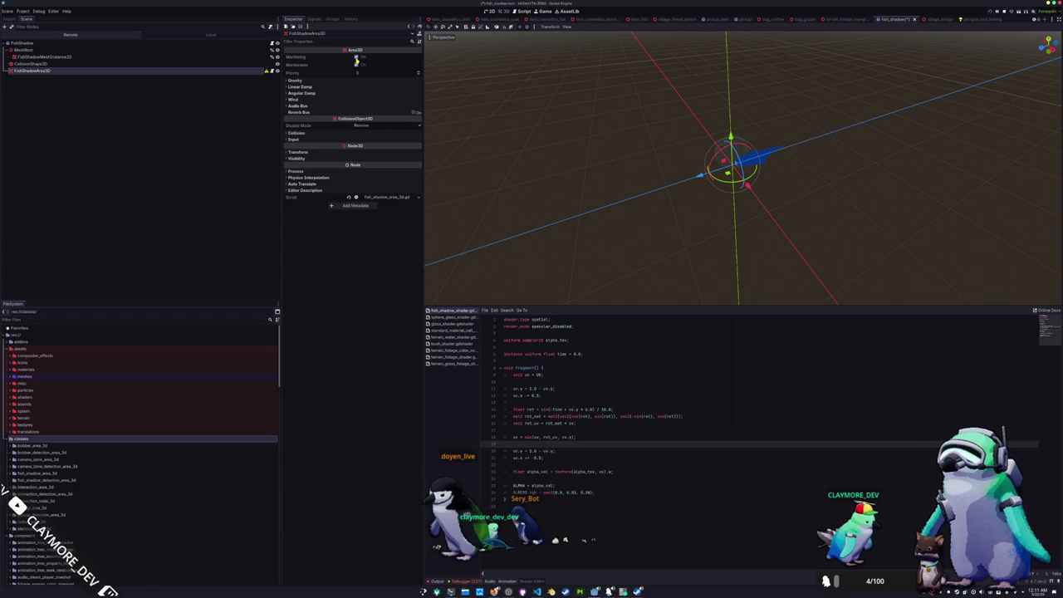
Put the new area on the FishShadow collision layer 3 and save the script with layer 3
left_click(296, 132)
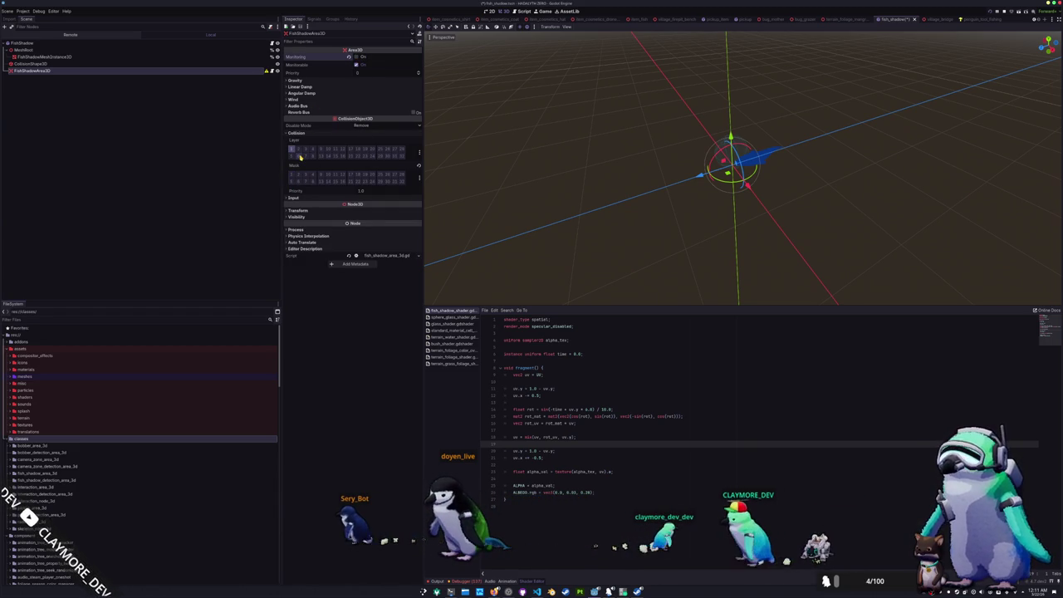
left_click(420, 153)
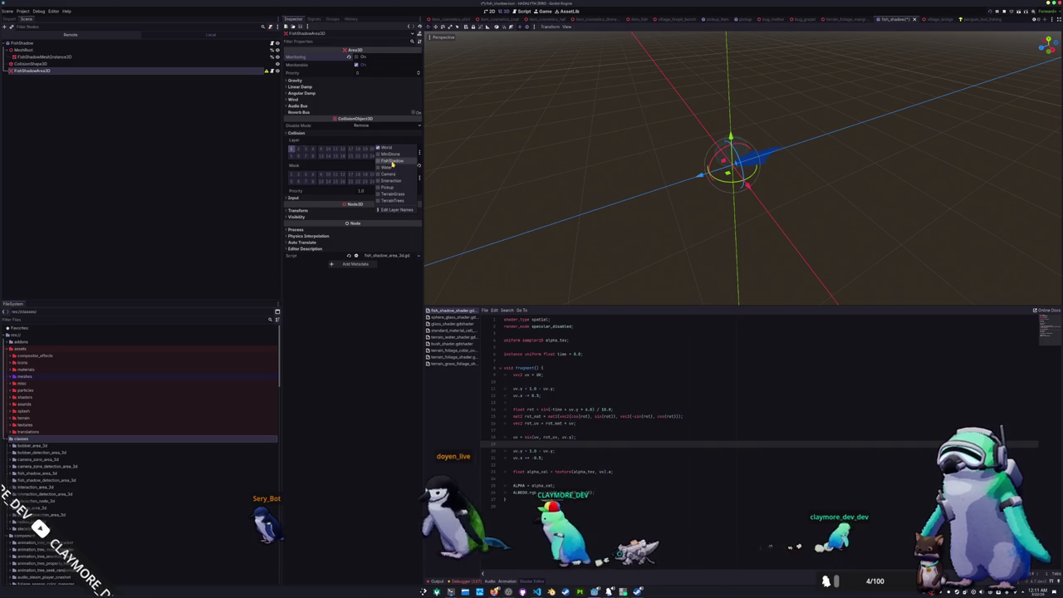
left_click(387, 161)
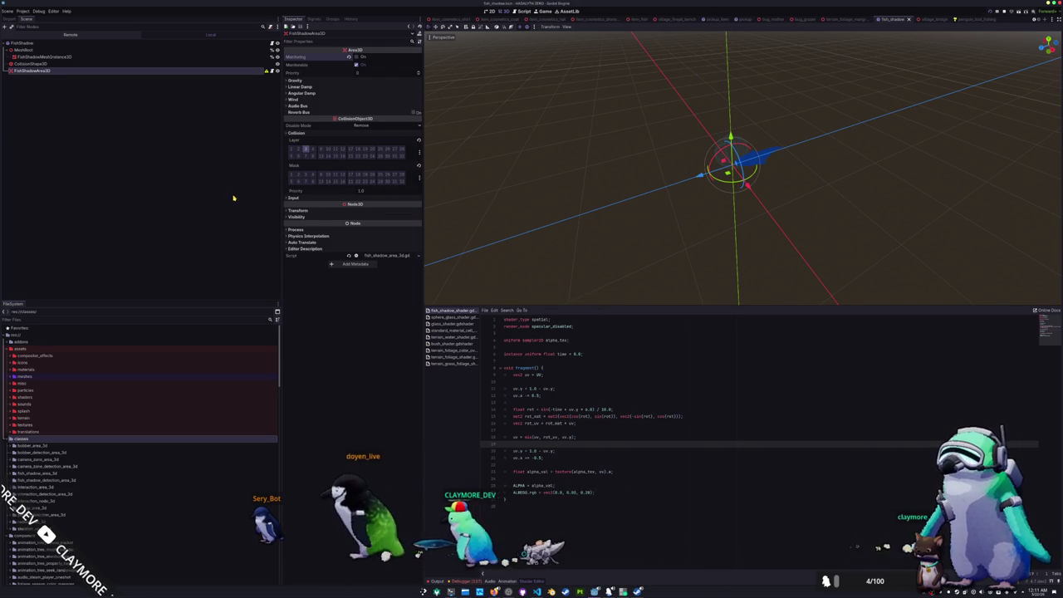
key("alt+Tab")
type("3")
key("ctrl+s")
left_click(546, 118)
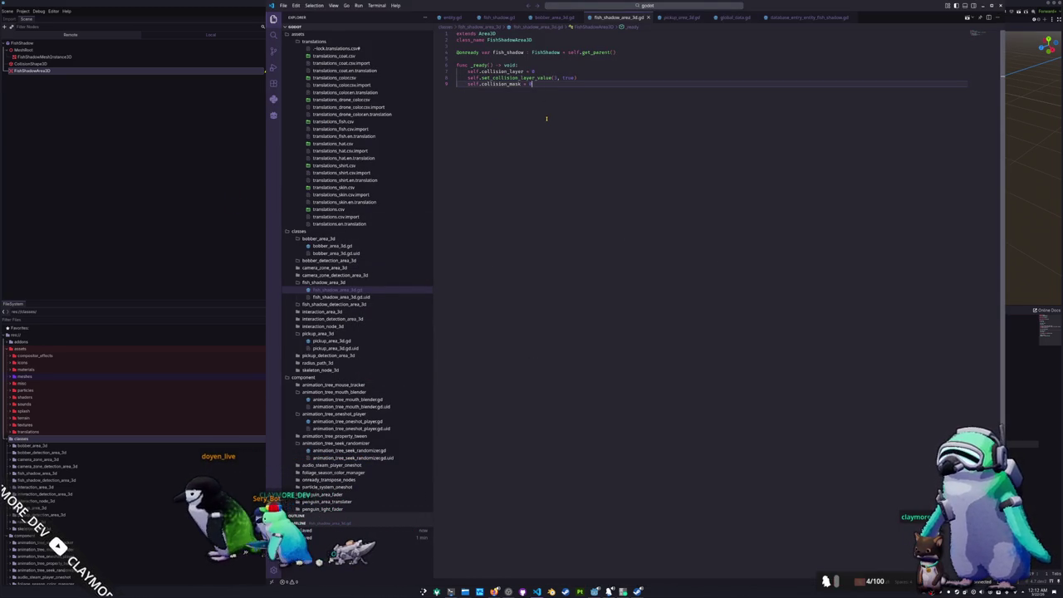
Review the _ready code on lines 4–8 that enables collision layer 3
key("Up")
key("Up")
key("Up")
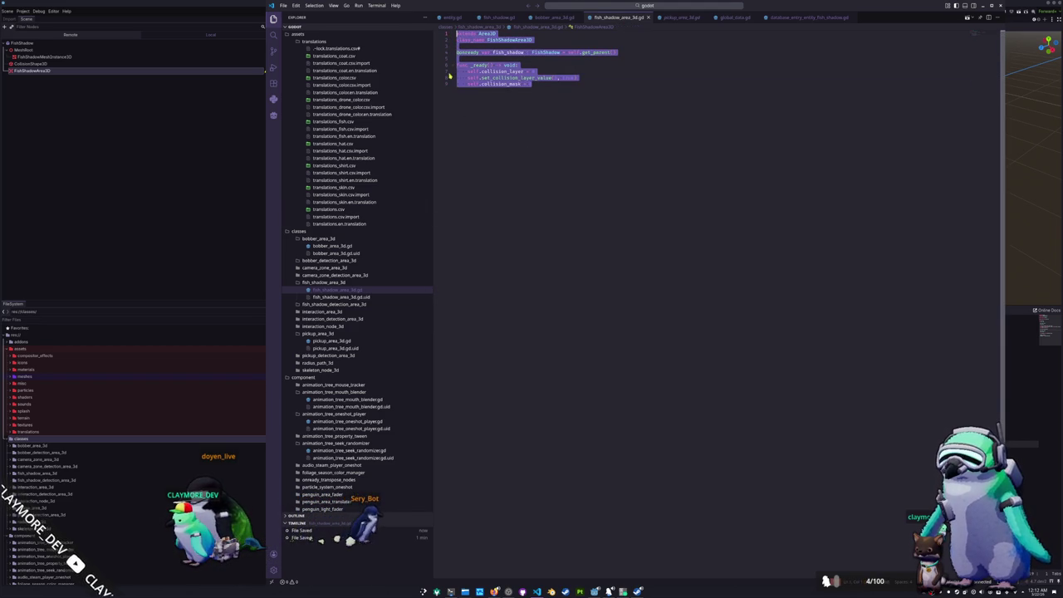
left_click(573, 130)
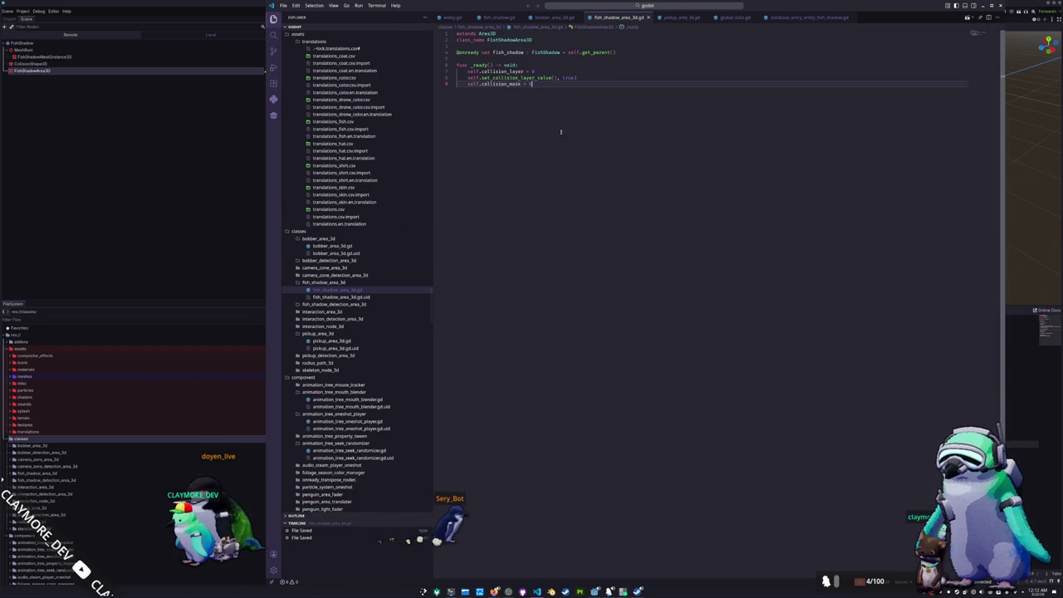
left_click(481, 109)
left_click_drag(536, 84, 447, 55)
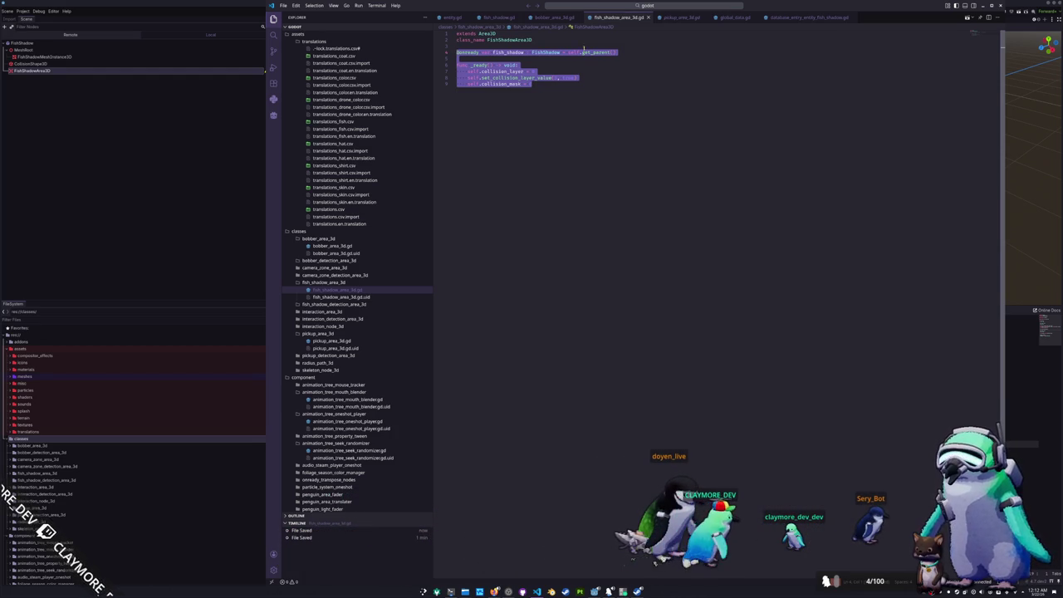
left_click(644, 7)
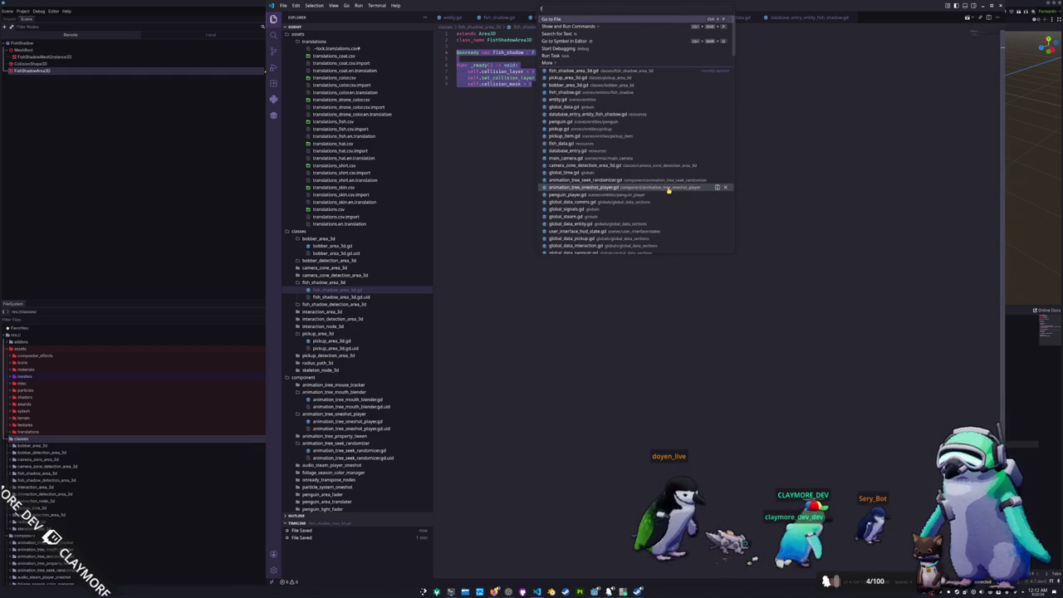
Open penguin_tool_fishing.gd via Quick Open and delete the blank line 4
type("fishing_tool")
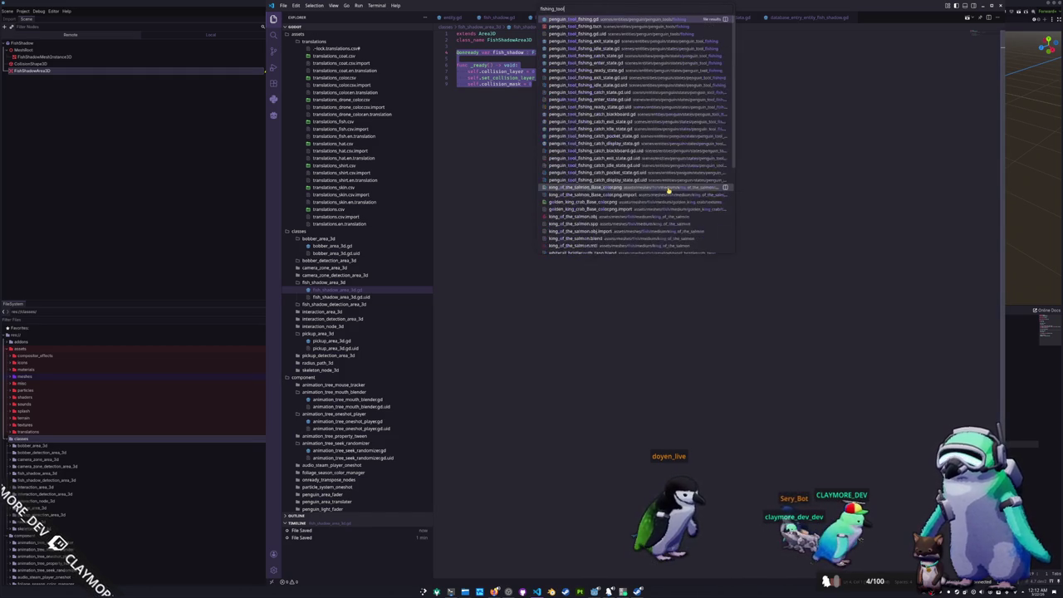
key("Return")
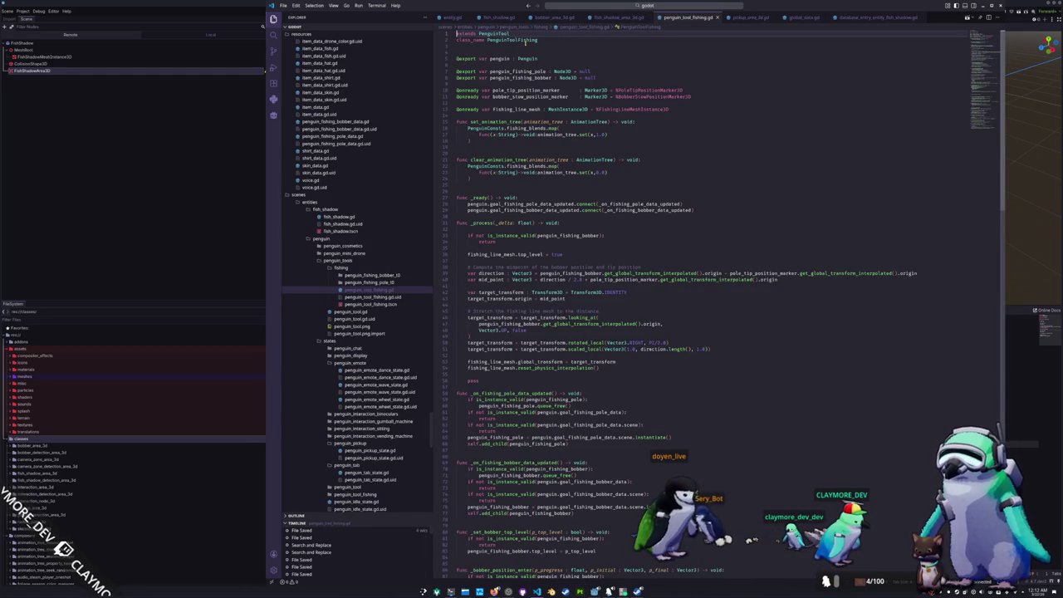
left_click(496, 52)
key("Delete")
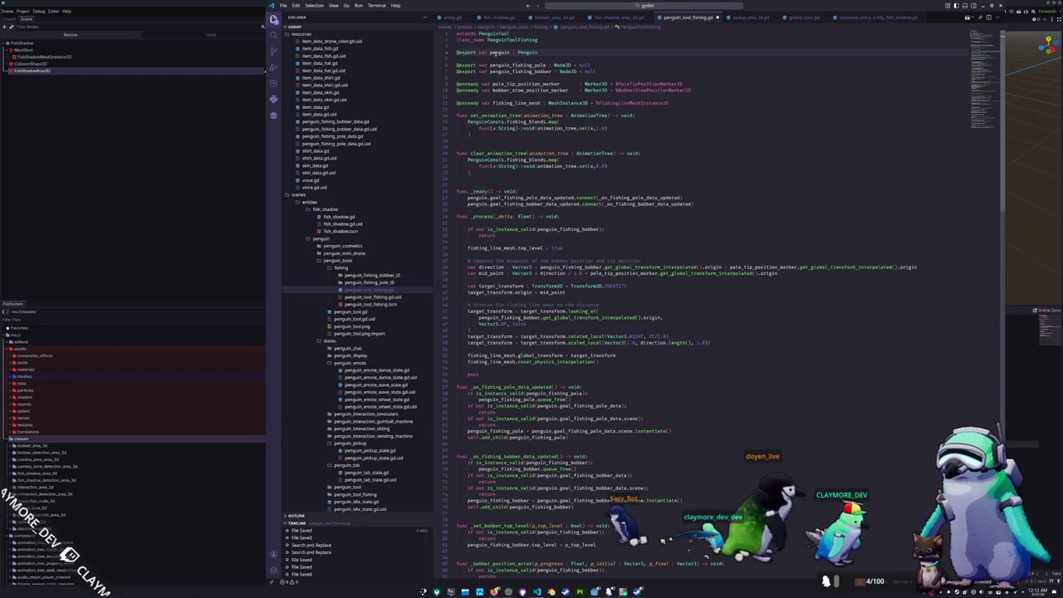
left_click(547, 52)
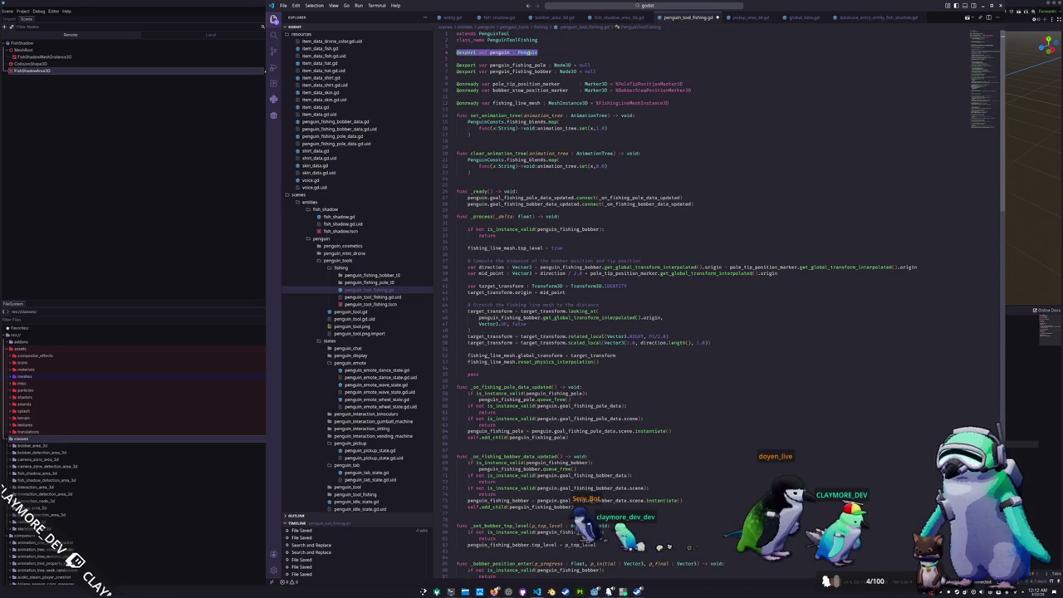
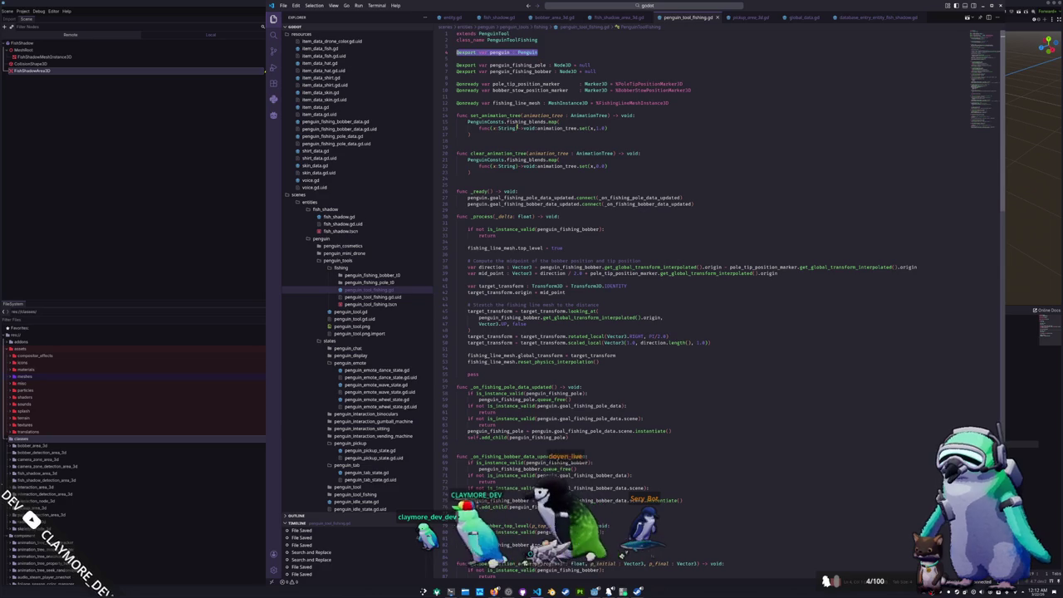
Open bobber_area_3d.gd next to fish_shadow_area_3d.gd to reuse its area setup code
mouse_move(521, 121)
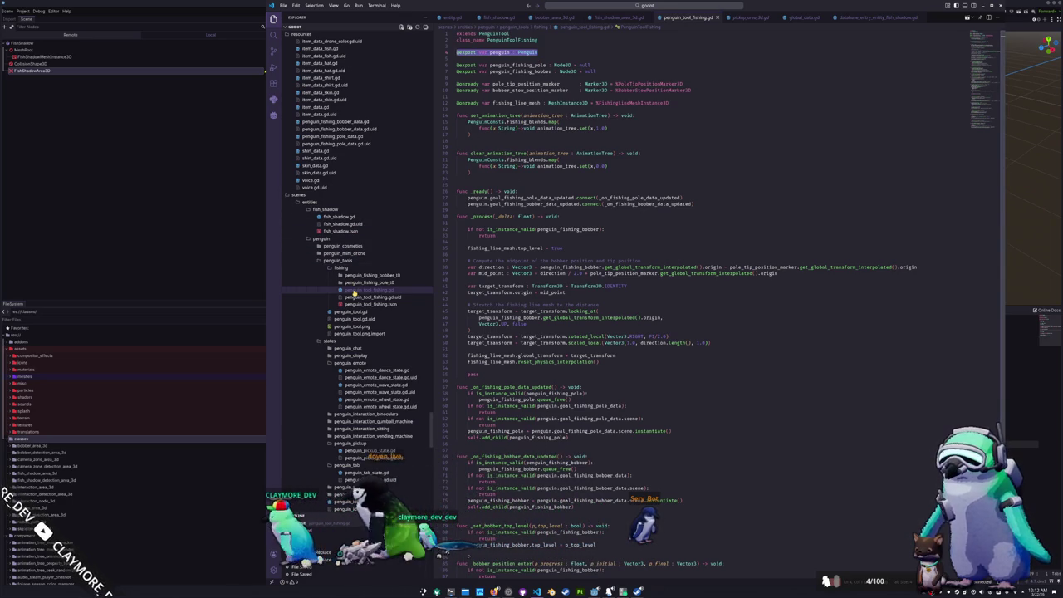
scroll(344, 249, "up", 10)
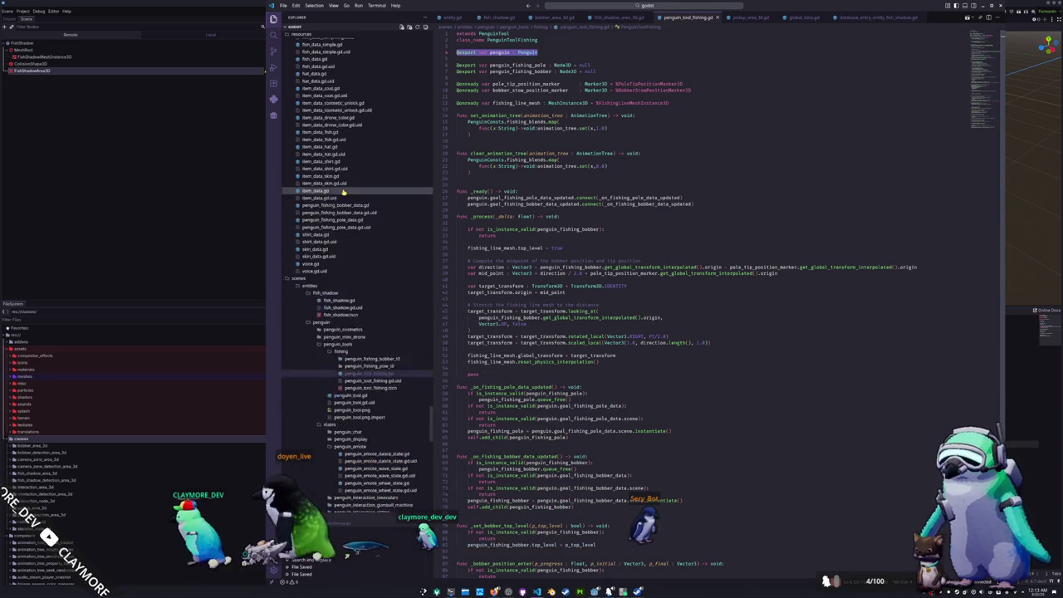
scroll(312, 34, "up", 15)
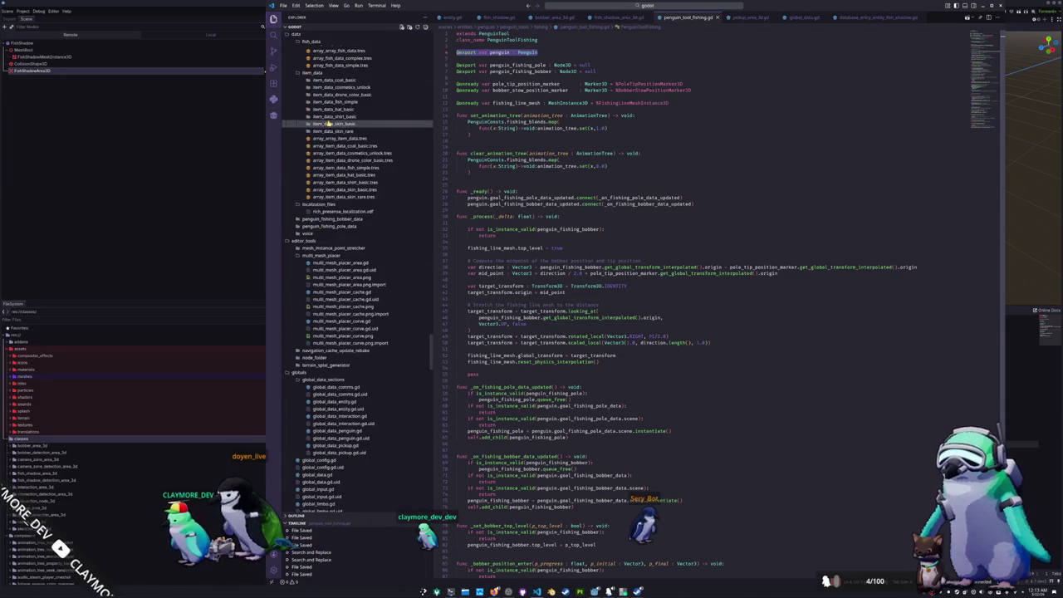
scroll(329, 125, "up", 12)
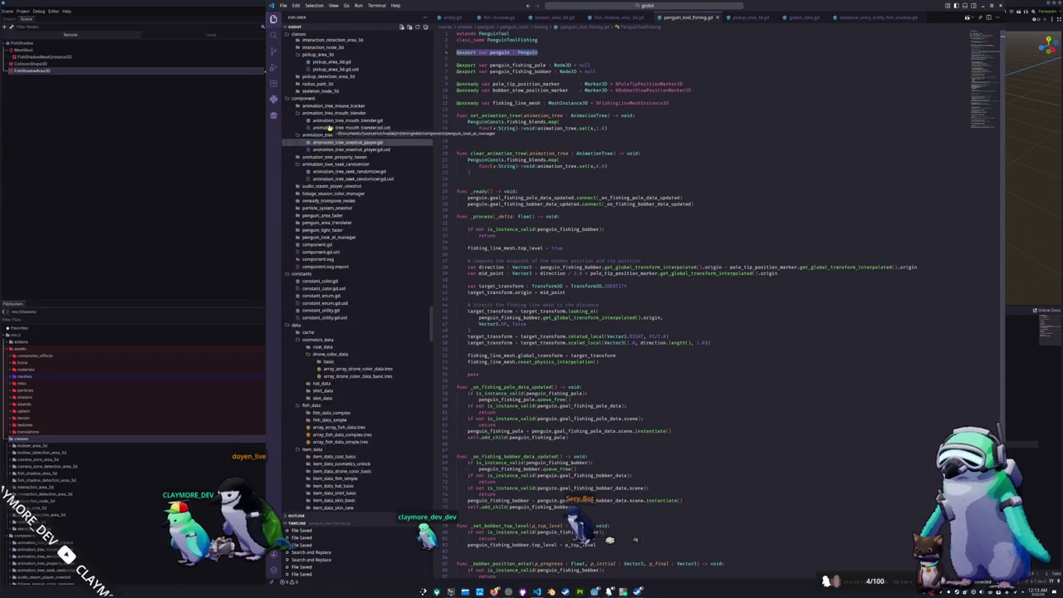
scroll(329, 130, "up", 6)
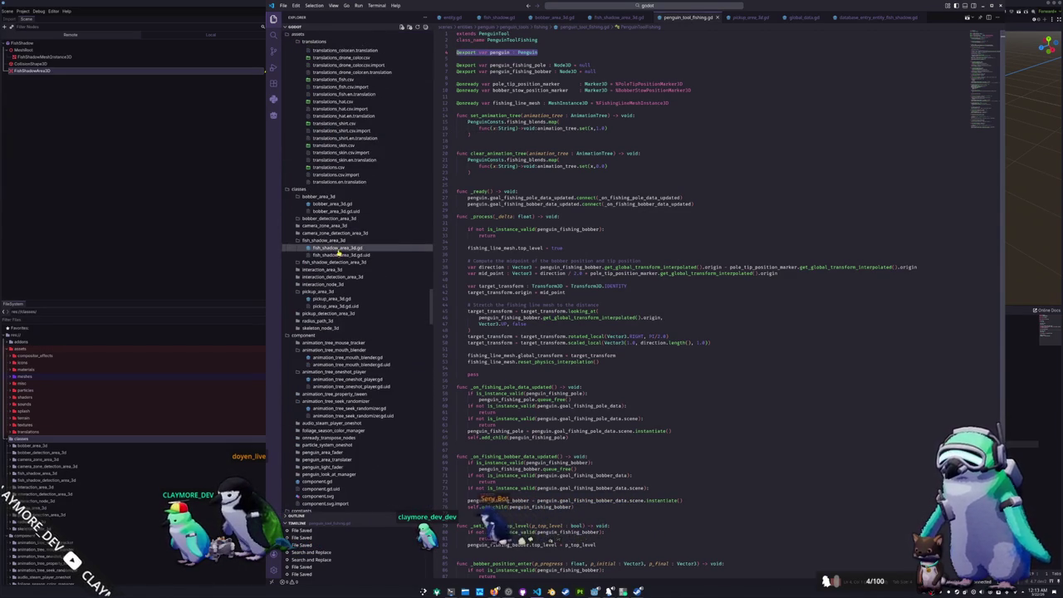
left_click(333, 203)
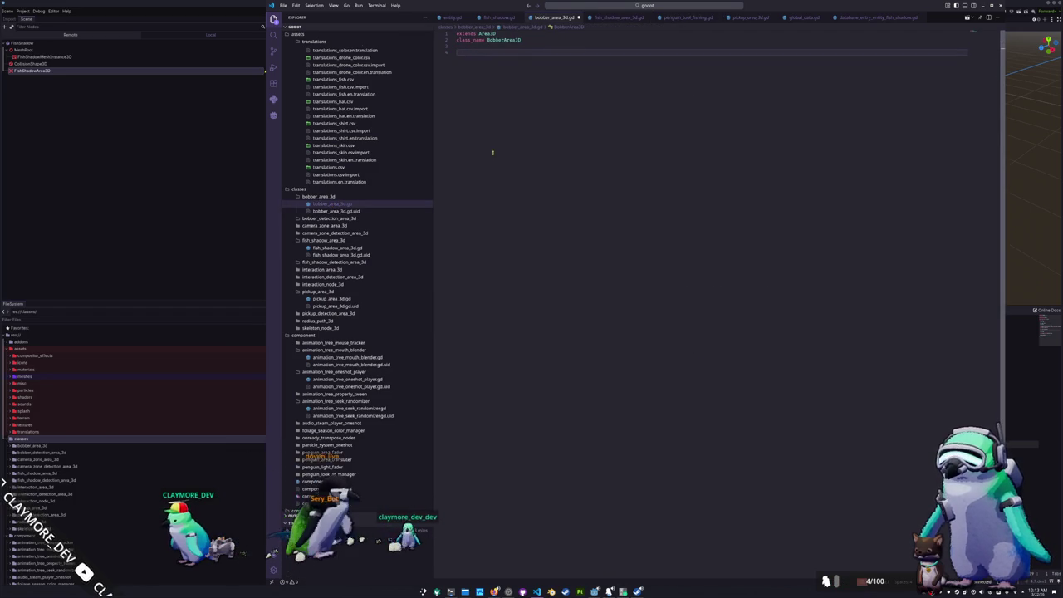
key("ctrl+Page_Down")
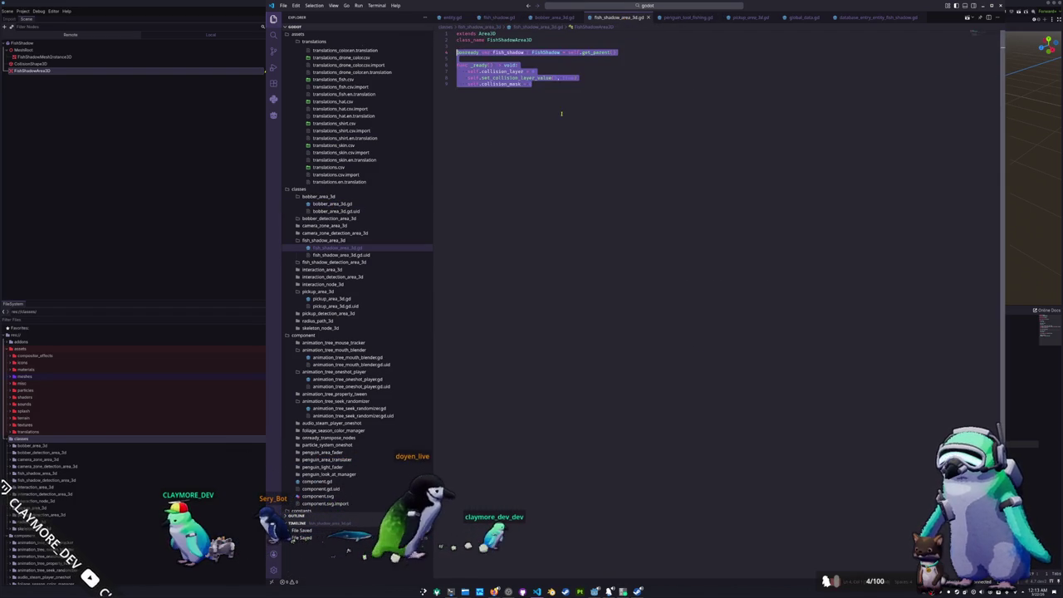
key("ctrl+Page_Up")
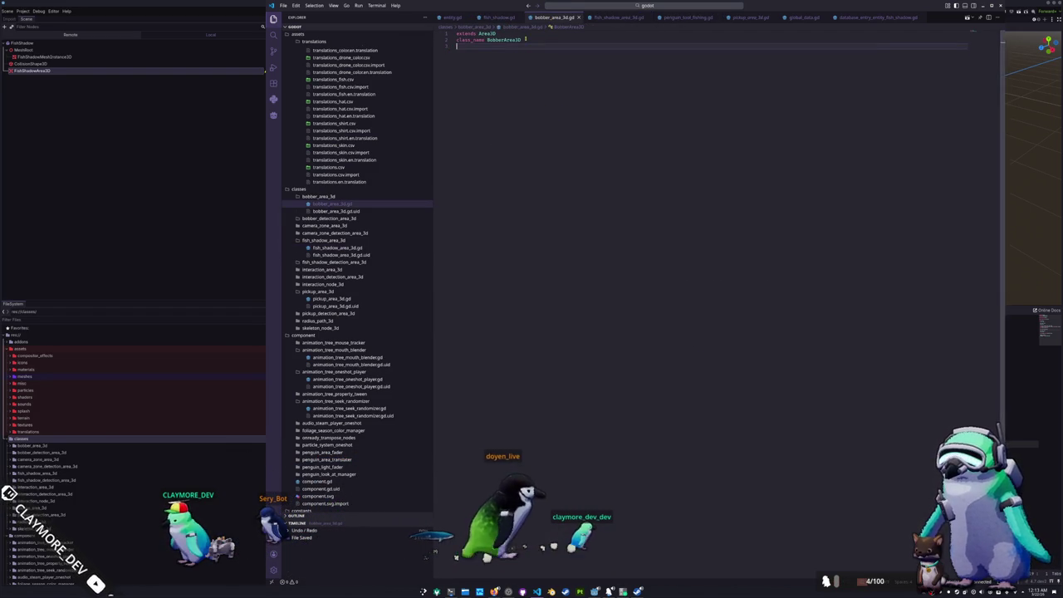
Rename the pasted parent reference to penguin_tool_fishing with type PenguinToolFishing
double_click(509, 53)
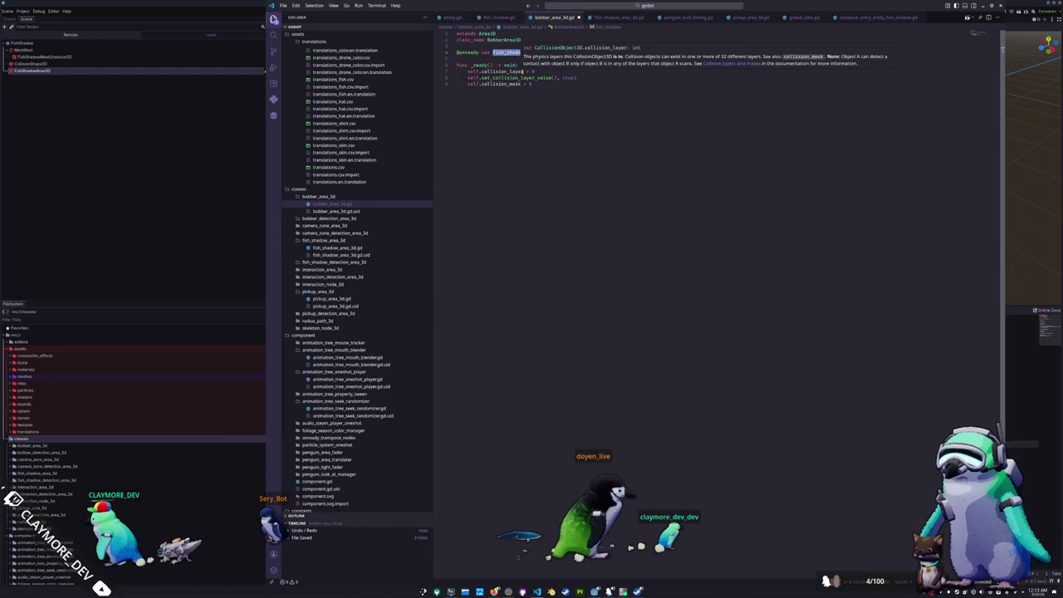
key("ctrl+Right")
key("ctrl+BackSpace")
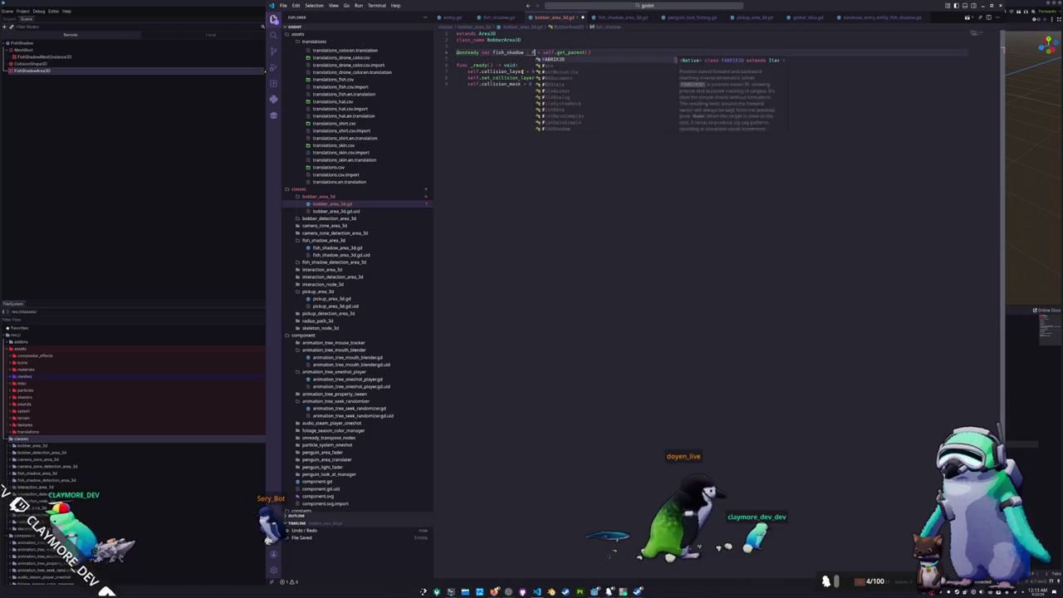
type("PenguinToolF")
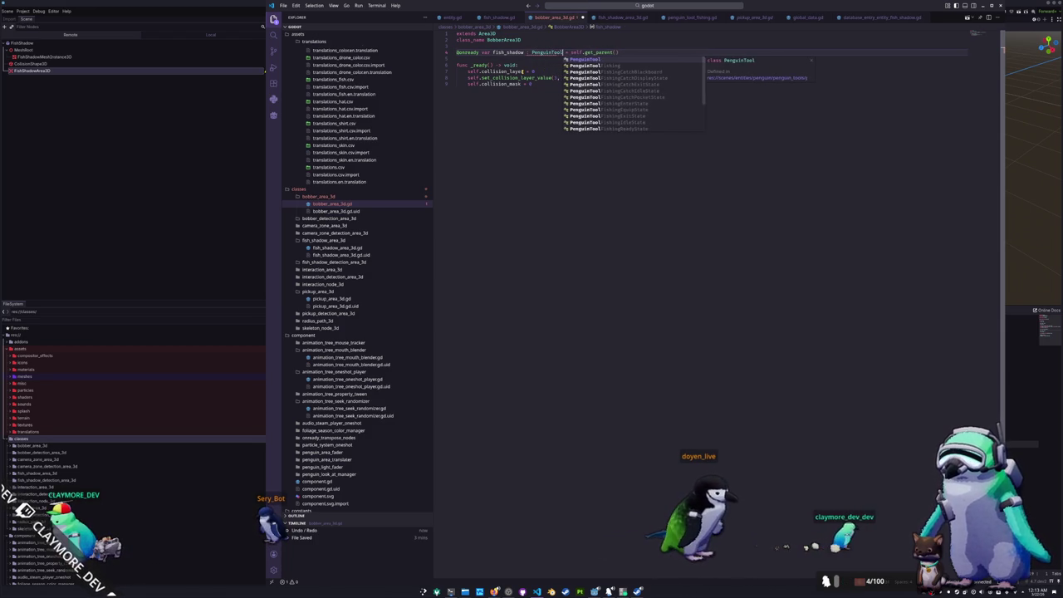
type("ishing")
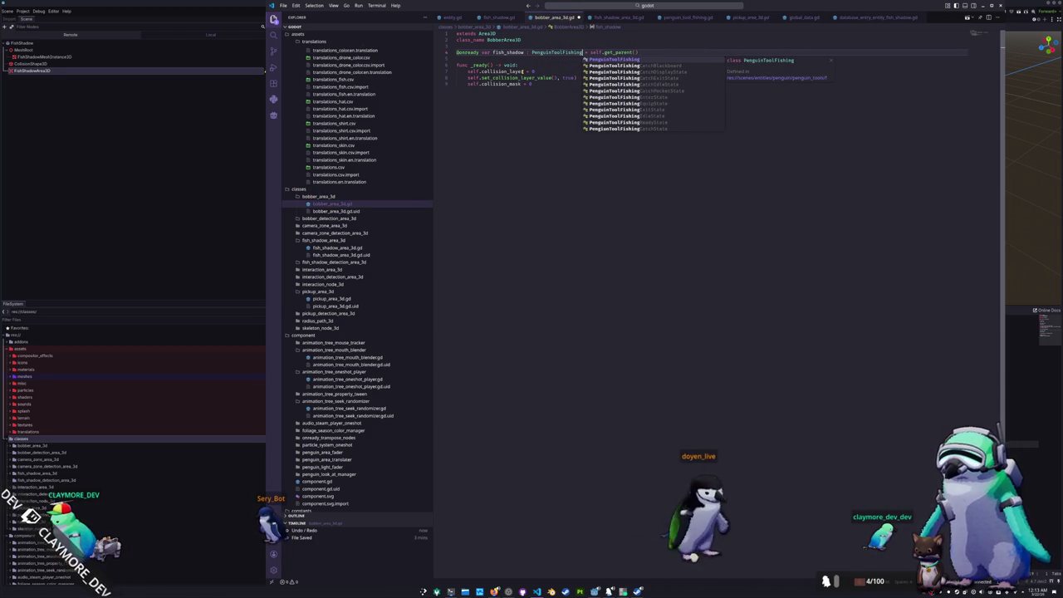
key("Escape")
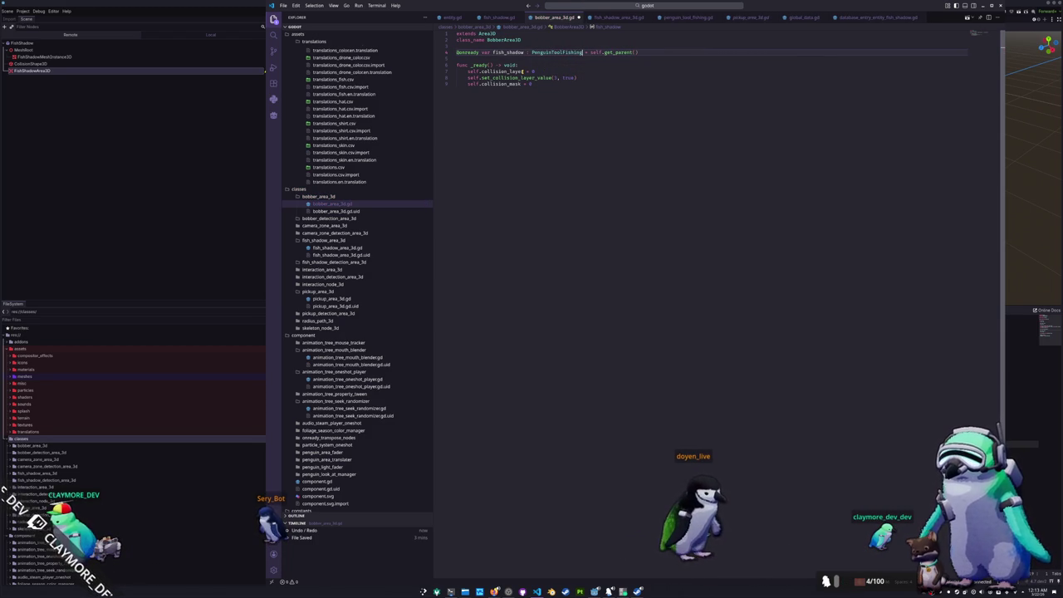
type("penguin")
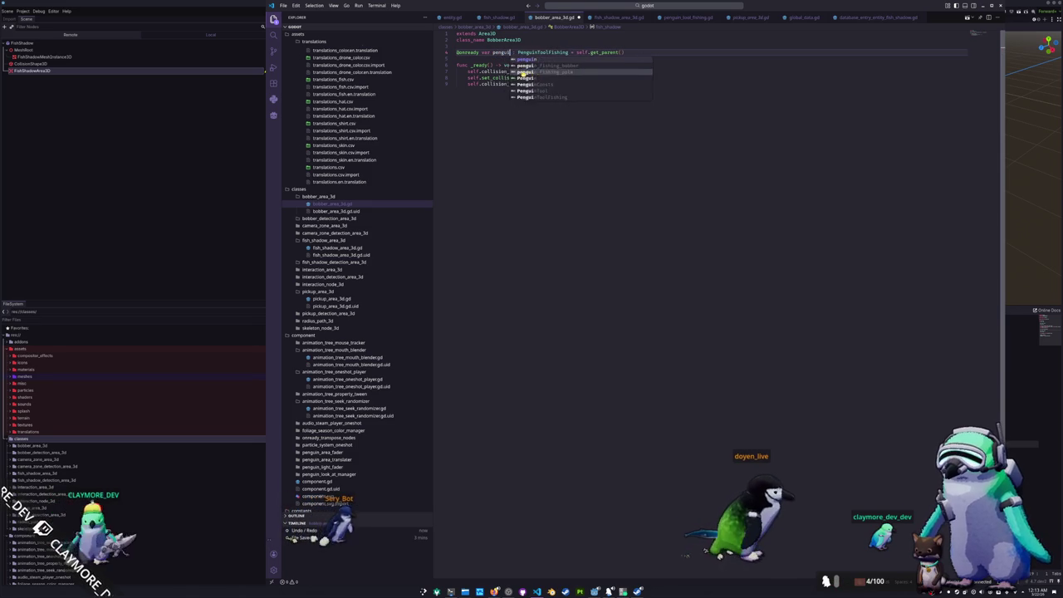
type("_tool_fi")
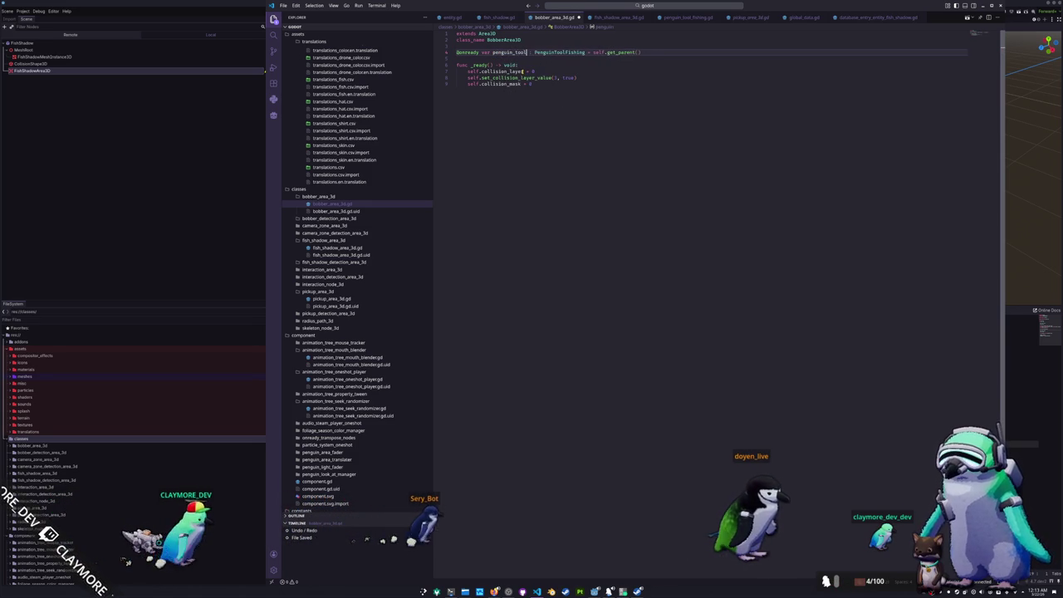
type("shing")
left_click(532, 72)
double_click(548, 77)
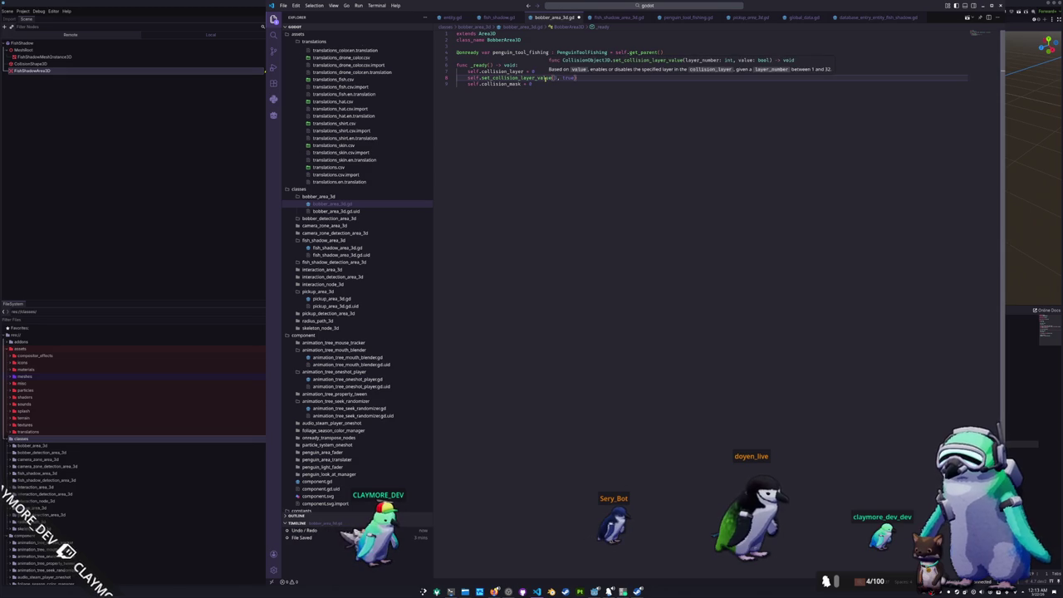
key("alt+Tab")
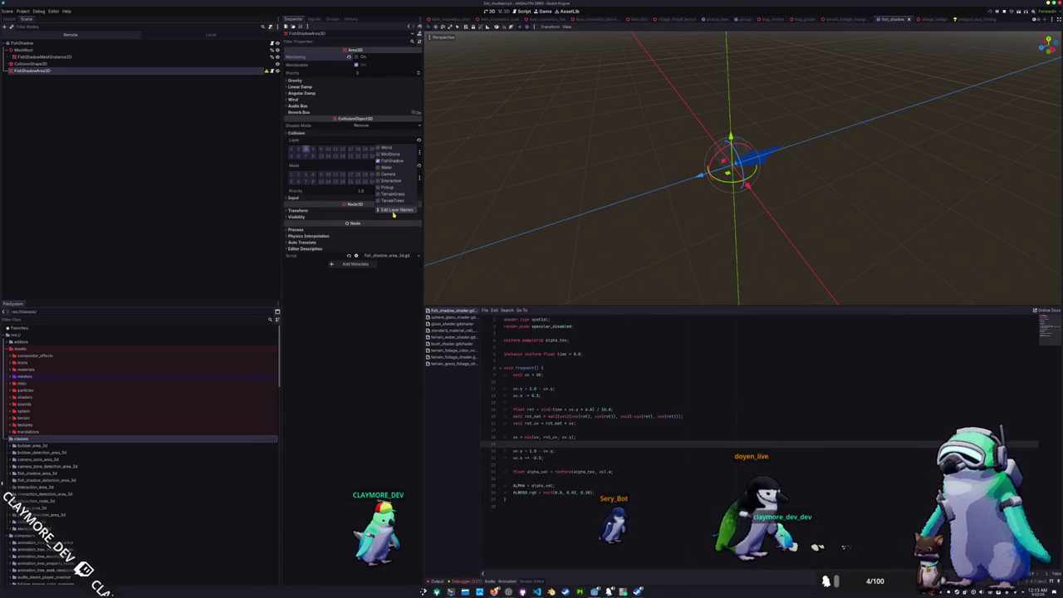
Give 3D Physics Layer 4 the name 'Bobber' in the layer names settings
left_click(394, 210)
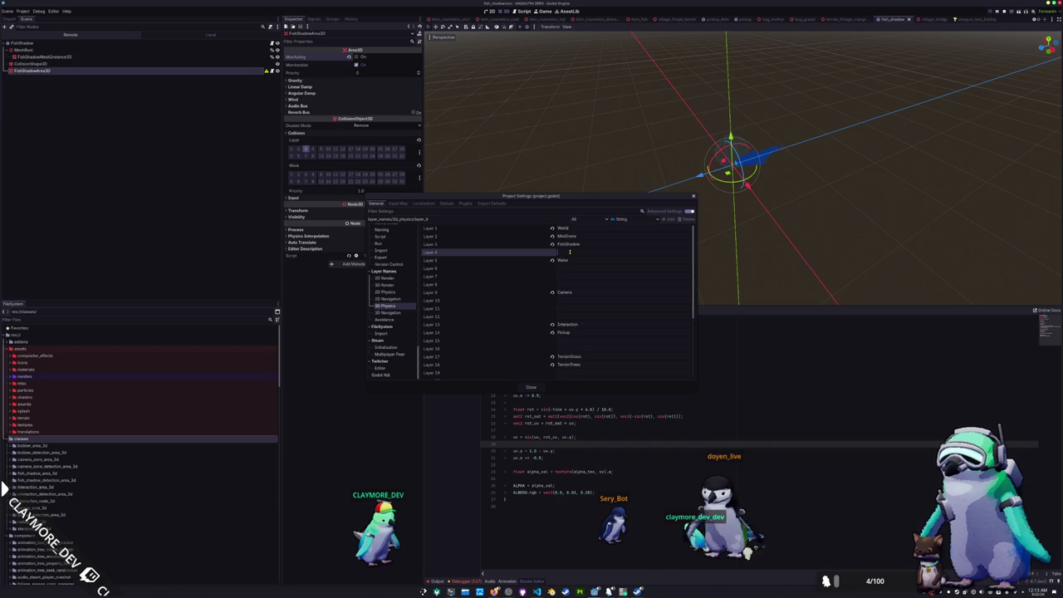
type("Bobbe")
type("l")
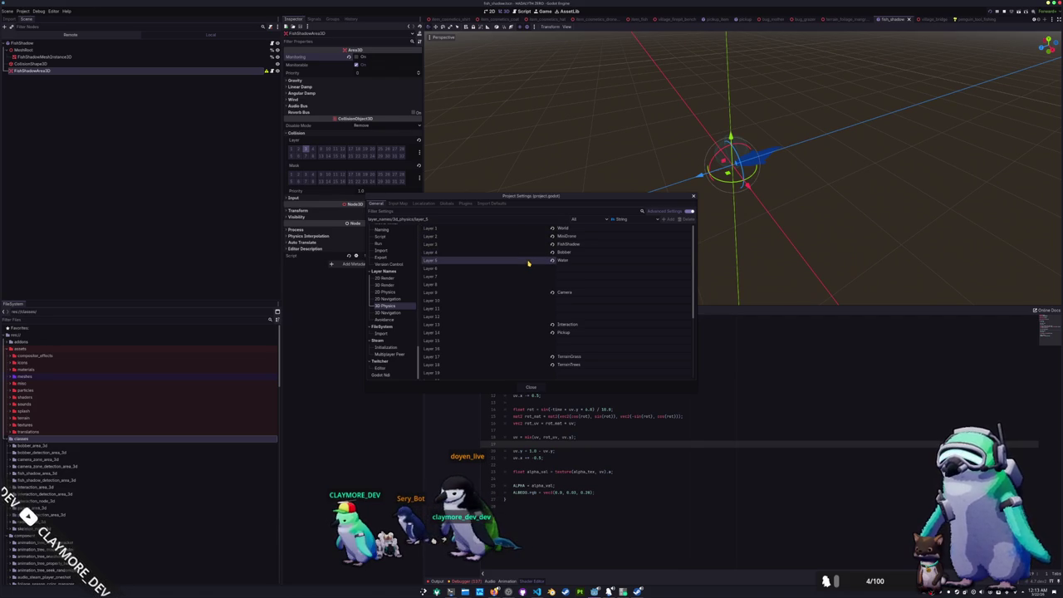
left_click(527, 387)
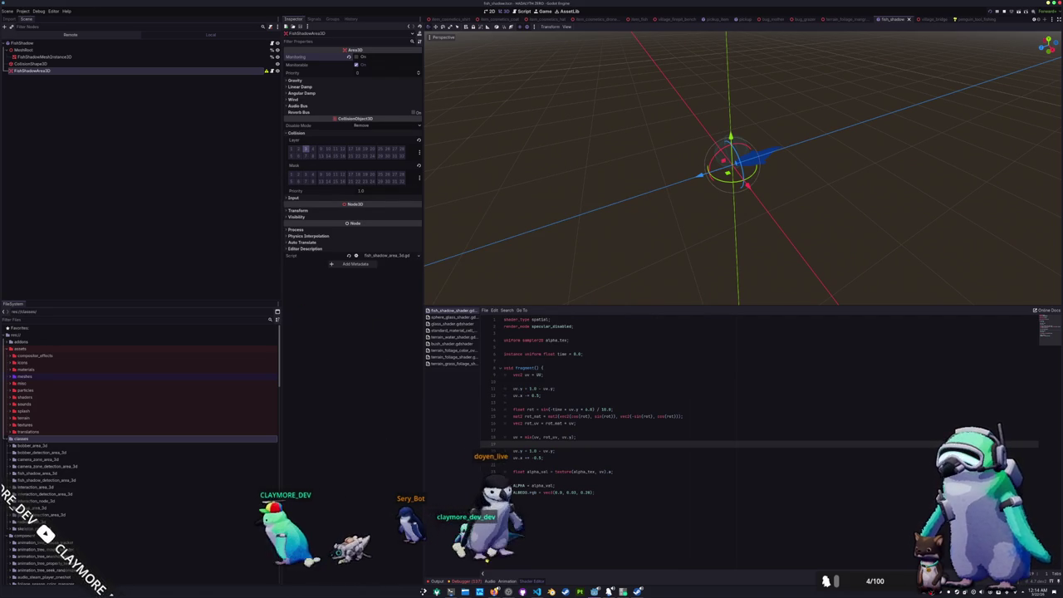
key("alt+Tab")
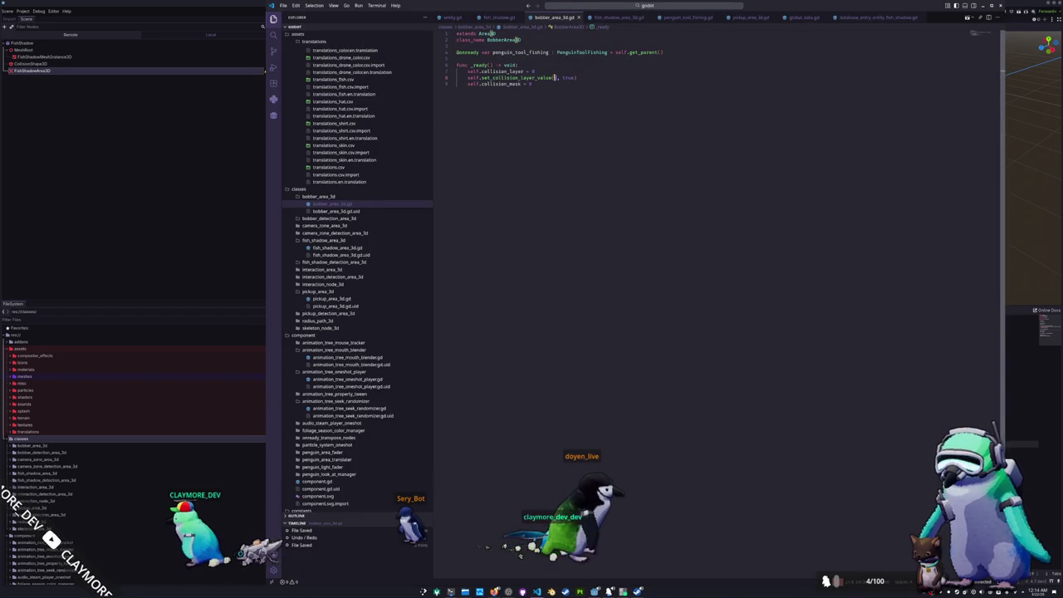
Set the bobber area's collision layer to 4, then review the fish shadow and pickup area scripts
key("Down")
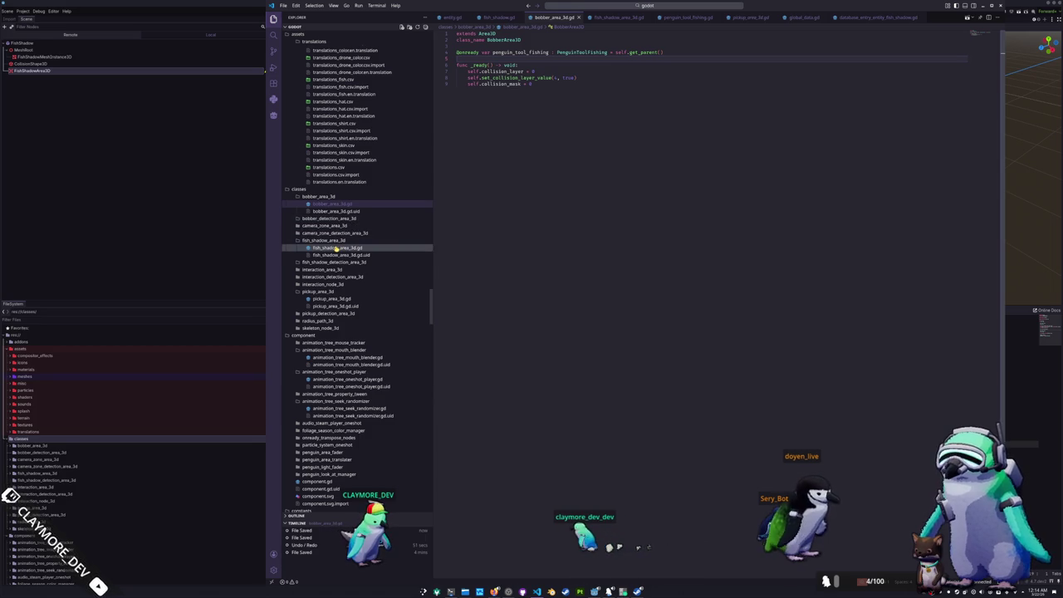
left_click(336, 249)
left_click(504, 207)
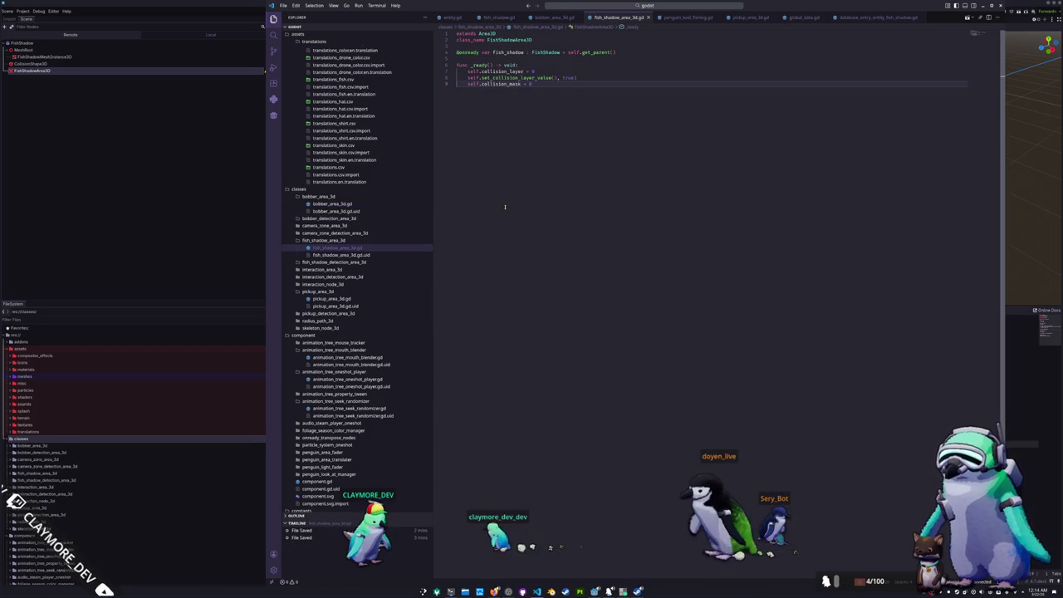
left_click(337, 299)
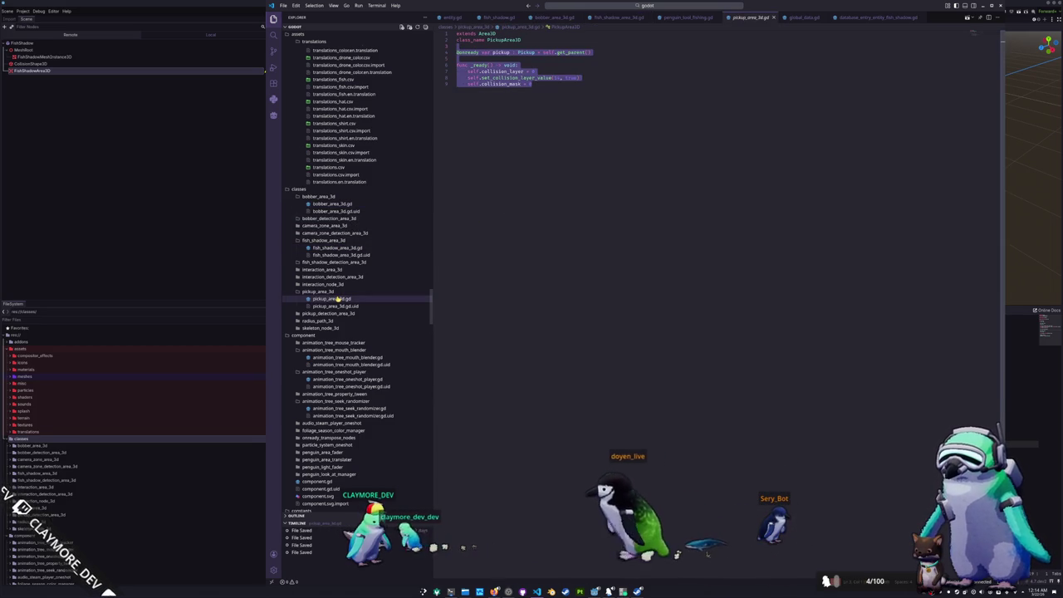
left_click(330, 313)
left_click(341, 321)
left_click_drag(522, 397, 498, 83)
left_click(510, 385)
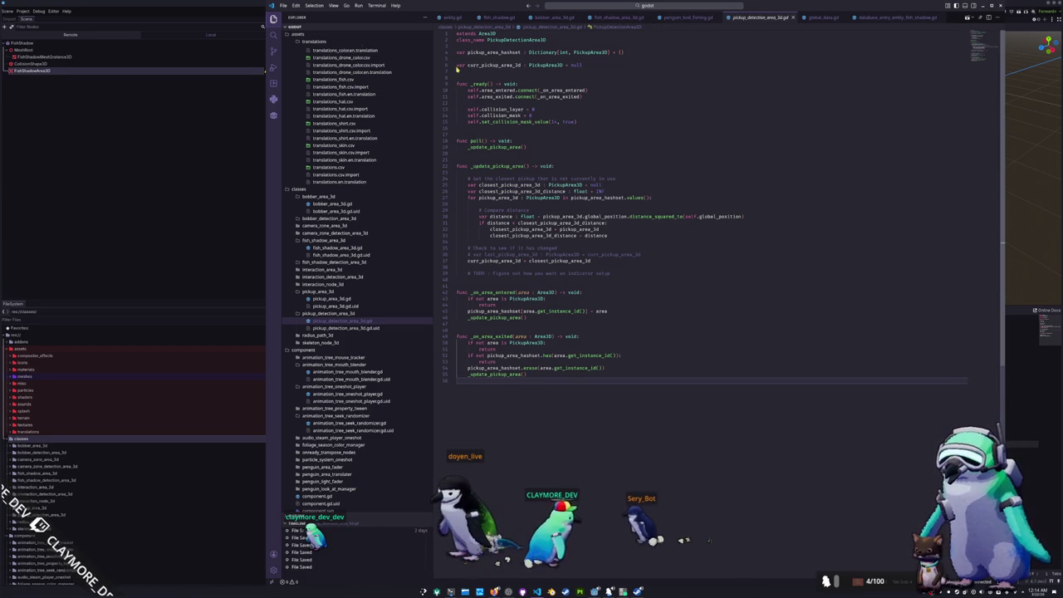
left_click(458, 65)
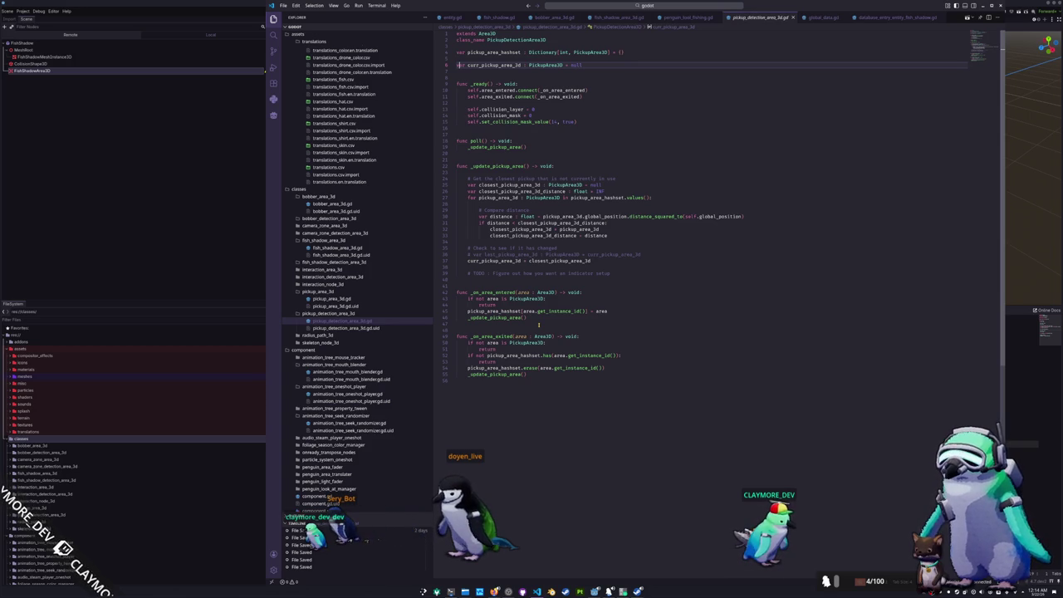
left_click(592, 52)
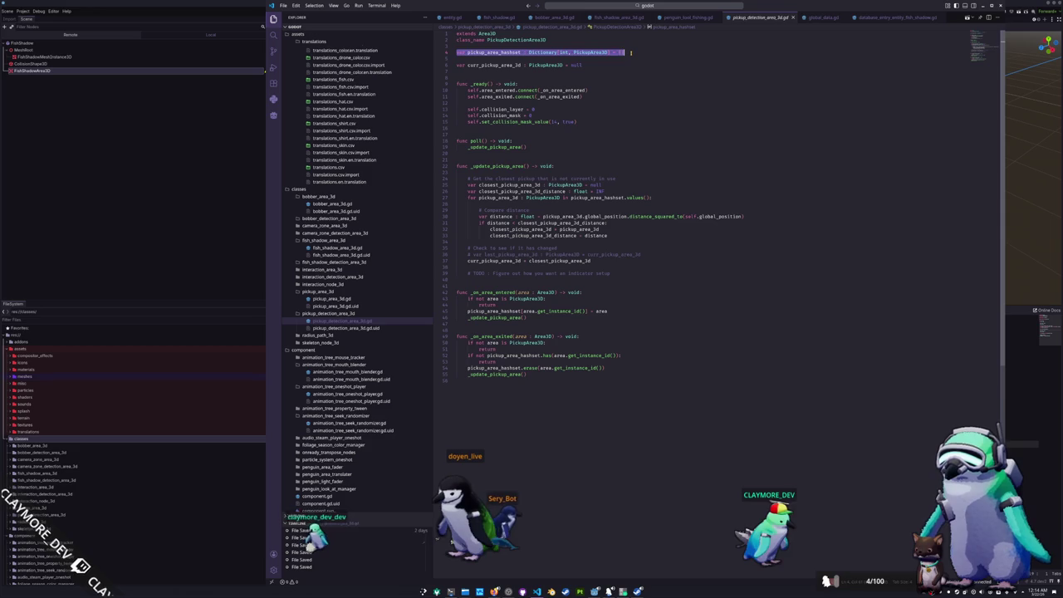
left_click(444, 52)
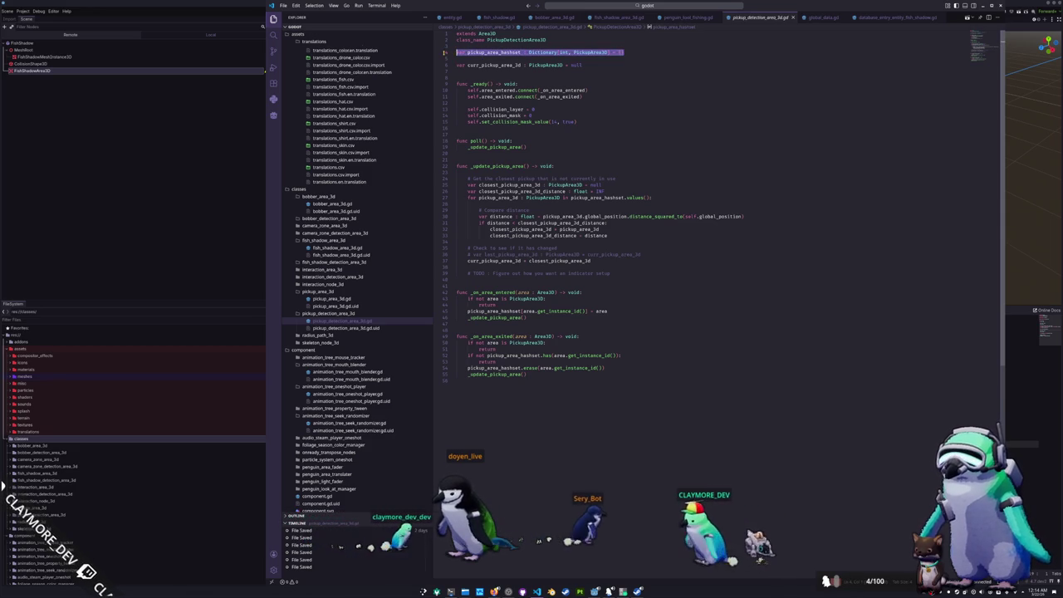
left_click(469, 72)
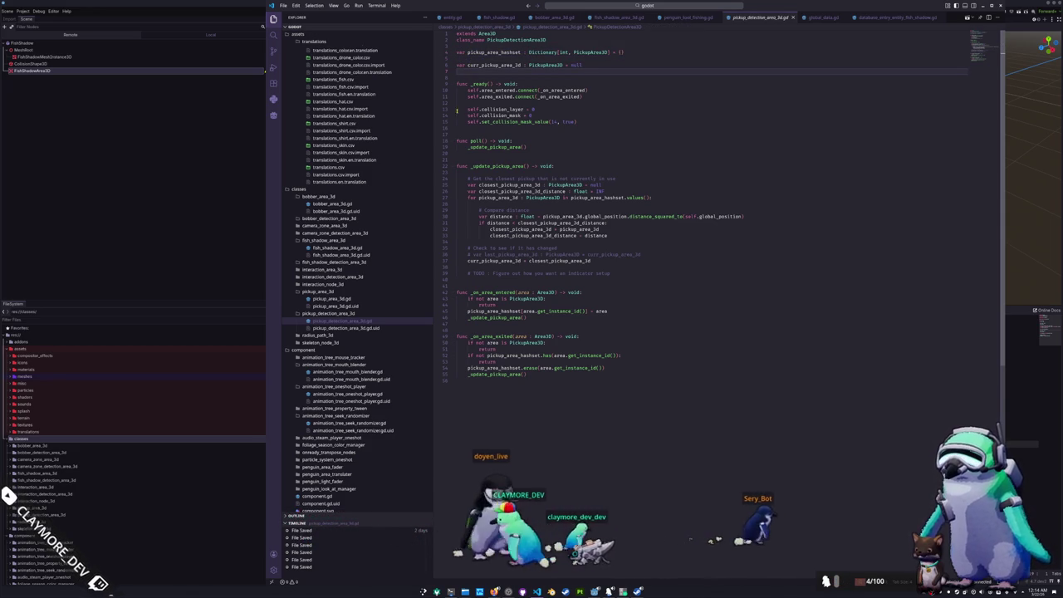
left_click(339, 299)
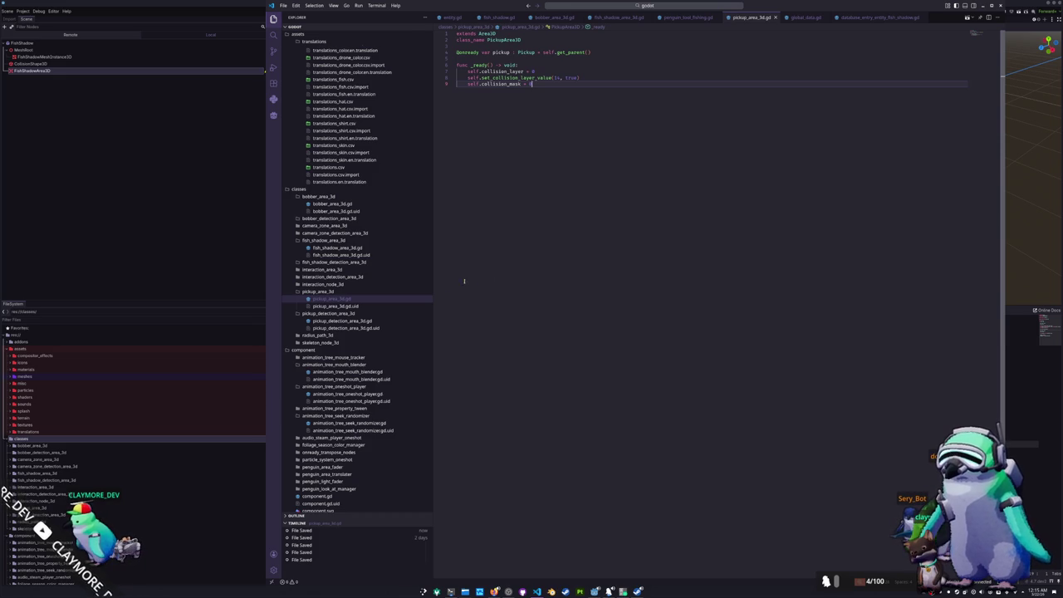
Create a new file bobber_detection_area_3d.gd in the bobber_detection_area_3d folder
left_click(321, 322)
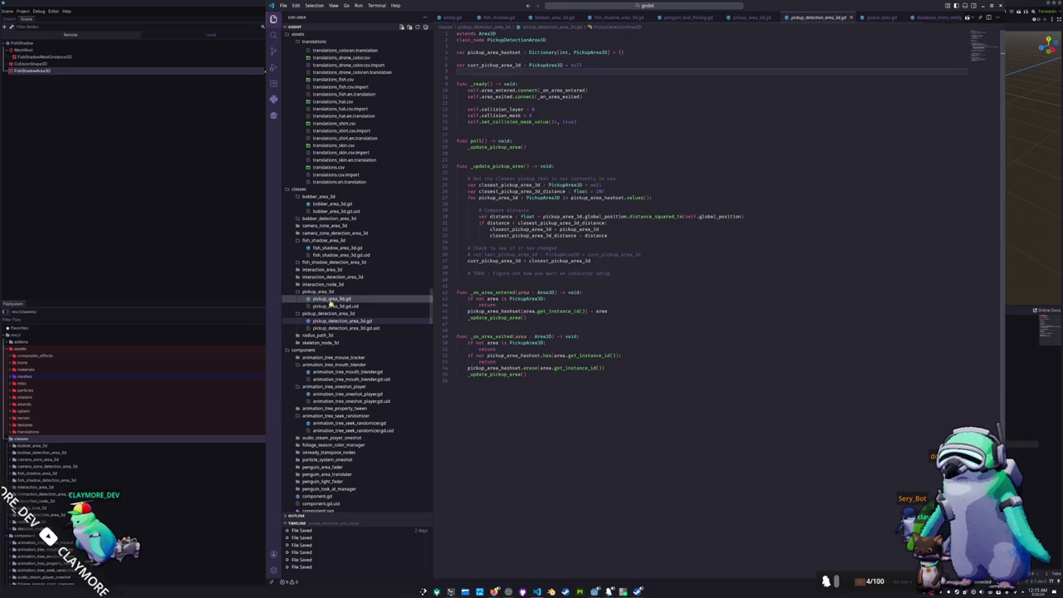
left_click(334, 299)
left_click(342, 249)
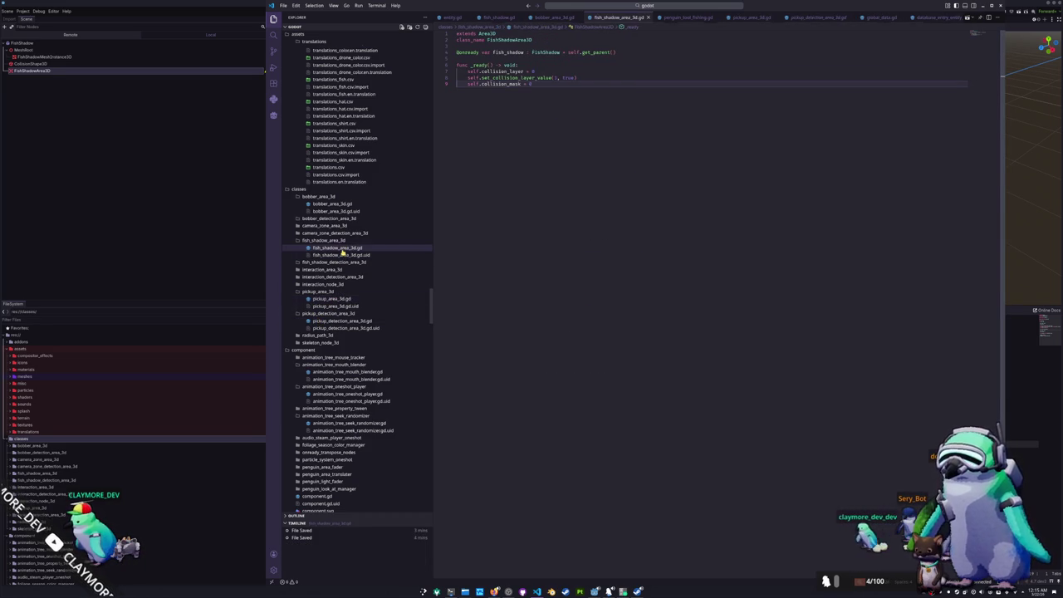
left_click(340, 205)
right_click(340, 223)
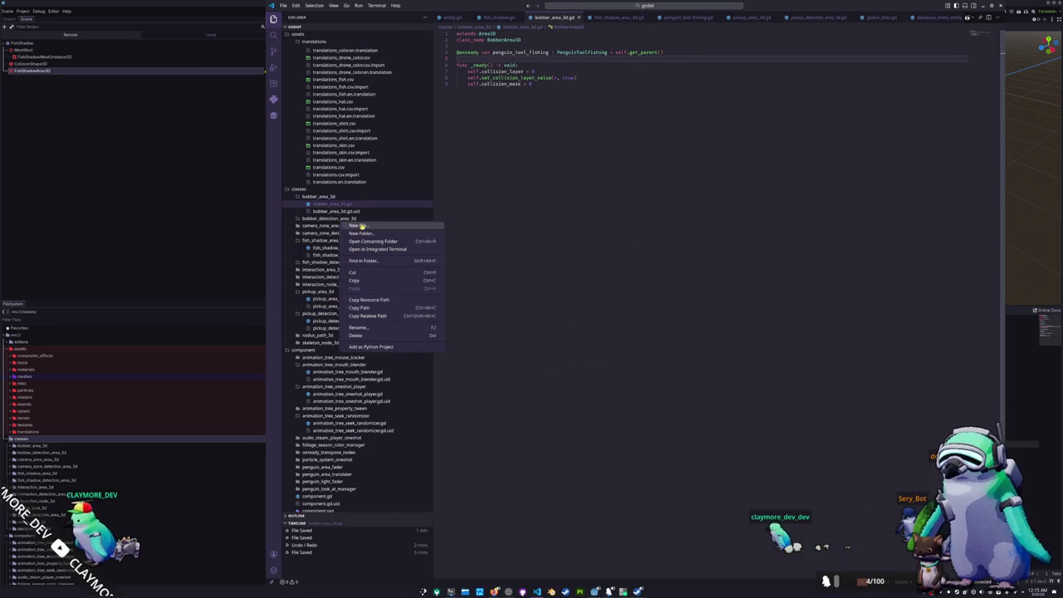
left_click(357, 228)
type("bo")
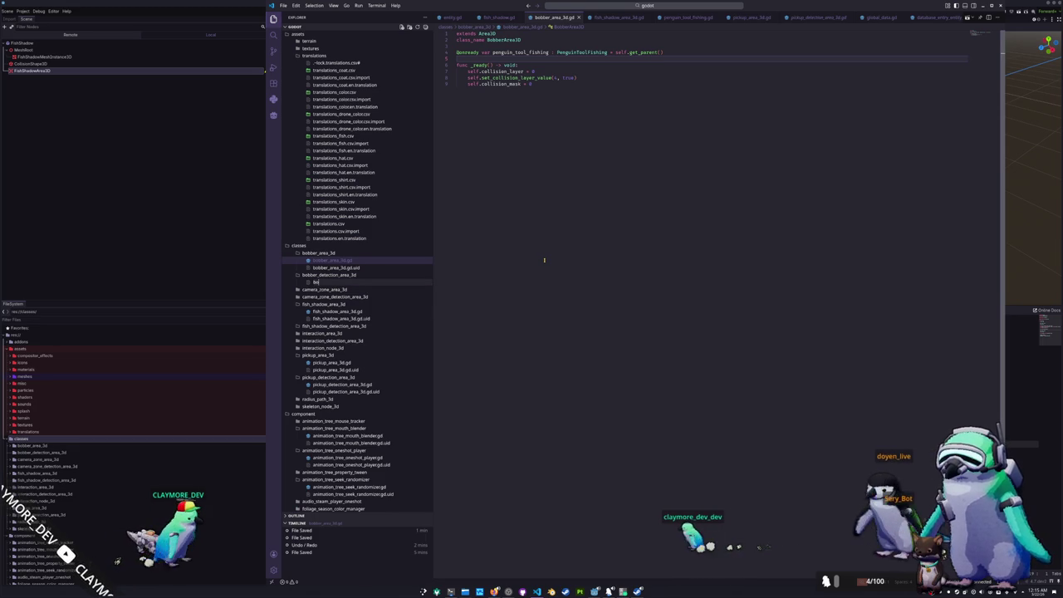
type("bber_detection")
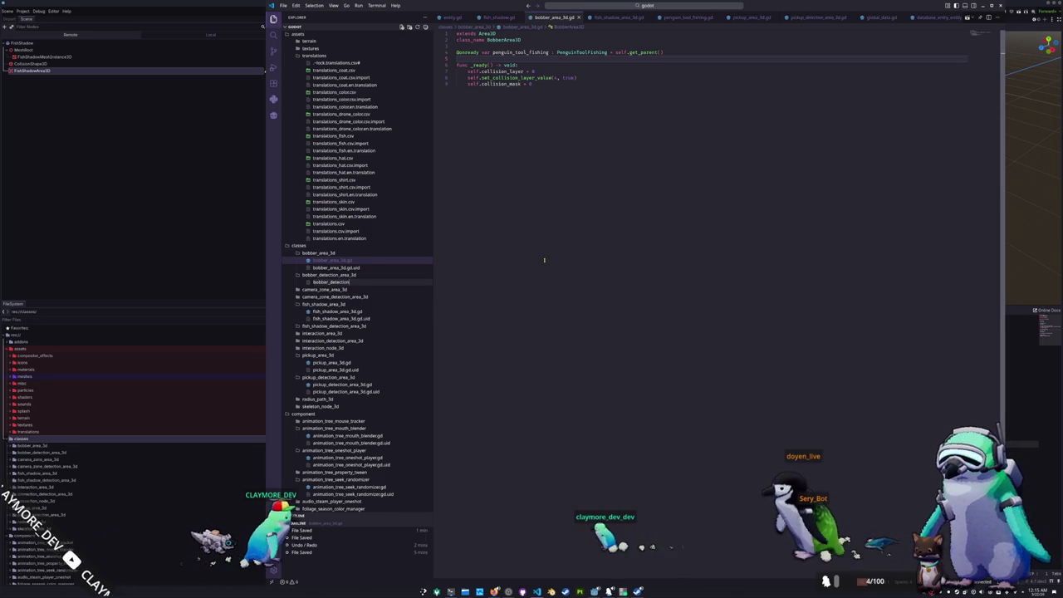
type("_area_3d.gd")
key("Return")
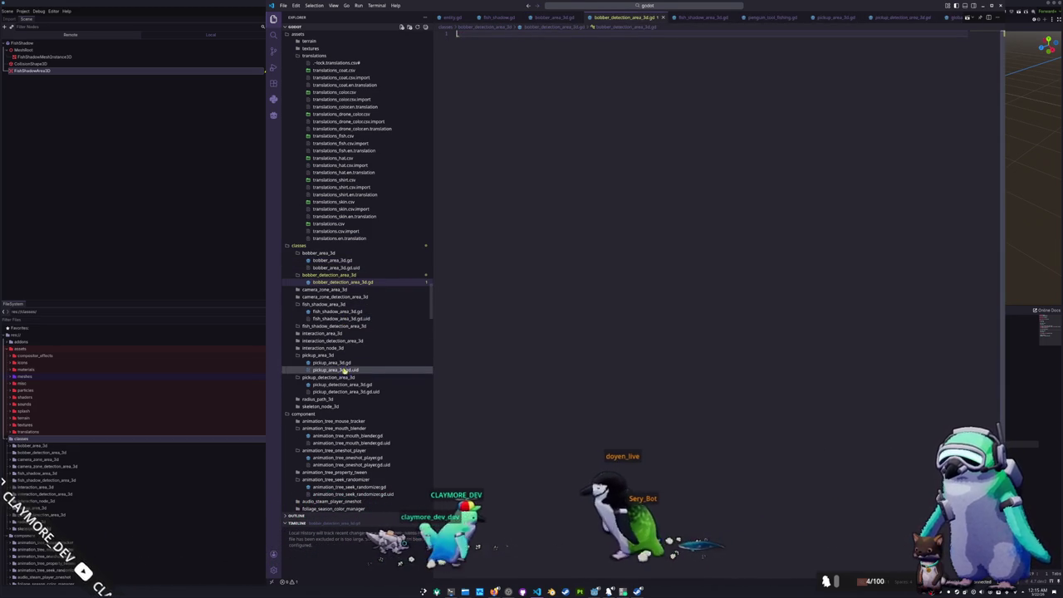
Copy all of pickup_detection_area_3d.gd's code for the new bobber detection script
left_click(346, 385)
key("ctrl+a")
key("ctrl+c")
left_click(342, 281)
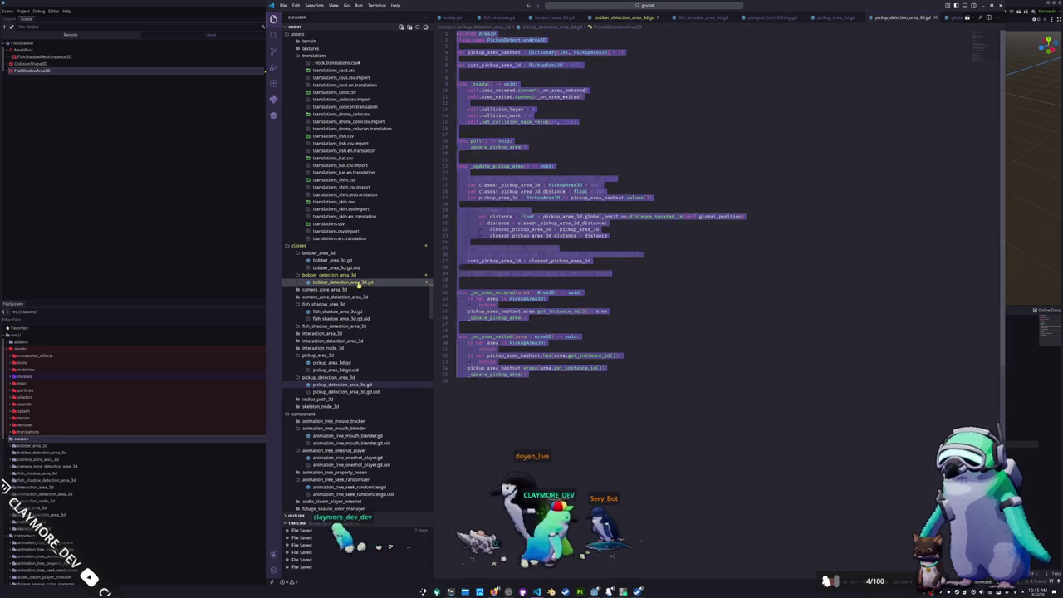
Paste the pickup detection code and rename the class to BobberDetectionArea3D
key("ctrl+v")
left_click_drag(487, 39, 505, 39)
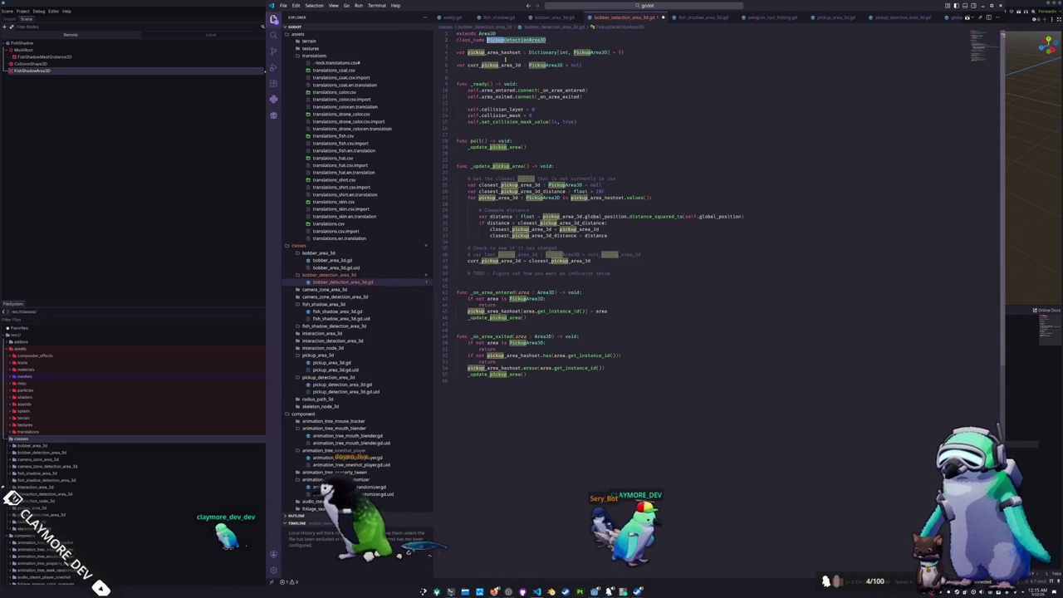
type("Bobber")
key("Escape")
Replace every pickup occurrence with bobber using a multi-cursor selection
double_click(504, 53)
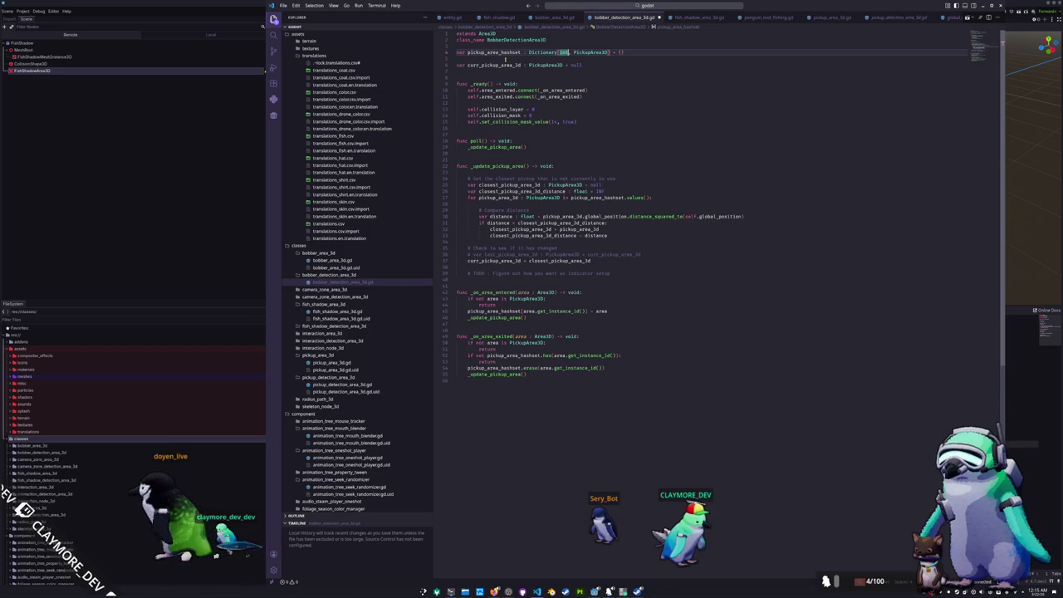
key("ctrl+Right")
key("ctrl+Right")
key("ctrl+Right")
key("ctrl+shift+Right")
key("shift+Left")
key("shift+Left")
key("shift+Left")
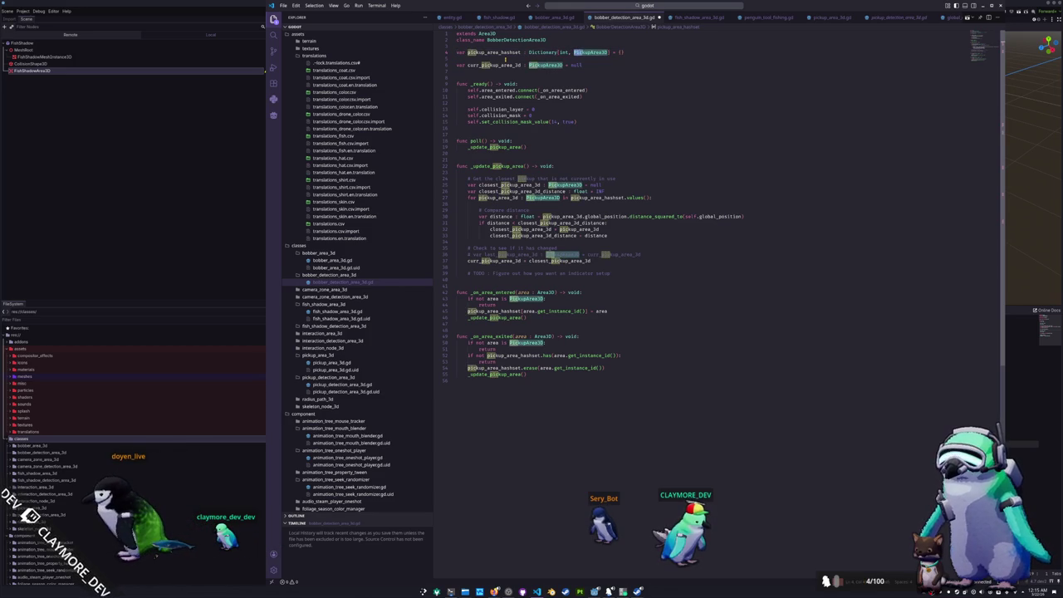
key("ctrl+Left")
key("ctrl+Left")
key("ctrl+Left")
key("ctrl+Left")
key("shift+Right")
key("shift+Right")
key("shift+Right")
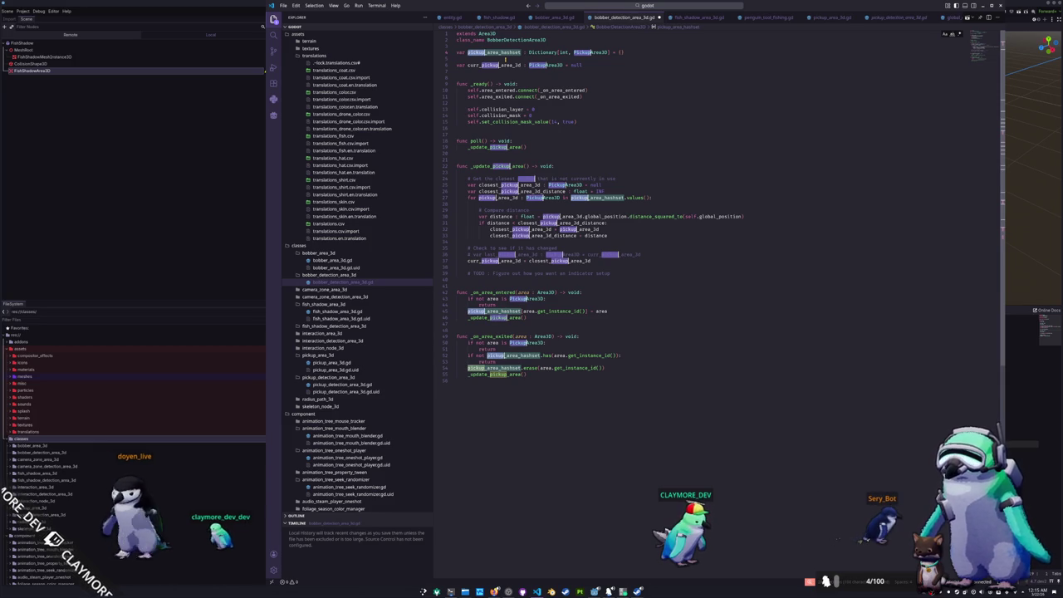
type("bobber")
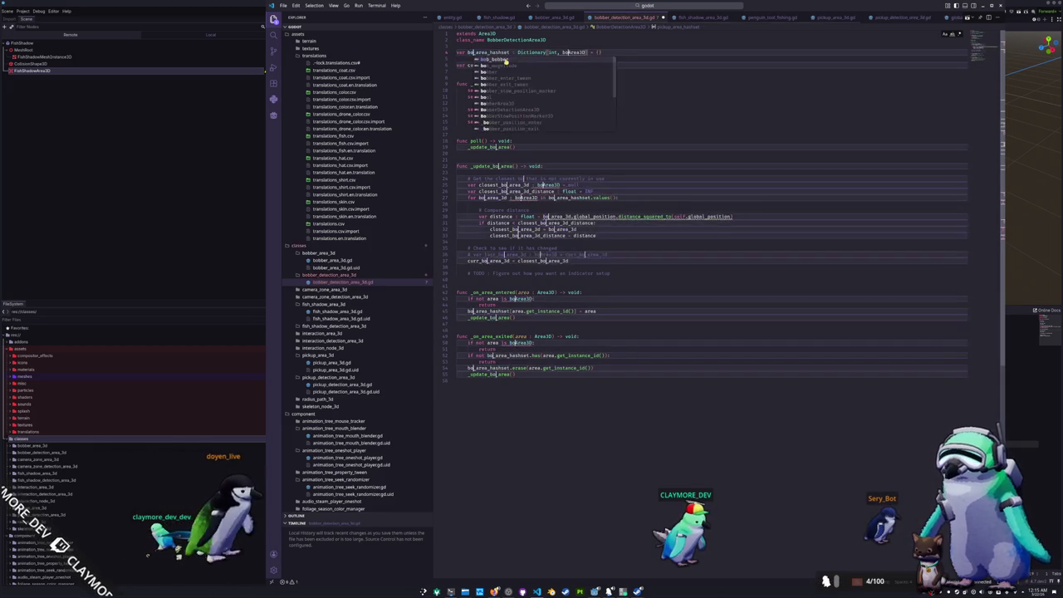
key("Escape")
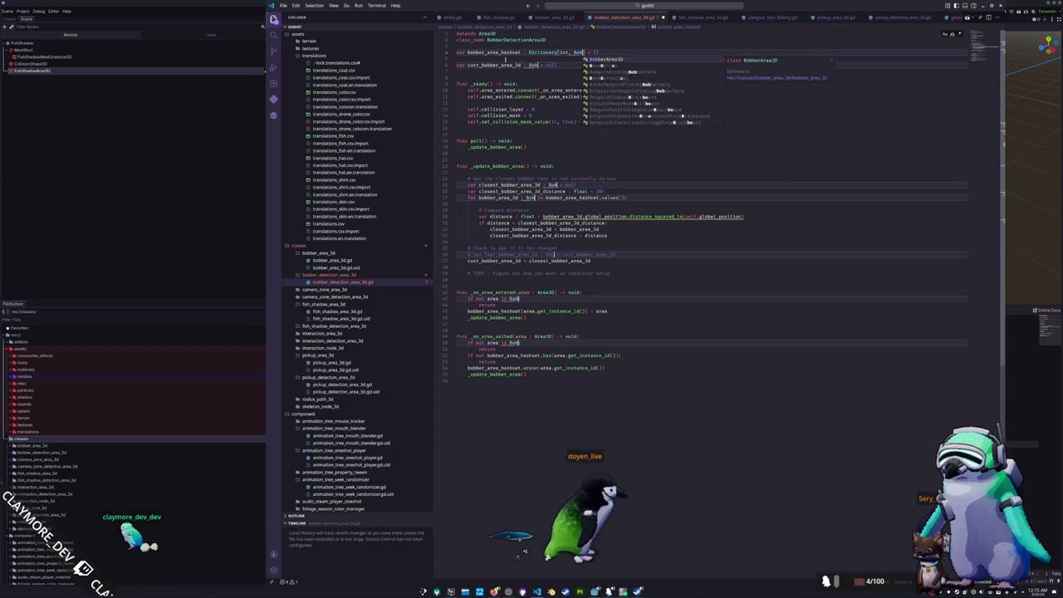
Fix the BobberArea3D type casing, save, and confirm Godot reloads the script
key("ctrl+z")
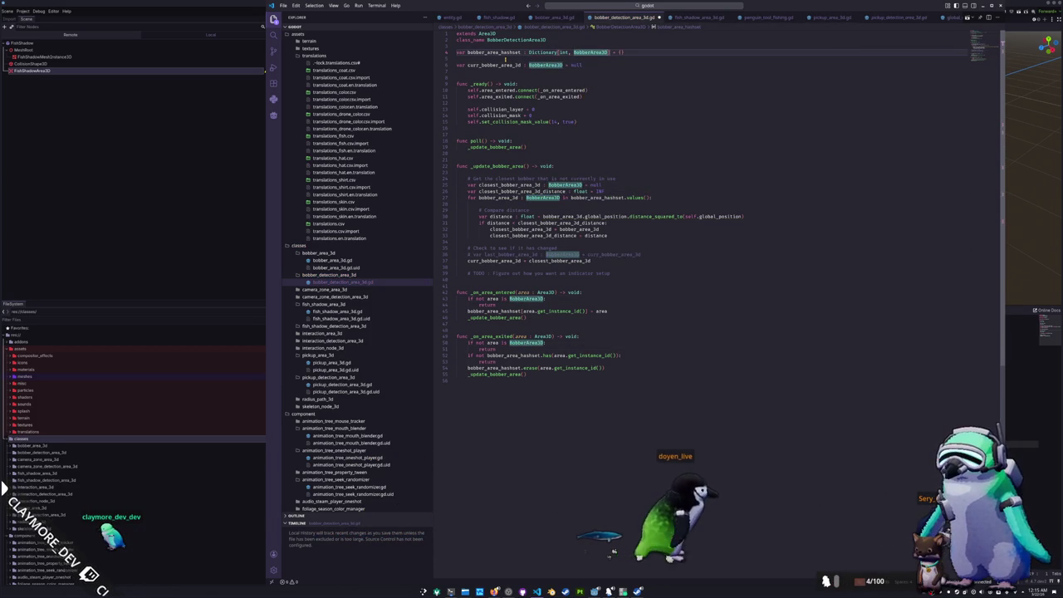
key("alt+Tab")
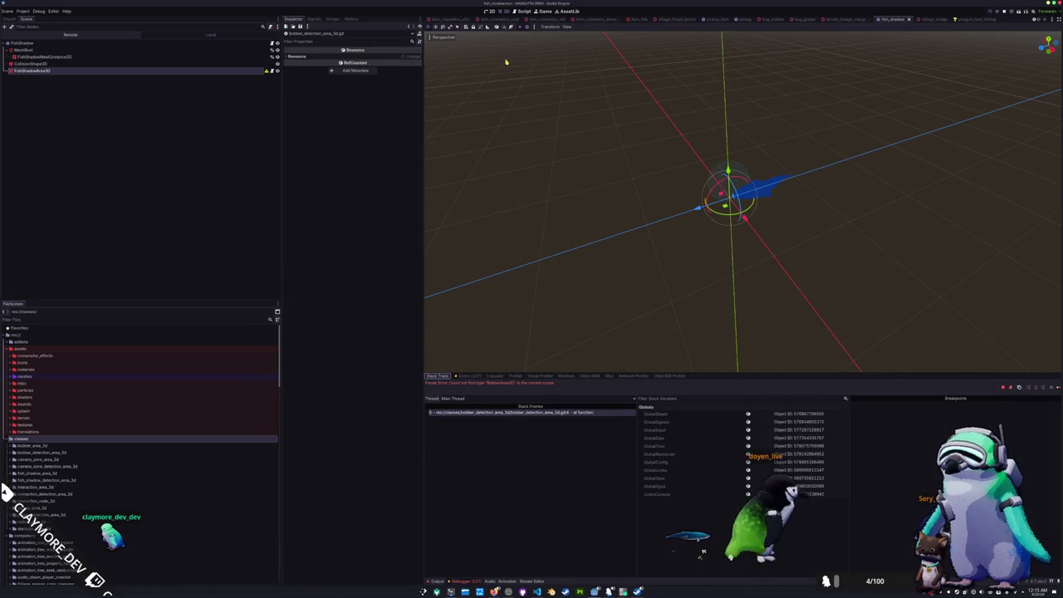
key("alt+Tab")
key("alt+Tab")
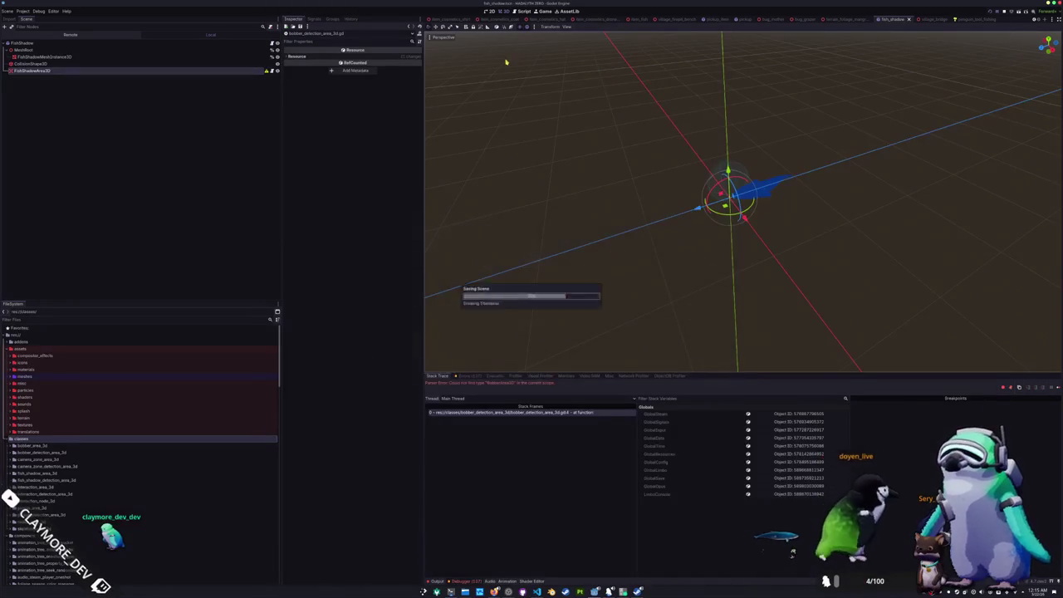
key("alt+Tab")
left_click(484, 135)
left_click(476, 156)
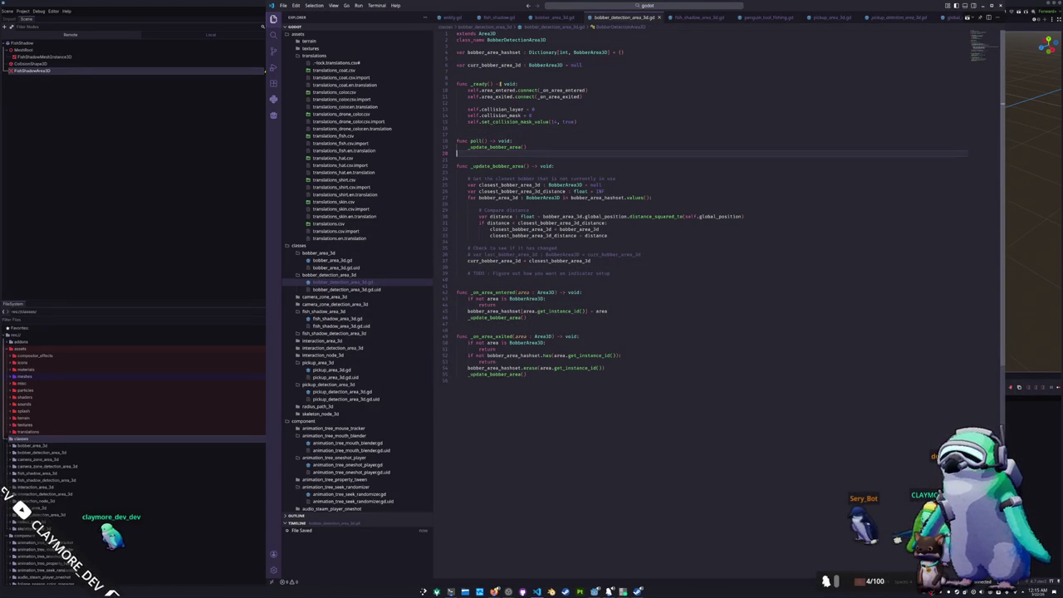
Delete the poll and _update_bobber_area functions from the script
left_click(484, 73)
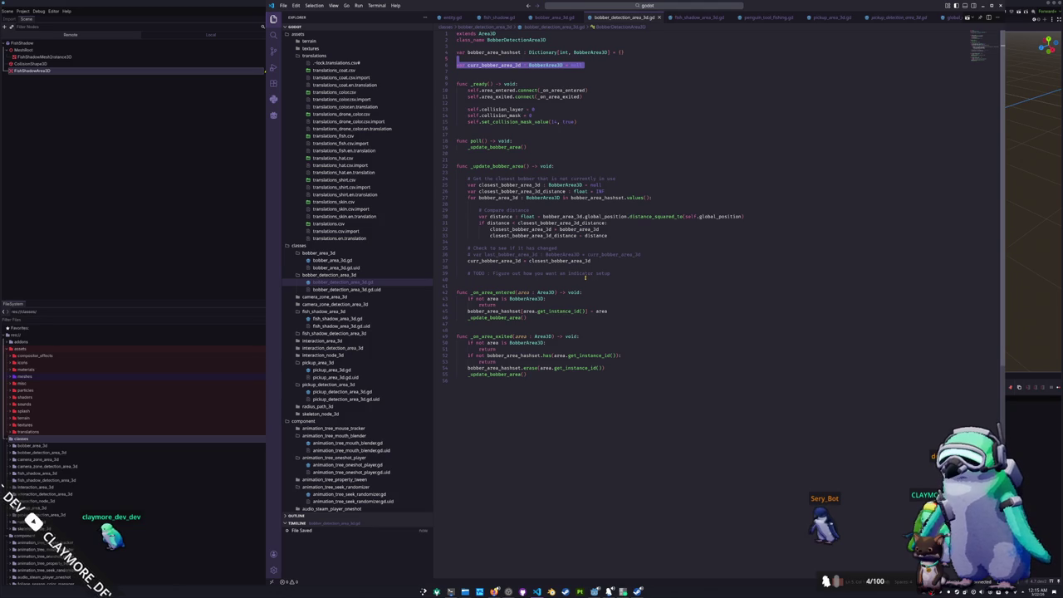
key("Down")
key("Down")
key("Down")
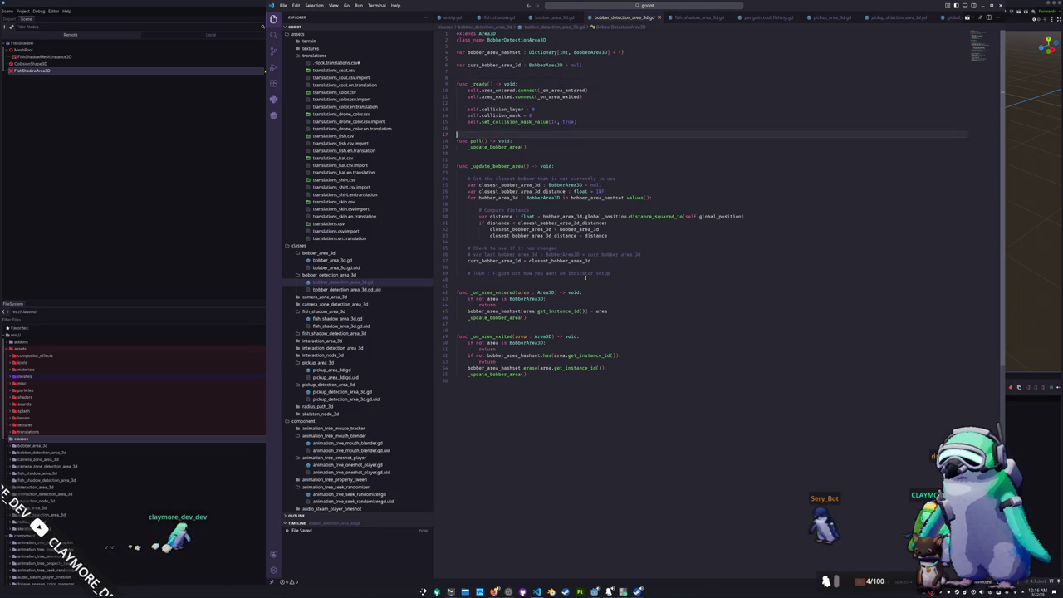
key("Down")
key("Down")
key("Down")
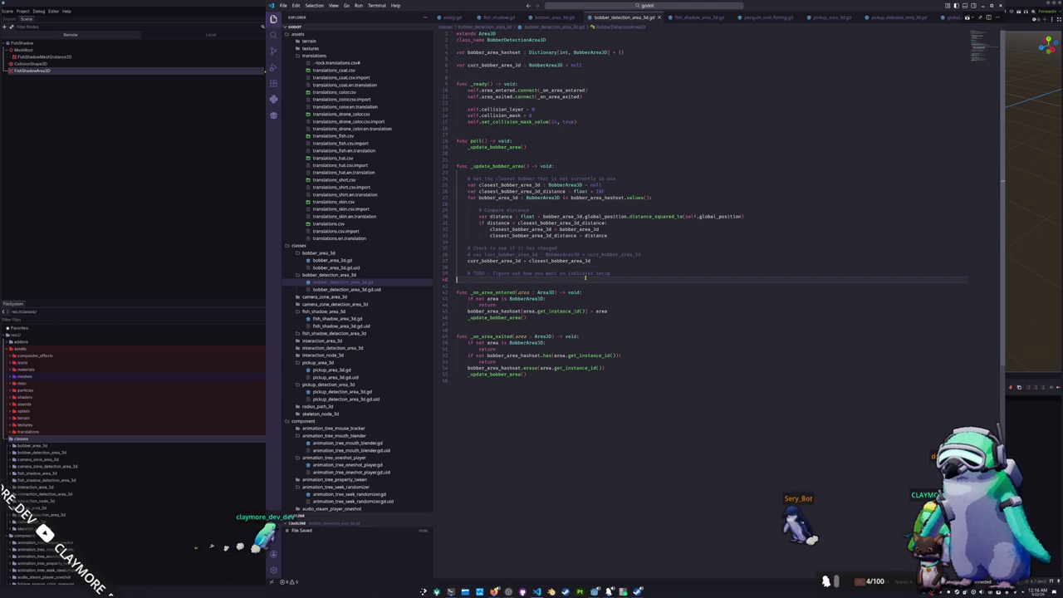
key("shift+Up")
key("shift+Up")
key("shift+Up")
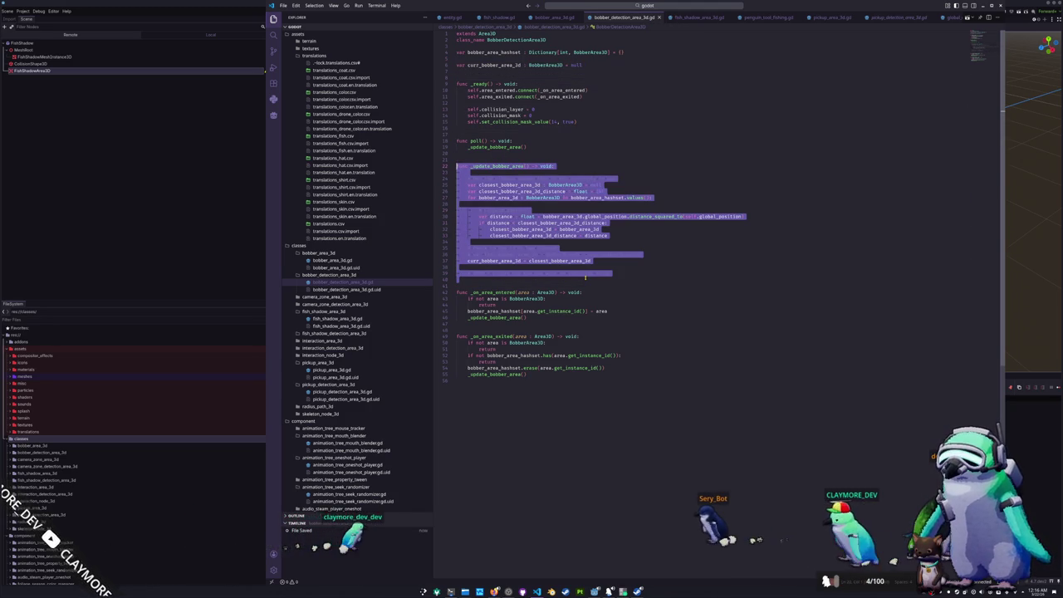
key("shift+Up")
key("shift+Up")
key("shift+Up")
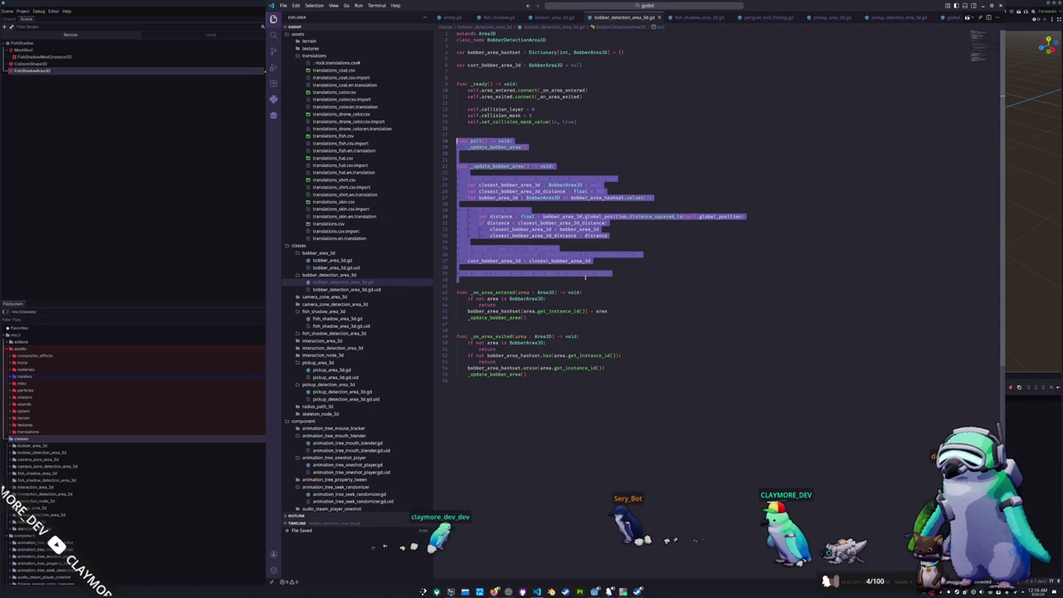
key("Delete")
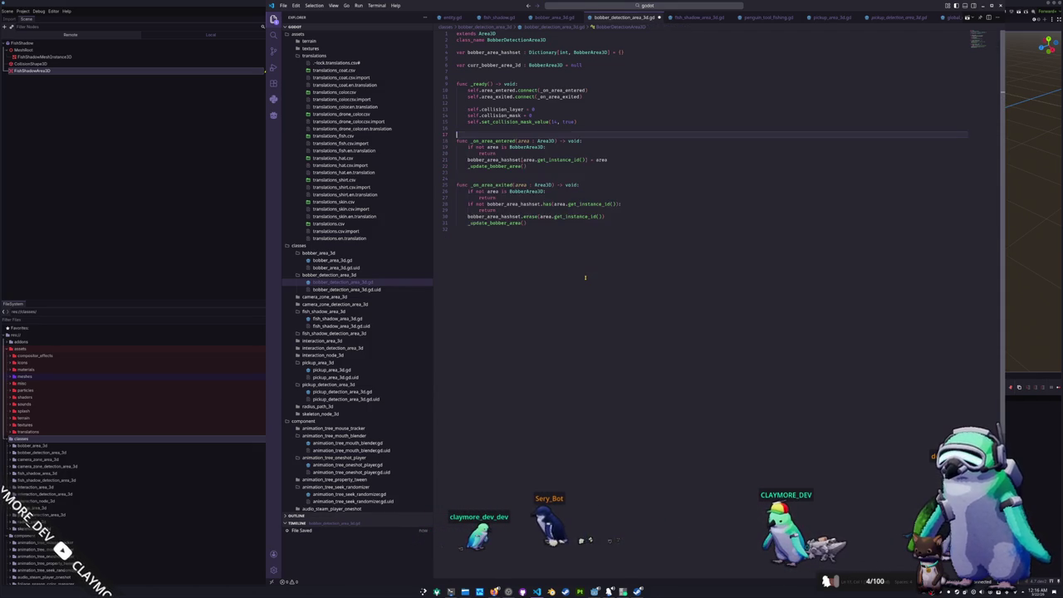
key("BackSpace")
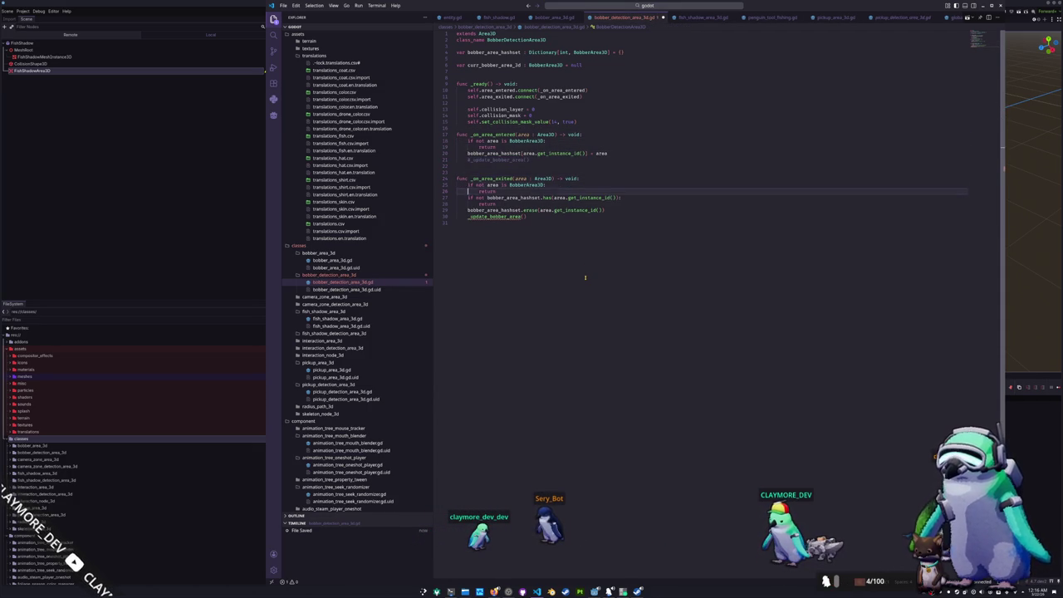
Try commenting out the _update_bobber_area calls, then revert the comments
key("Down")
key("Down")
key("Down")
key("ctrl+slash")
key("Down")
key("Down")
key("Down")
key("ctrl+slash")
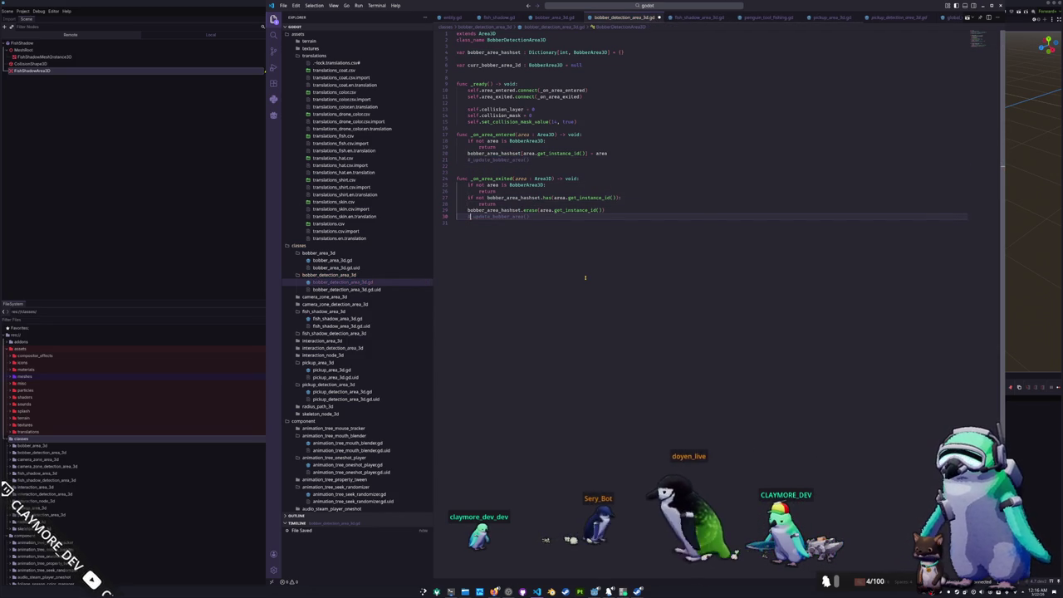
key("Up")
key("Up")
key("Up")
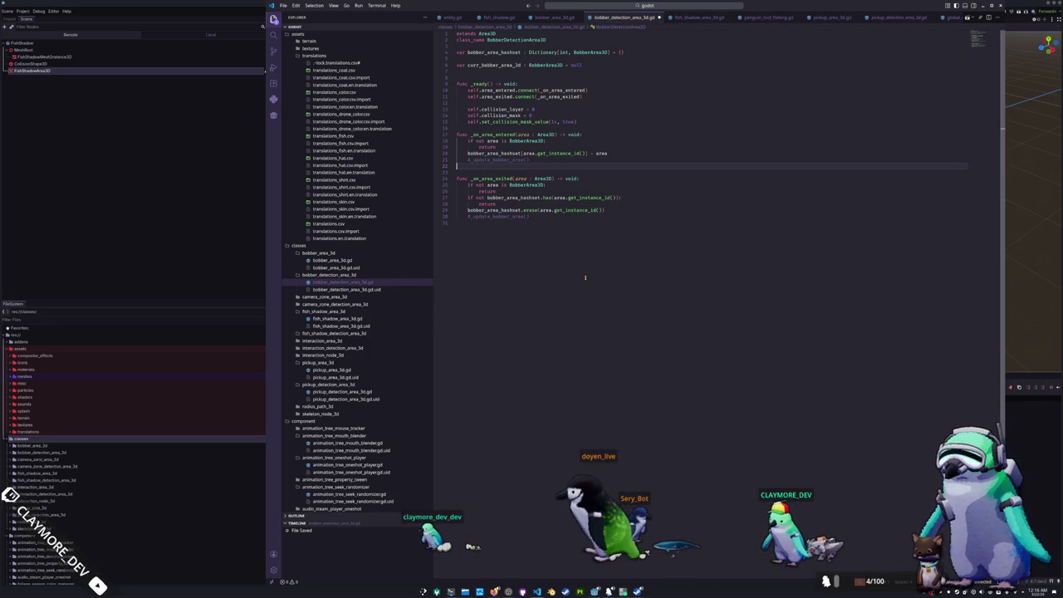
key("ctrl+slash")
key("Down")
key("Down")
key("Down")
key("ctrl+slash")
key("Up")
key("Up")
key("Up")
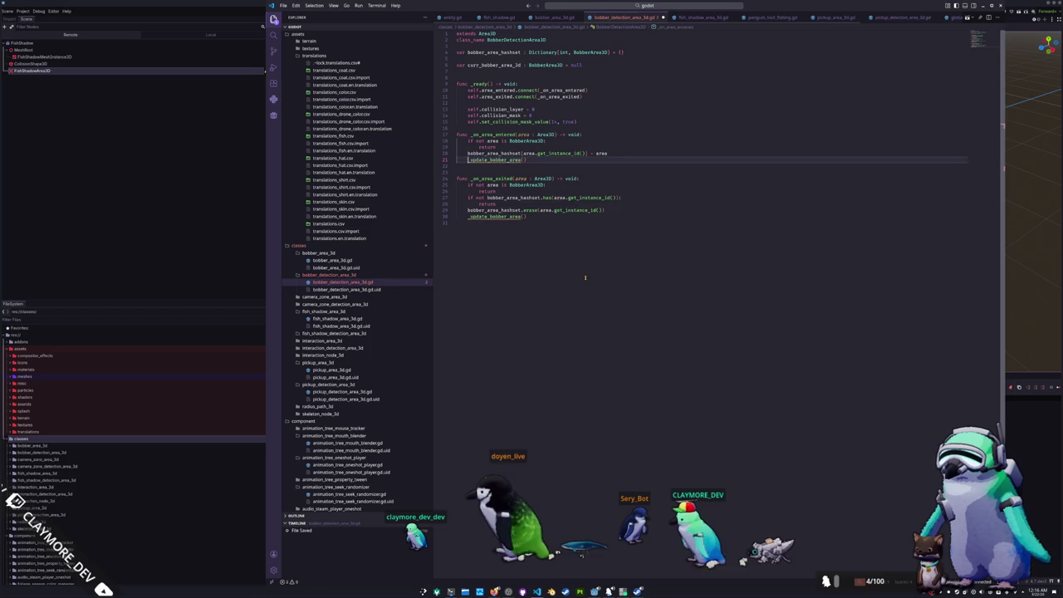
Paste the functions back and delete only _update_bobber_area's body, keeping its signature
key("ctrl+v")
key("shift+Up")
key("shift+Up")
key("shift+Up")
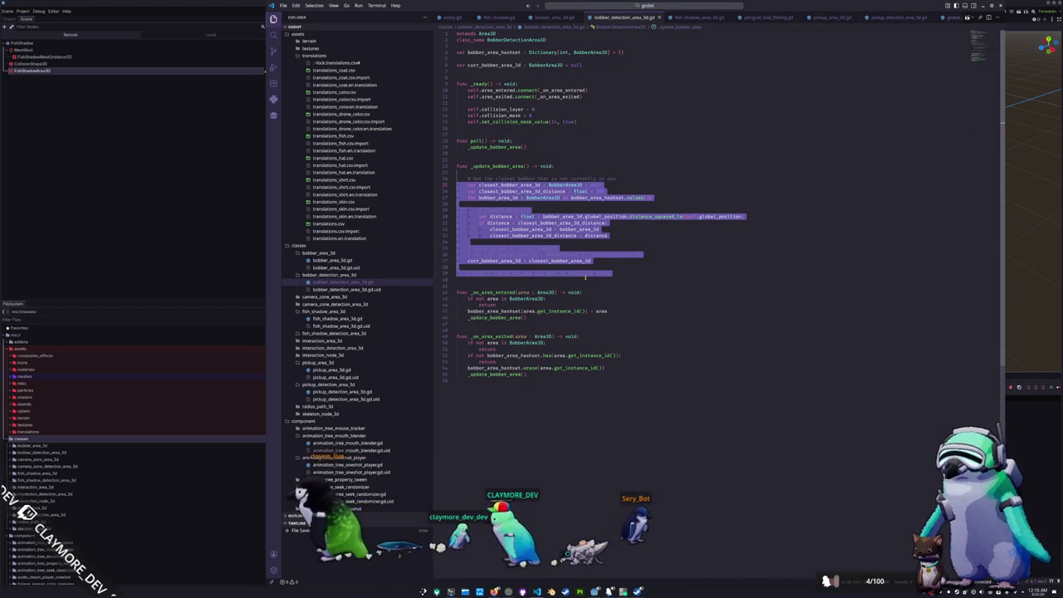
key("shift+Up")
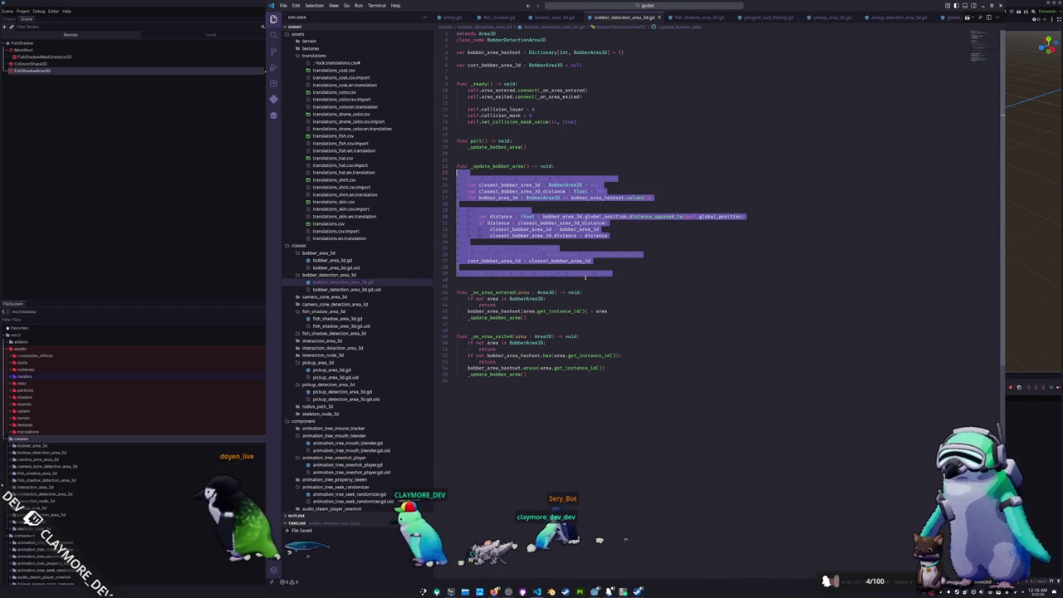
key("Delete")
key("Up")
key("Up")
key("Up")
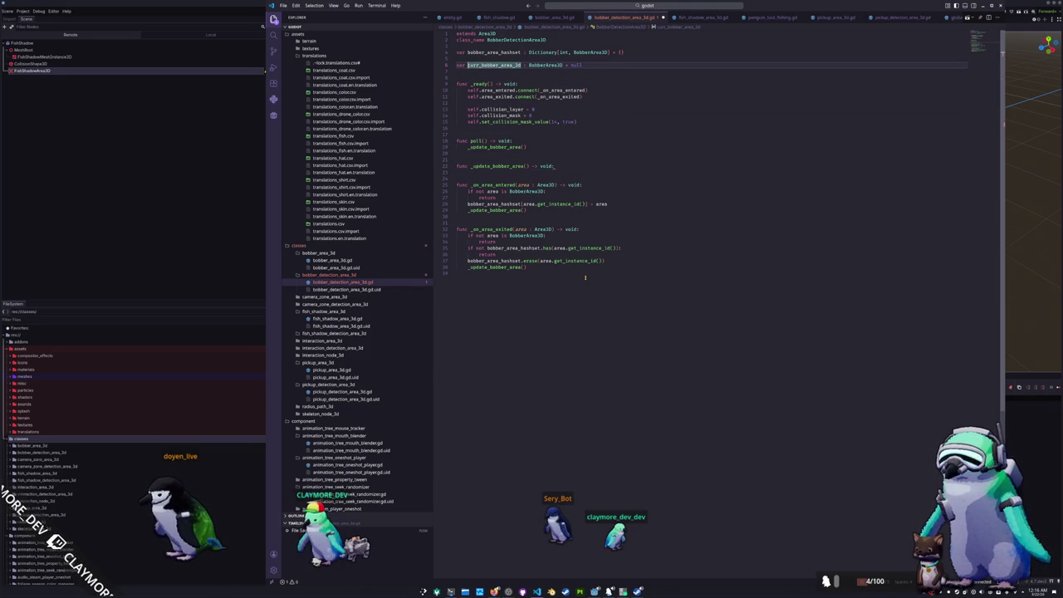
Declare bobber_area_array as Array[BobberArea3D] initialised to an empty array
type("bobber_area_ve")
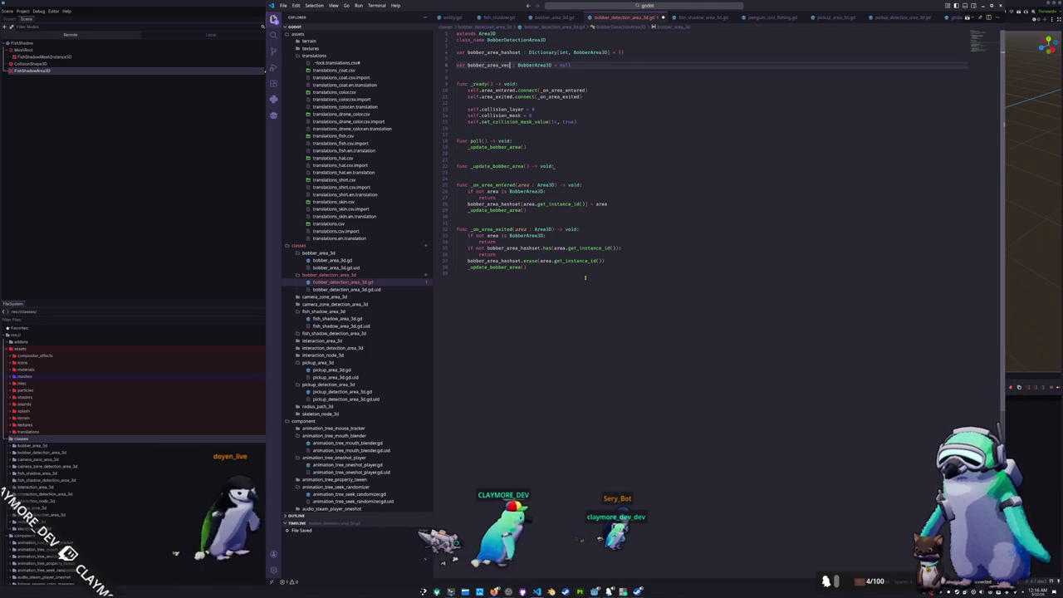
key("Right")
key("Right")
type("Array[BobberArea3D]")
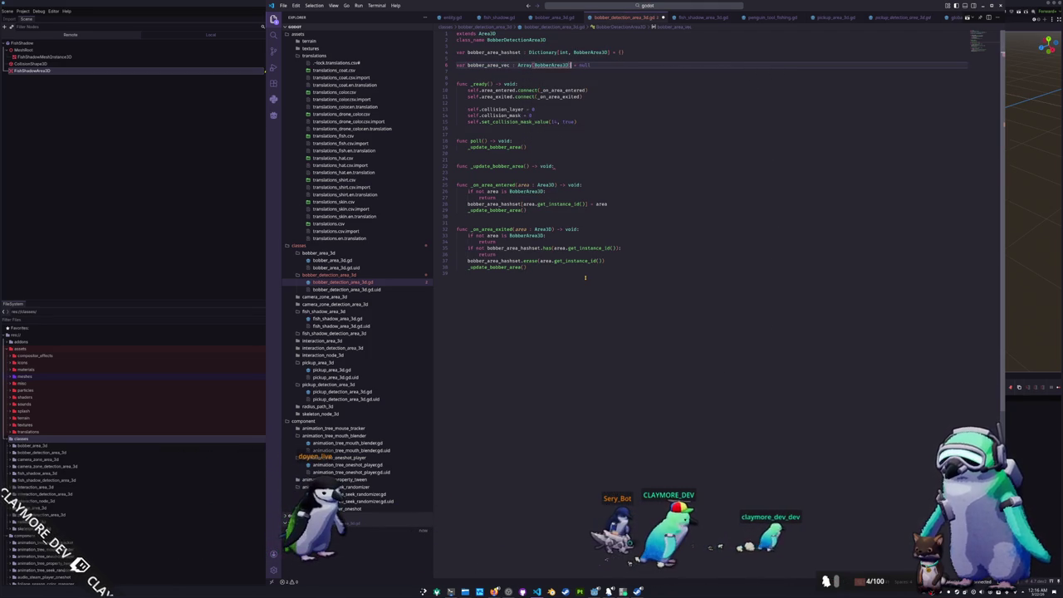
key("Tab")
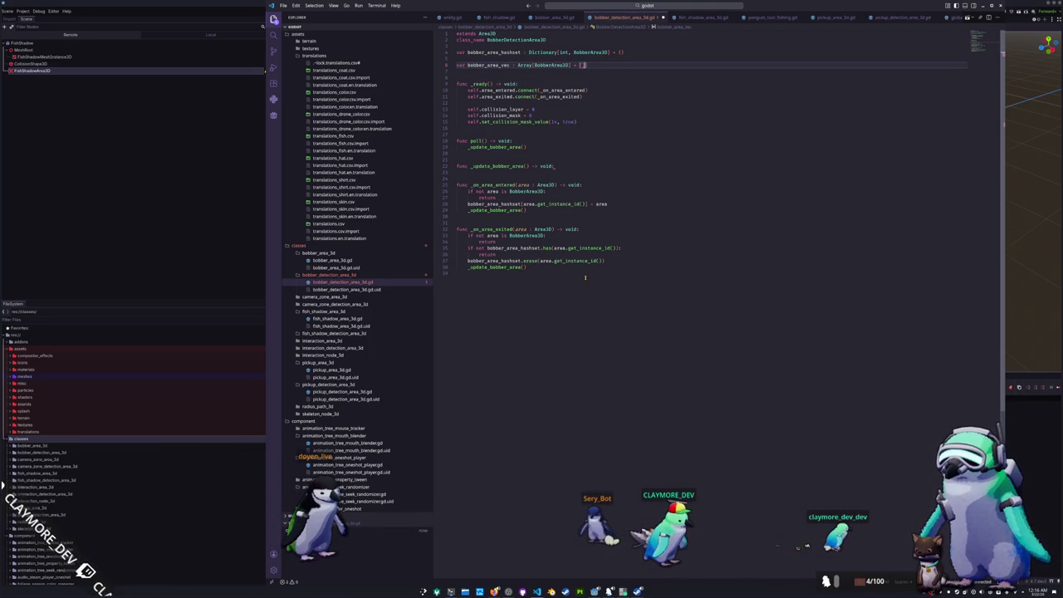
Delete poll() and make _update_bobber_area assign bobber_area_hashset.values() to bobber_area_array
key("Down")
key("Down")
key("Down")
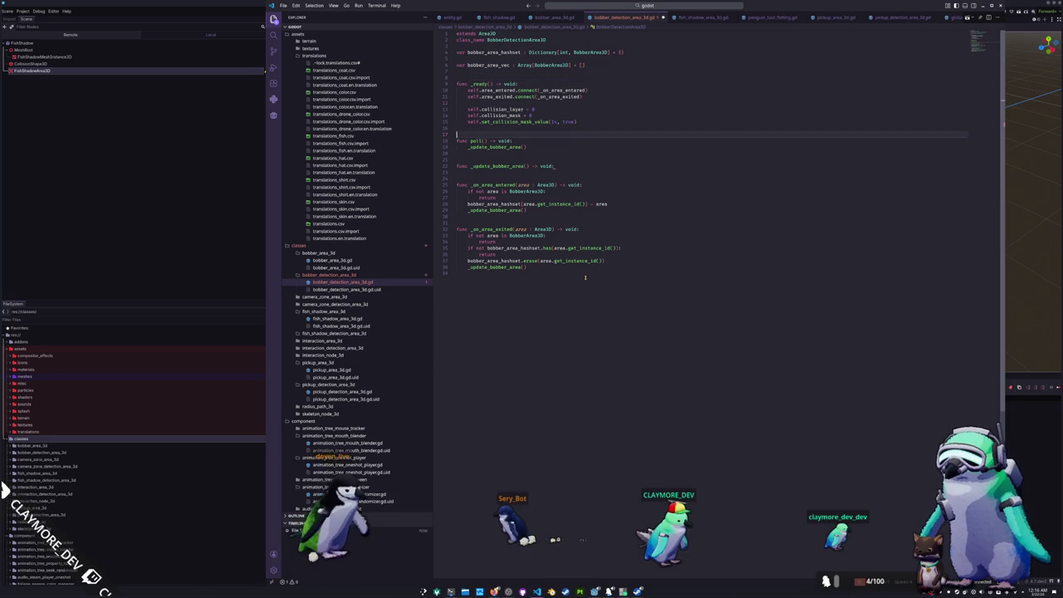
key("shift+Up")
key("shift+Up")
key("BackSpace")
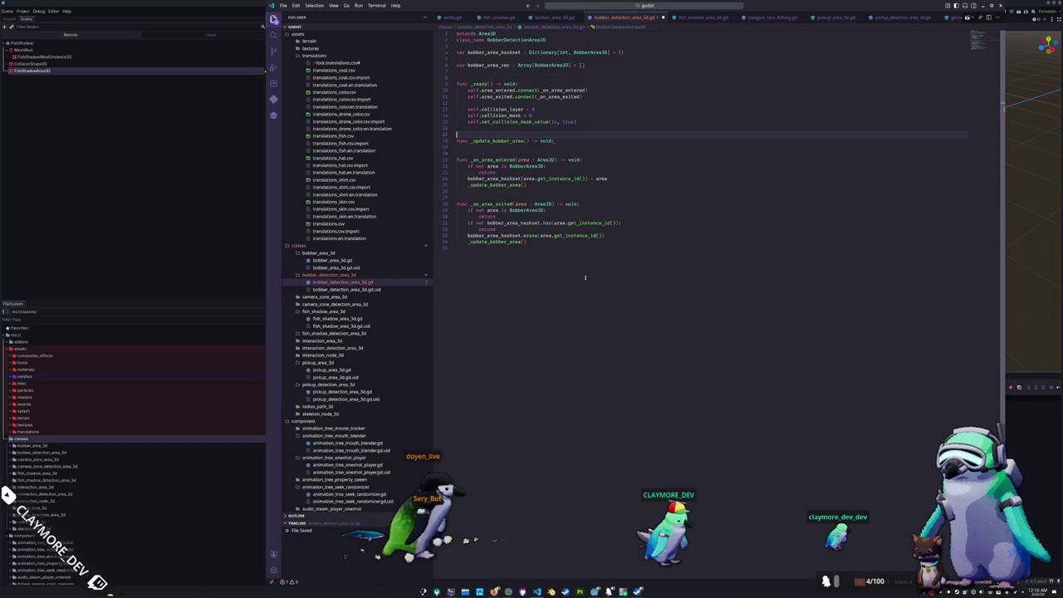
key("Return")
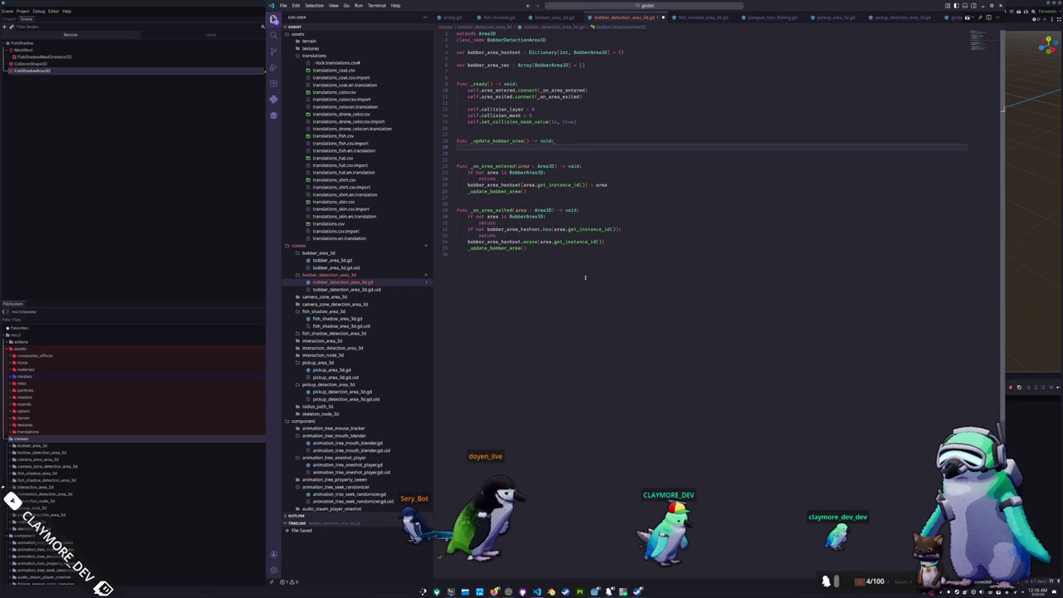
type("bobber_area_array = ")
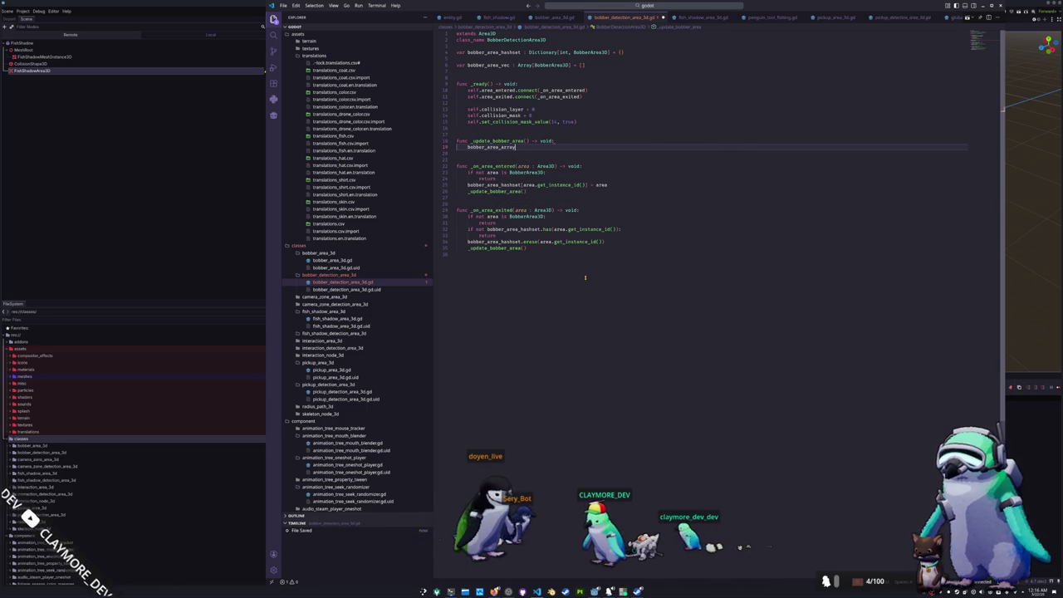
type("bobber_area_hashset.get_v")
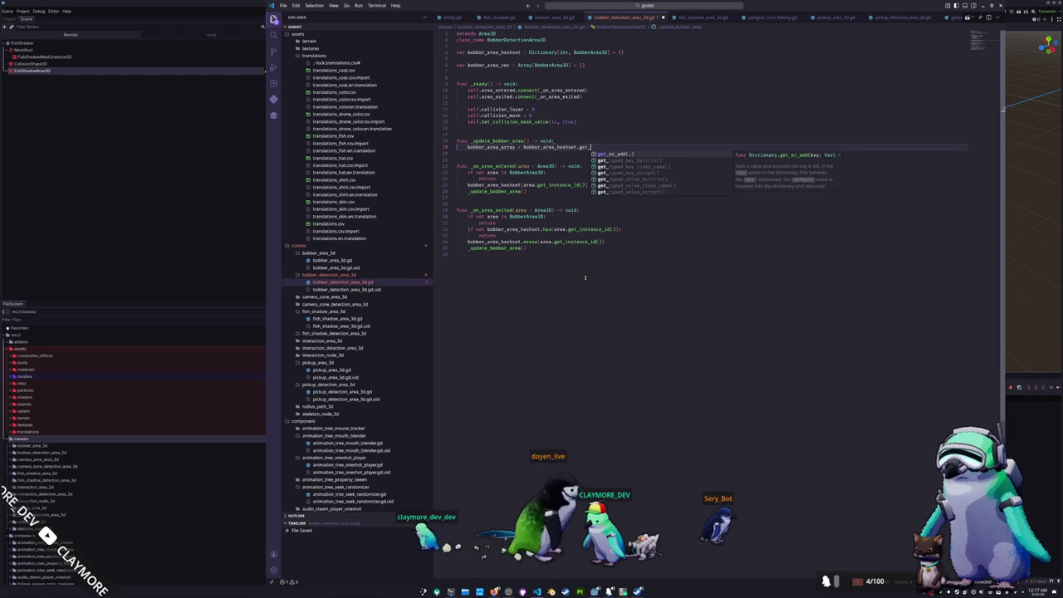
key("BackSpace")
key("BackSpace")
key("BackSpace")
type("val")
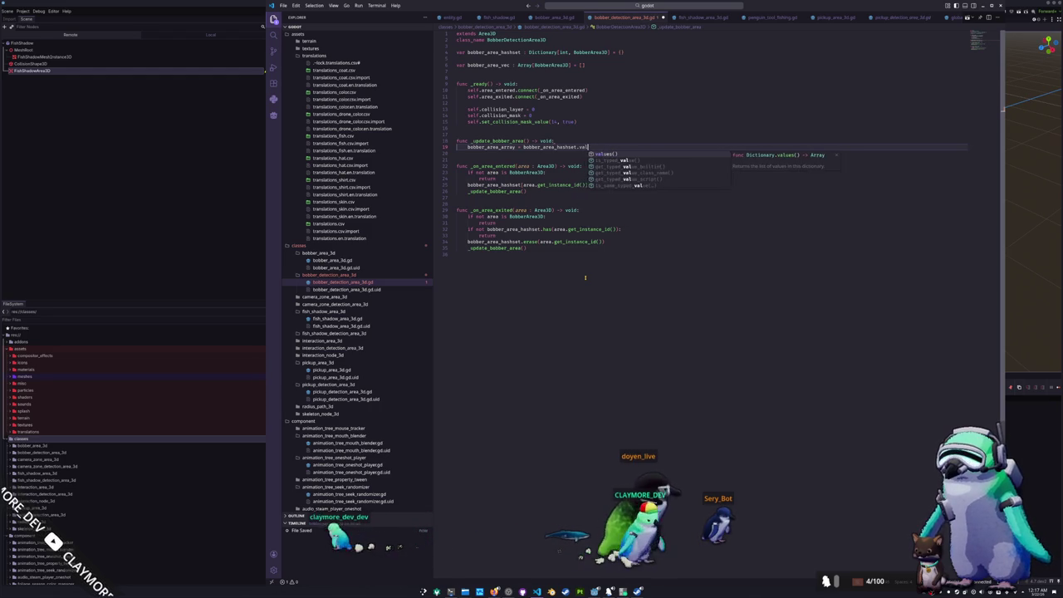
key("Return")
Remove the extra blank lines between the variables and reload the editor window
key("Up")
key("Up")
key("Up")
key("Up")
key("Up")
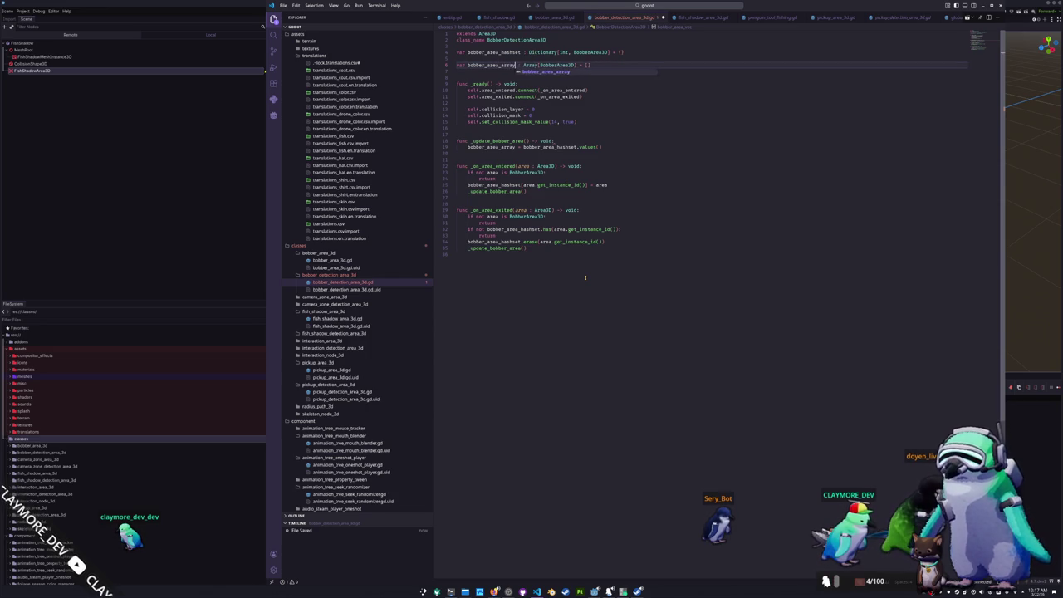
key("BackSpace")
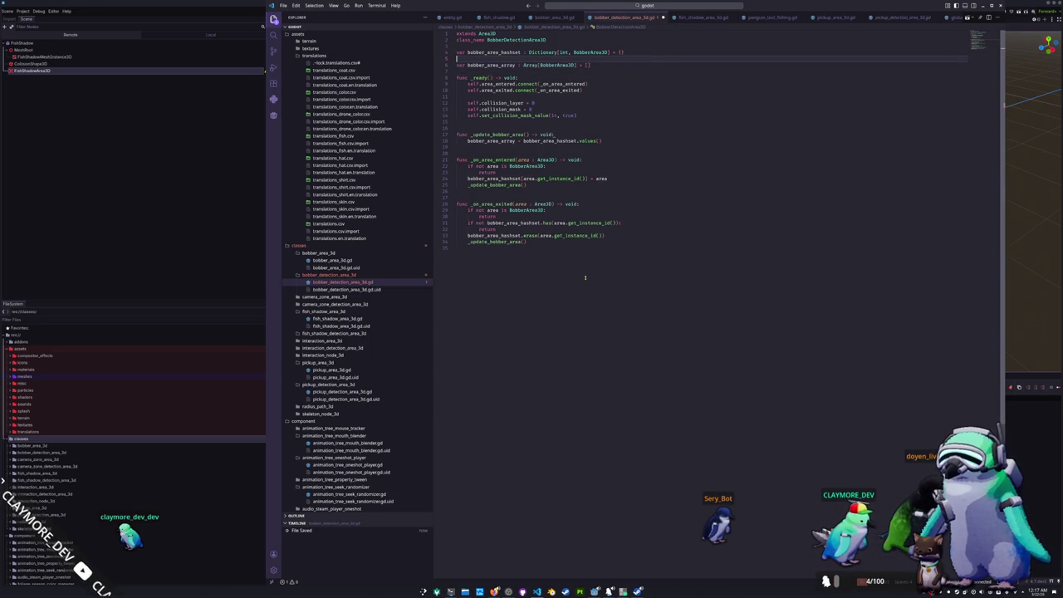
key("Delete")
key("Down")
key("Down")
key("Down")
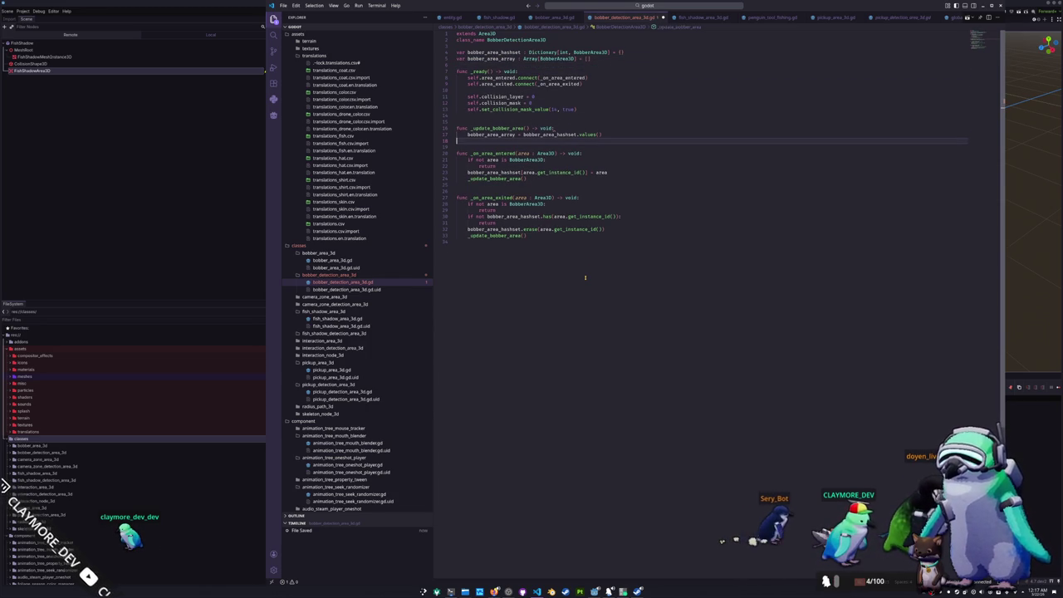
key("Up")
key("Up")
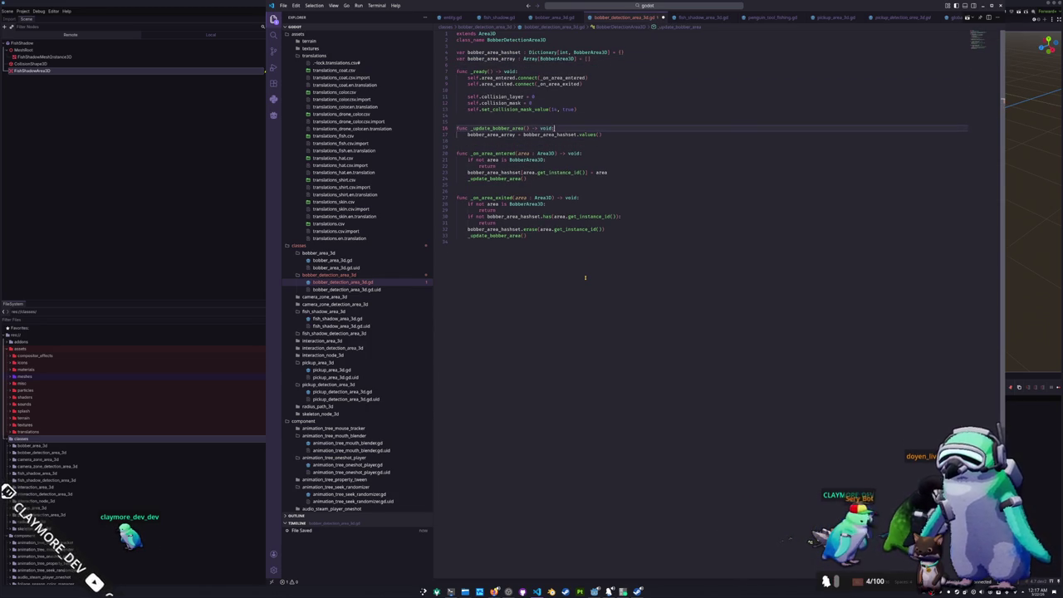
key("ctrl+shift+p")
key("Return")
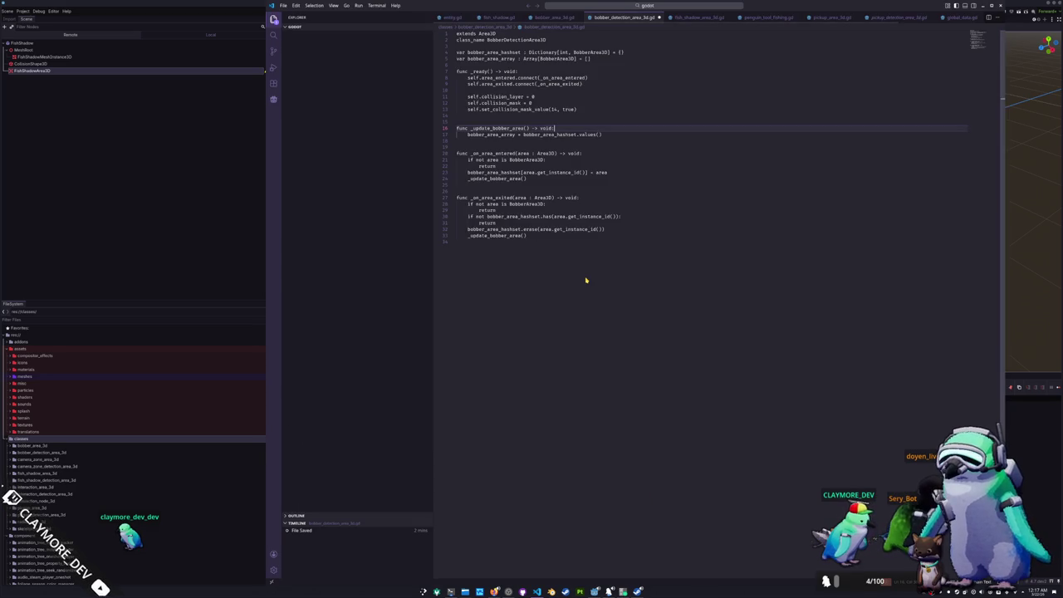
Review the area handler code and save the script
key("Down")
key("Down")
key("Down")
key("Up")
key("Up")
key("Up")
key("Up")
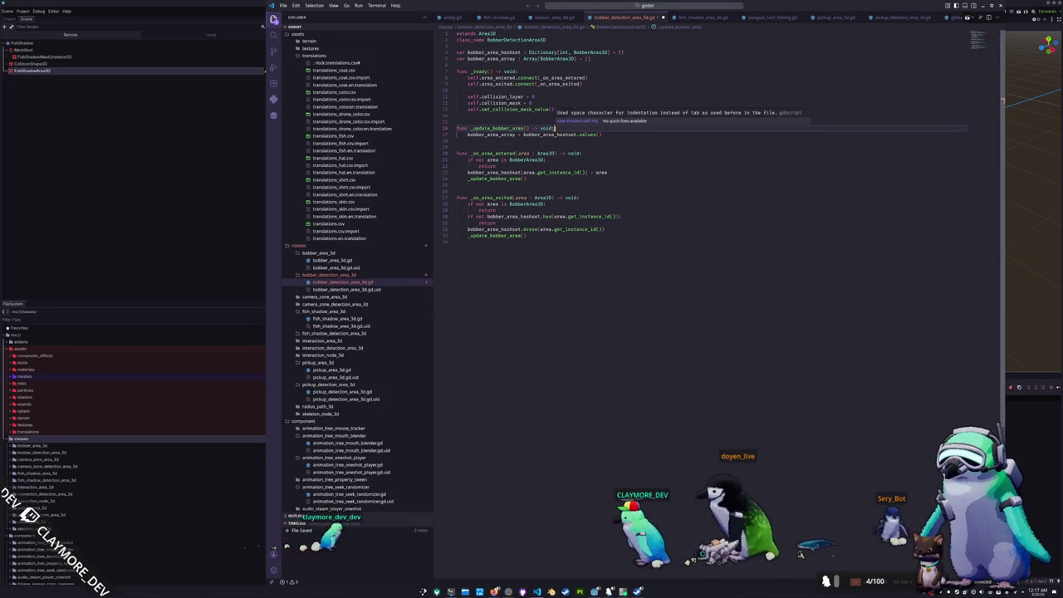
key("ctrl+shift+p")
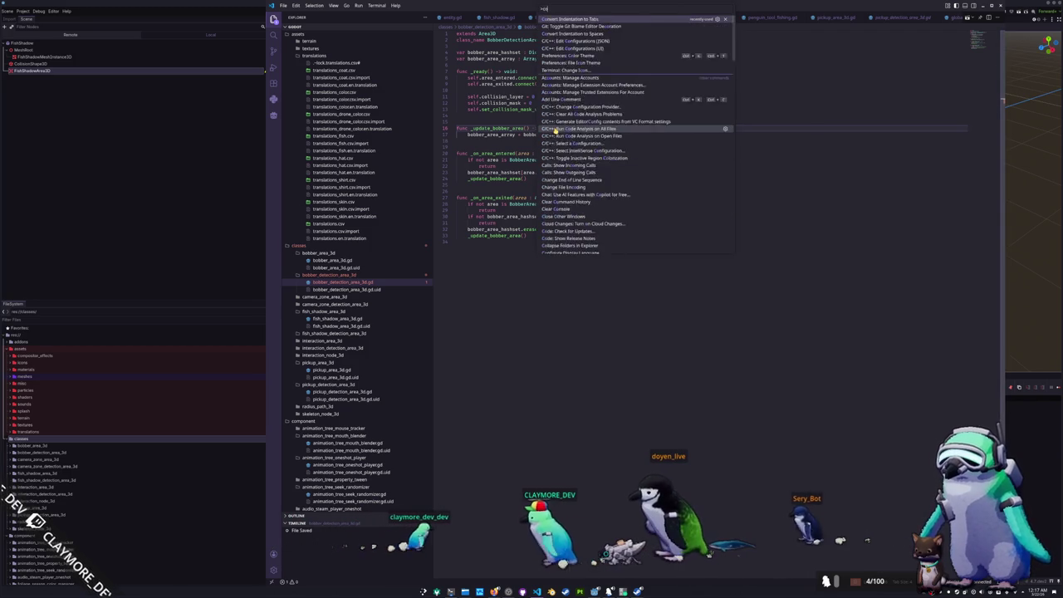
key("Escape")
key("Down")
key("ctrl+s")
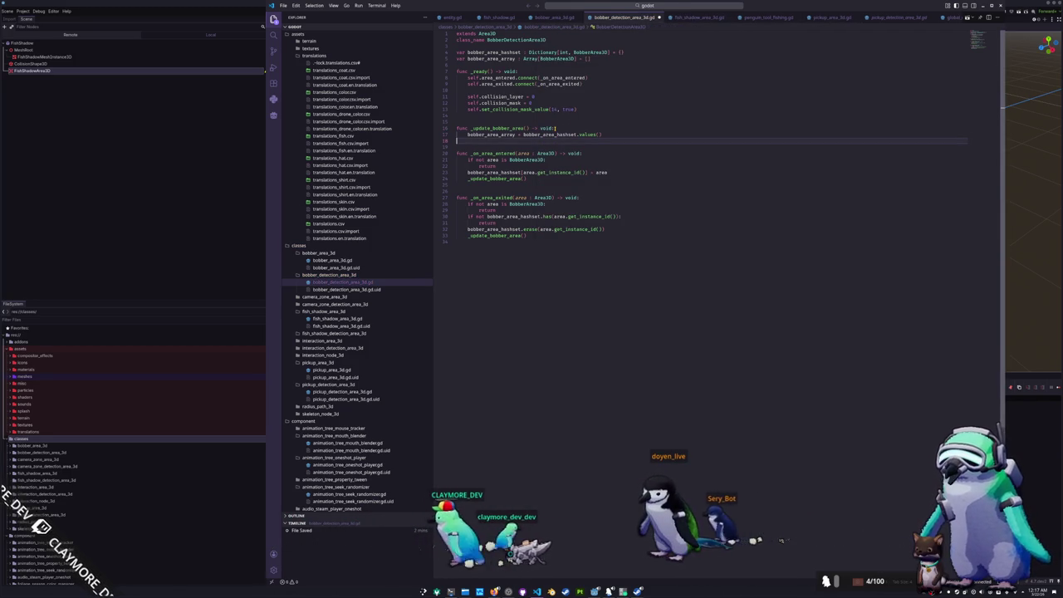
Check where _update_bobber_area and bobber_area_array are used, tidying blank lines around the function
left_click(497, 128)
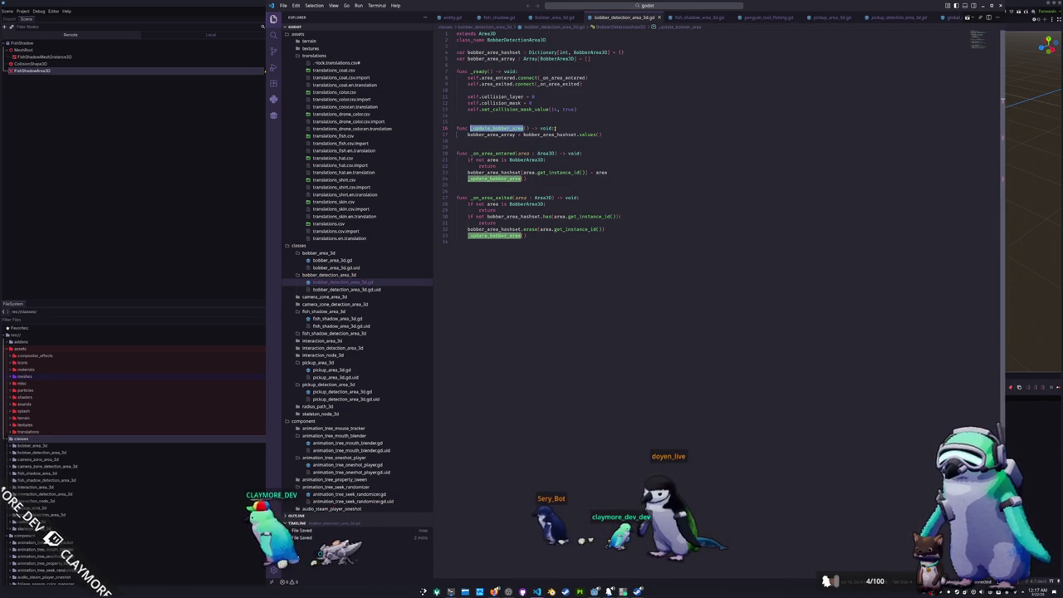
left_click(518, 134)
key("Left")
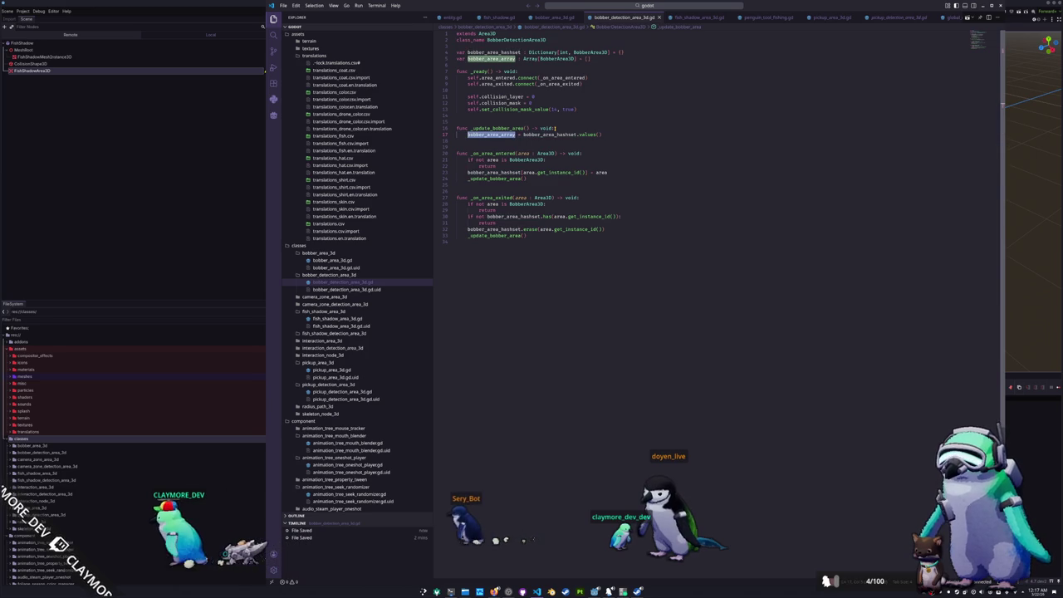
key("ctrl+z")
key("ctrl+z")
key("ctrl+z")
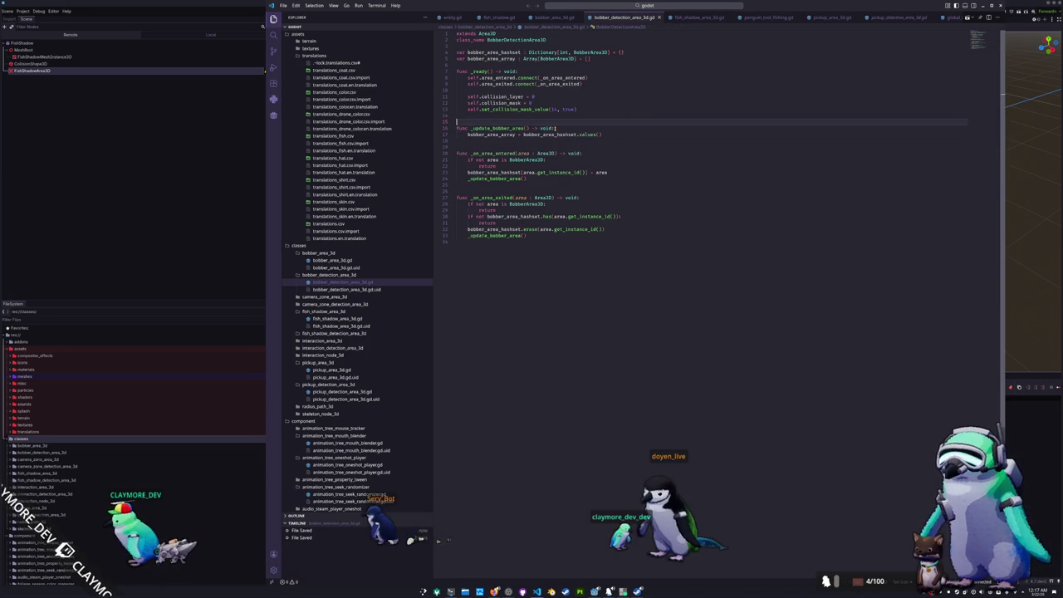
key("Up")
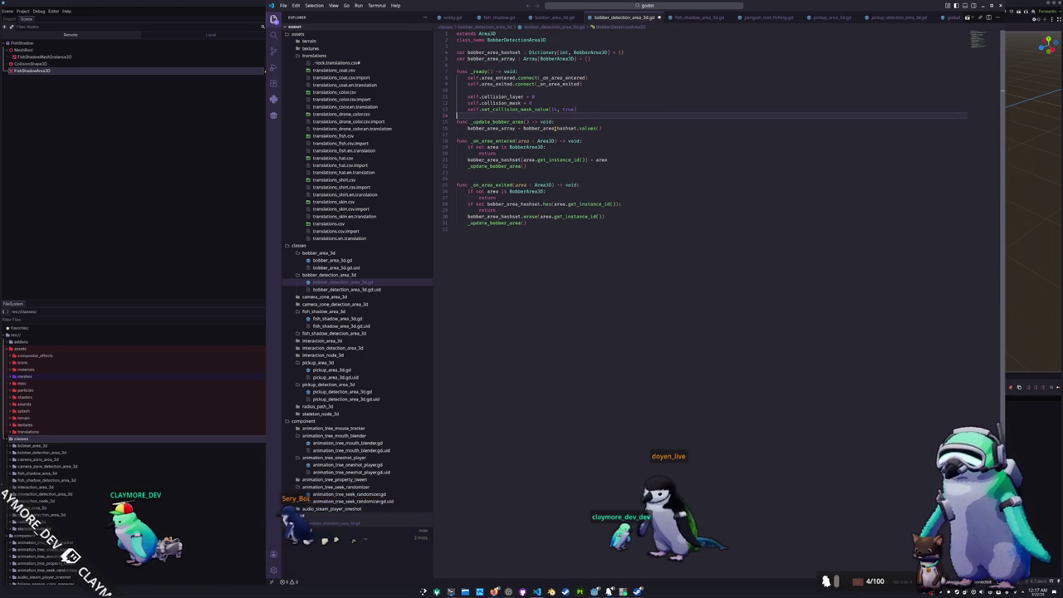
key("Up")
key("End")
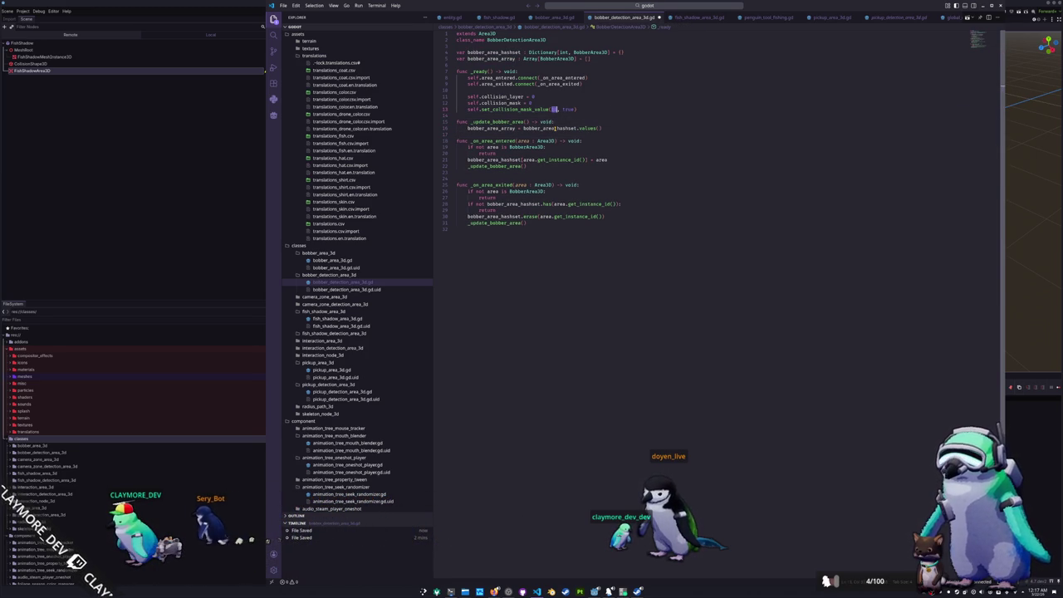
key("alt+Tab")
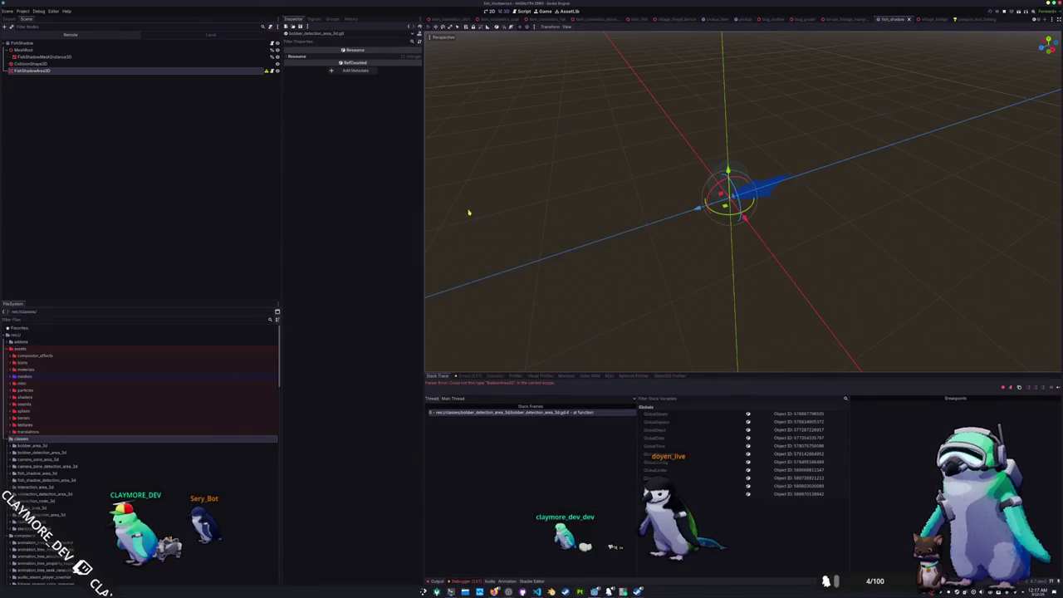
Check FishShadowArea3D's collision layer, then set the detection mask's layer argument to 4
left_click(83, 70)
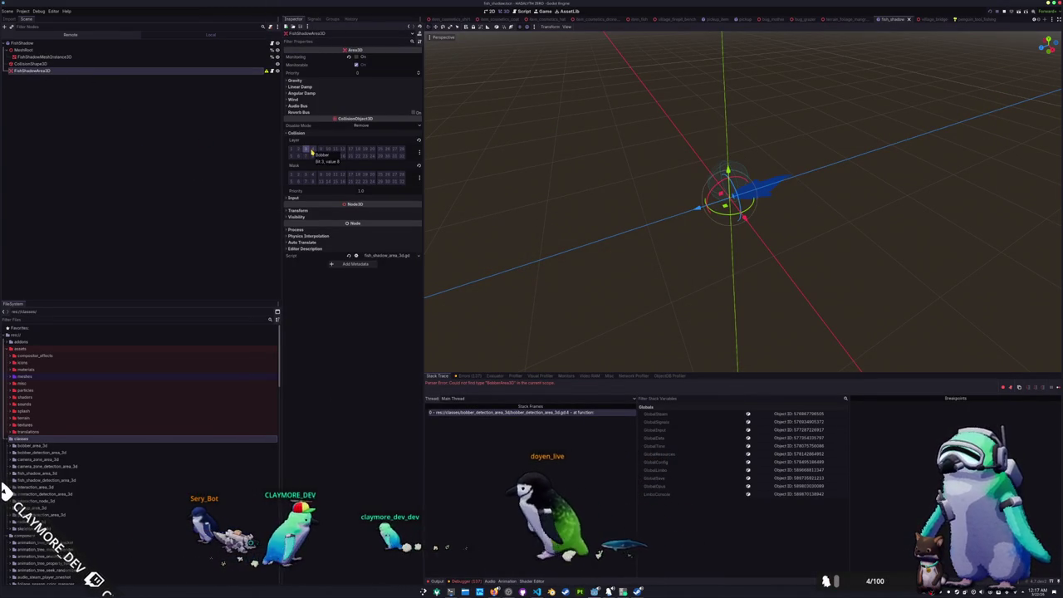
key("alt+Tab")
type("4")
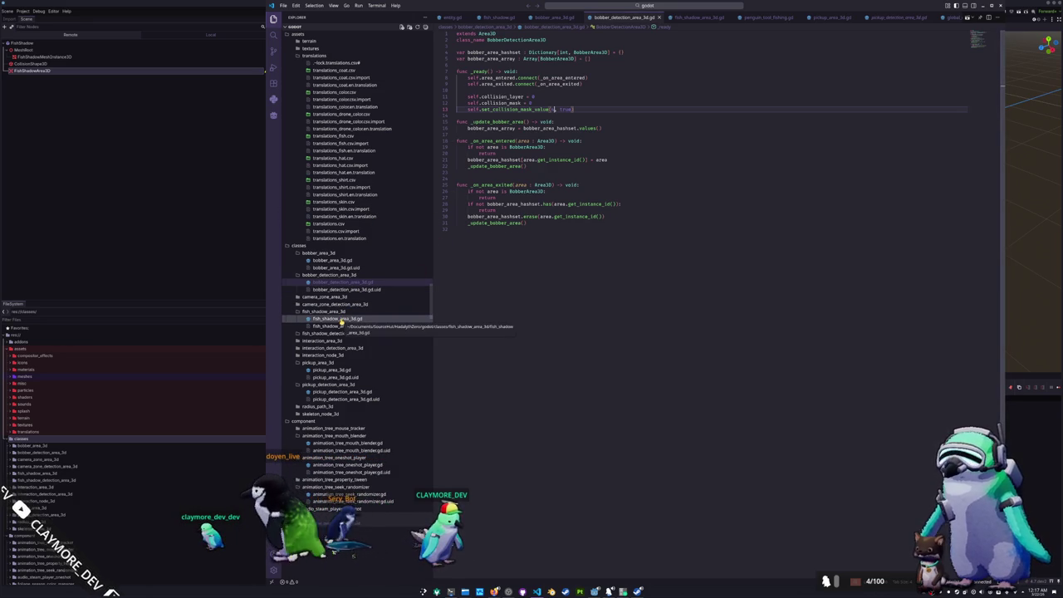
left_click(347, 261)
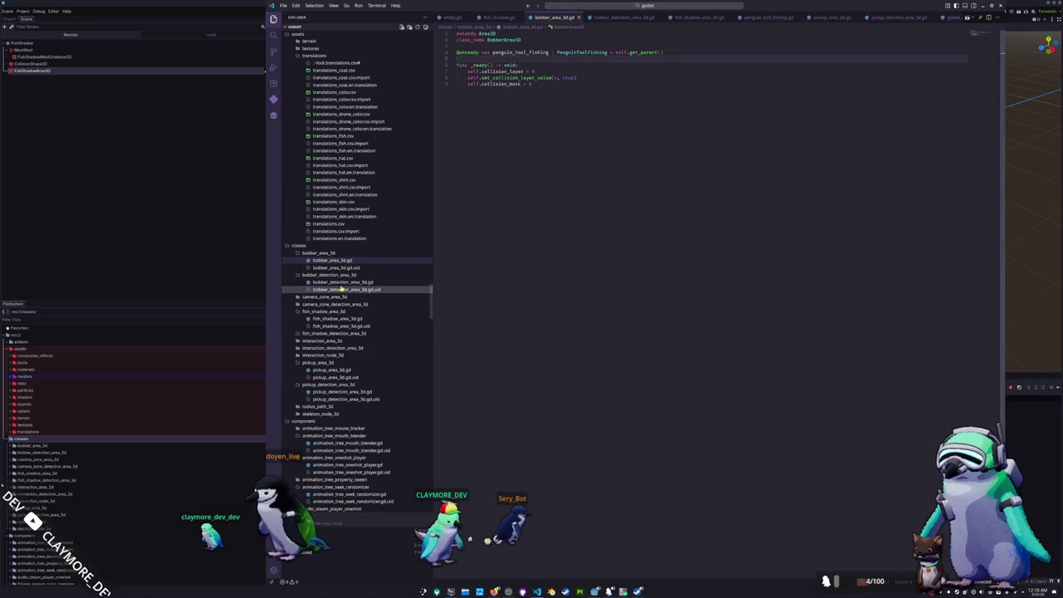
Create a new fish_shadow_detection_area.gd file in the fish_shadow_detection_area_3d folder
left_click(341, 283)
right_click(334, 338)
left_click(357, 345)
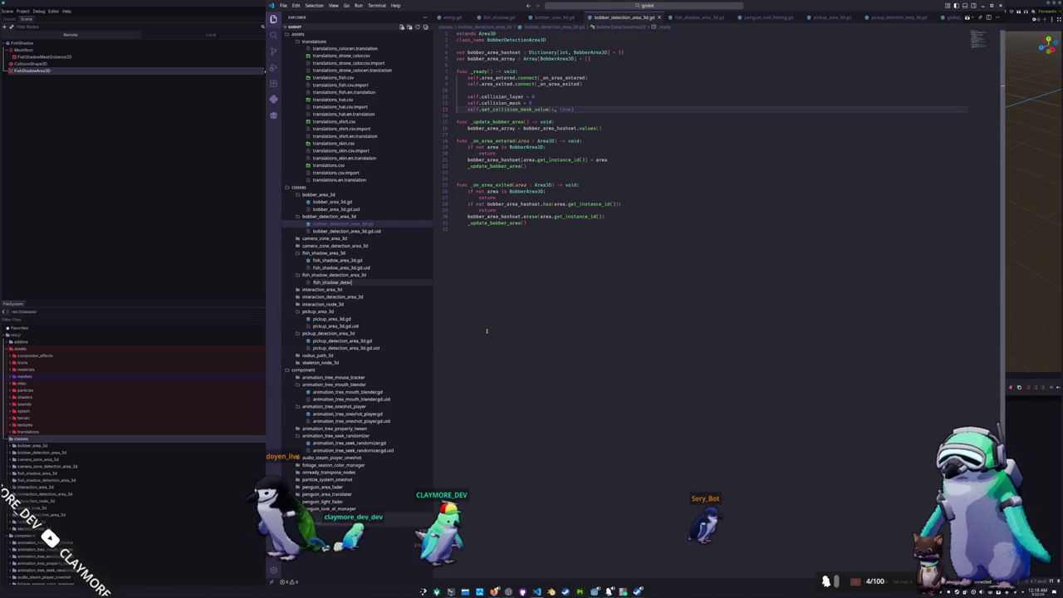
type("d")
key("Return")
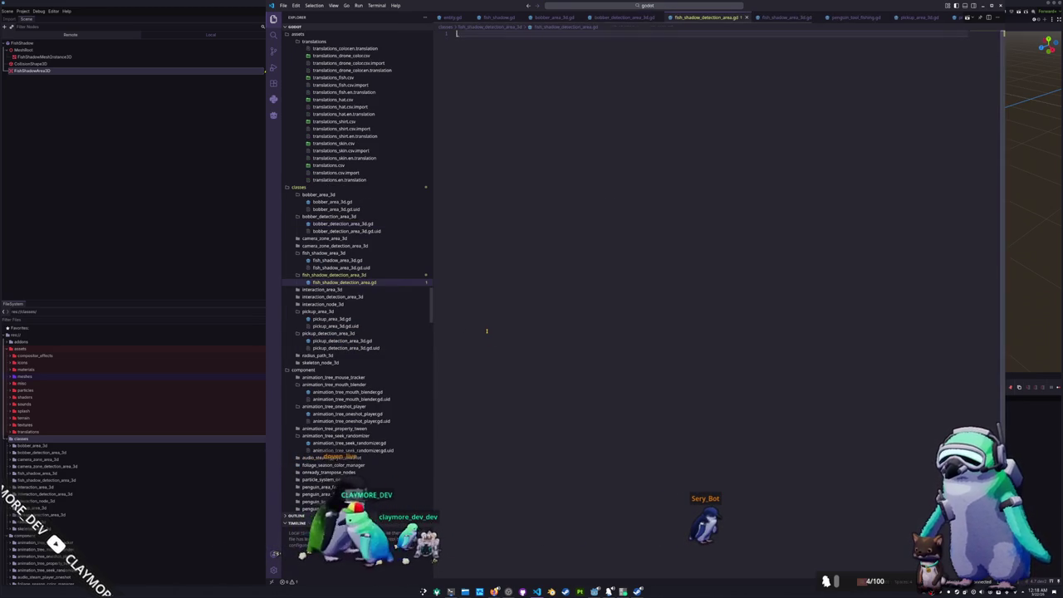
Copy all of the bobber_detection_area_3d.gd code into fish_shadow_detection_area.gd
left_click(371, 261)
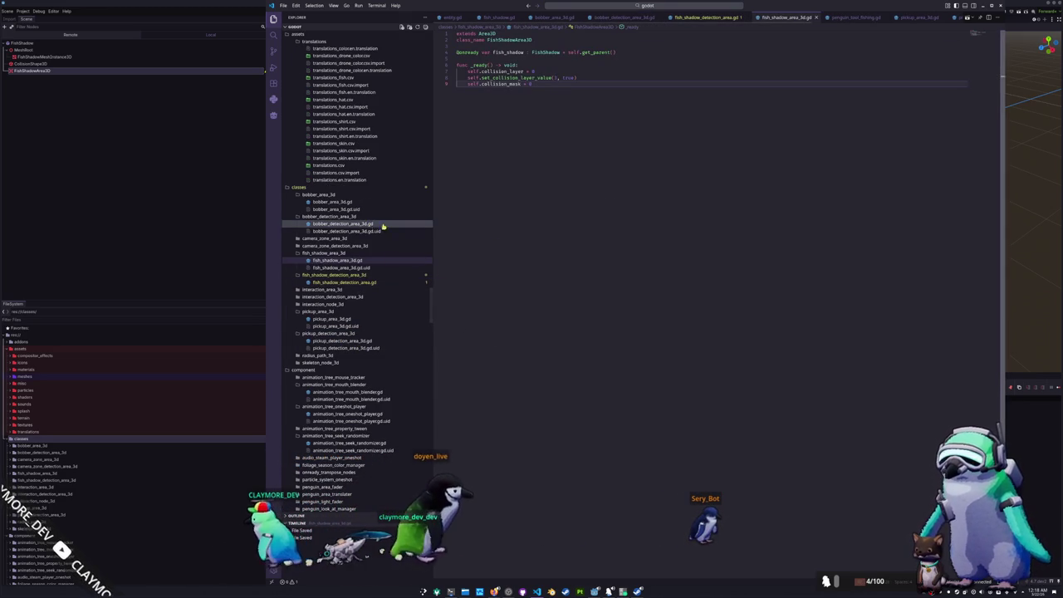
left_click(420, 224)
key("ctrl+a")
key("ctrl+c")
left_click(345, 283)
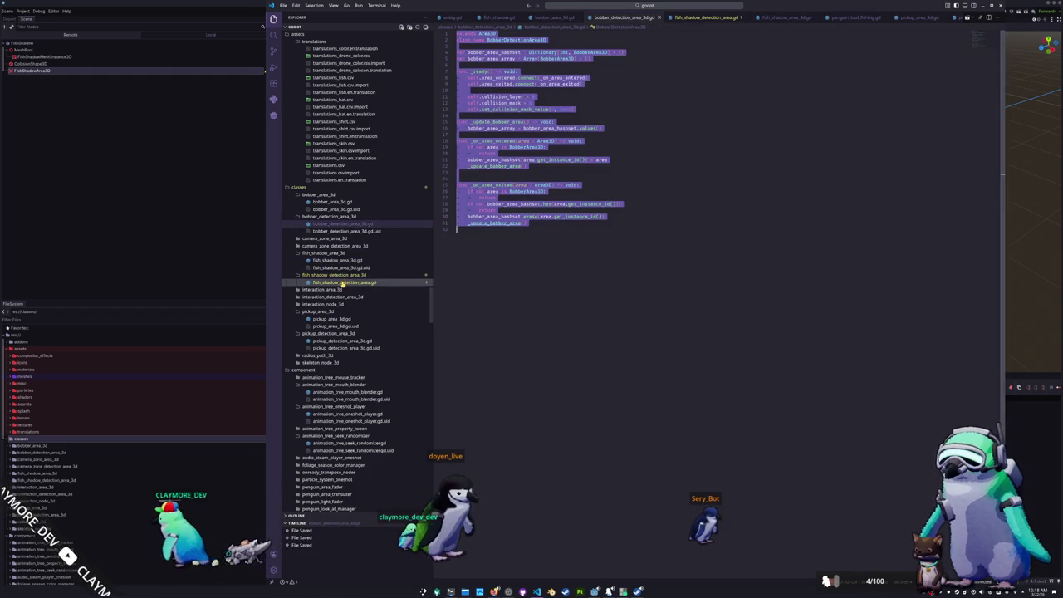
key("ctrl+v")
Rename the Bobber class name and variables to FishShadow / fish_shadow, correcting the 'dish_shadow' typo
double_click(505, 39)
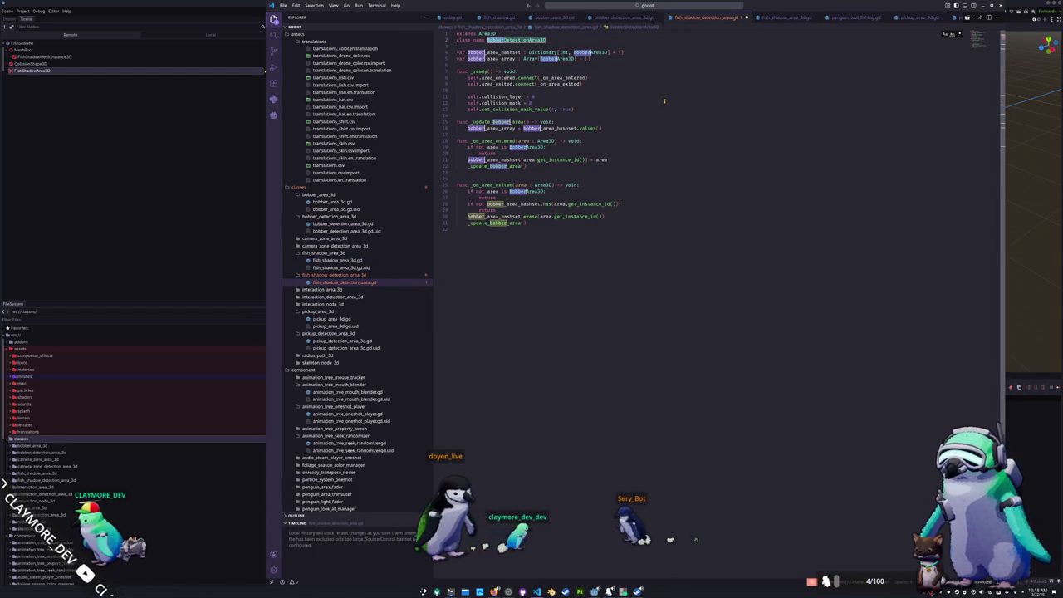
type("dish_shadow")
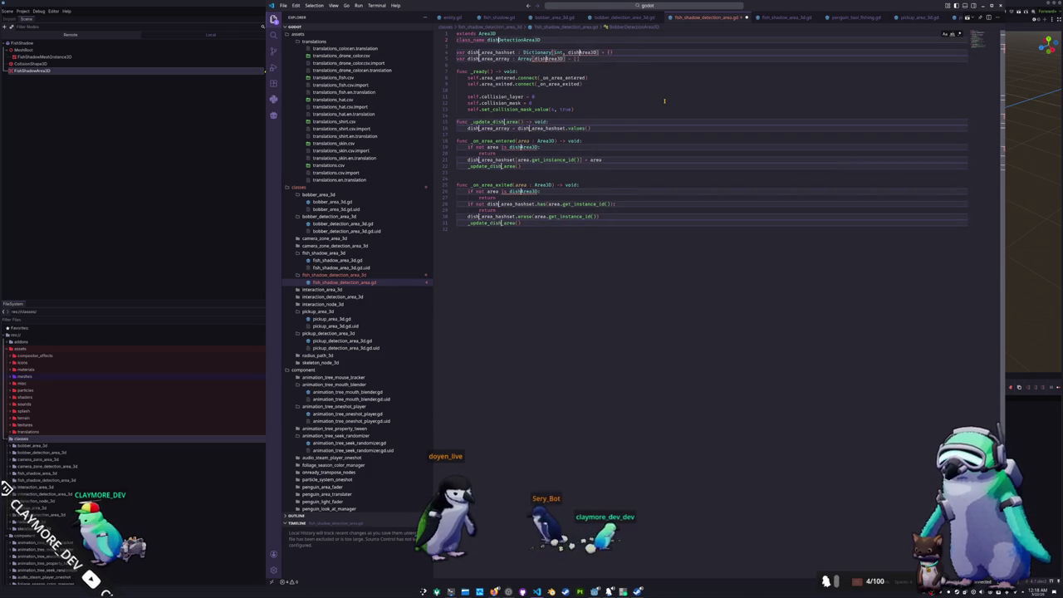
key("Escape")
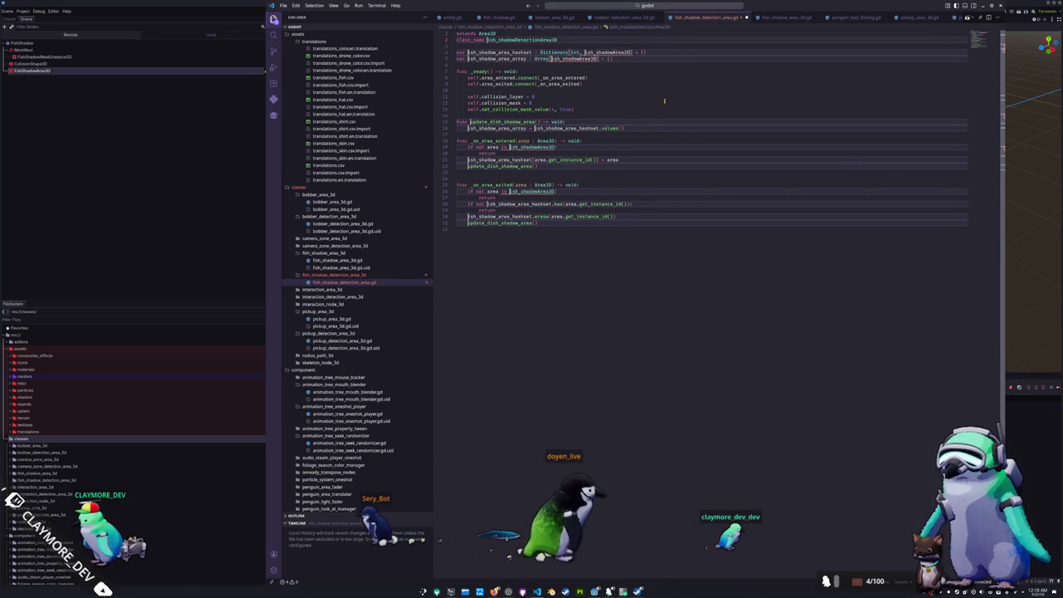
key("ctrl+z")
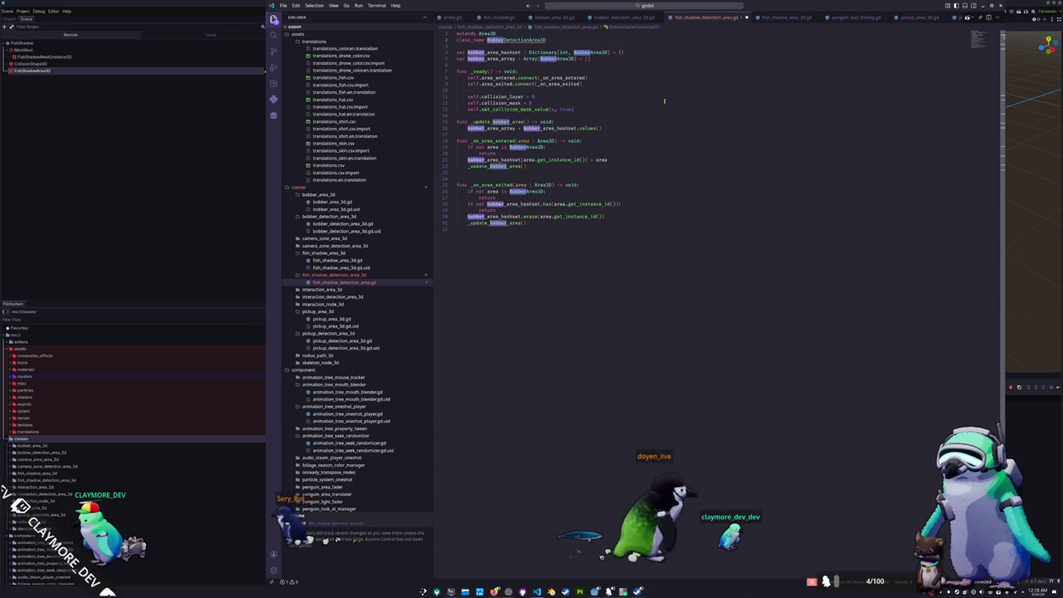
type("fish")
type("_shadow_")
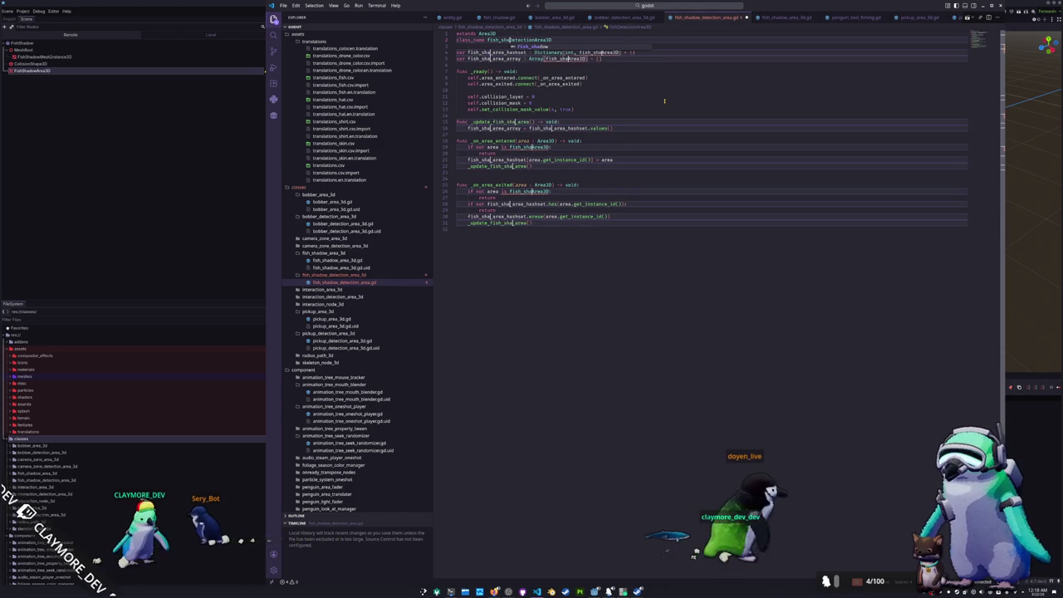
key("BackSpace")
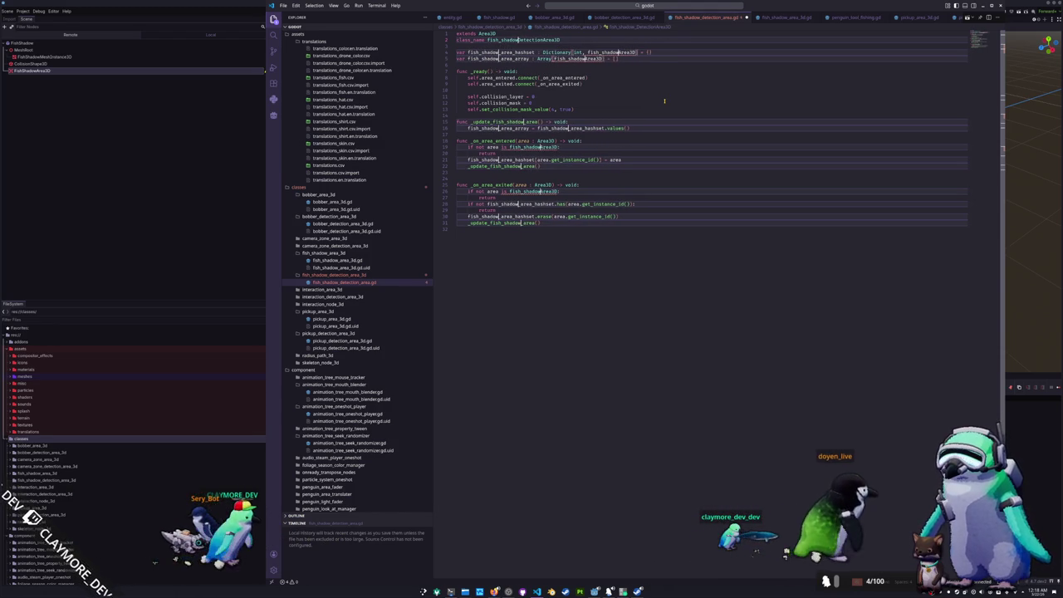
key("ctrl+shift+Left")
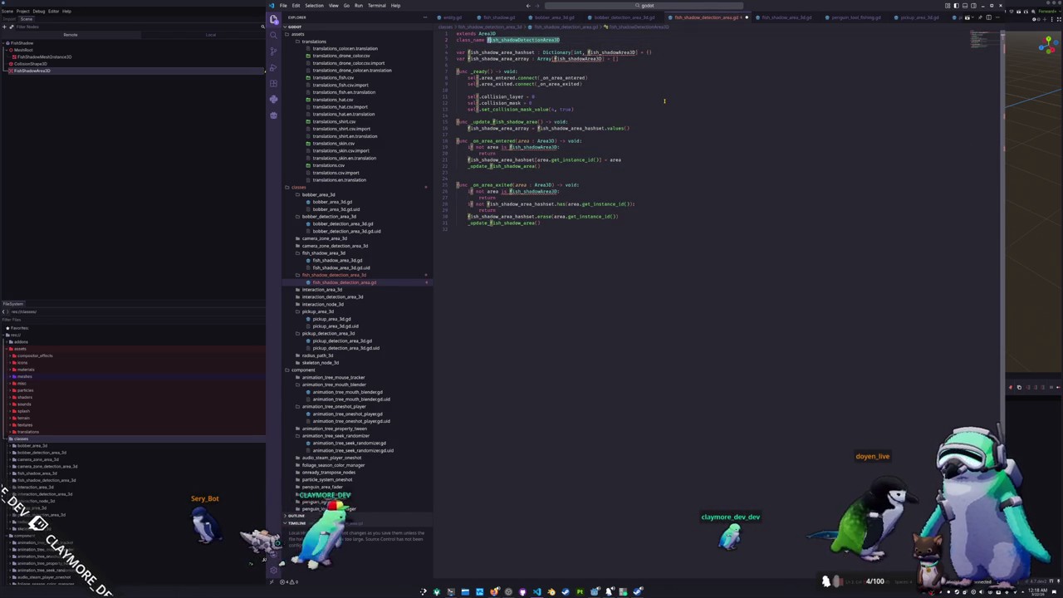
key("Escape")
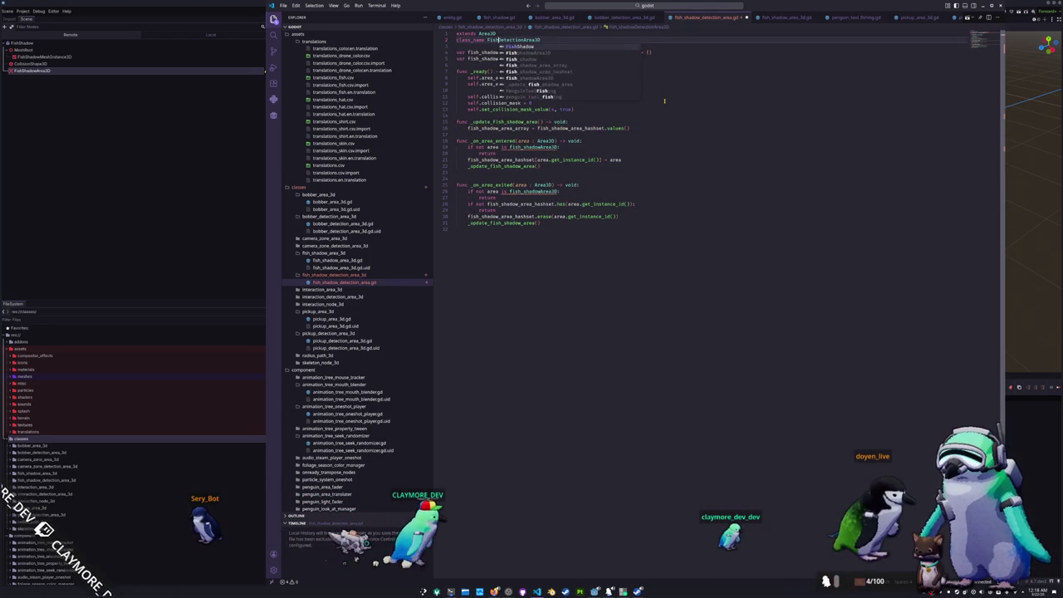
type("FishShadow")
Change every tracked area type reference to FishShadowArea3D
key("Down")
key("Down")
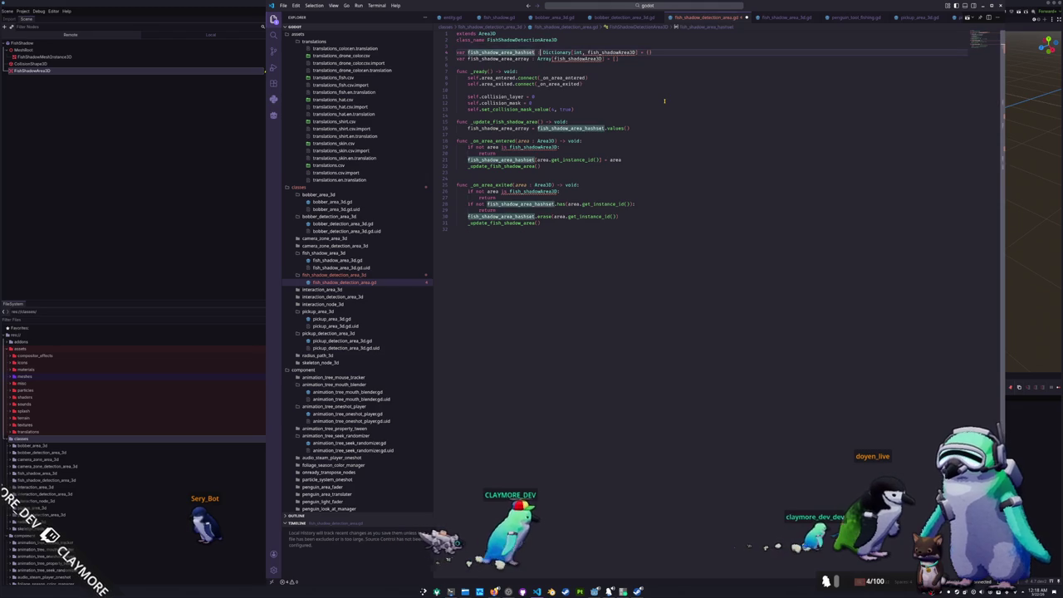
key("ctrl+d")
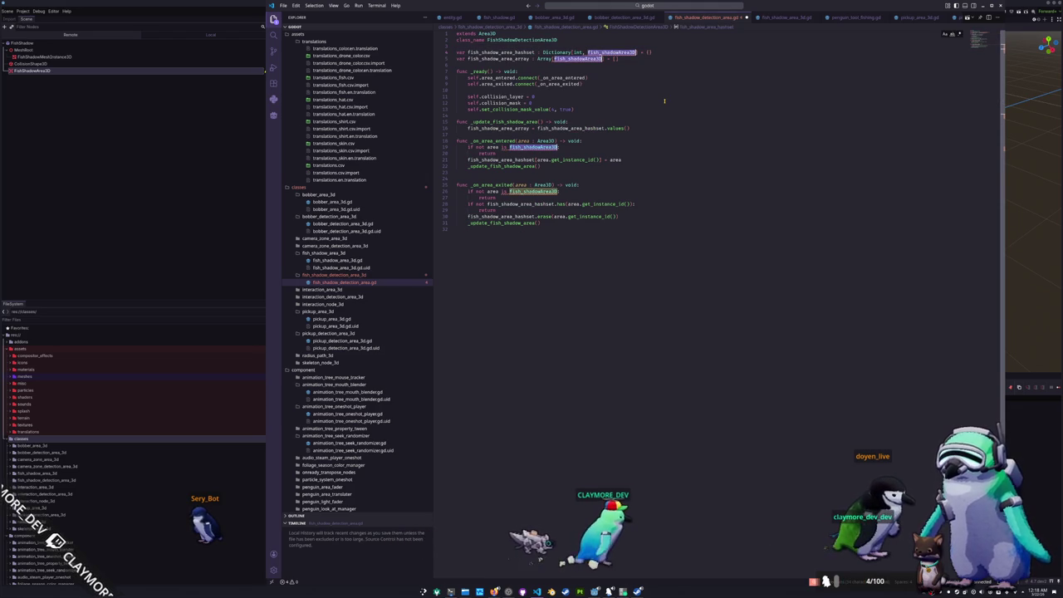
type("FishShadowAr")
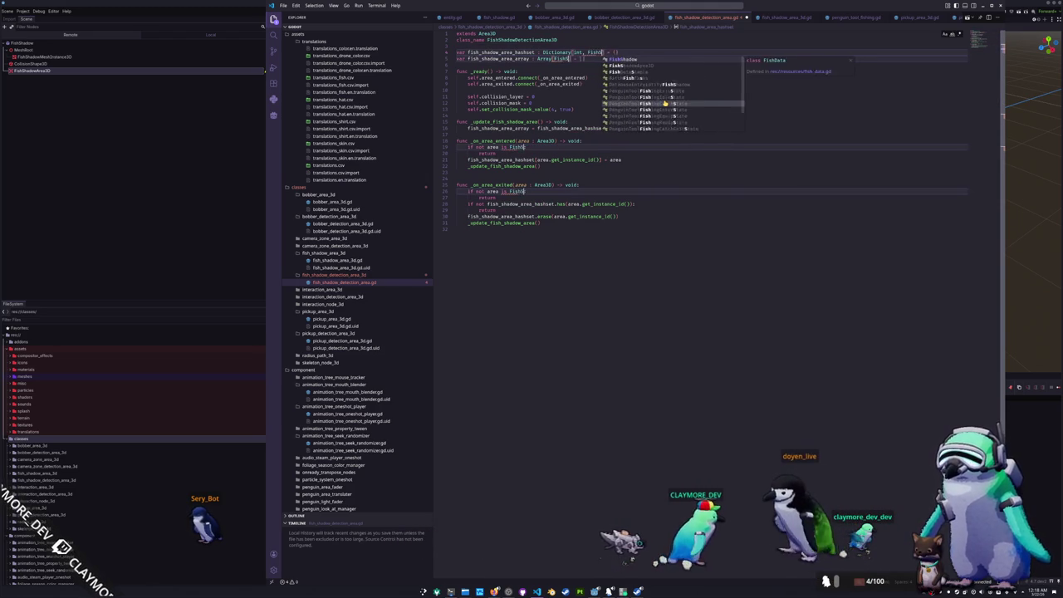
key("Tab")
key("Down")
key("Down")
key("Down")
left_click(665, 98)
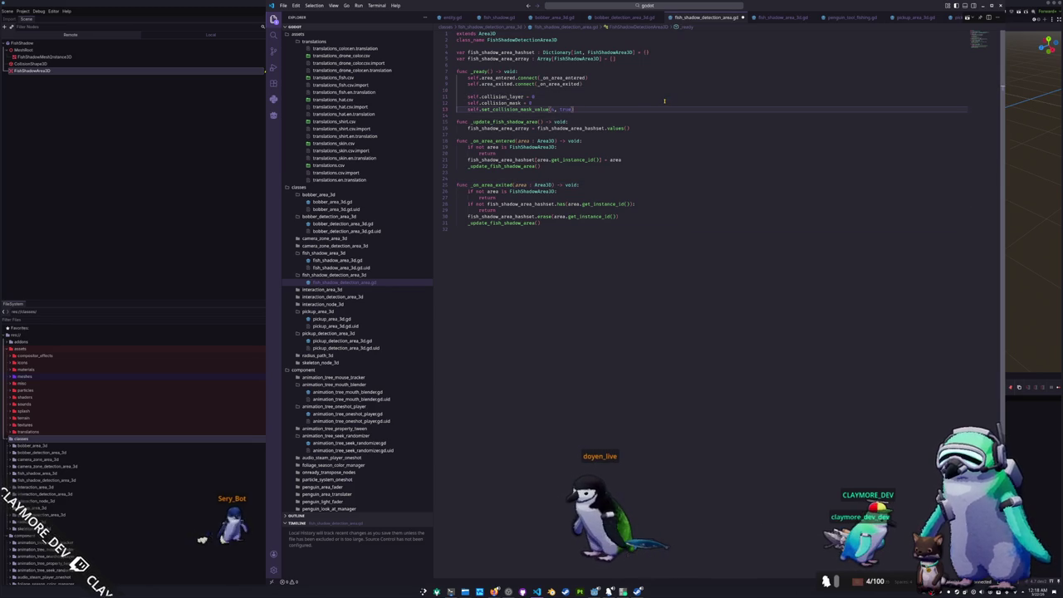
Check the class name in fish_shadow_area_3d.gd, then select the FishShadowArea3D node in Godot
left_click(339, 260)
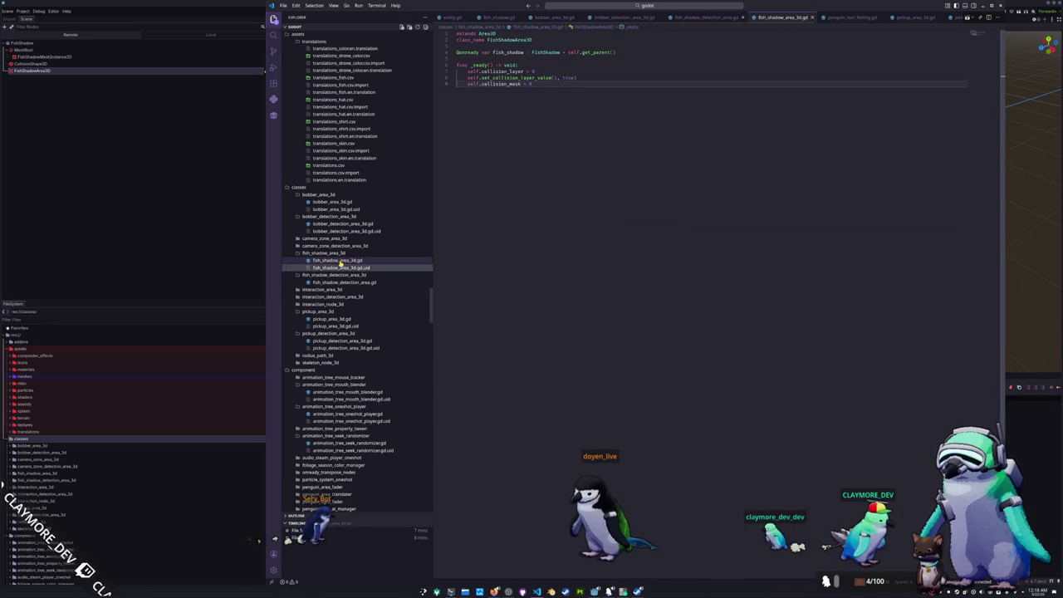
left_click(337, 283)
left_click(532, 117)
left_click(512, 250)
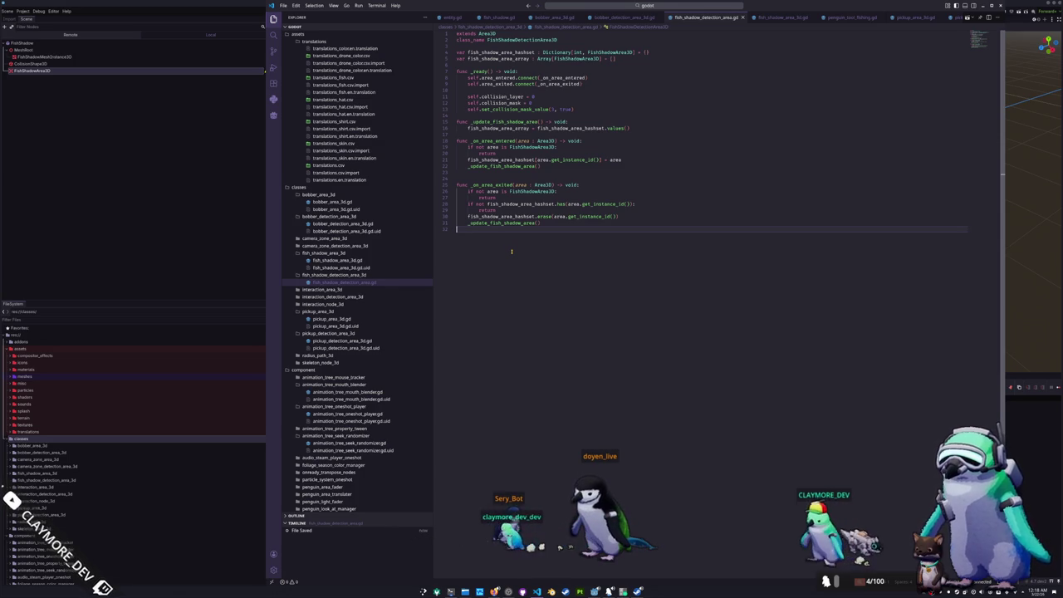
left_click(190, 208)
left_click(52, 71)
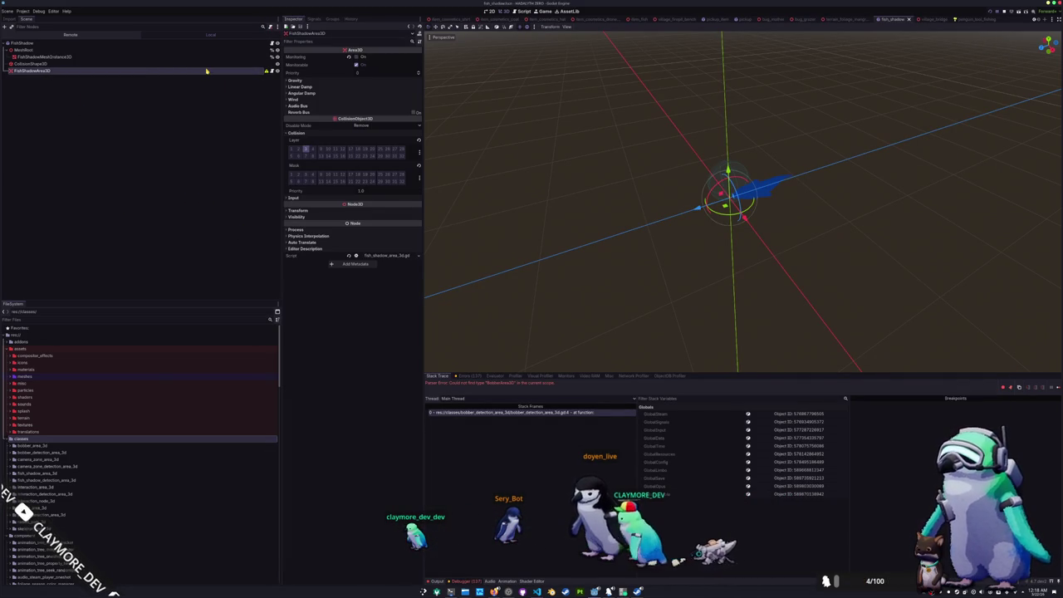
Add a CollisionShape3D child to FishShadowArea3D with a new SphereShape3D shape
right_click(207, 72)
left_click(233, 83)
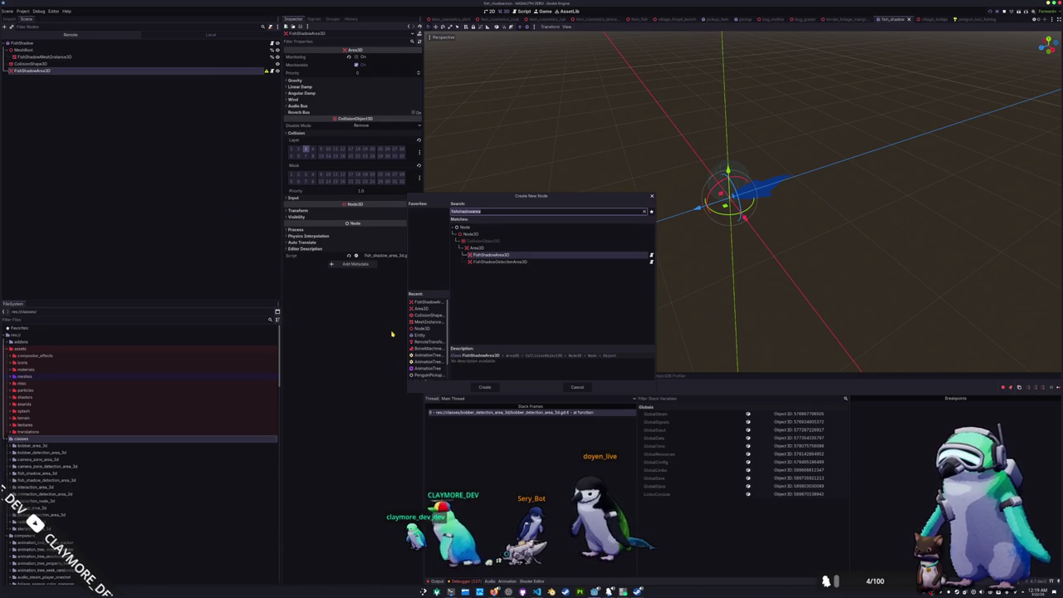
type("collisionshape")
key("Return")
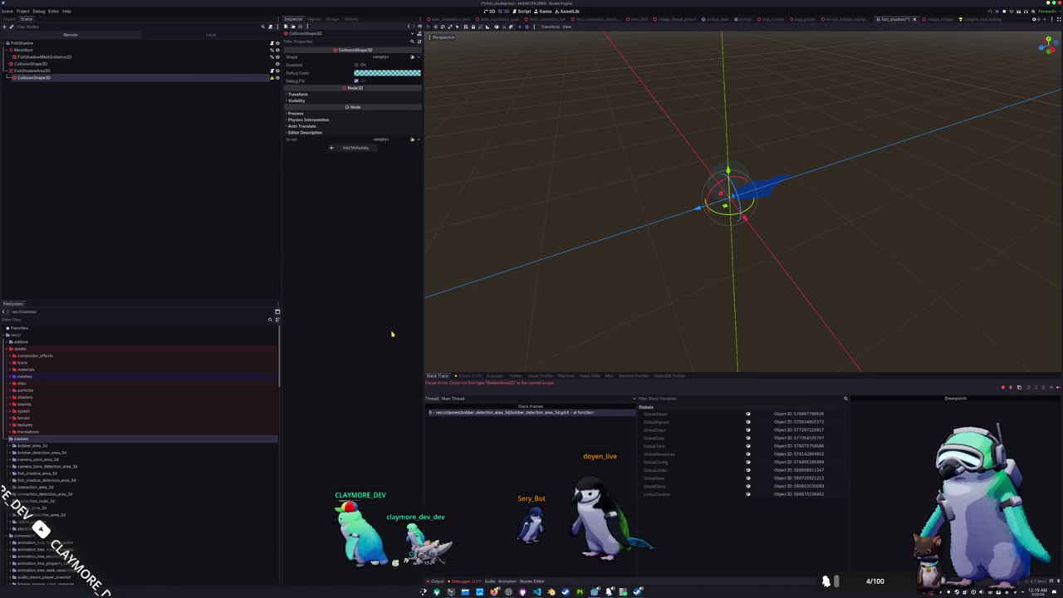
left_click(406, 58)
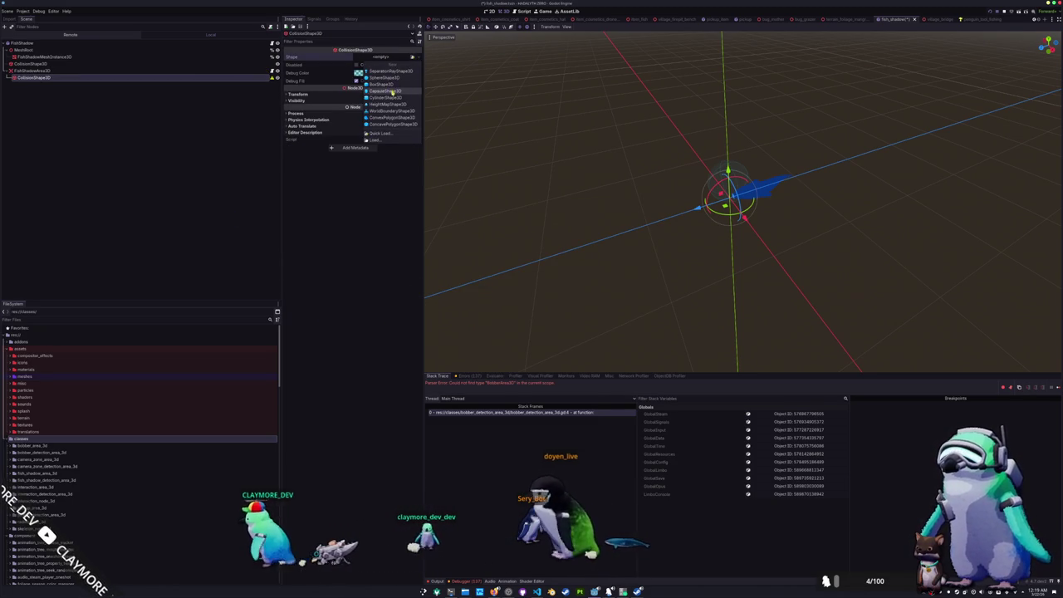
left_click(387, 79)
Review FishShadowArea3D's collision settings, then select the FishShadow root node
scroll(610, 171, "up", 2)
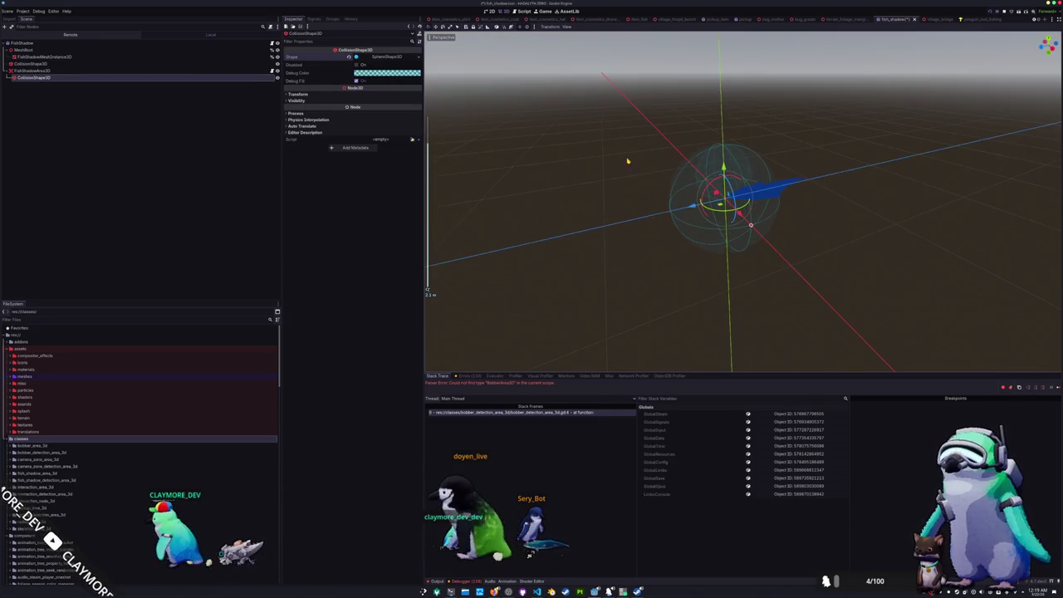
left_click(52, 71)
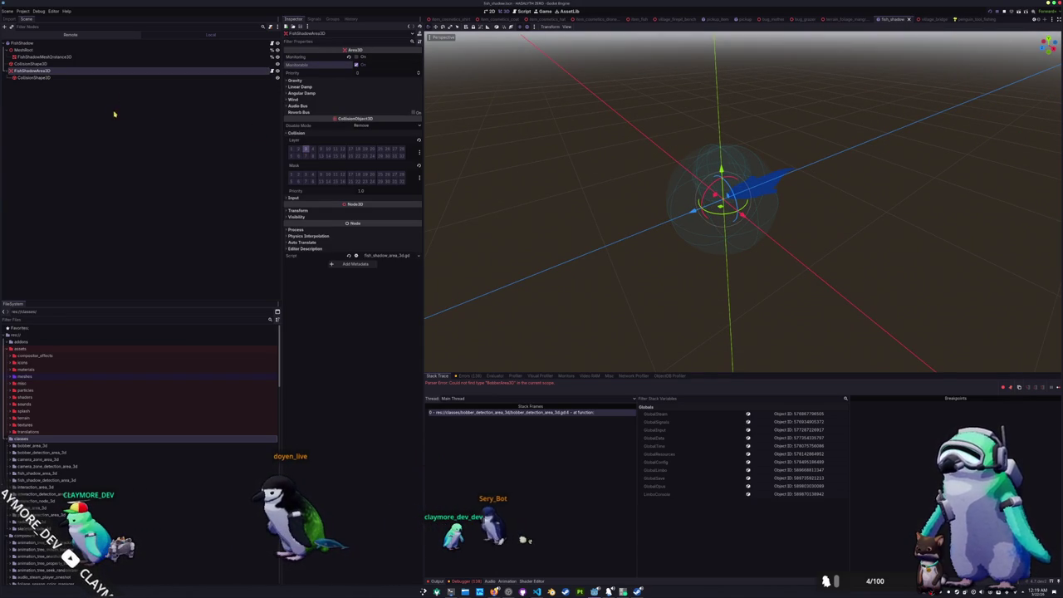
left_click(30, 42)
Add a BobberDetectionArea3D node under the FishShadow root
right_click(30, 42)
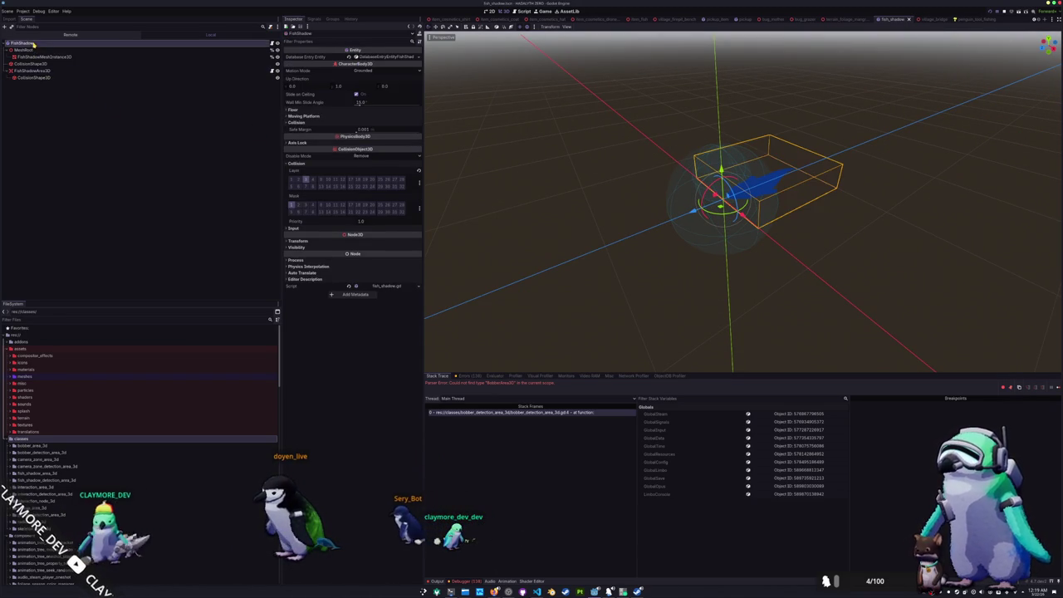
left_click(59, 48)
type("bobberdetection")
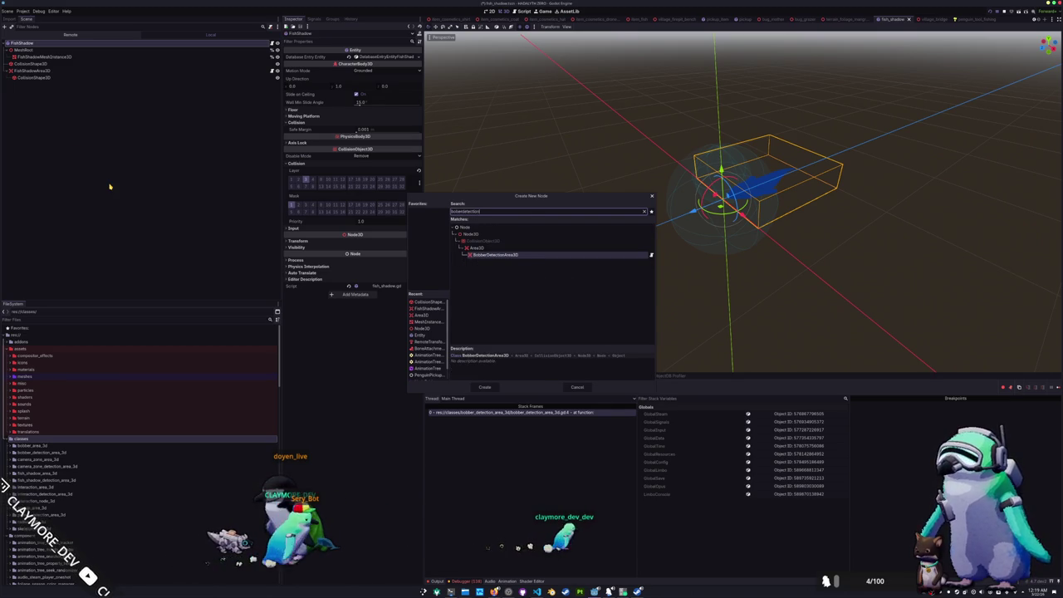
key("Return")
Give BobberDetectionArea3D a CollisionShape3D child with a SphereShape3D of radius 5
right_click(248, 84)
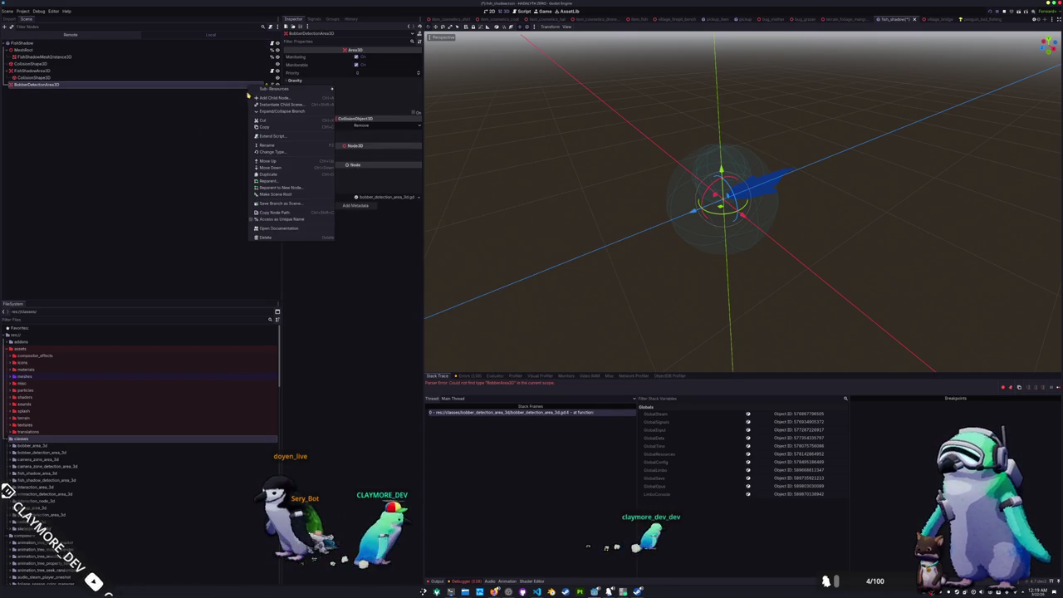
left_click(268, 99)
left_click(426, 308)
left_click(485, 387)
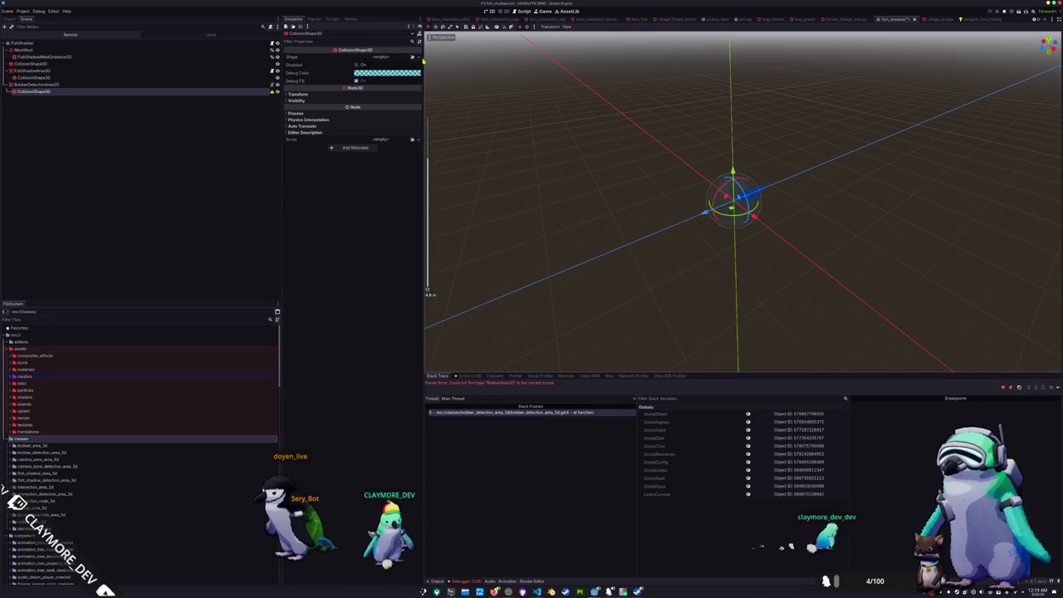
left_click(380, 56)
left_click(395, 78)
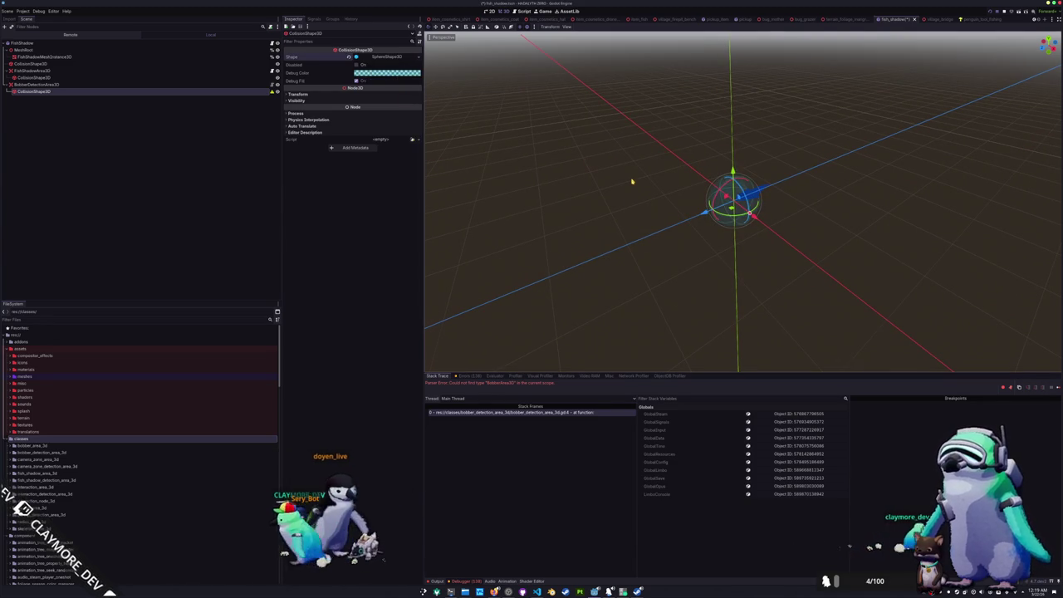
left_click(383, 57)
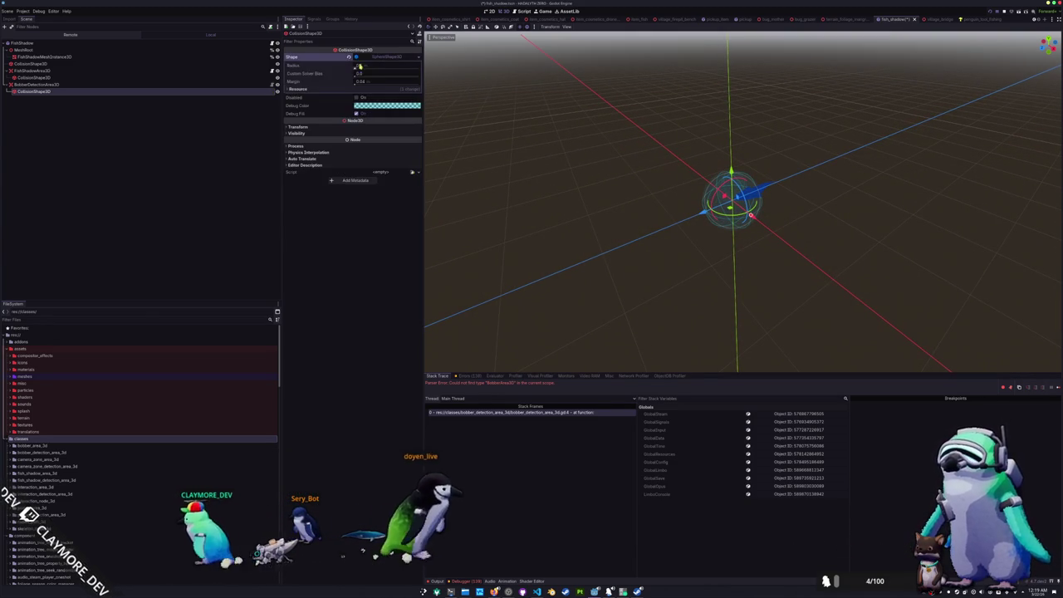
type("5")
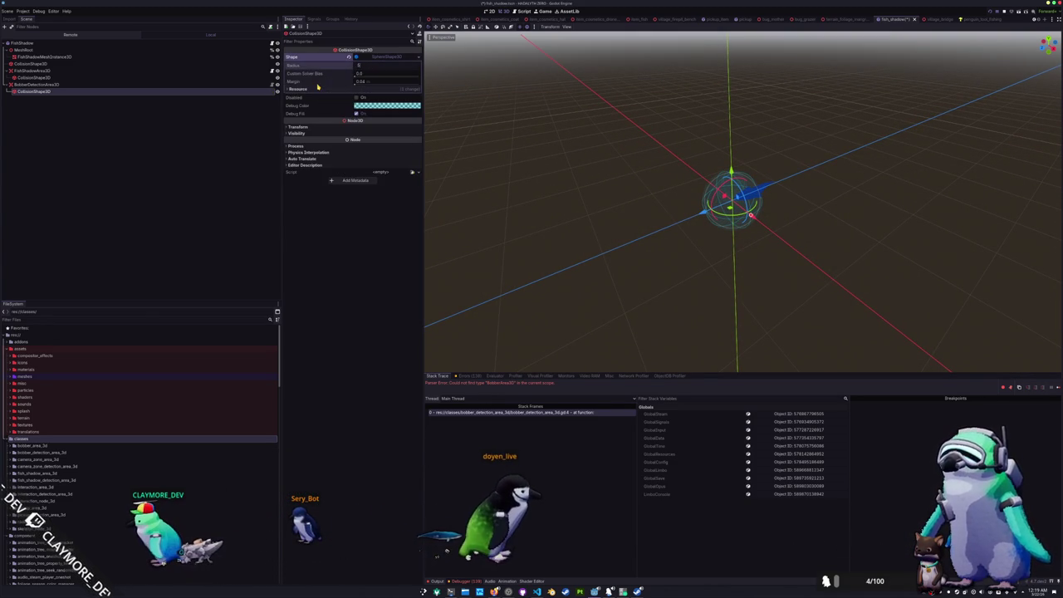
scroll(598, 205, "down", 3)
mouse_move(598, 204)
left_mouse_down()
mouse_move(609, 224)
mouse_move(613, 199)
left_mouse_up()
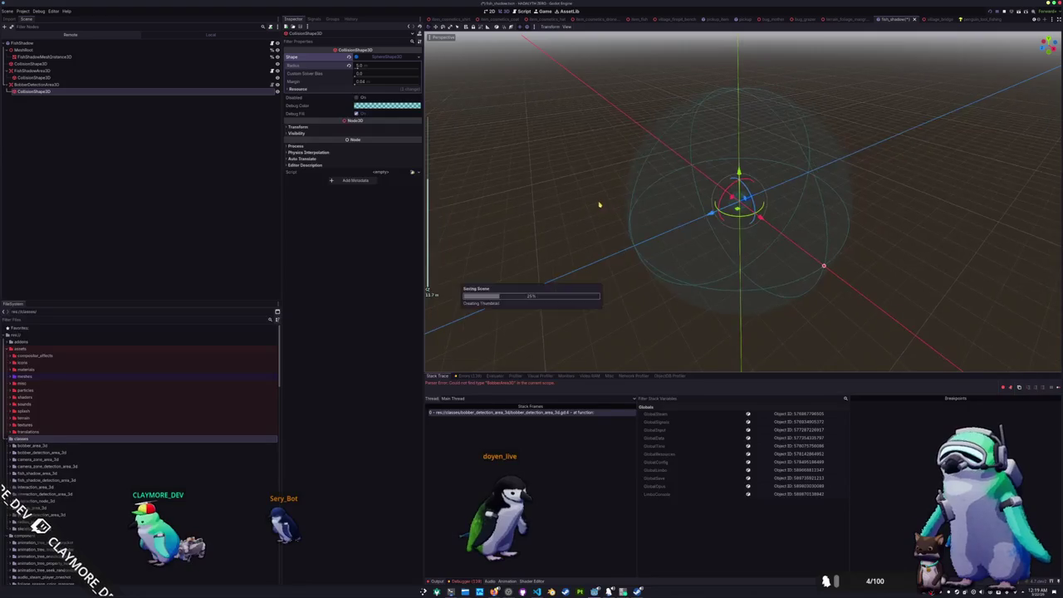
scroll(613, 199, "up", 5)
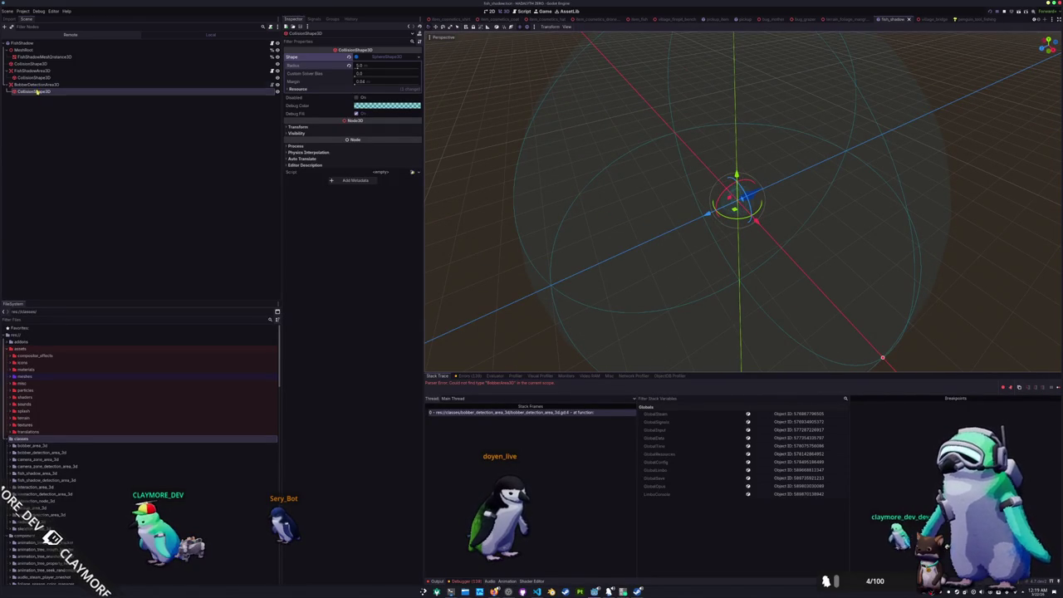
Review BobberDetectionArea3D's collision mask layer names, then open the penguin_tool_fishing scene
left_click(62, 86)
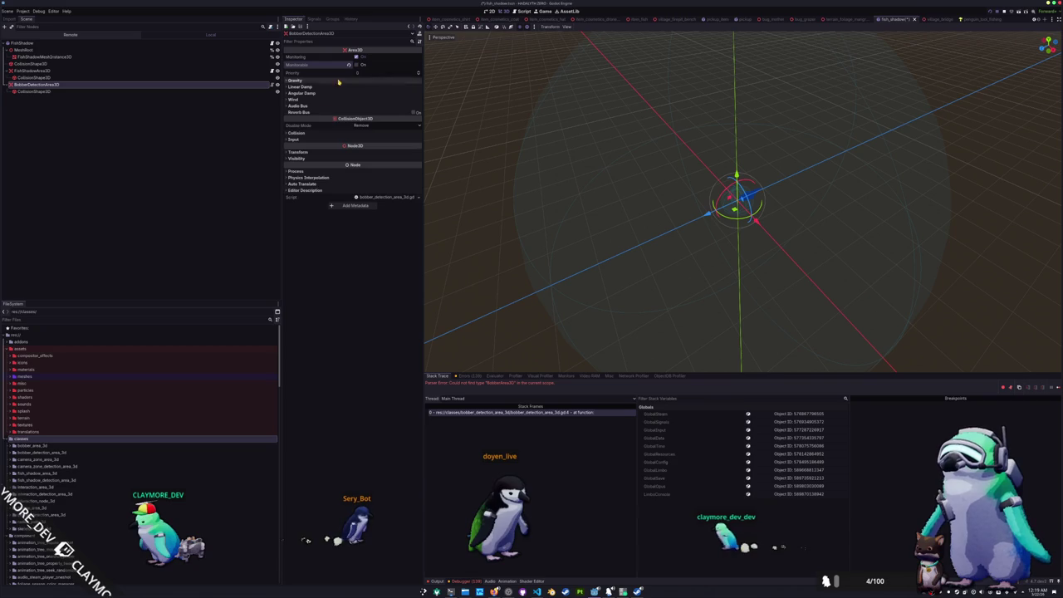
left_click(295, 133)
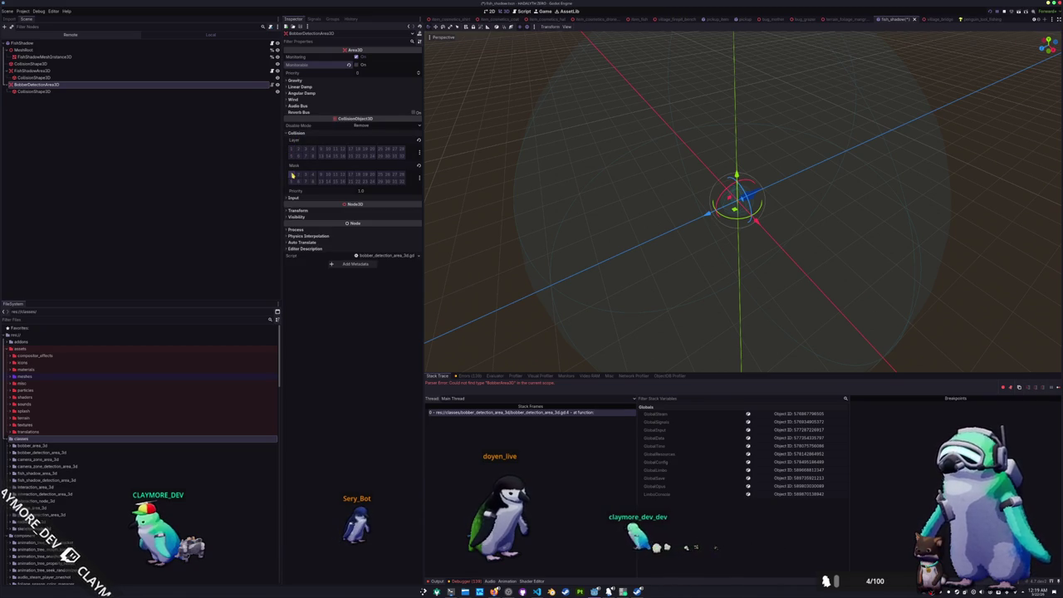
left_click(419, 178)
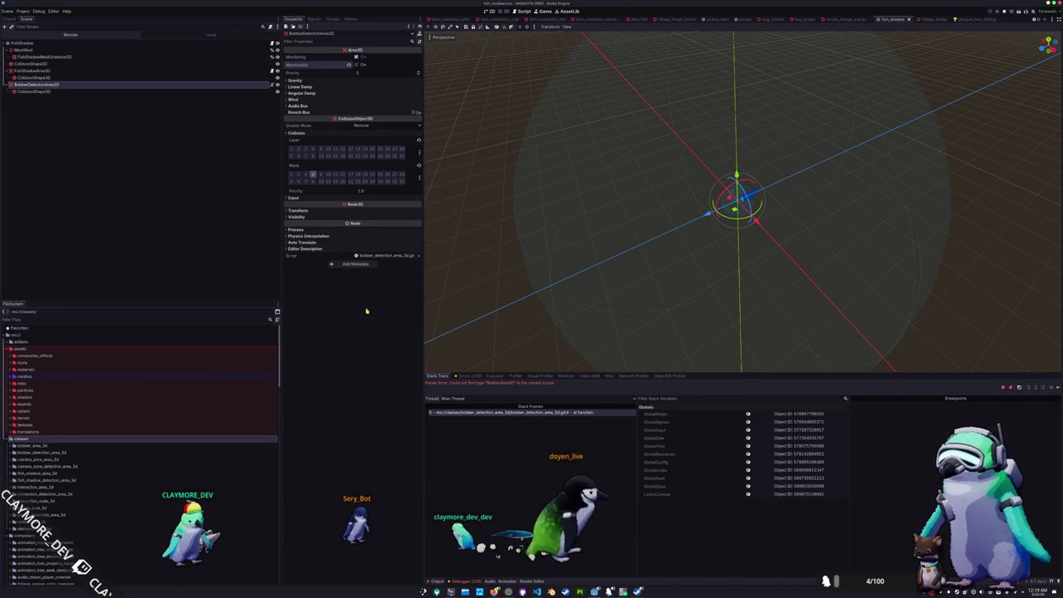
left_click(970, 18)
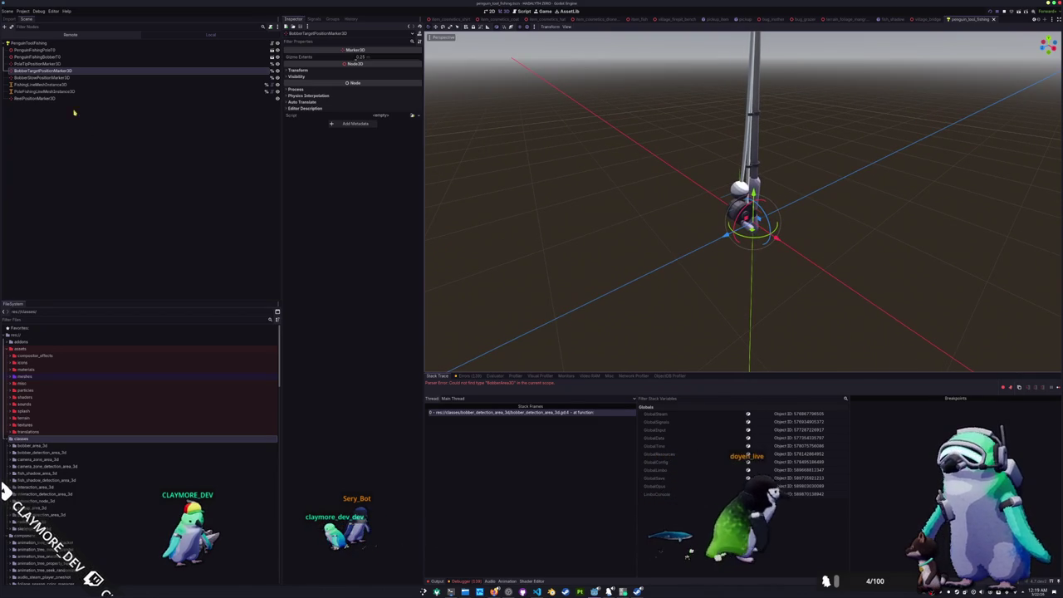
Add a RemoteTransform3D child under BobberTargetPositionMarker3D
right_click(35, 70)
left_click(58, 75)
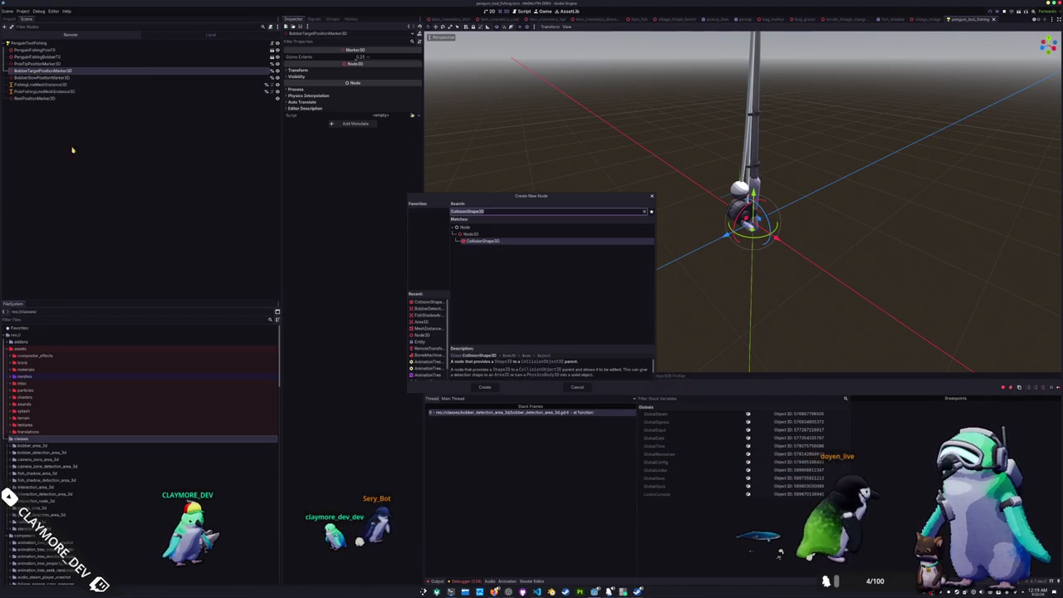
type("ren")
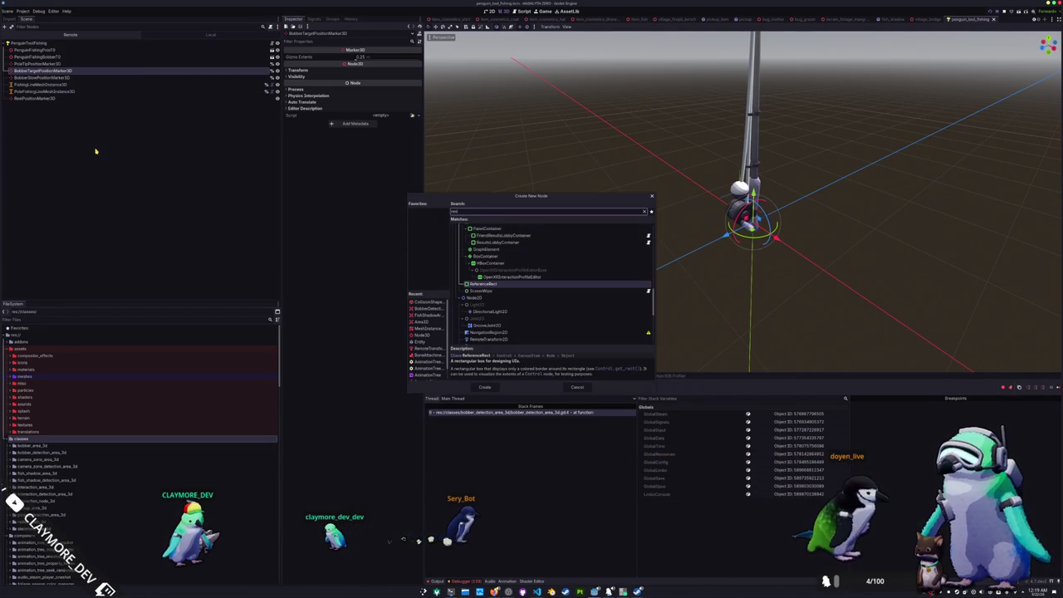
type("mote")
key("Return")
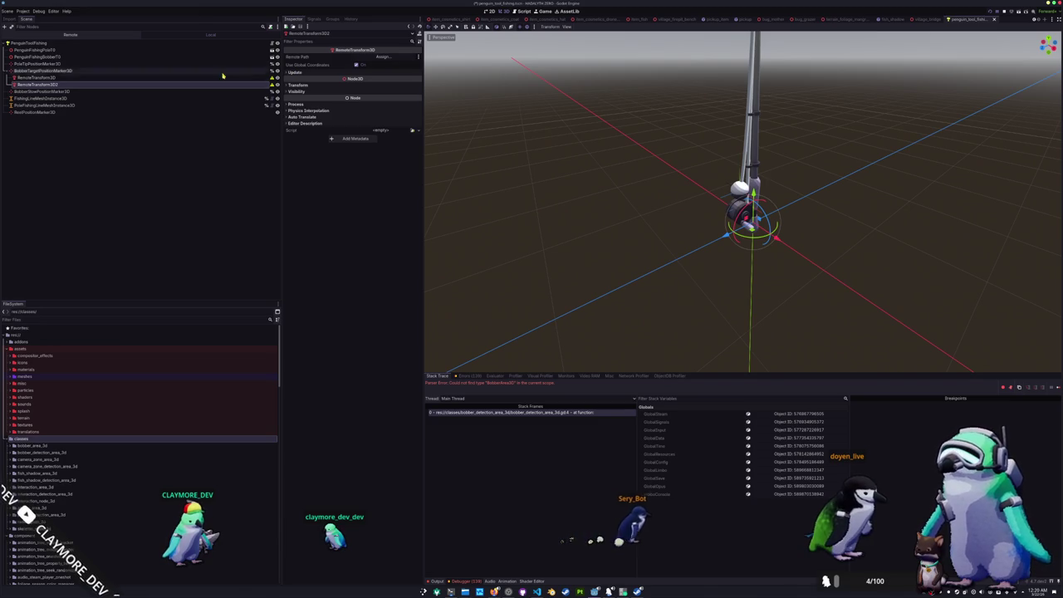
left_click(329, 73)
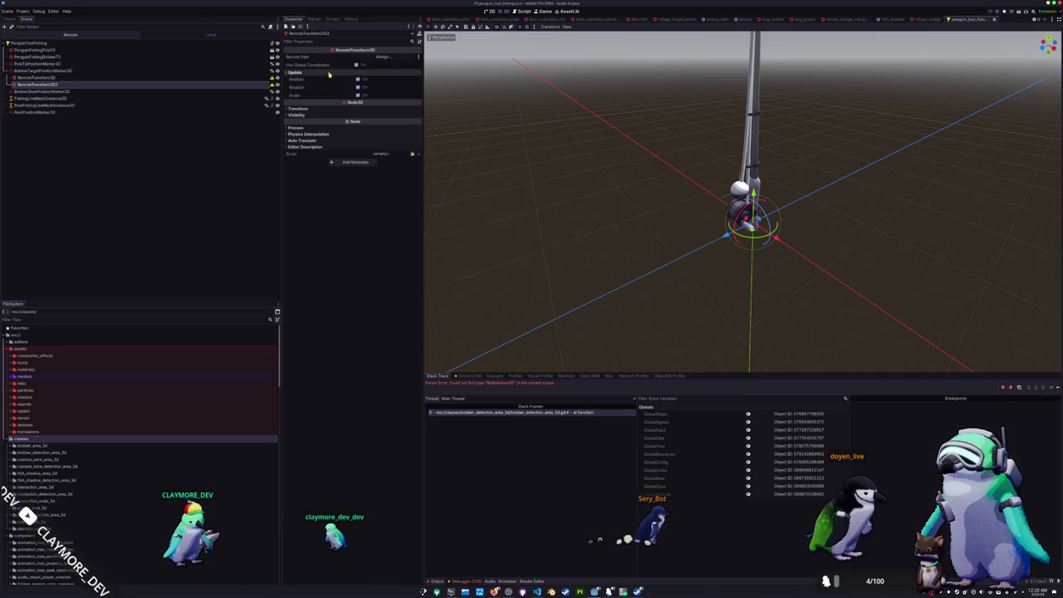
Name the remote transforms BobberAreaRemoteTransform3D and FishShadowDetectionAreaRemoteTransform3D
left_click(83, 78)
type("Bob")
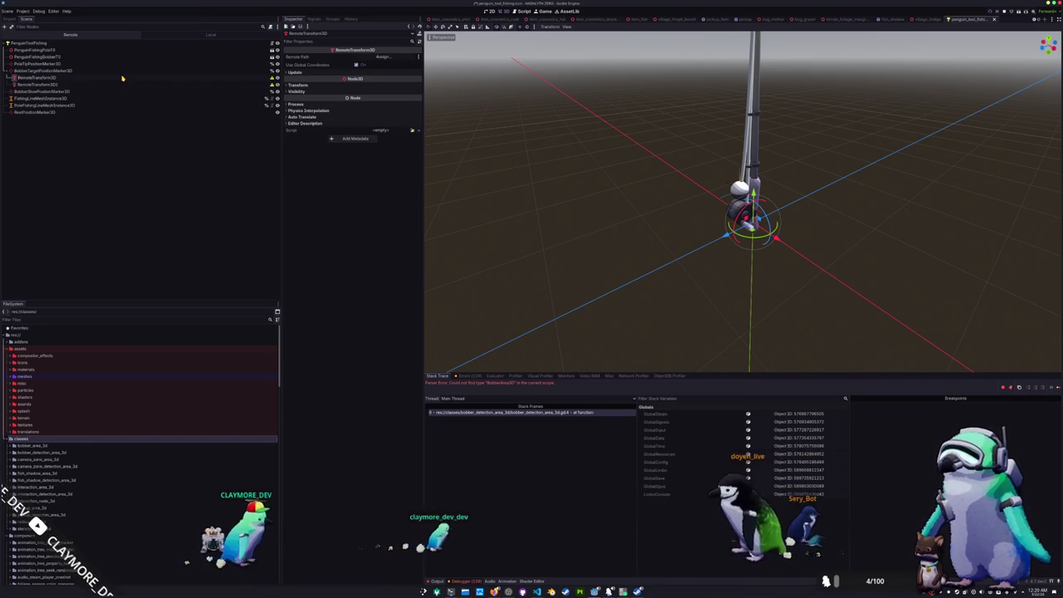
type("berArea")
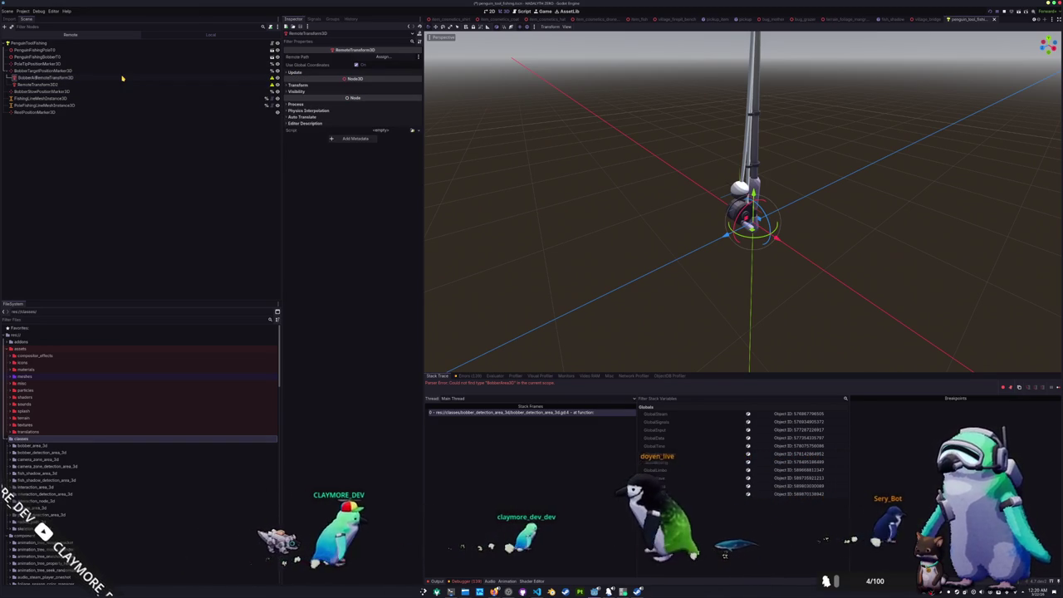
key("Return")
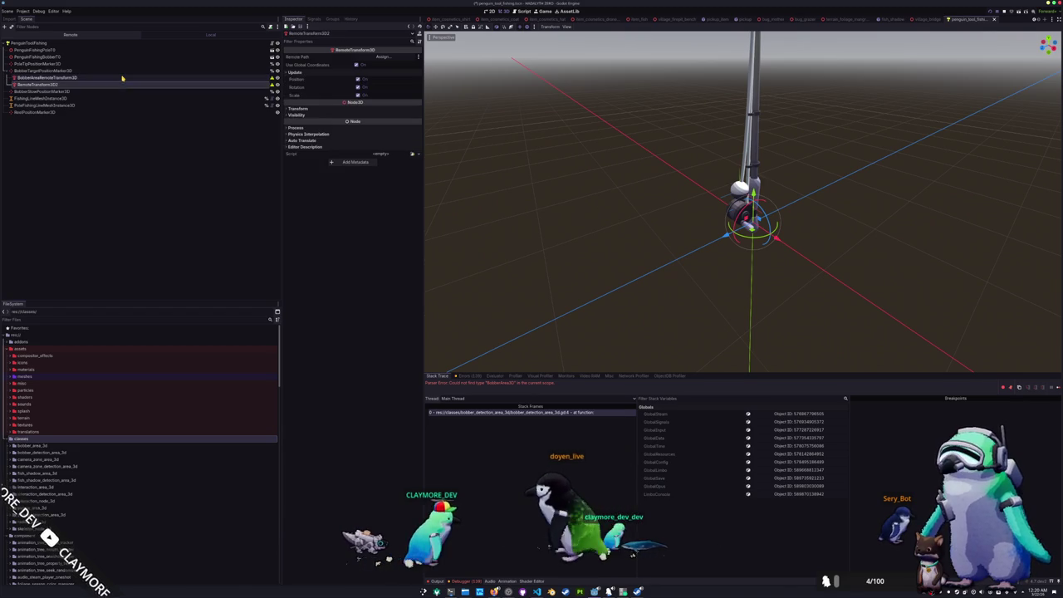
type("Fish")
type("ShadowDetectionArea")
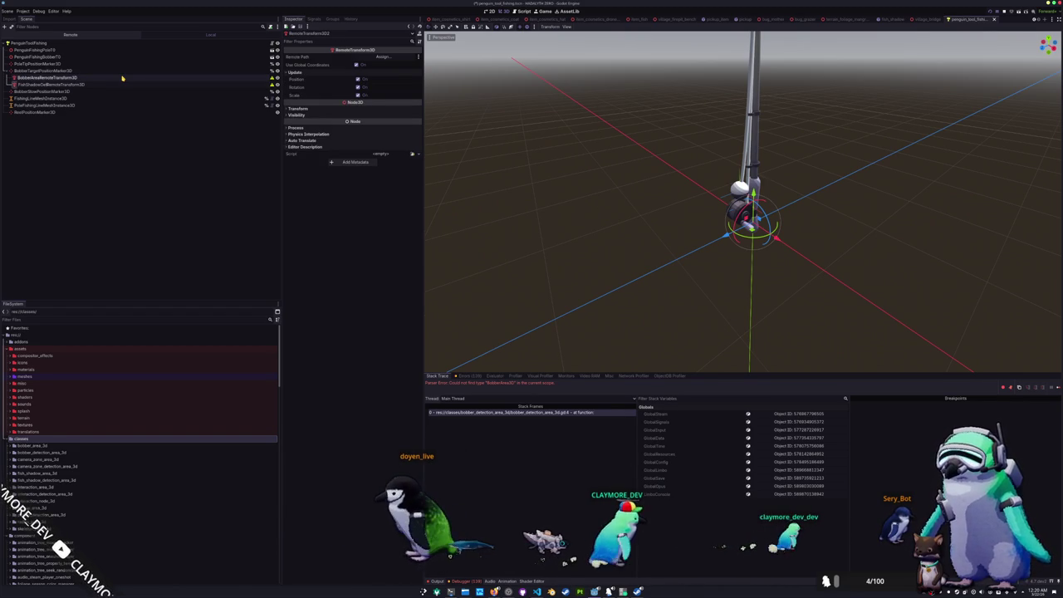
key("Return")
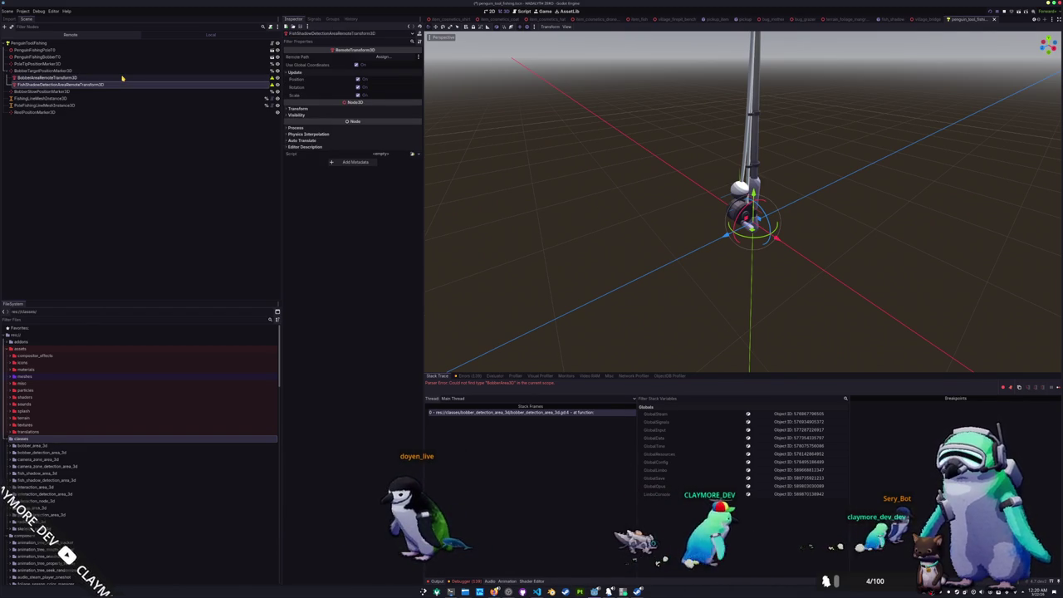
left_click(91, 43)
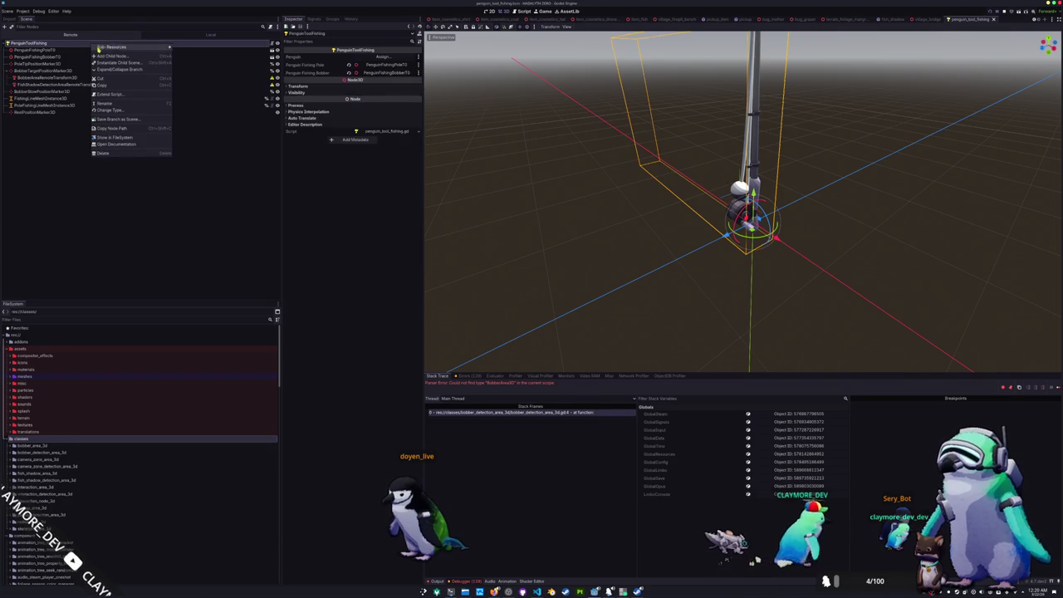
Add a FishShadowDetectionArea3D node under the PenguinToolFishing root
key("ctrl+a")
type("fish_s")
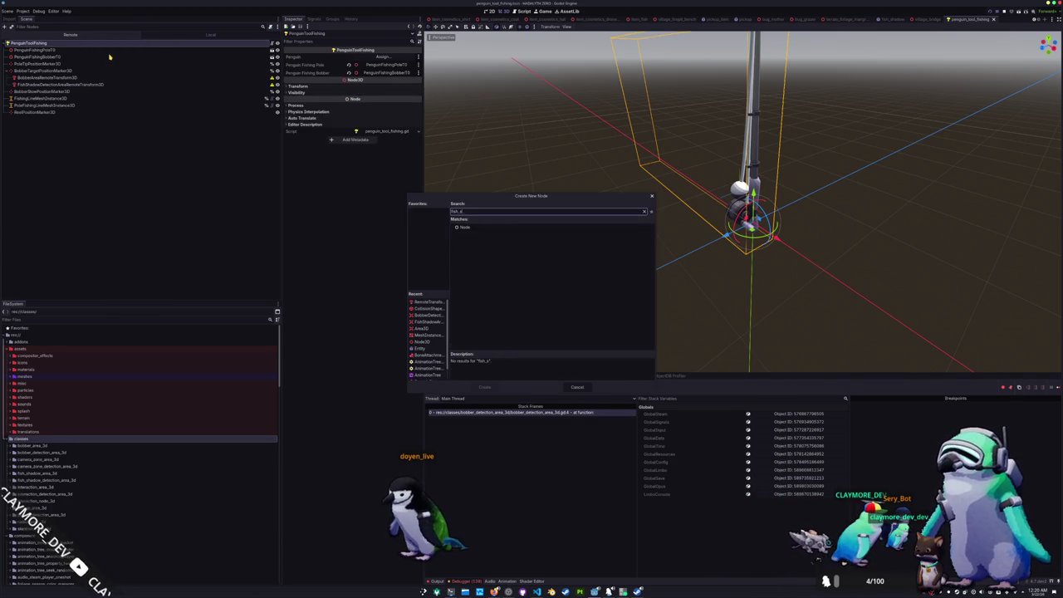
key("ctrl+a")
type("fish")
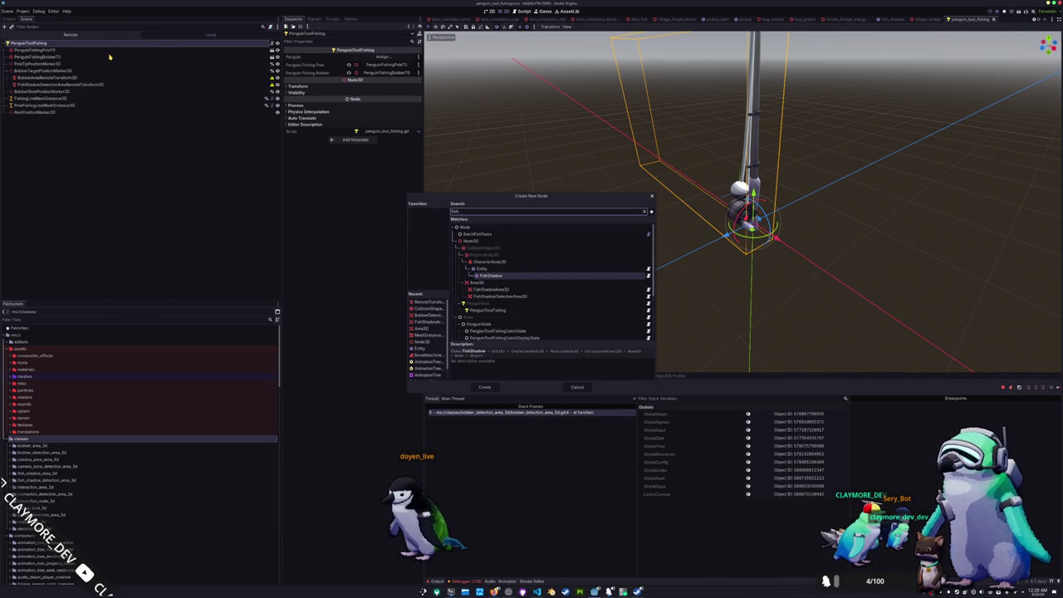
type("shadowde")
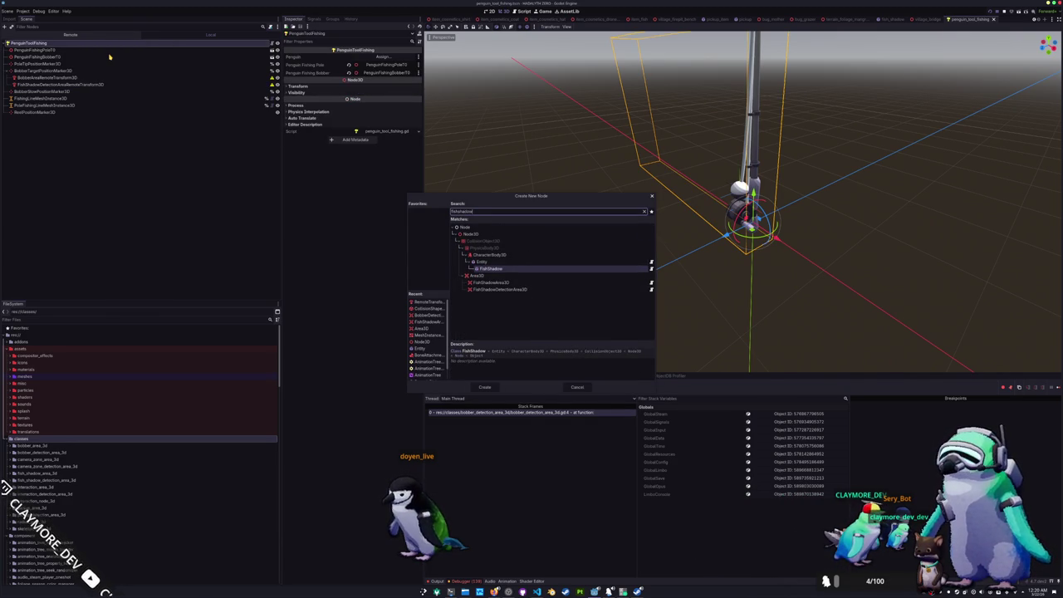
key("Return")
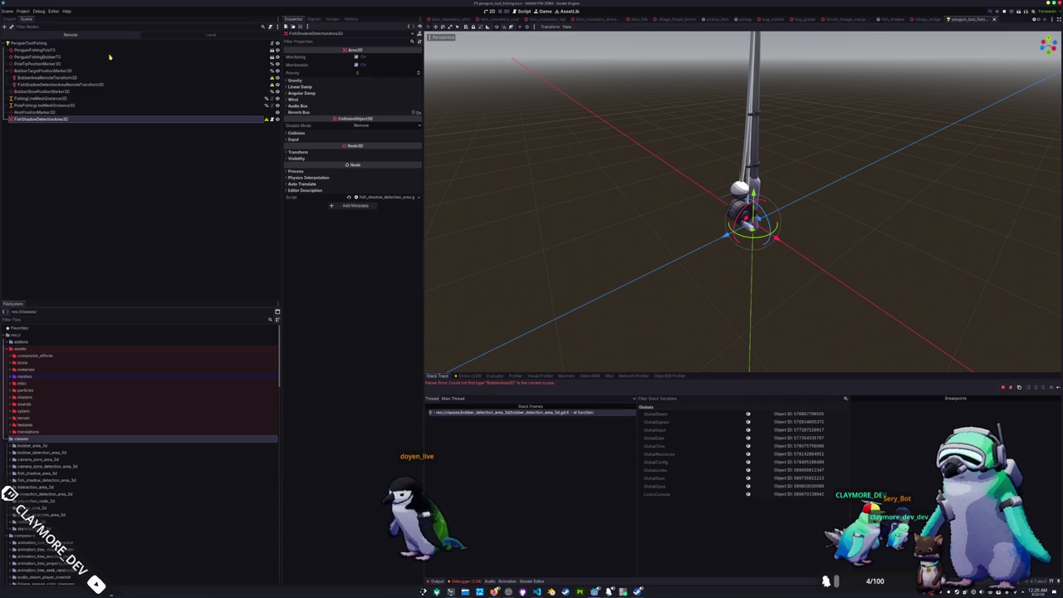
Add a BobberArea3D node under the root, ordered above FishShadowDetectionArea3D
left_click(64, 42)
right_click(63, 42)
left_click(85, 48)
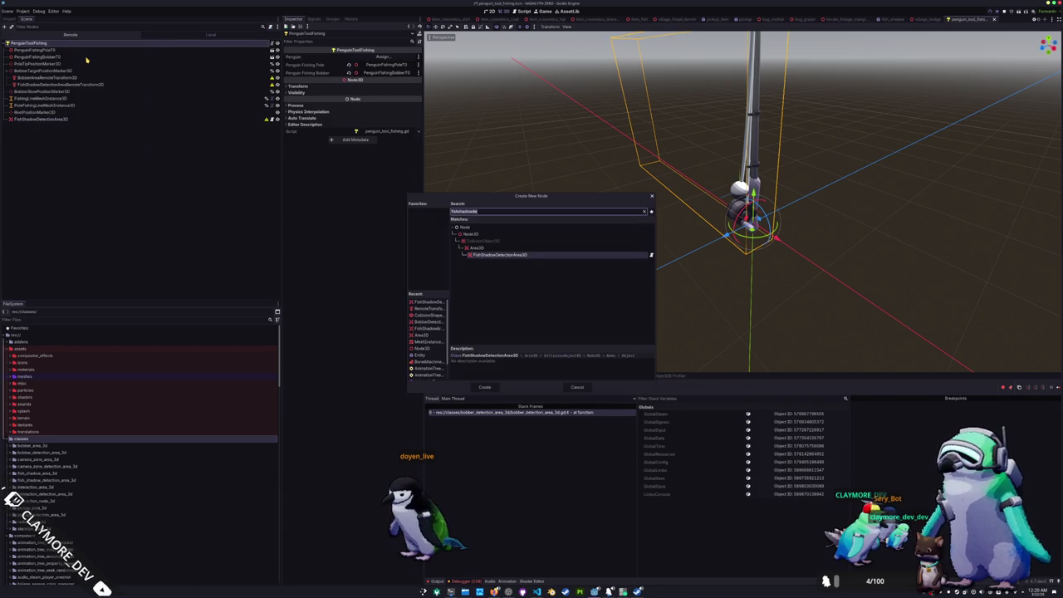
type("bobberarea")
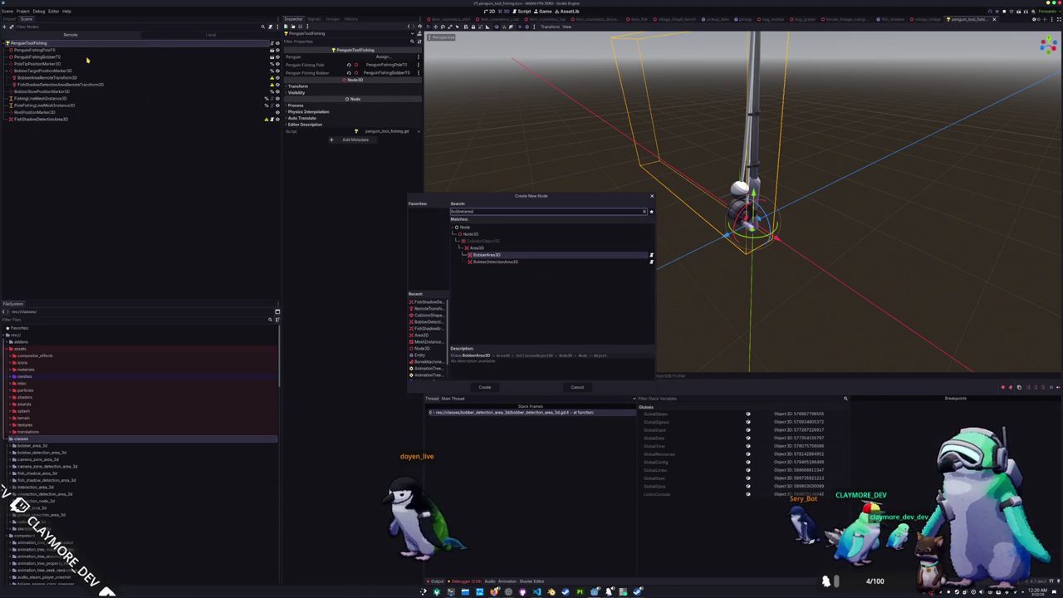
key("Return")
mouse_move(37, 118)
left_mouse_down()
mouse_move(33, 43)
mouse_move(36, 126)
left_mouse_up()
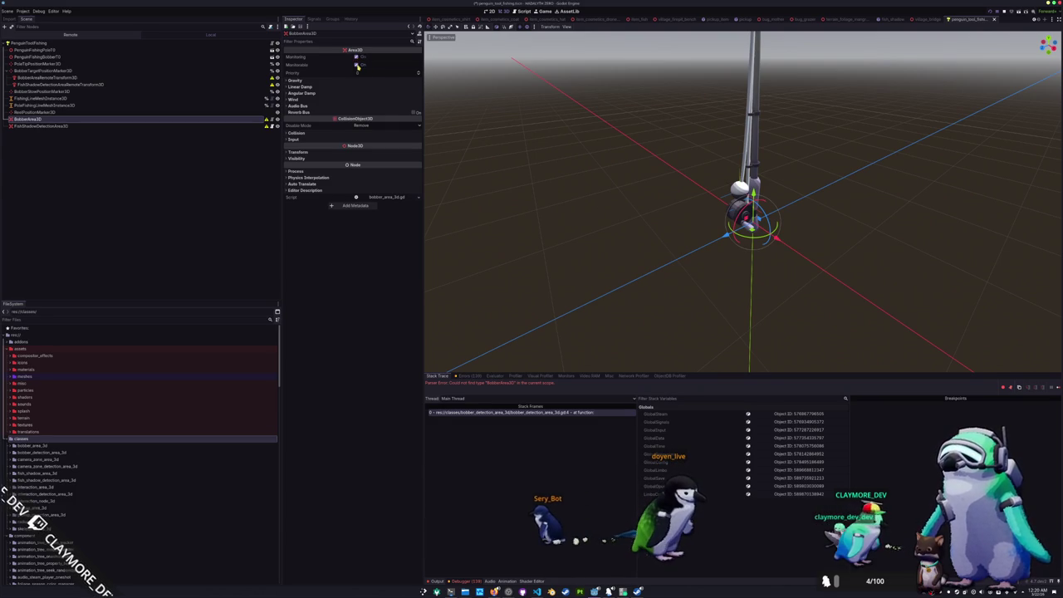
Move BobberArea3D from collision layer 1 to 4; toggle FishShadowDetectionArea3D's monitorable and remove layer 1
left_click(292, 132)
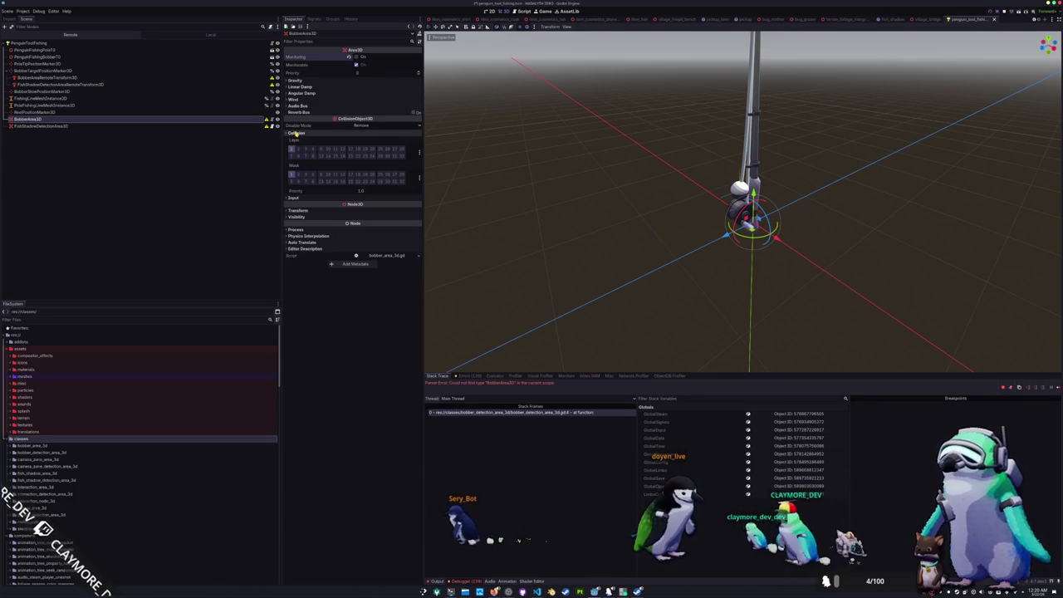
left_click(291, 176)
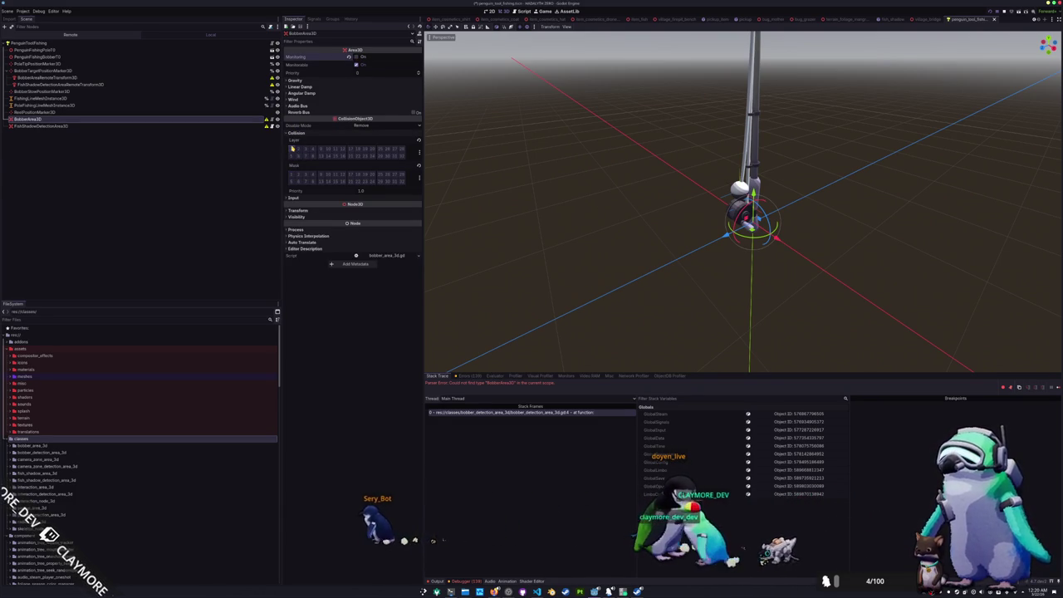
left_click(314, 148)
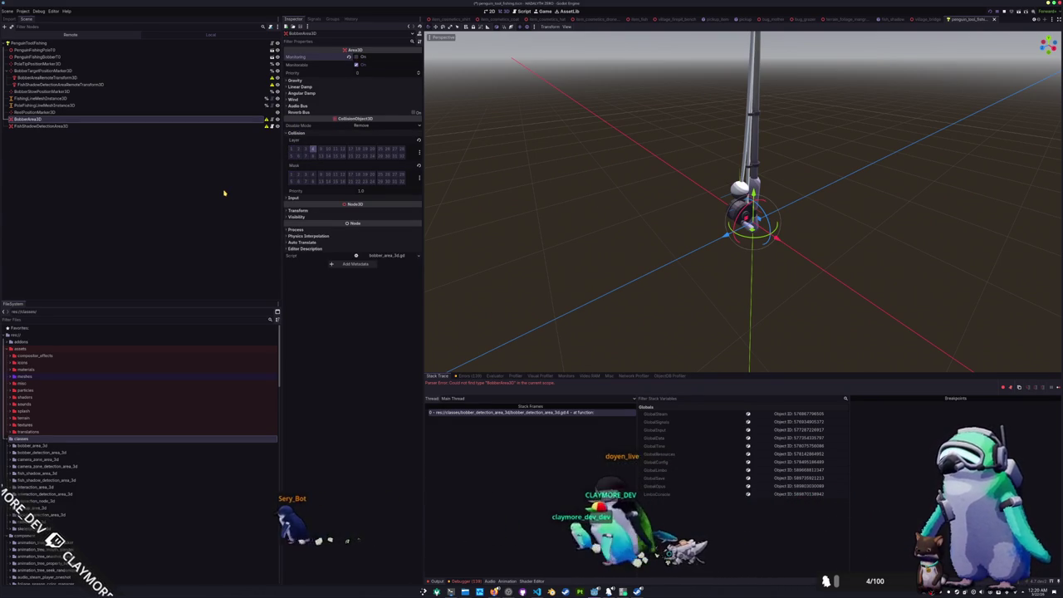
left_click(83, 126)
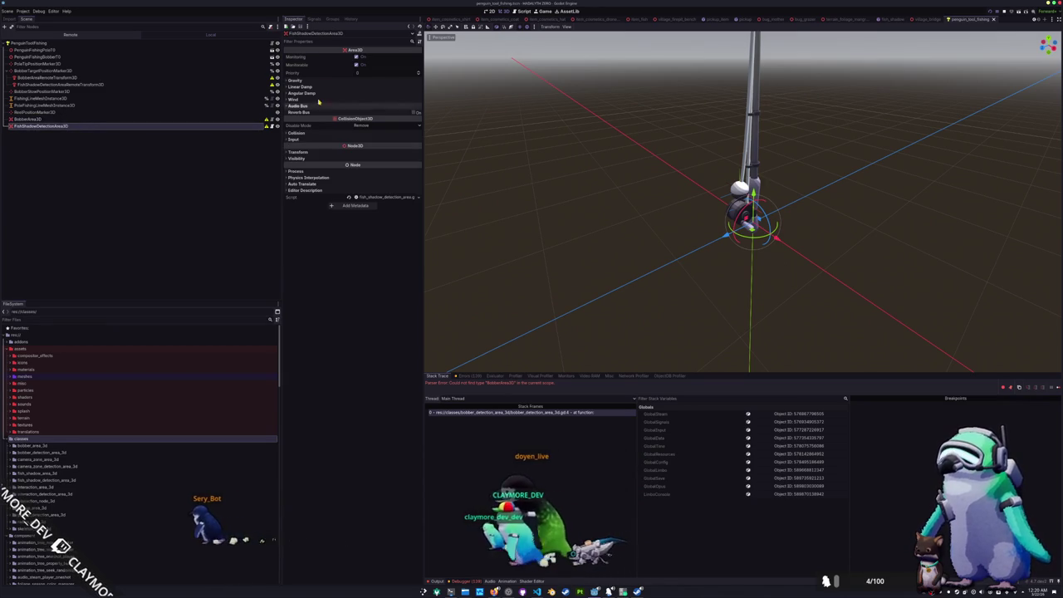
left_click(357, 64)
left_click(296, 133)
left_click(292, 150)
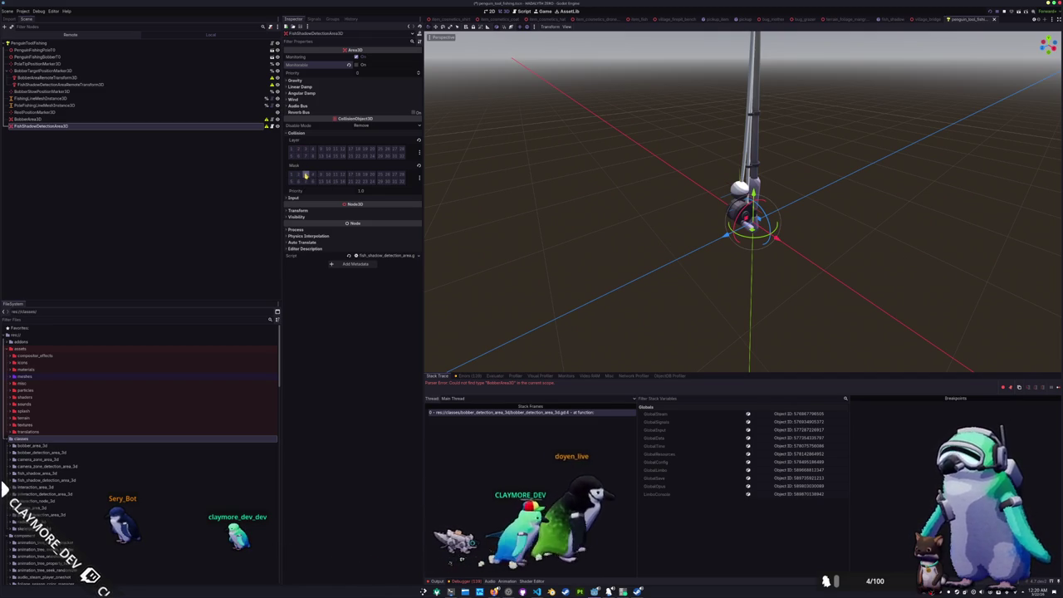
Add a CollisionShape3D child under BobberArea3D
left_click(144, 121)
right_click(144, 121)
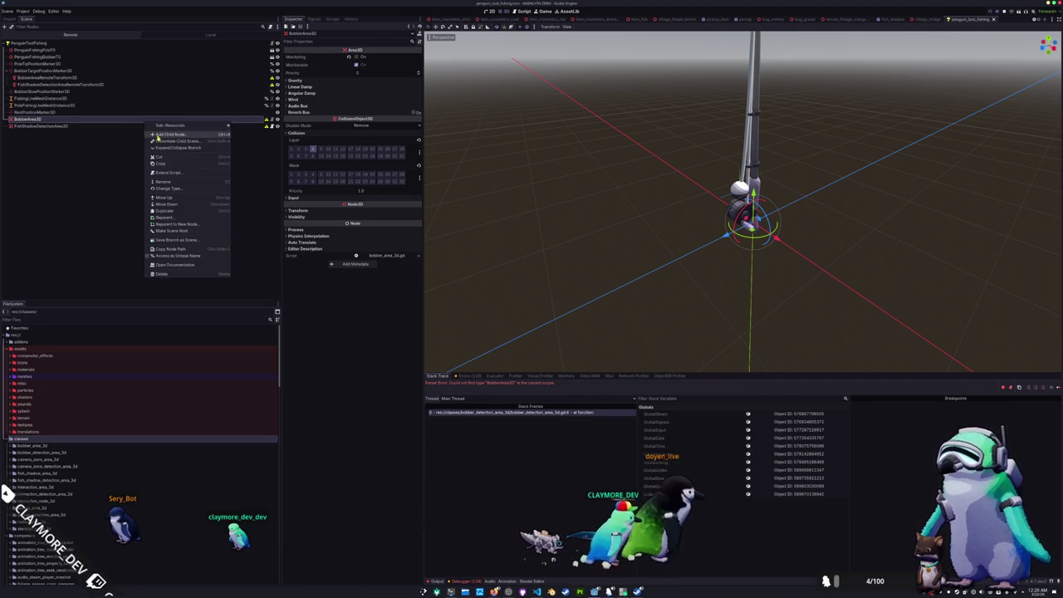
left_click(171, 134)
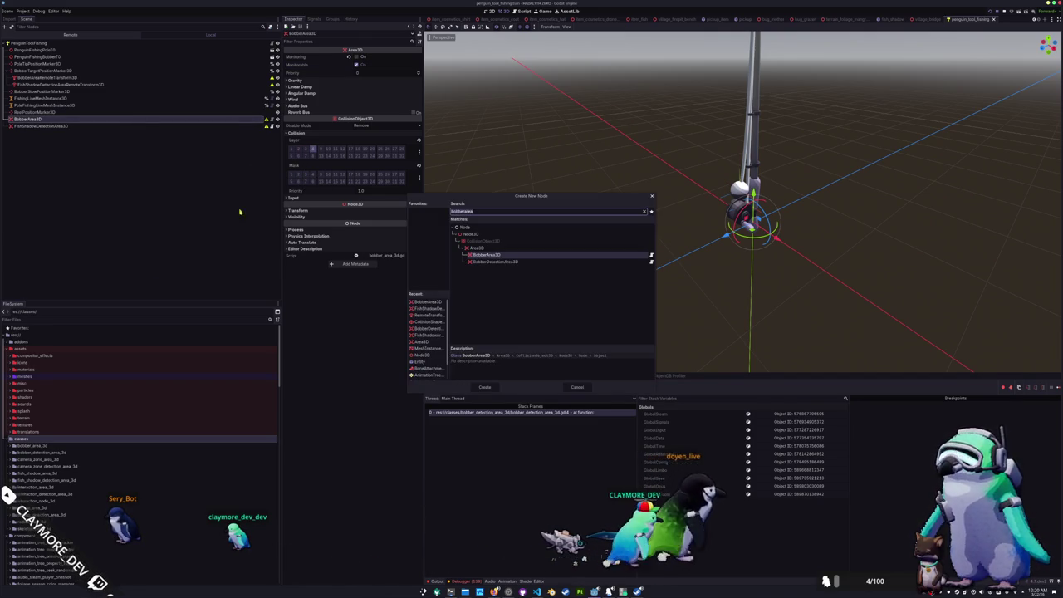
left_click(427, 321)
key("Return")
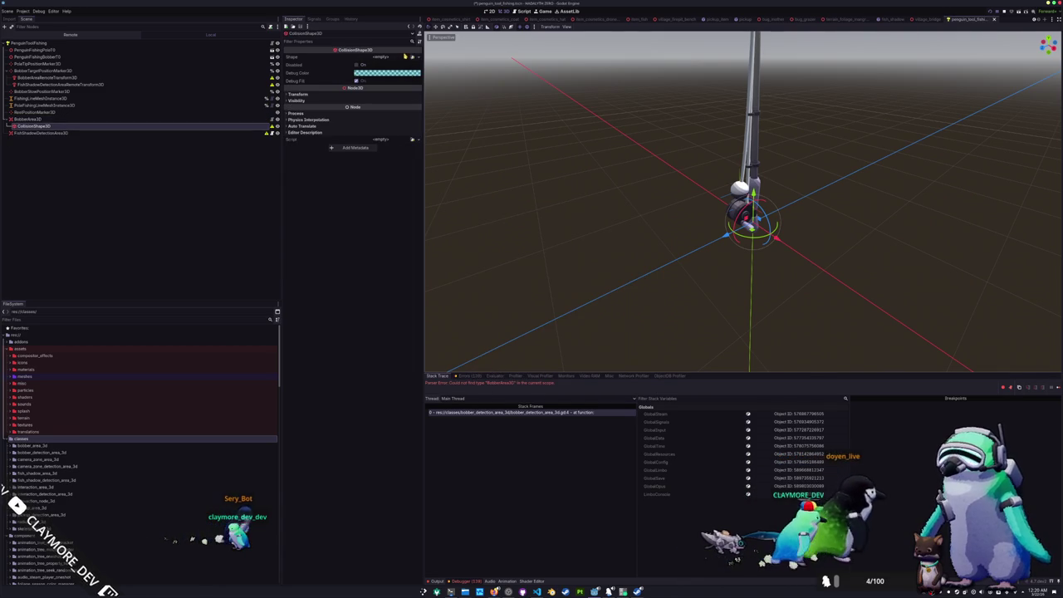